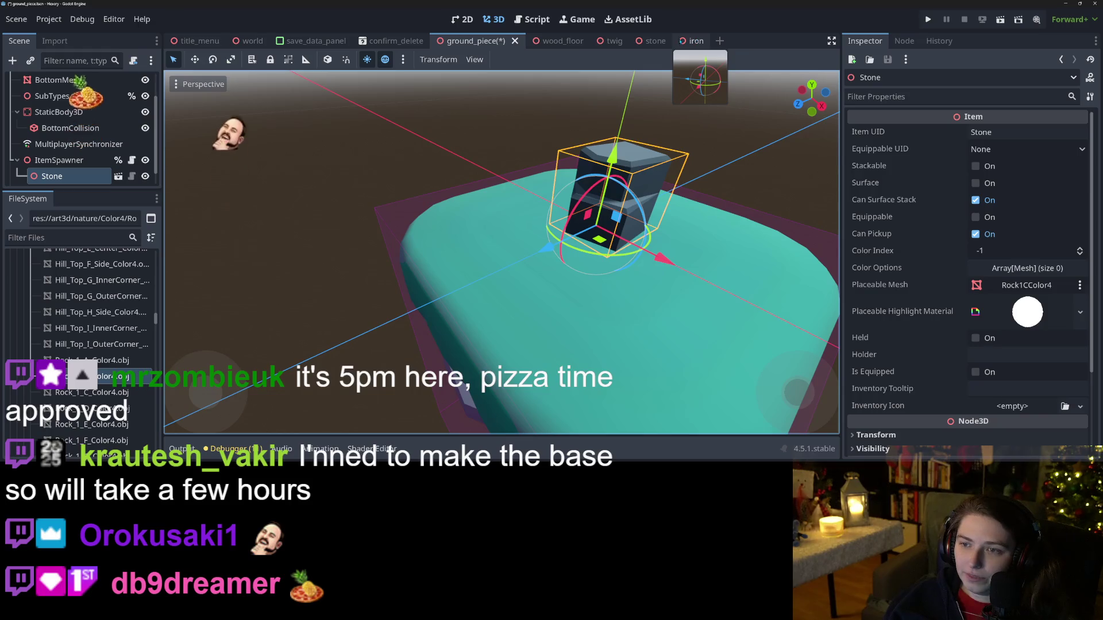
Step: Switch to the stone scene and select the Rock1CColor4 mesh node in the Scene tree
left_click(651, 40)
scroll(1009, 320, "down", 3)
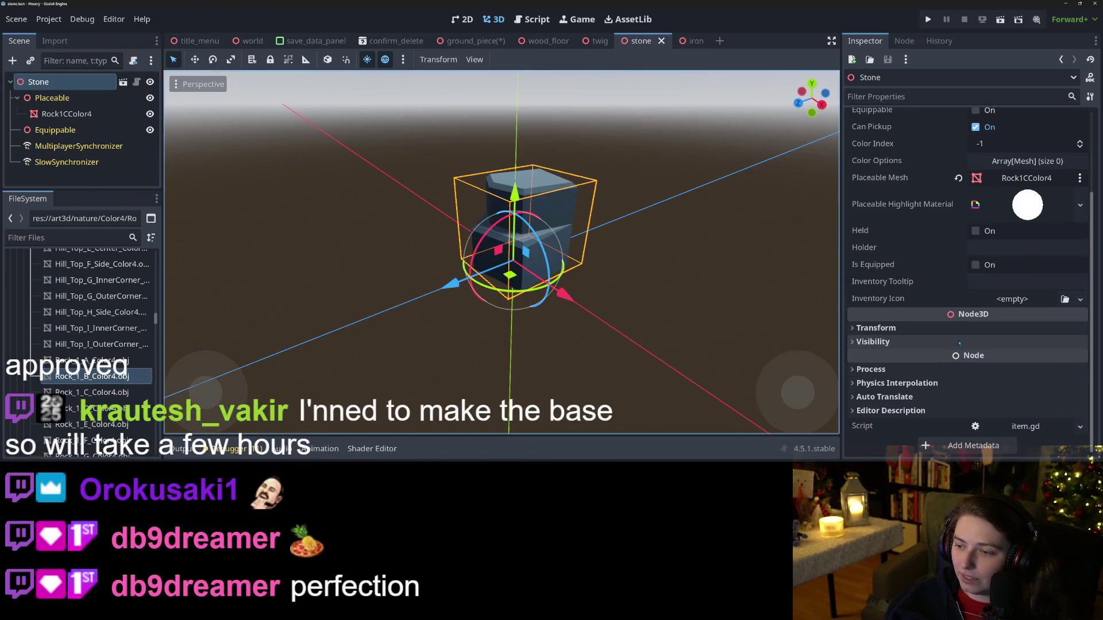
left_click(68, 113)
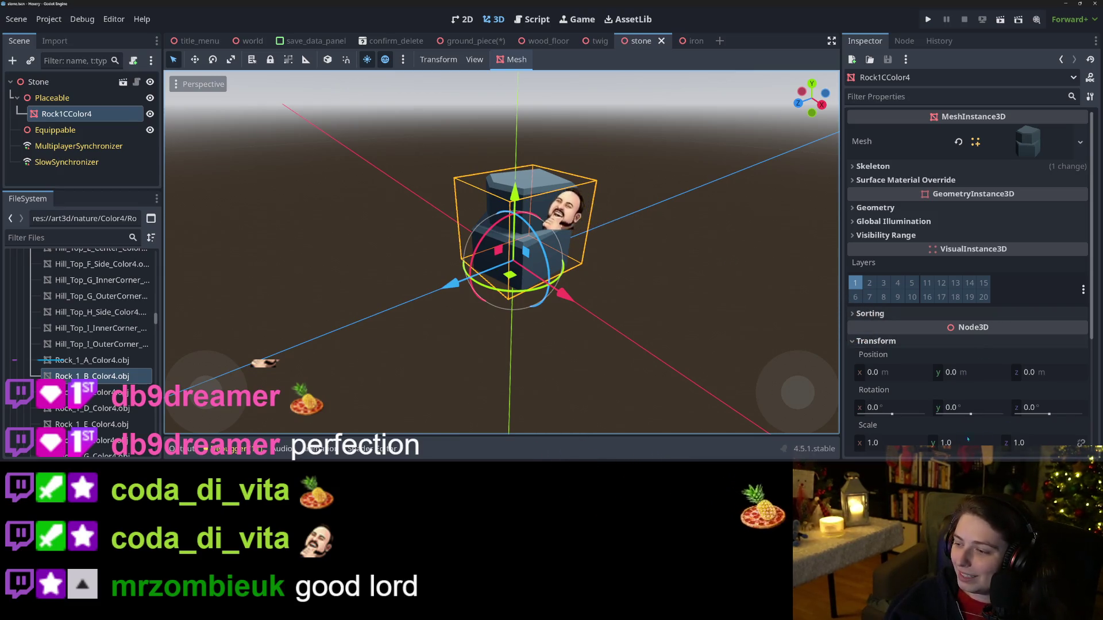
left_click(1061, 444)
Step: Set the rock's scale to 0.5
type("0.8")
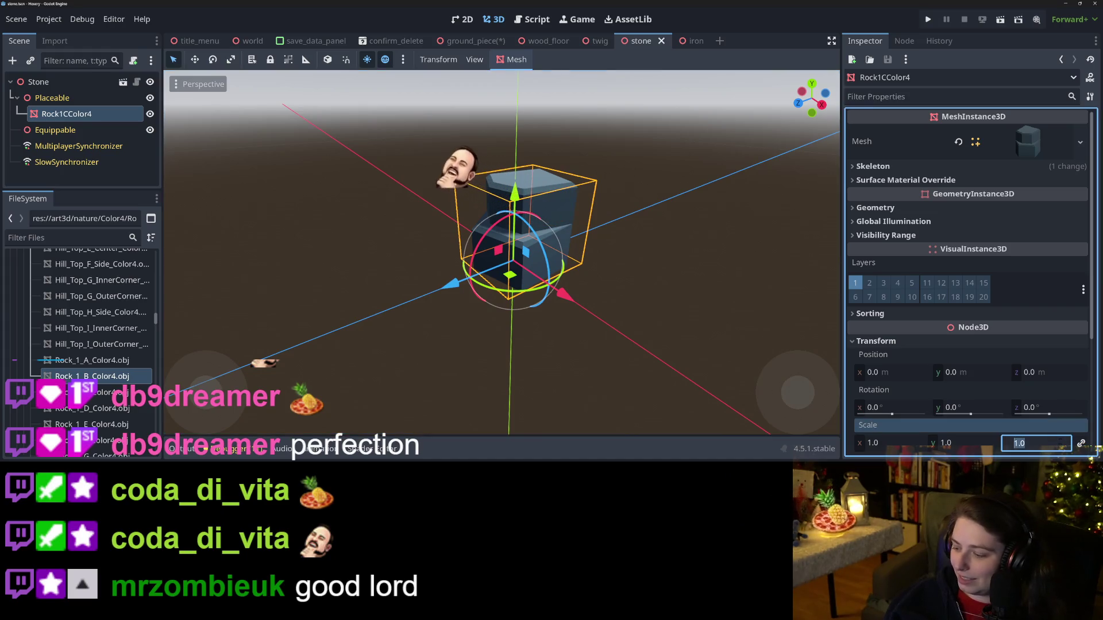
key("Return")
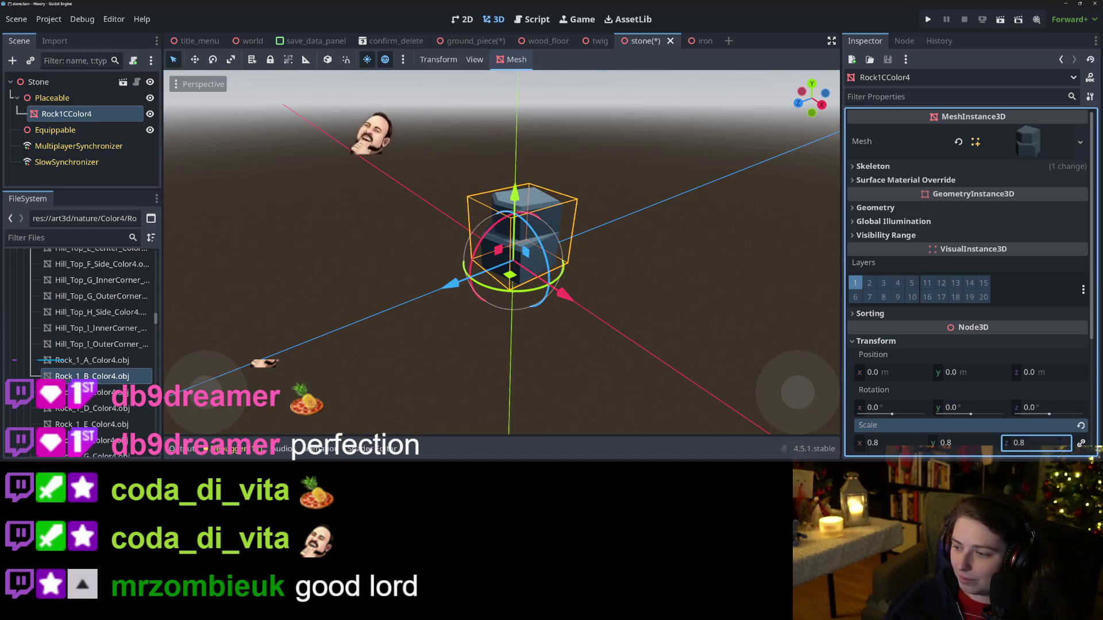
key("BackSpace")
type("0.5")
key("Return")
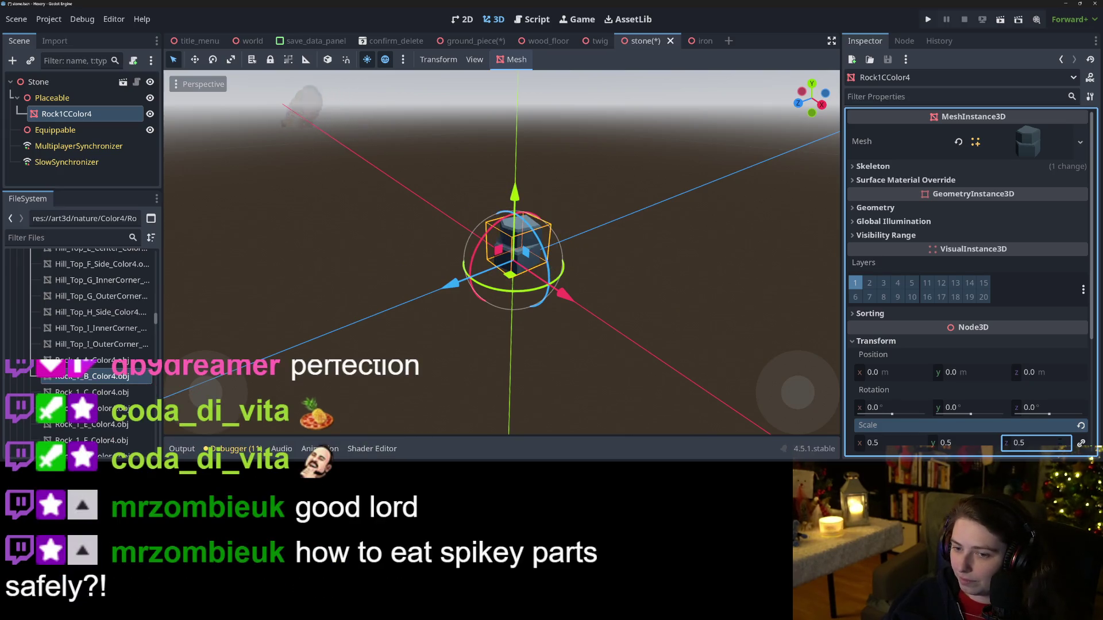
Step: Rotate the rock -90° about the X axis, leaving Y rotation at 0
left_click(960, 410)
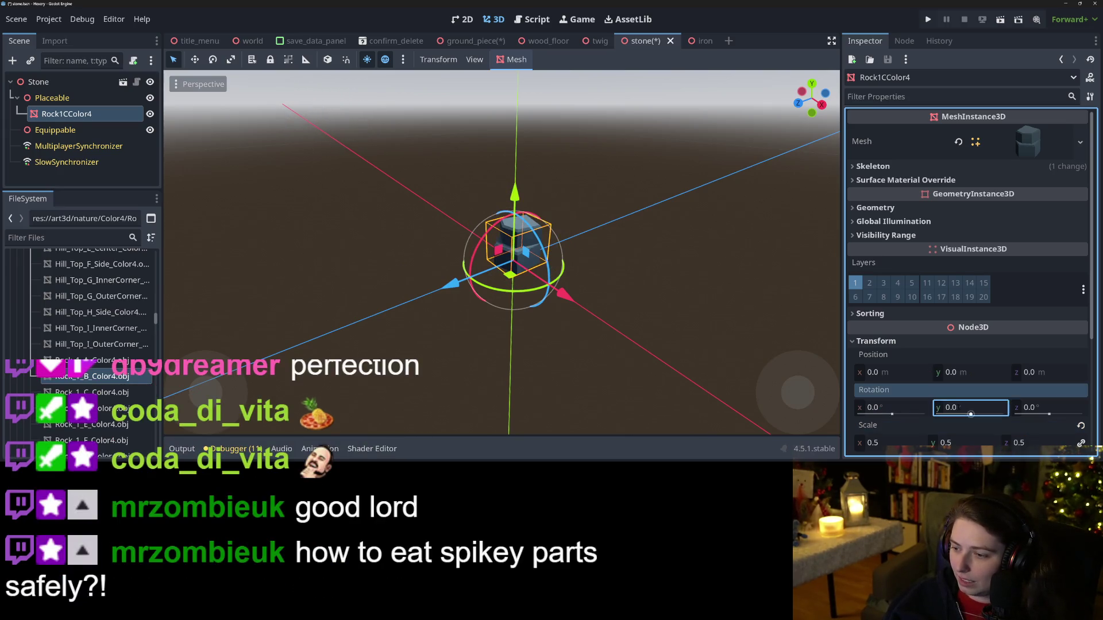
type("90")
key("Return")
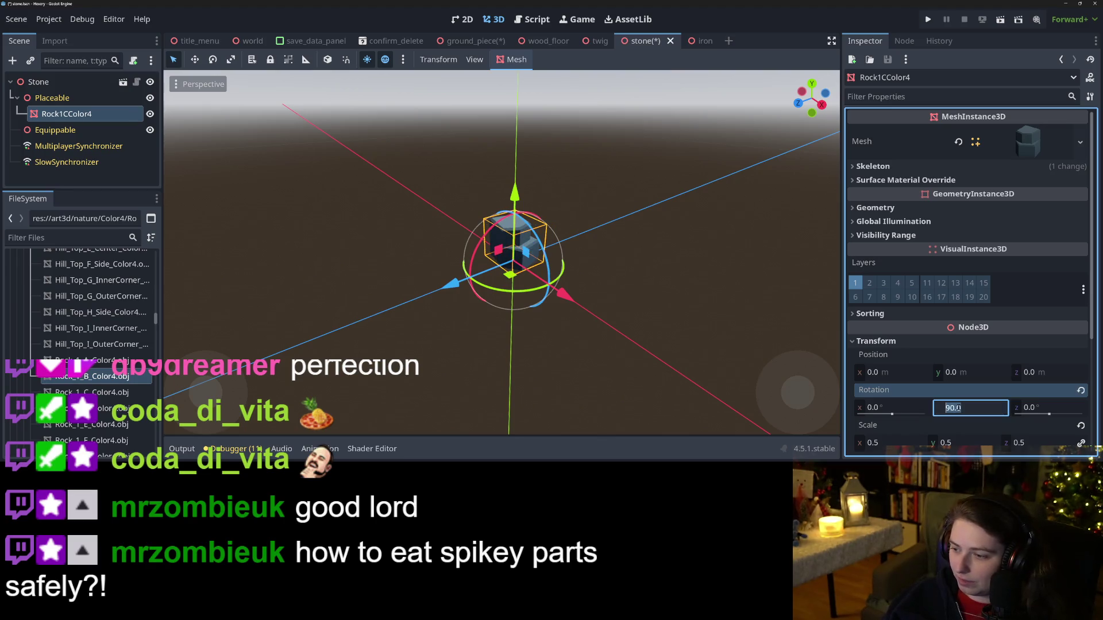
type("0")
key("Return")
type("90")
key("Return")
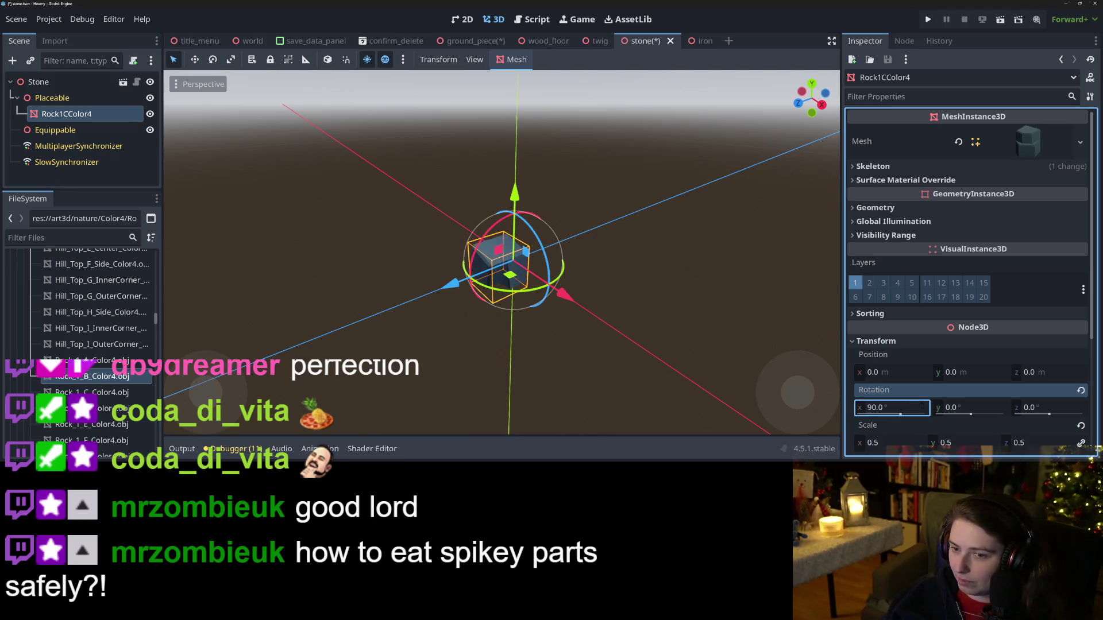
key("KP_1")
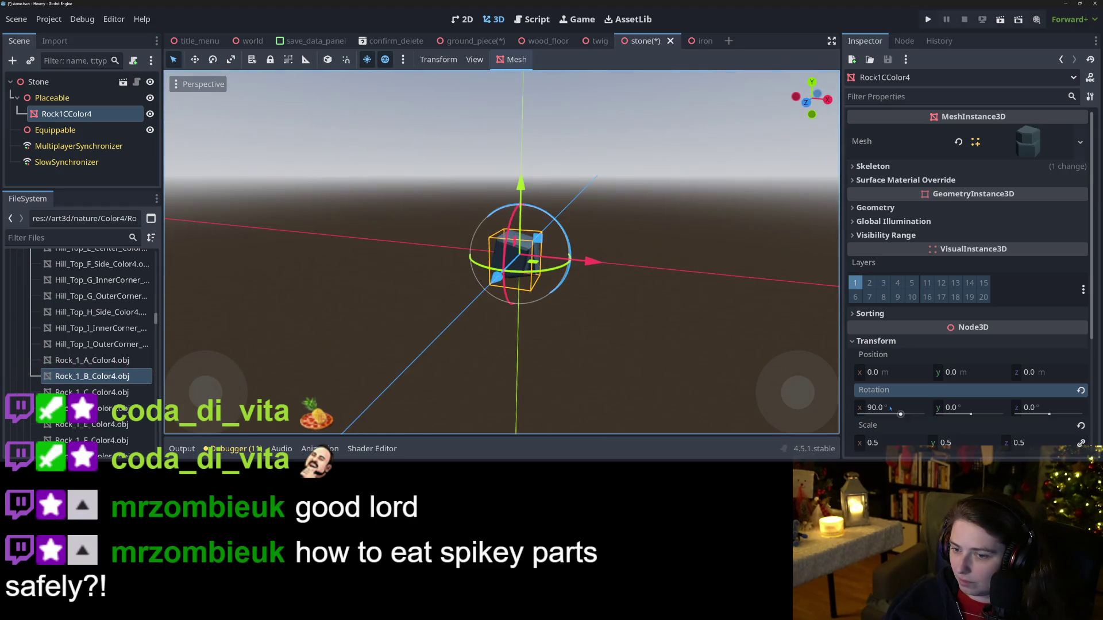
left_click(914, 409)
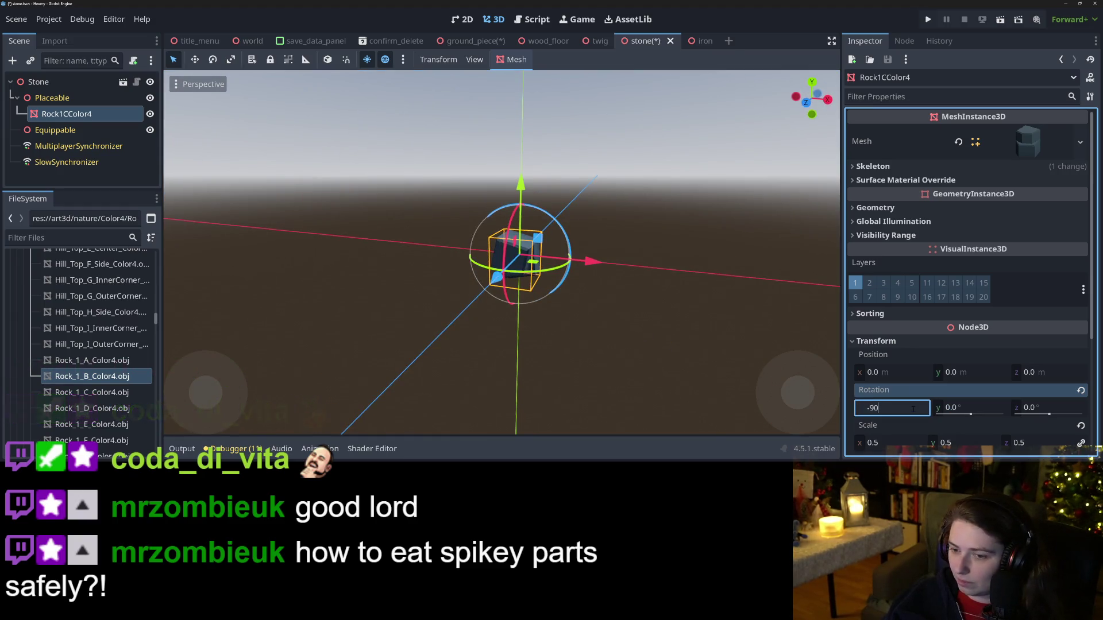
type("-90")
key("Return")
Step: View the rock from the front and raise it along Y to 0.155
scroll(604, 302, "up", 3)
left_click_drag(524, 296, 637, 298)
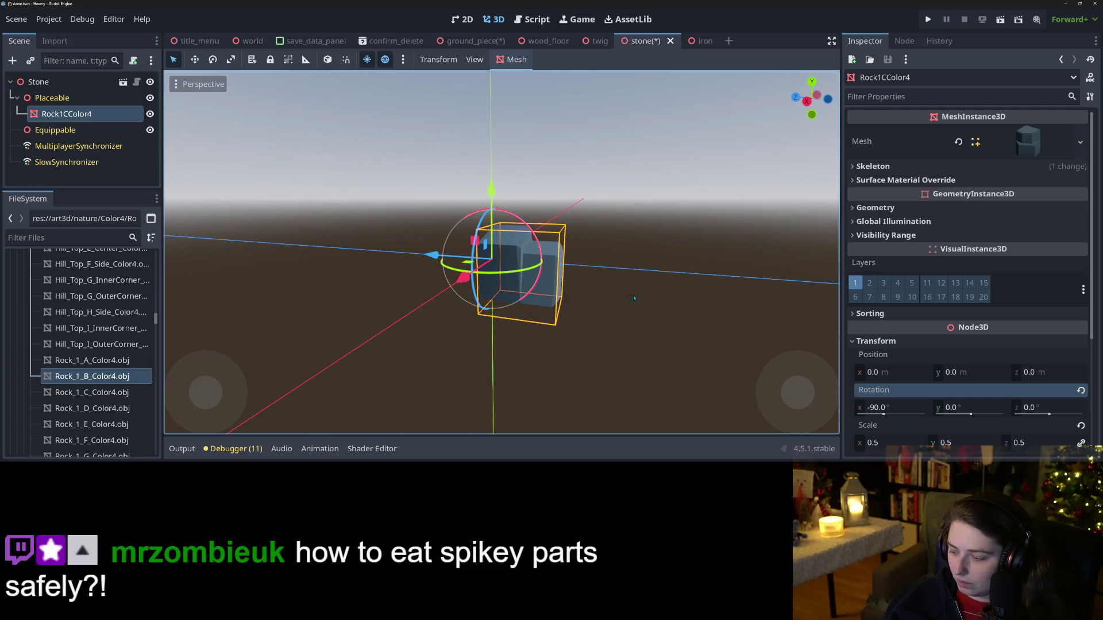
key("KP_1")
left_click_drag(529, 198, 536, 156)
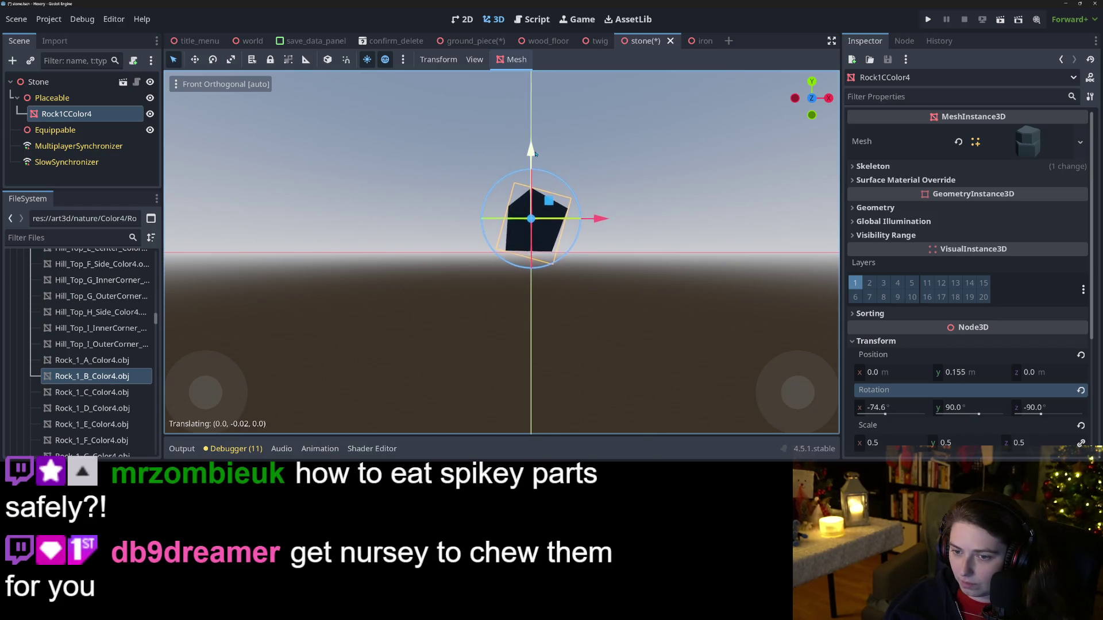
Step: Nudge and tilt the rock with the gizmos, inspect it, then save the stone scene
left_click_drag(534, 153, 509, 177)
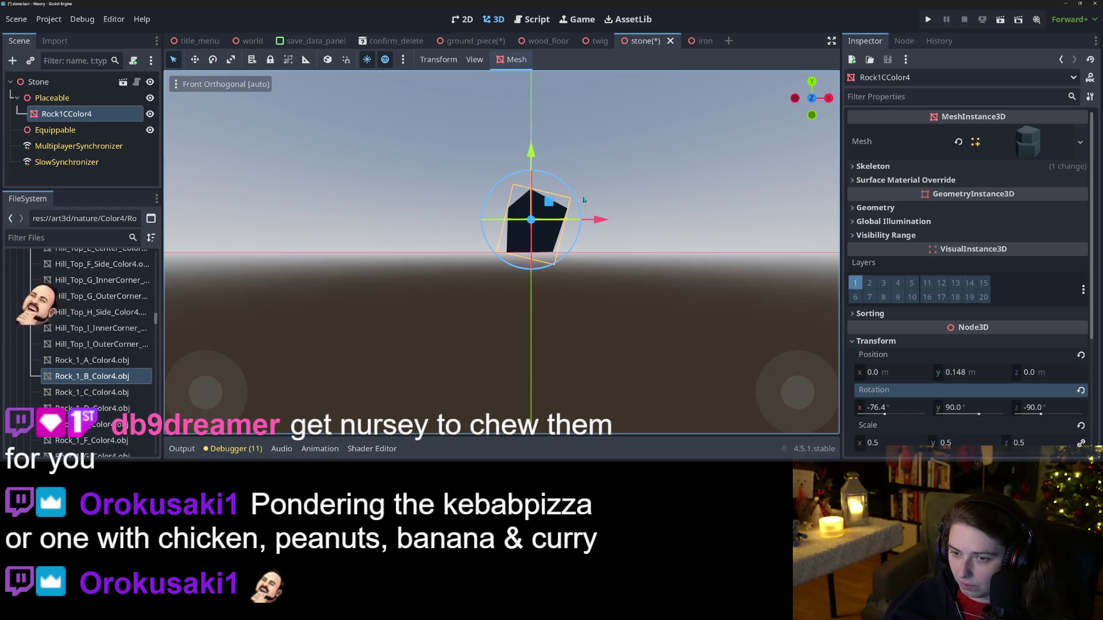
mouse_move(568, 193)
left_mouse_down()
mouse_move(553, 261)
mouse_move(517, 252)
left_mouse_up()
left_click_drag(474, 290, 551, 277)
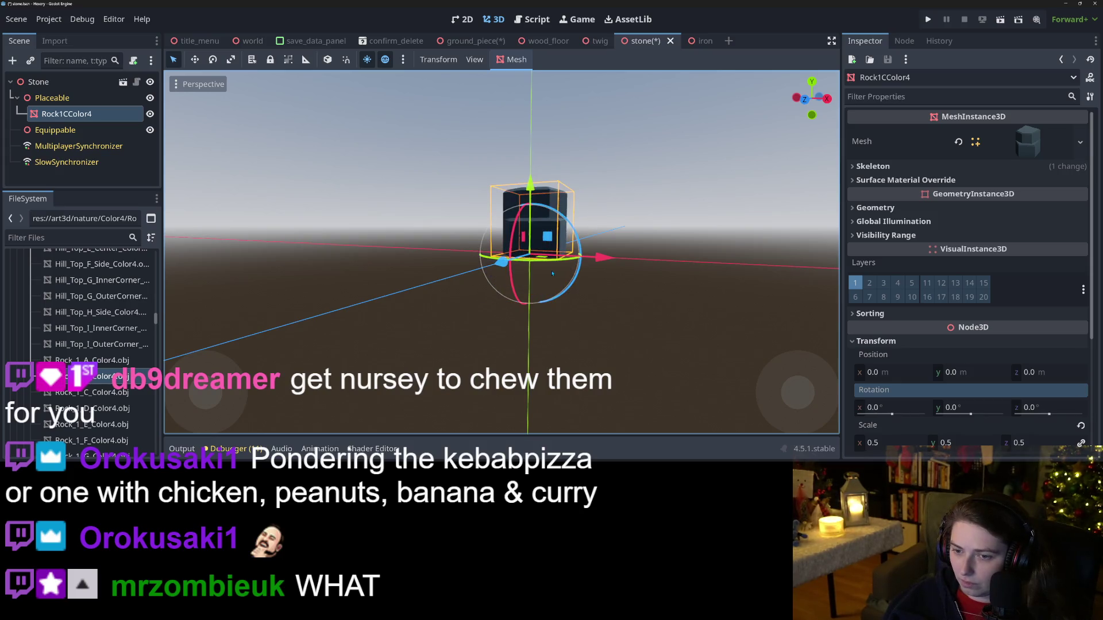
mouse_move(553, 274)
left_mouse_down()
mouse_move(597, 303)
mouse_move(442, 299)
mouse_move(445, 253)
left_mouse_up()
scroll(601, 306, "up", 2)
left_click(602, 306)
key("ctrl+s")
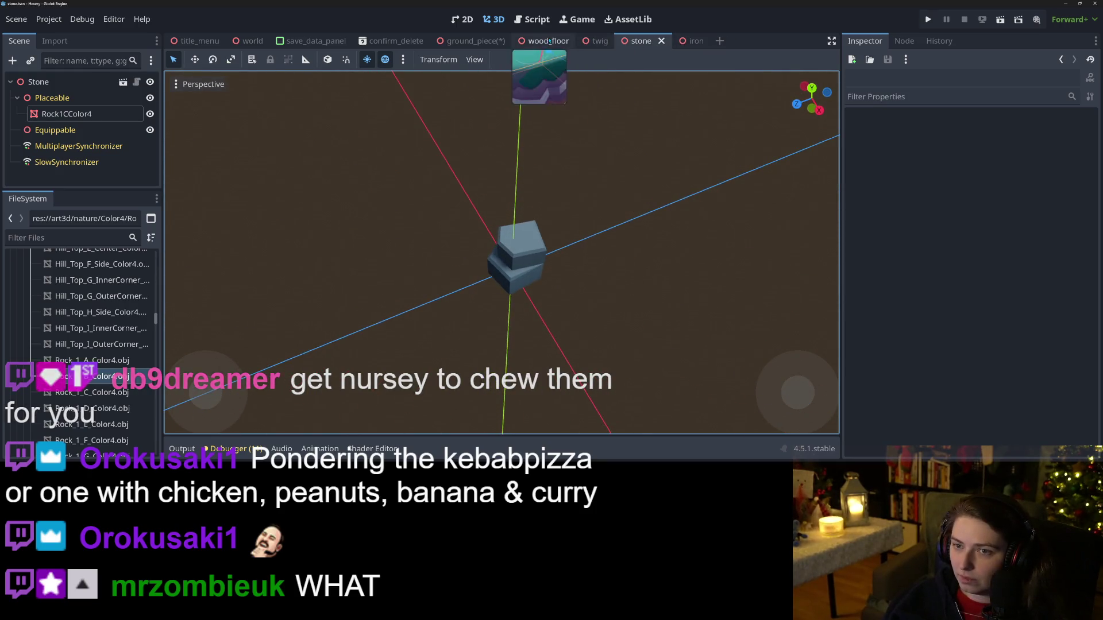
Step: Switch to ground_piece and delete the Stone node under ItemSpawner
left_click(468, 41)
mouse_move(626, 229)
left_mouse_down()
mouse_move(632, 263)
mouse_move(682, 268)
mouse_move(661, 299)
left_mouse_up()
scroll(517, 258, "up", 5)
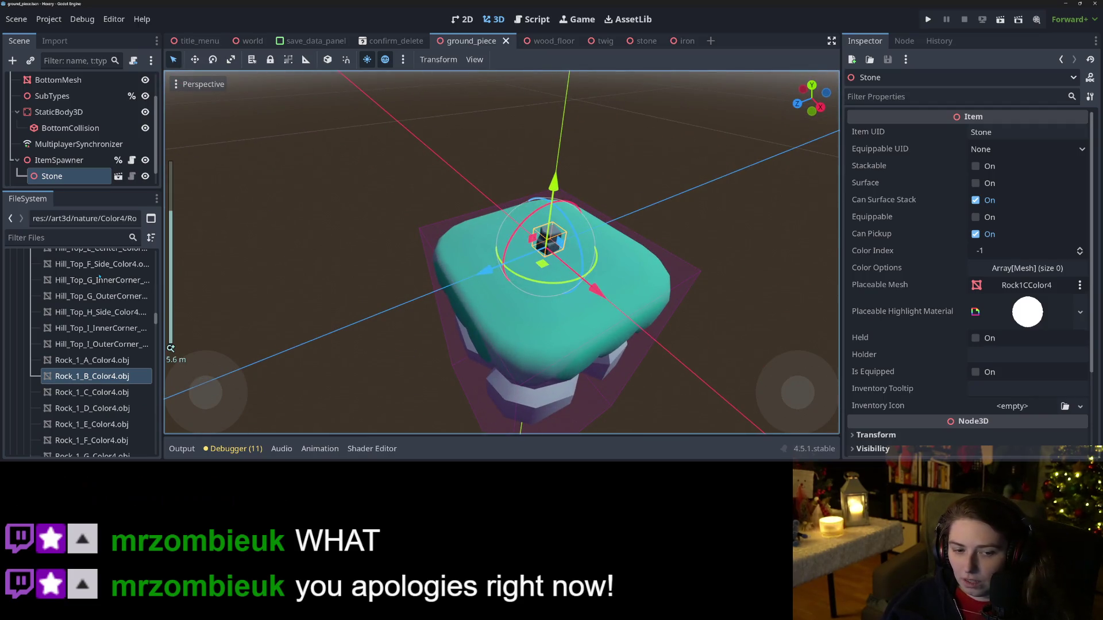
left_click(78, 183)
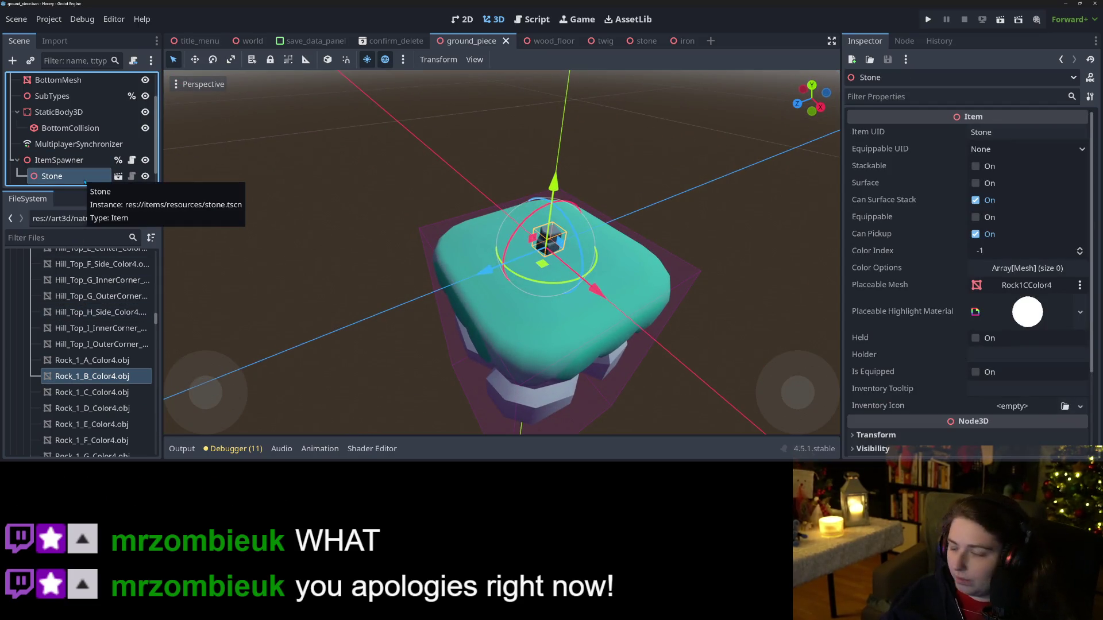
key("Return")
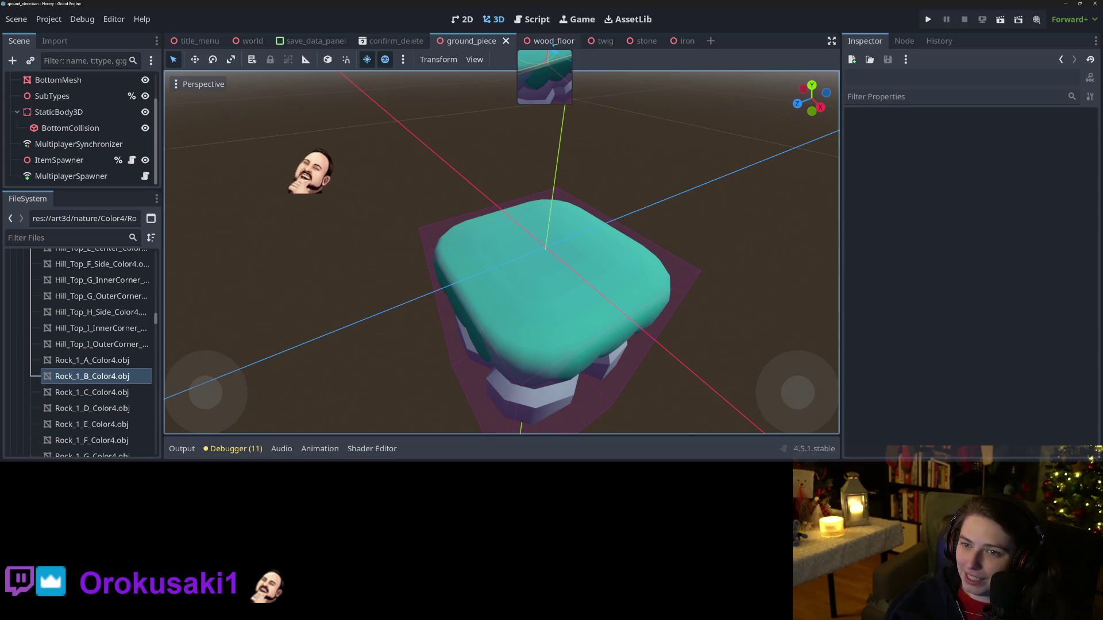
Step: Switch to the twig scene and select the Twig mesh node
left_click(592, 41)
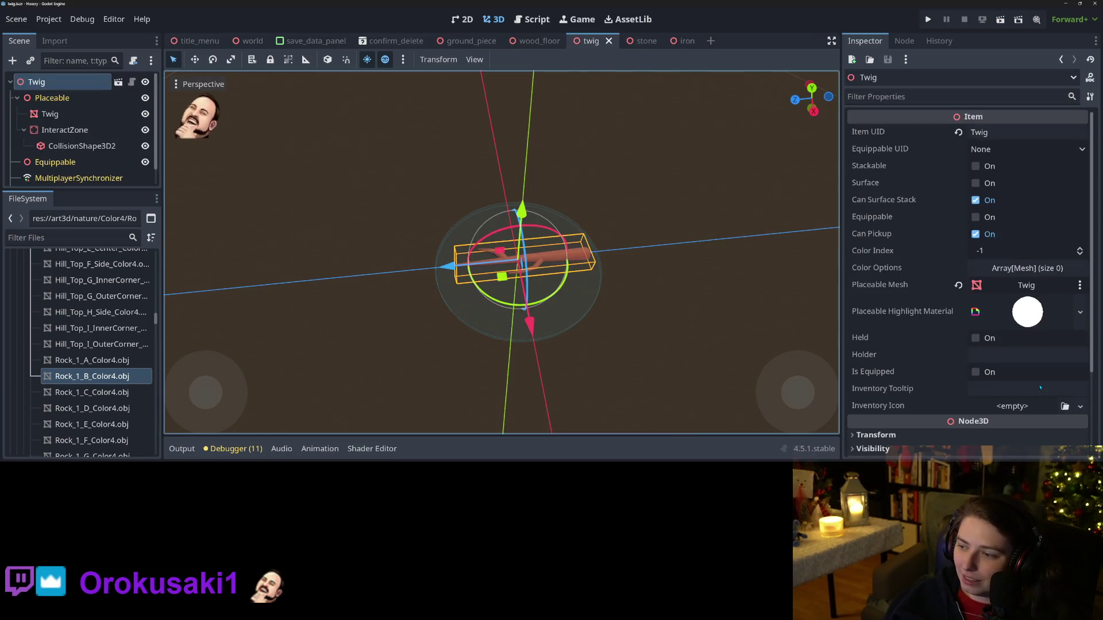
scroll(895, 371, "down", 4)
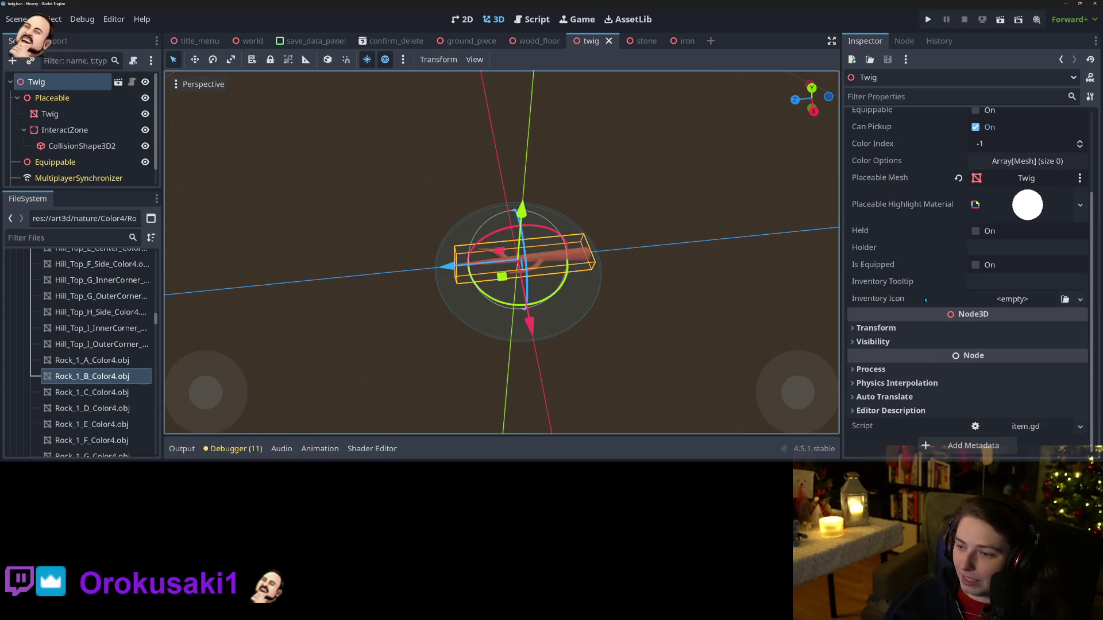
left_click(925, 329)
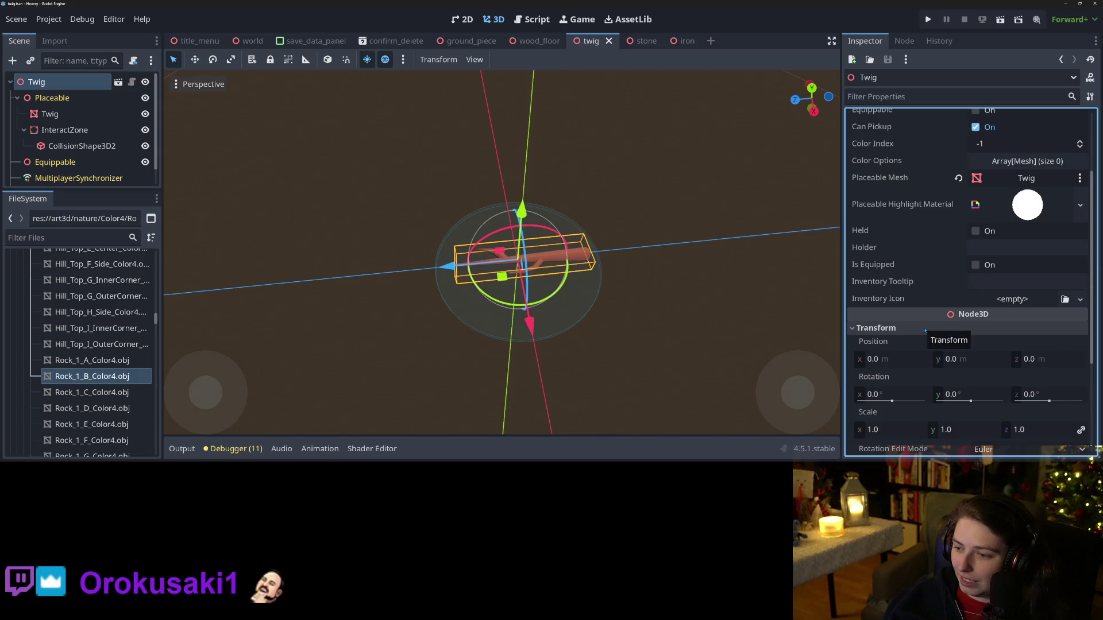
left_click(926, 329)
left_click(51, 114)
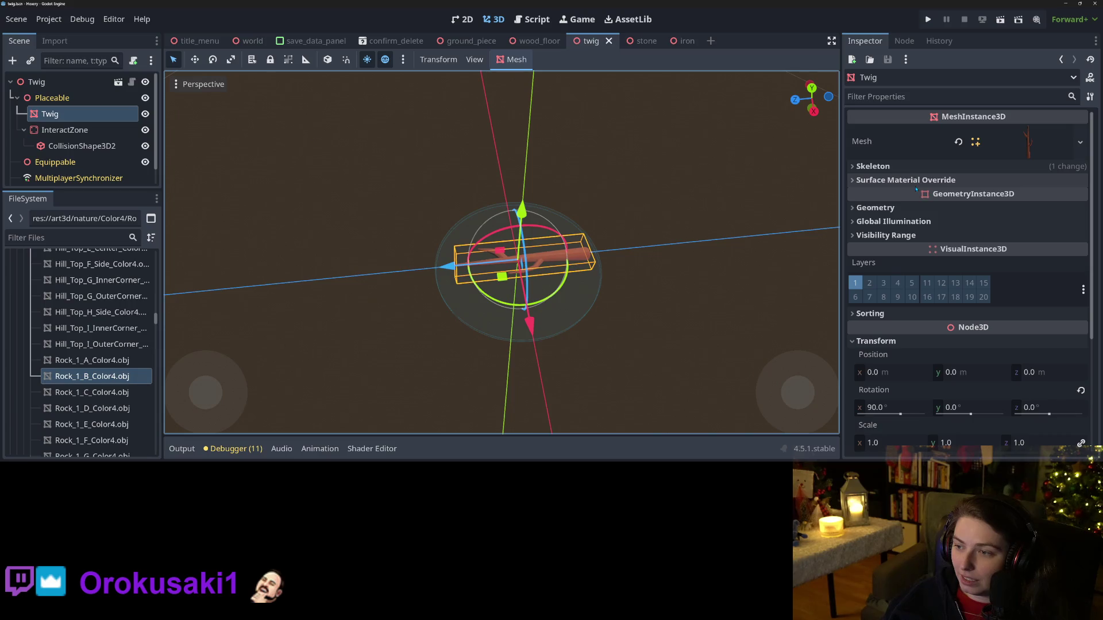
Step: Assign the rpg curve material as the Twig's Material Override and save the twig scene
left_click(917, 207)
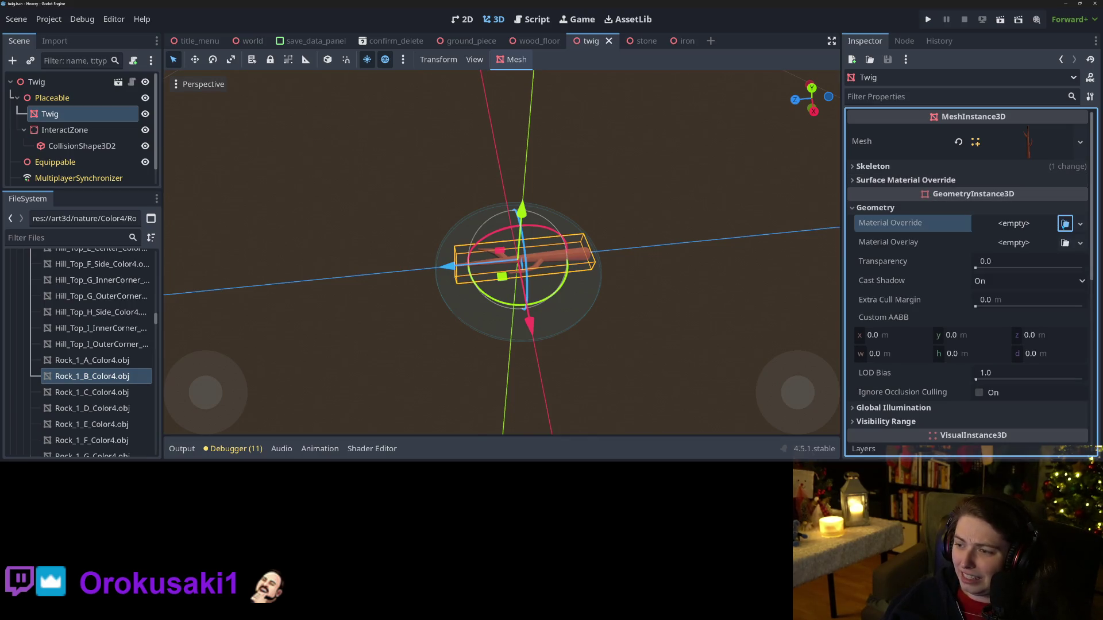
left_click(1064, 224)
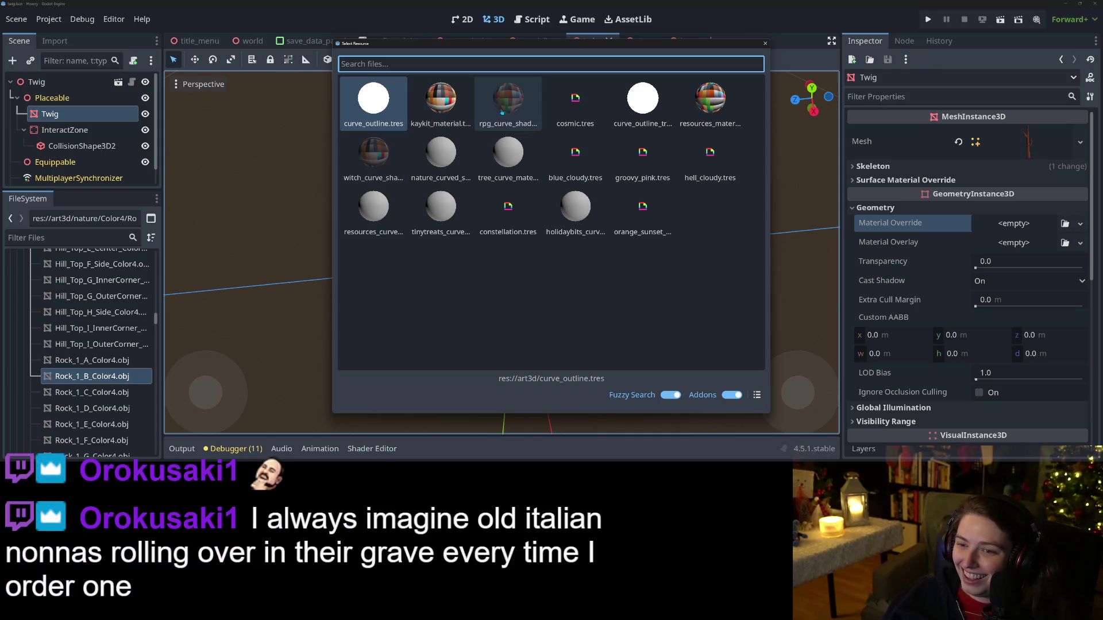
double_click(513, 121)
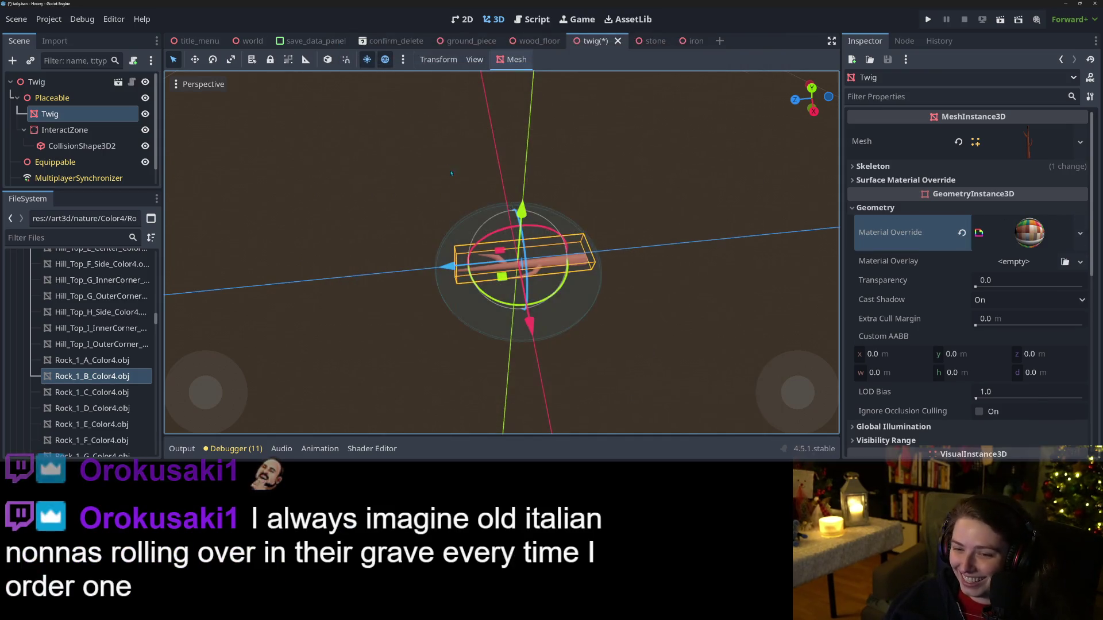
left_click_drag(542, 283, 578, 299)
key("ctrl+s")
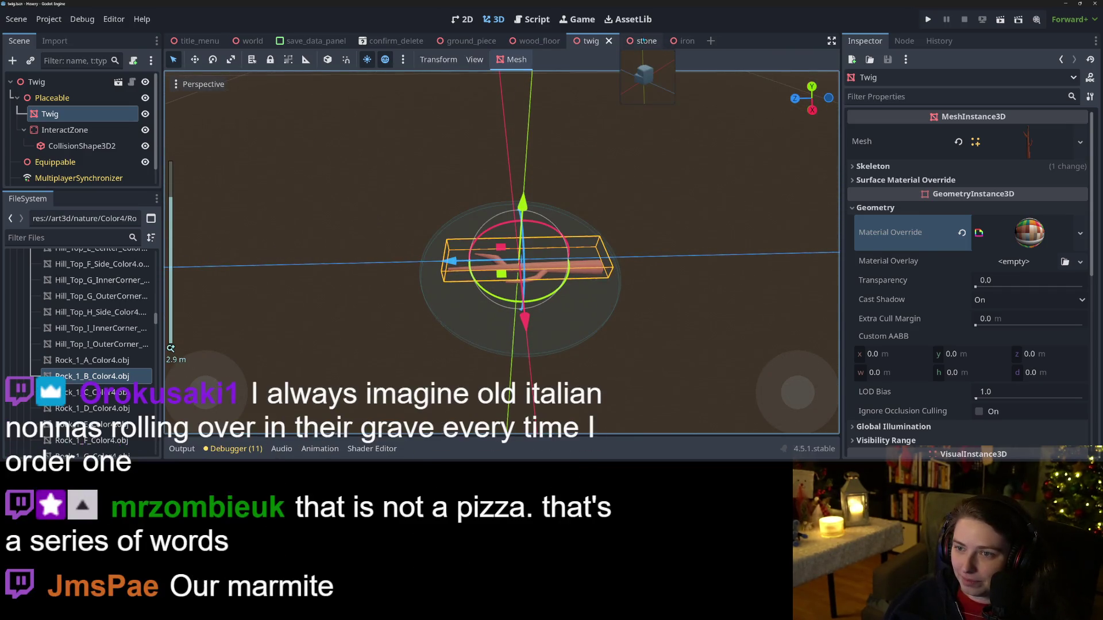
left_click(632, 41)
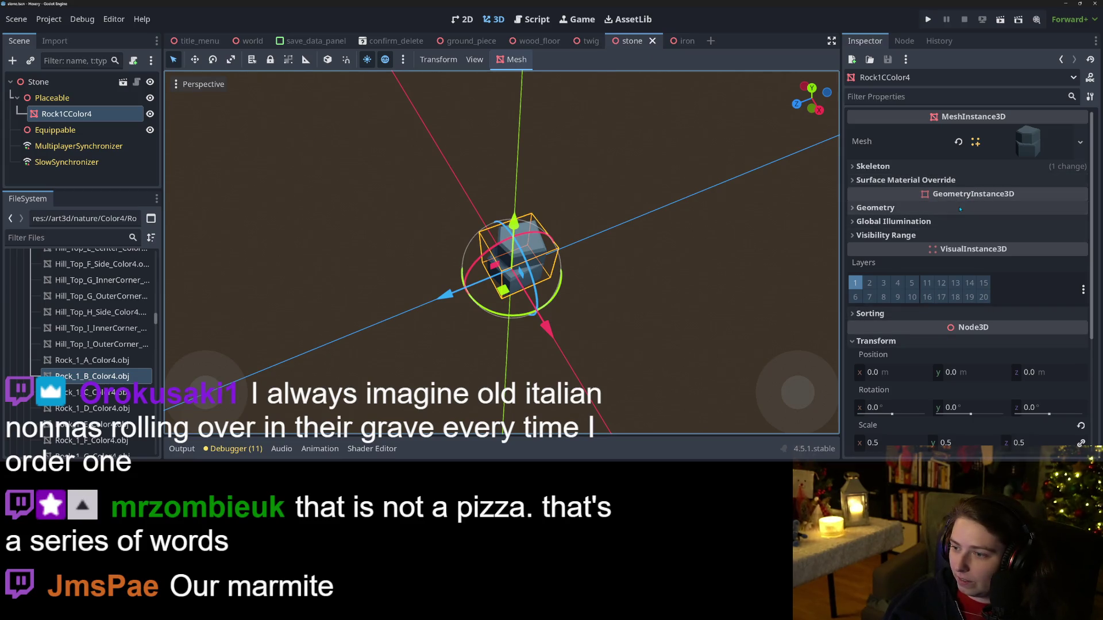
Step: Give the rock mesh the nature curved material as its Material Override and save
left_click(972, 208)
left_click(1065, 224)
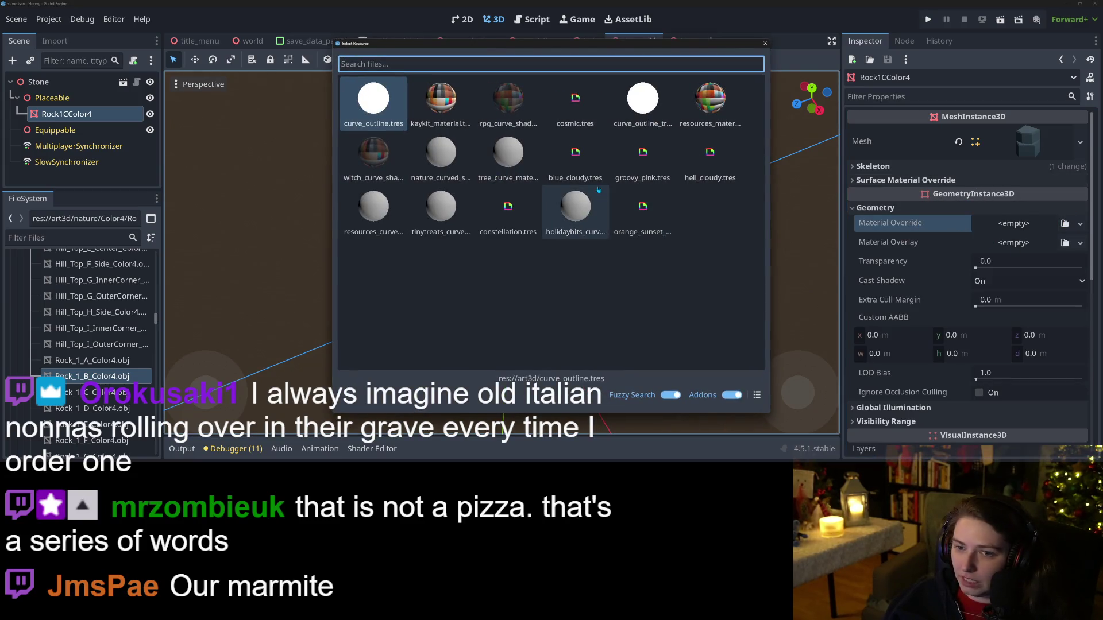
double_click(455, 169)
mouse_move(699, 366)
left_mouse_down()
mouse_move(735, 330)
mouse_move(668, 306)
mouse_move(736, 309)
mouse_move(482, 323)
left_mouse_up()
key("ctrl+s")
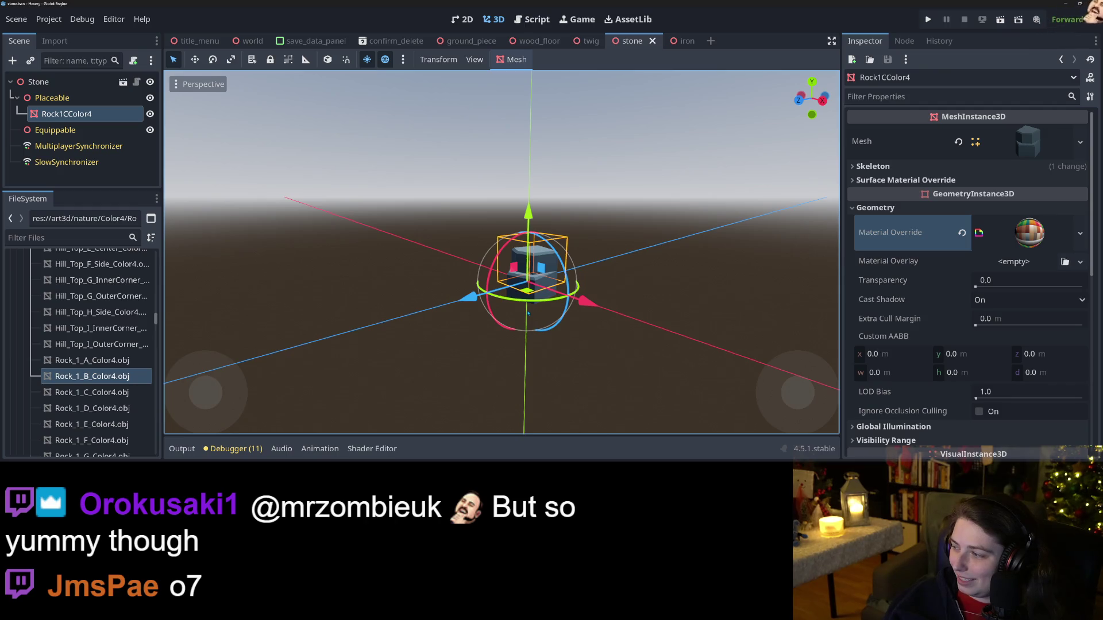
Step: Inspect the rock, save the stone scene again, and glance at the iron scene before returning
mouse_move(600, 326)
left_mouse_down()
mouse_move(580, 331)
mouse_move(609, 354)
mouse_move(593, 347)
left_mouse_up()
scroll(574, 332, "up", 2)
scroll(593, 347, "down", 2)
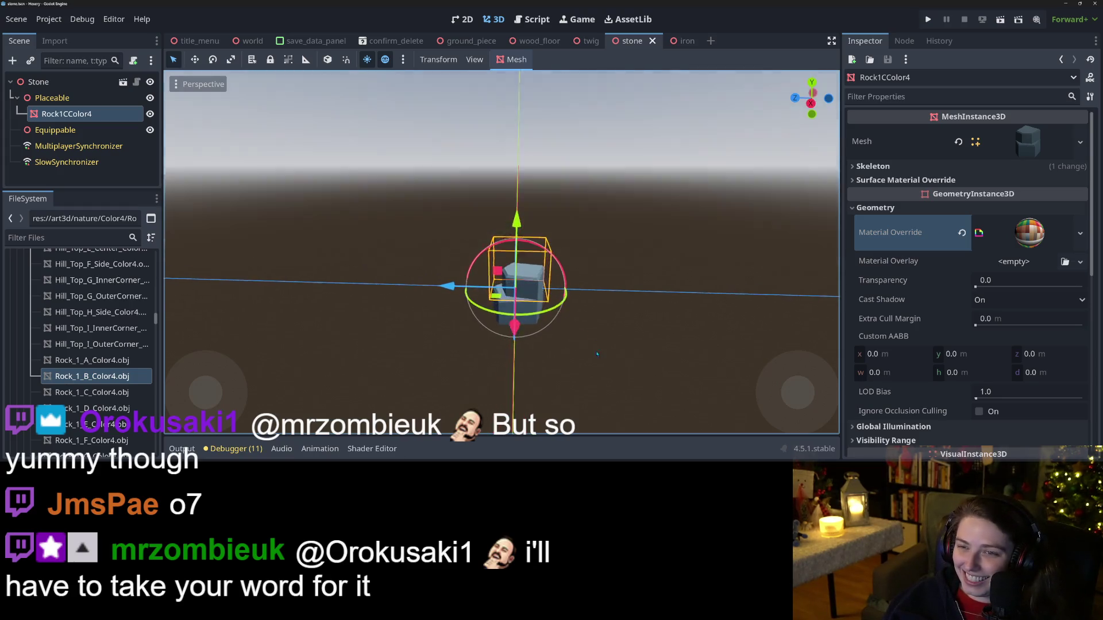
scroll(598, 351, "down", 2)
key("ctrl+s")
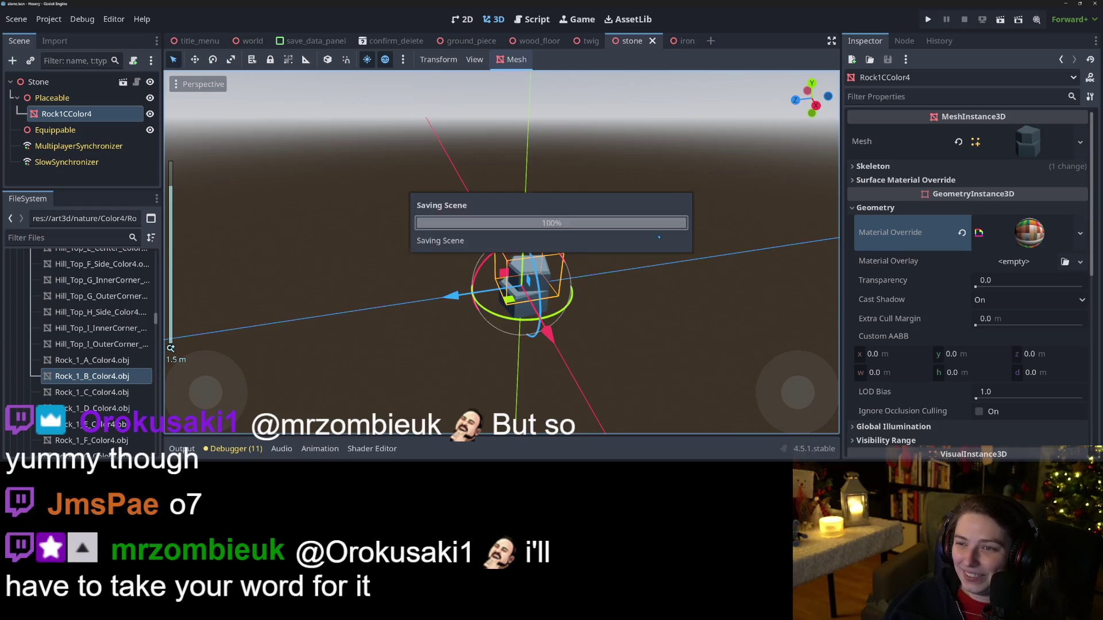
left_click(680, 42)
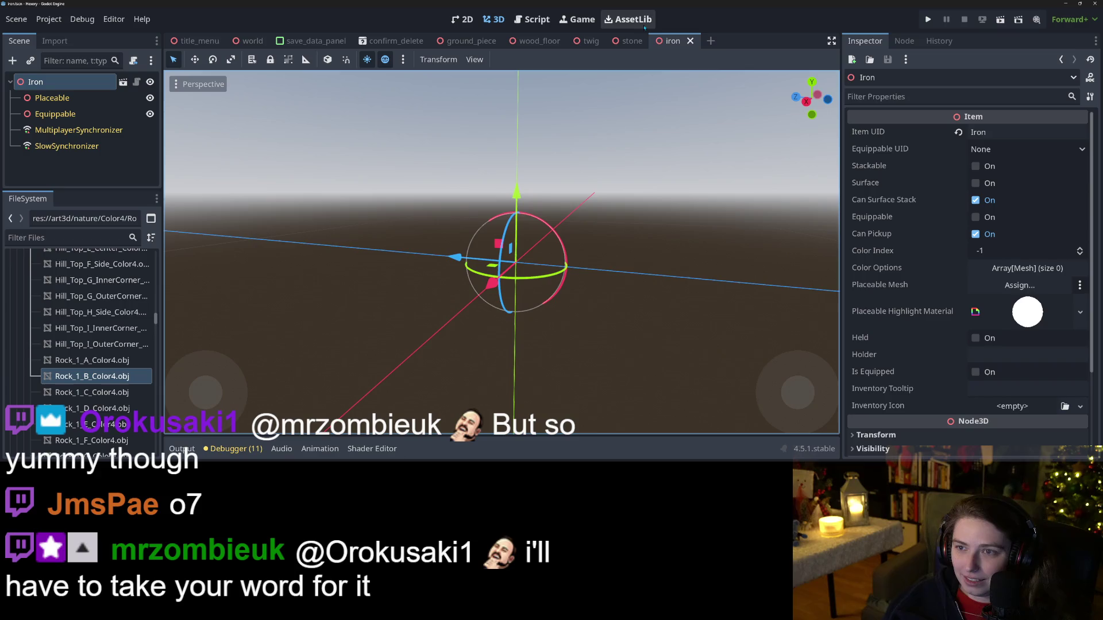
left_click(625, 42)
scroll(569, 320, "up", 2)
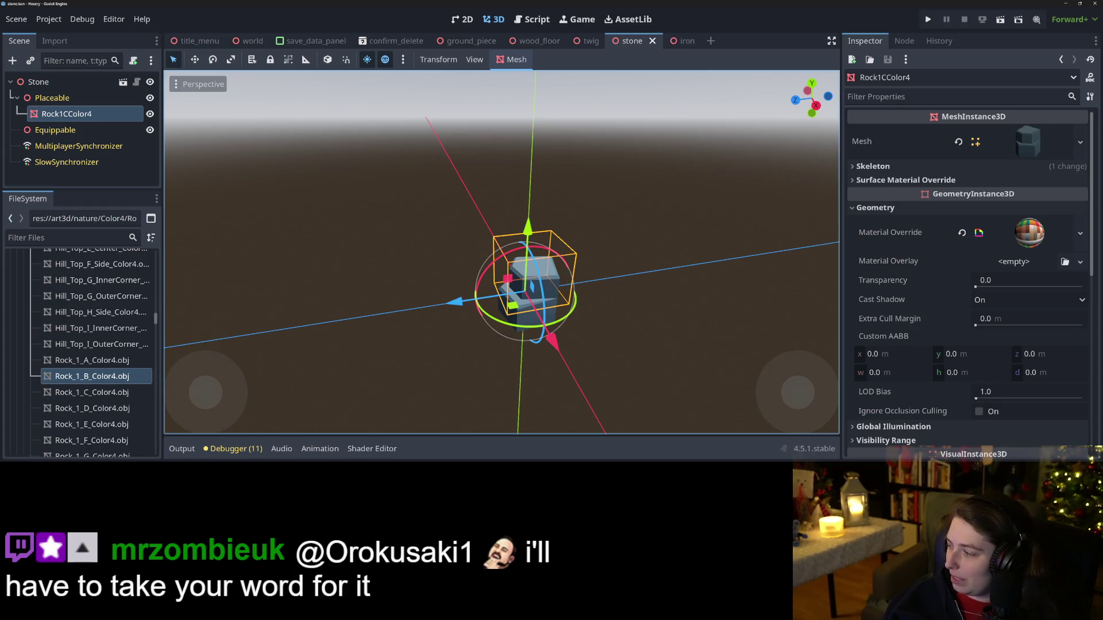
key("alt+Tab")
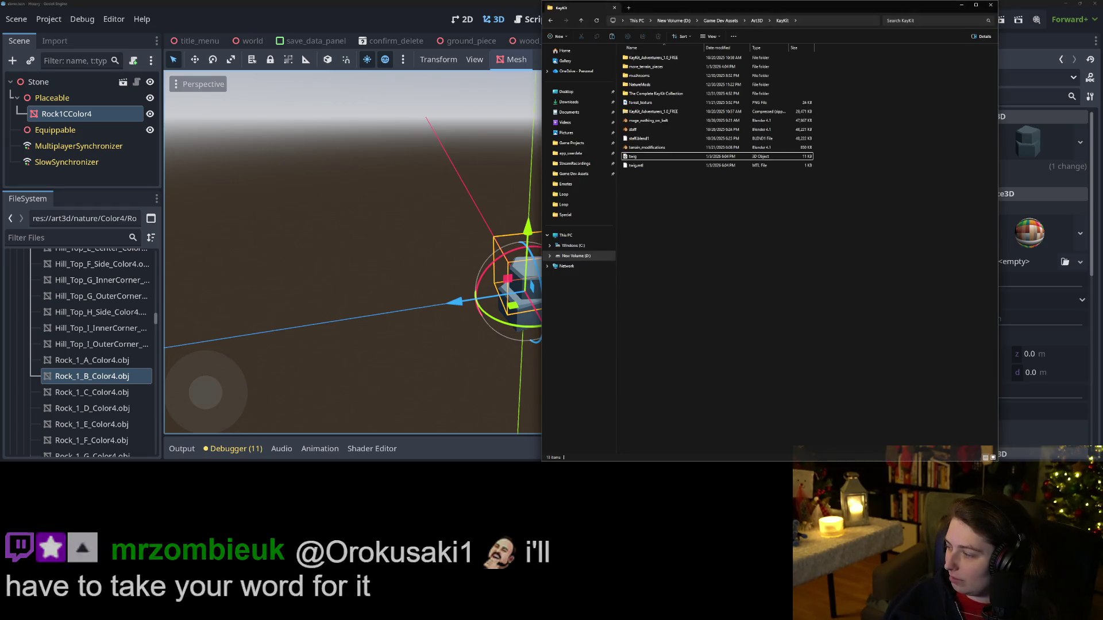
Step: Open the project's art3d/ResourceBits folder and the KayKit Resource Bits 1.0 Assets/obj folder
key("alt+Tab")
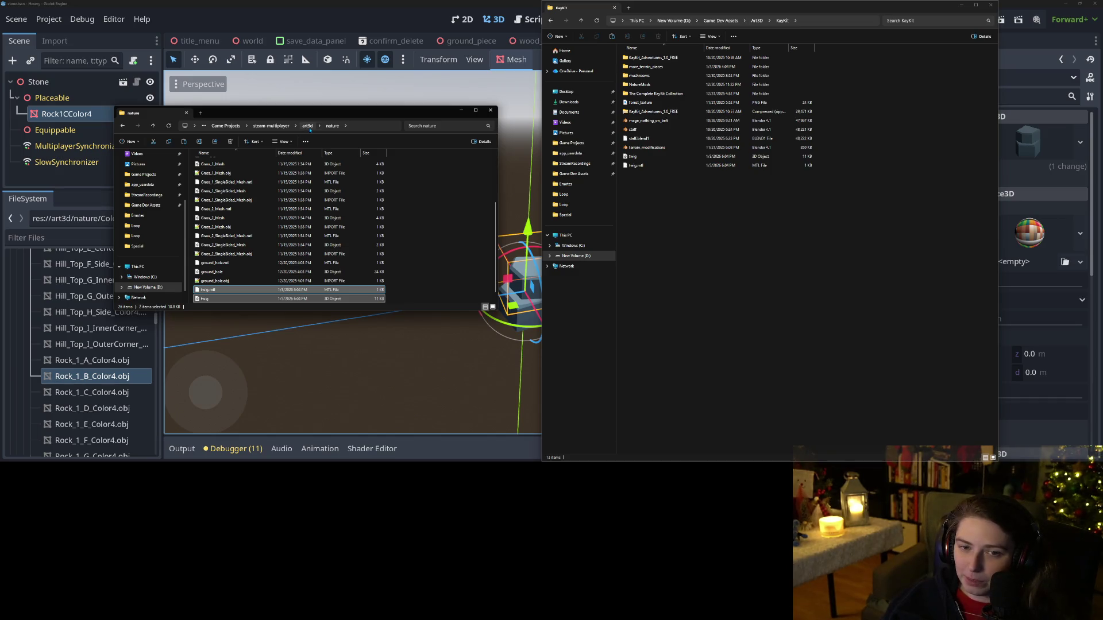
left_click(308, 125)
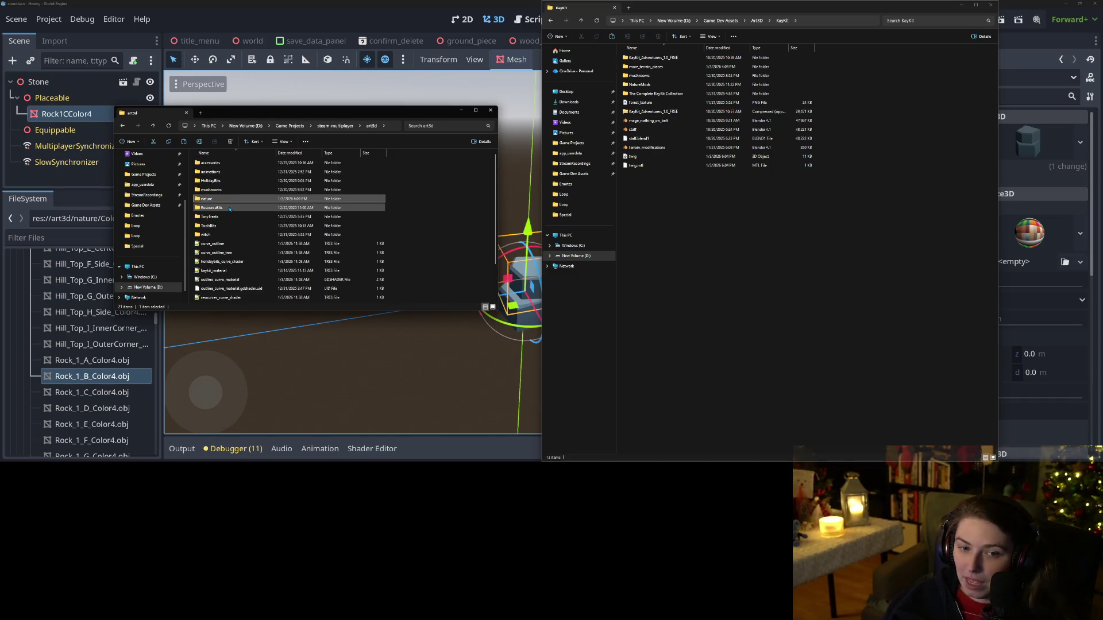
double_click(230, 208)
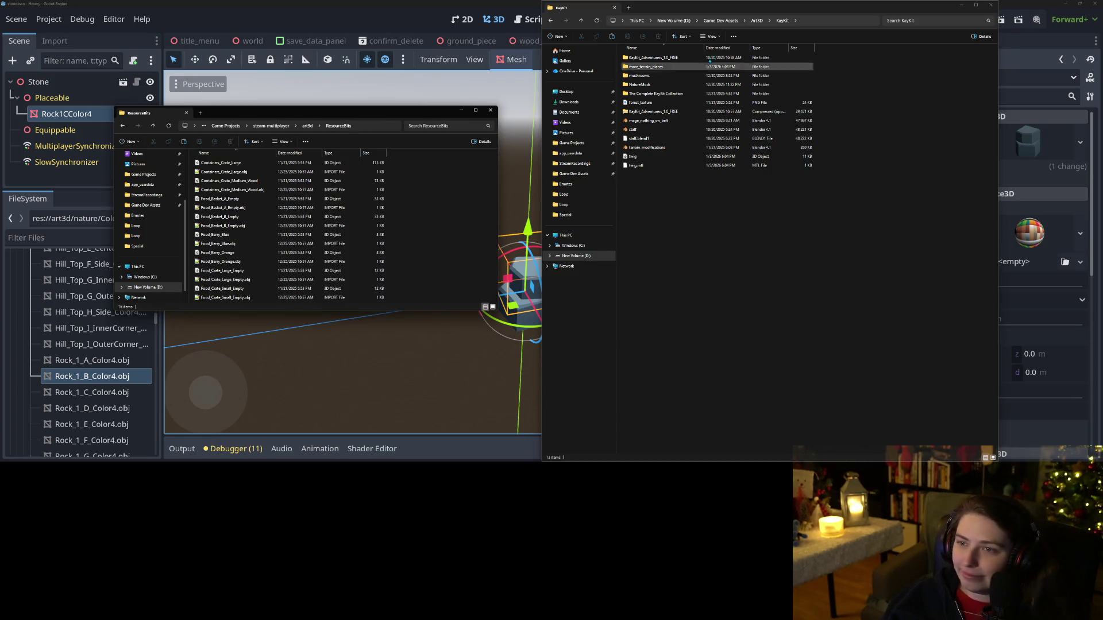
left_click(757, 21)
double_click(638, 75)
left_click(666, 58)
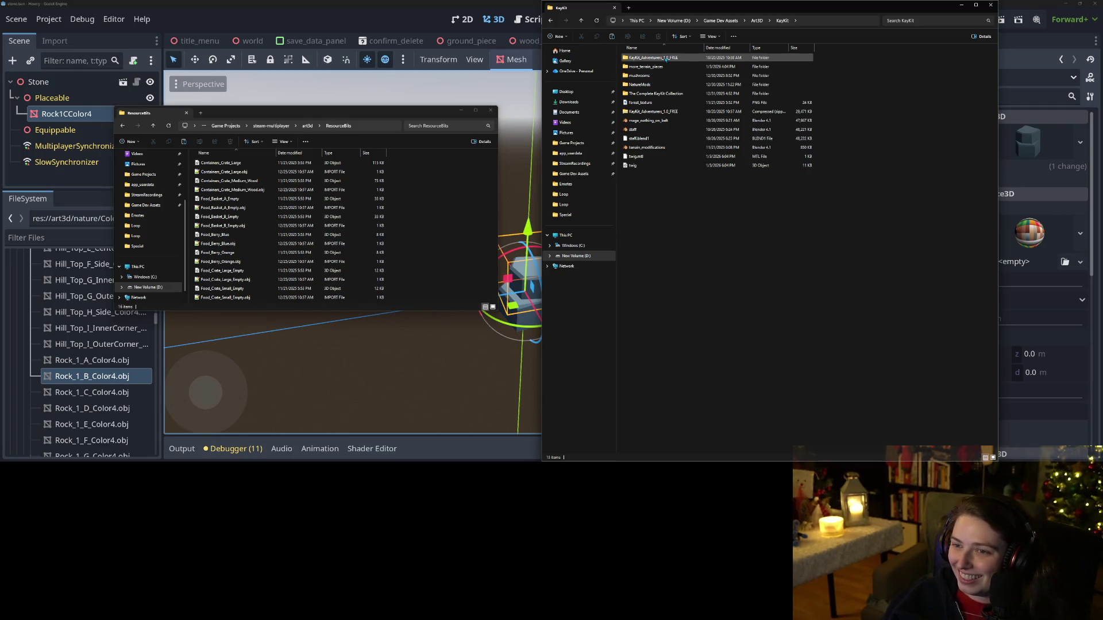
double_click(655, 93)
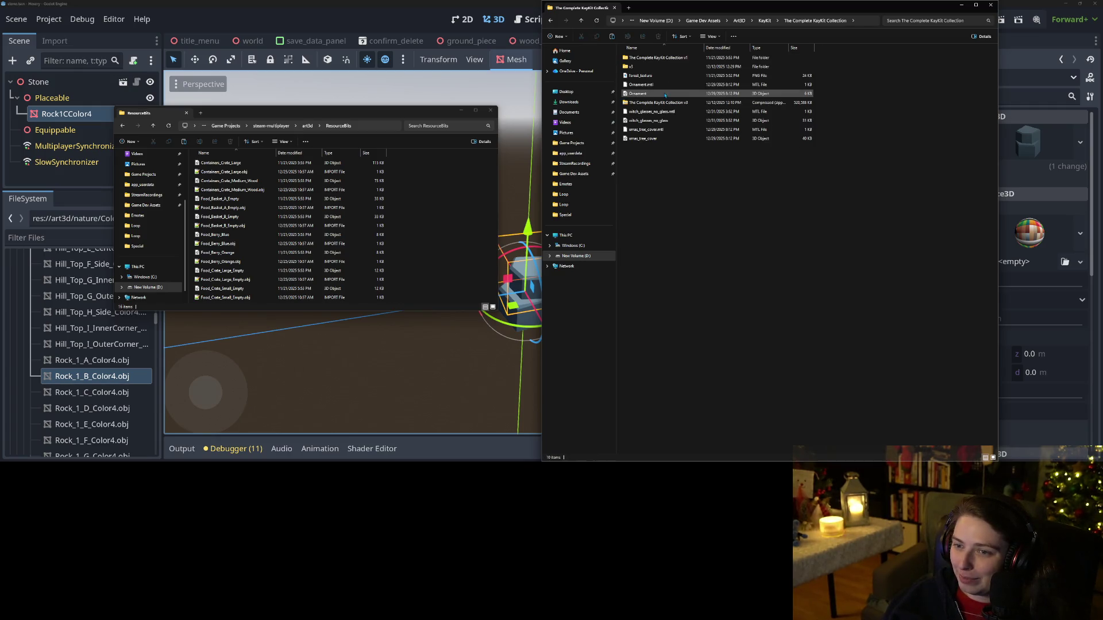
double_click(662, 58)
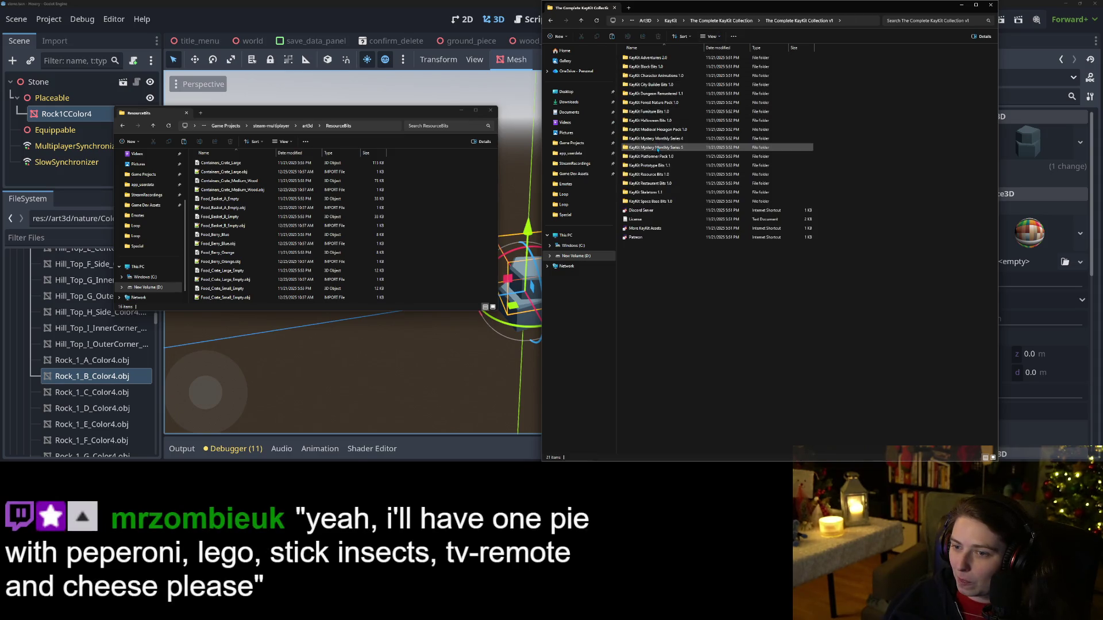
double_click(662, 174)
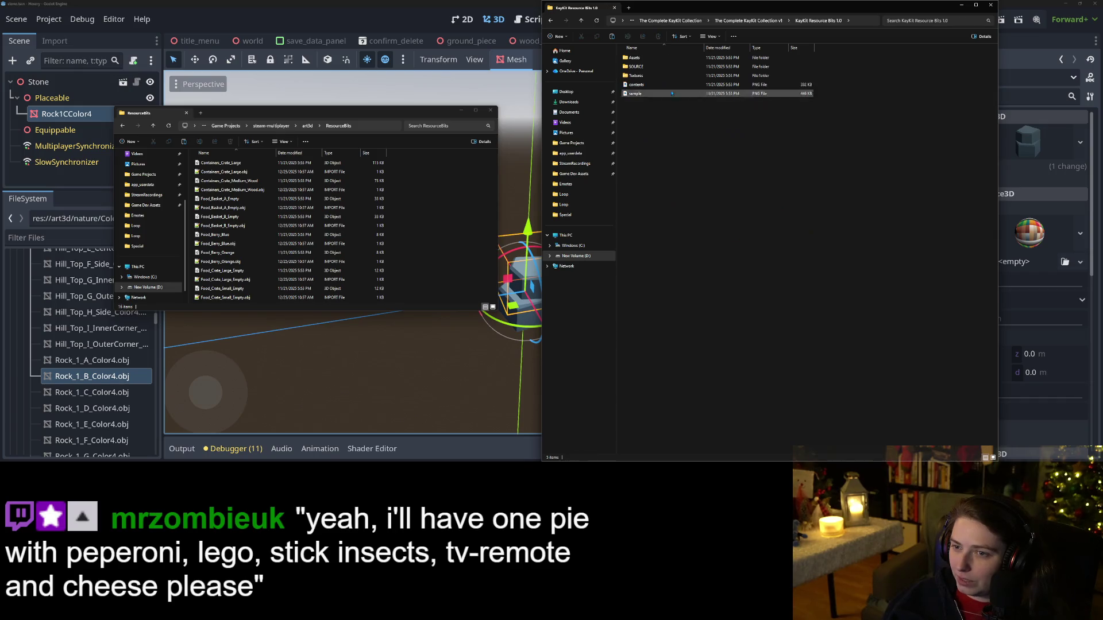
double_click(643, 58)
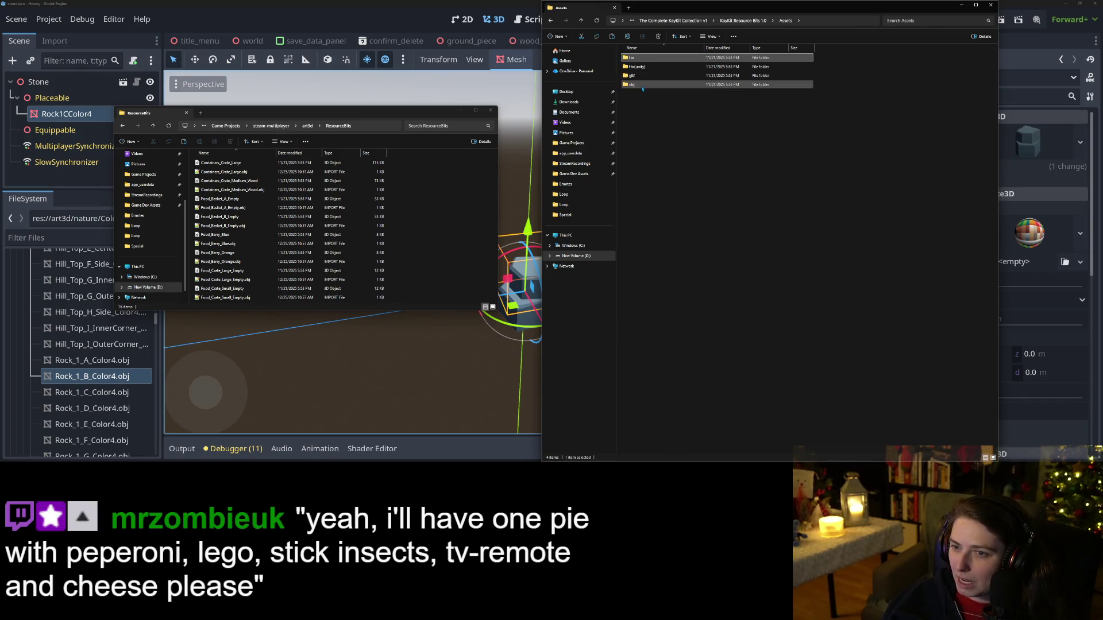
double_click(643, 85)
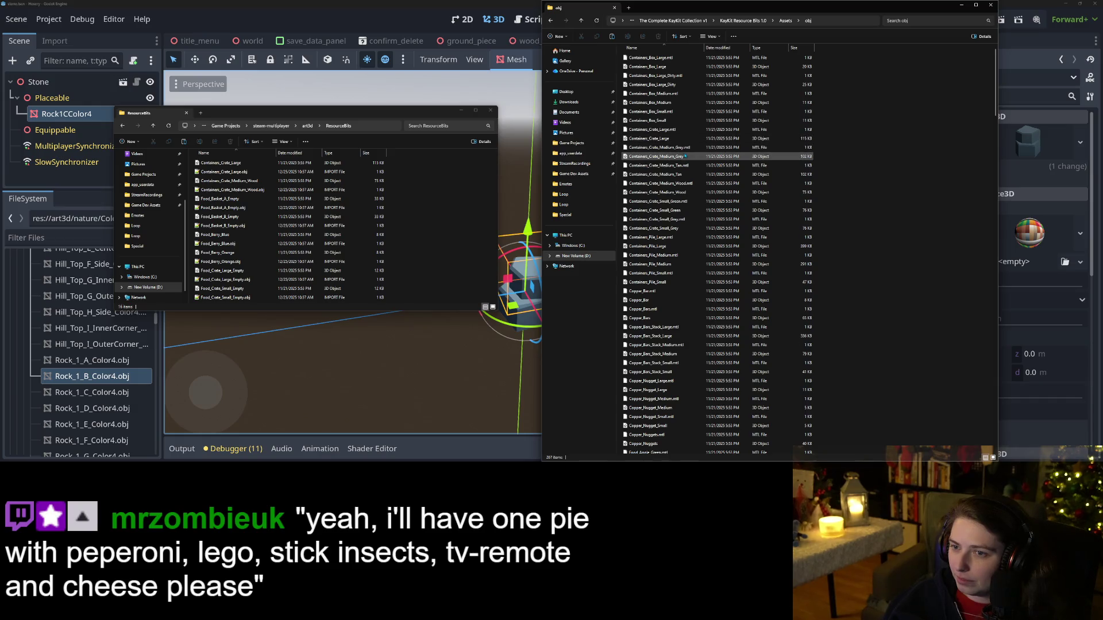
Step: Select the Iron_Nugget model and material files and copy them into ResourceBits
scroll(690, 218, "down", 4)
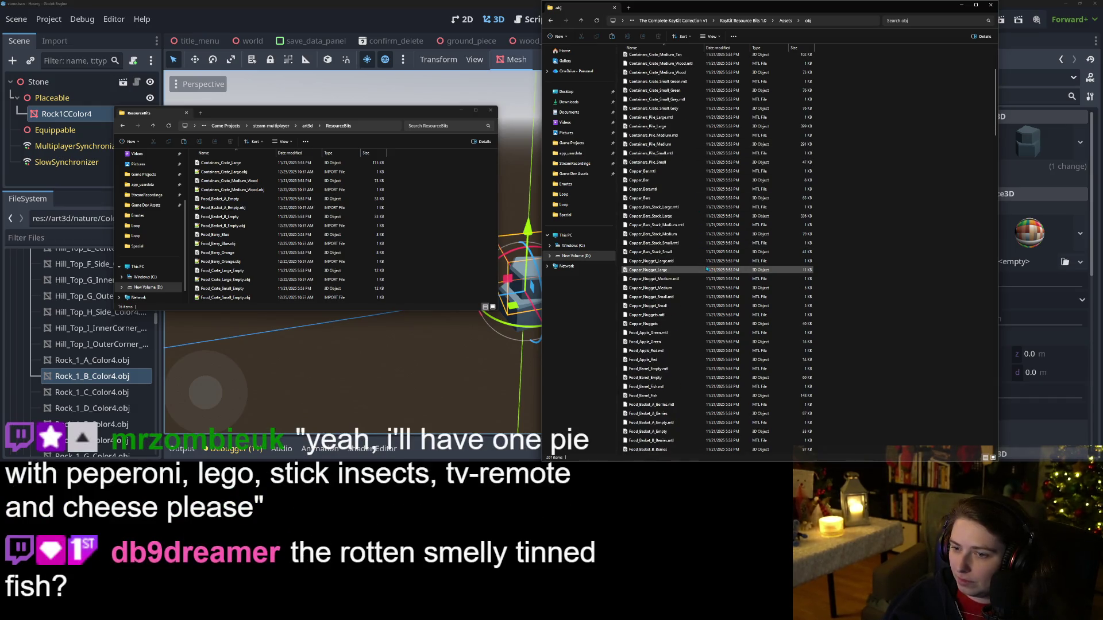
scroll(689, 230, "down", 1)
scroll(661, 259, "down", 15)
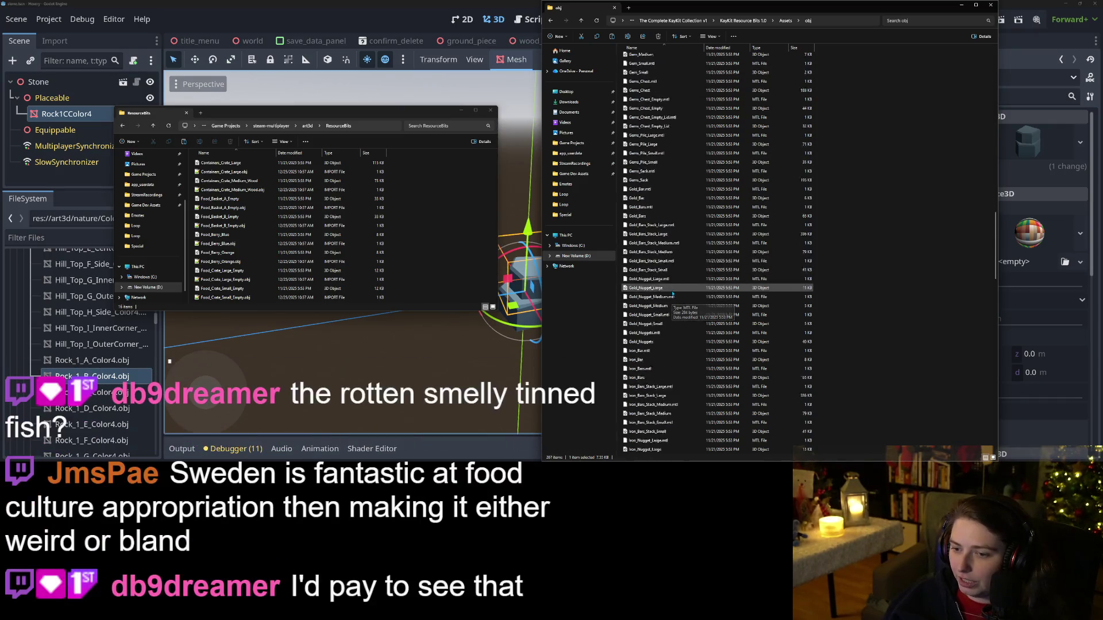
scroll(671, 276, "down", 15)
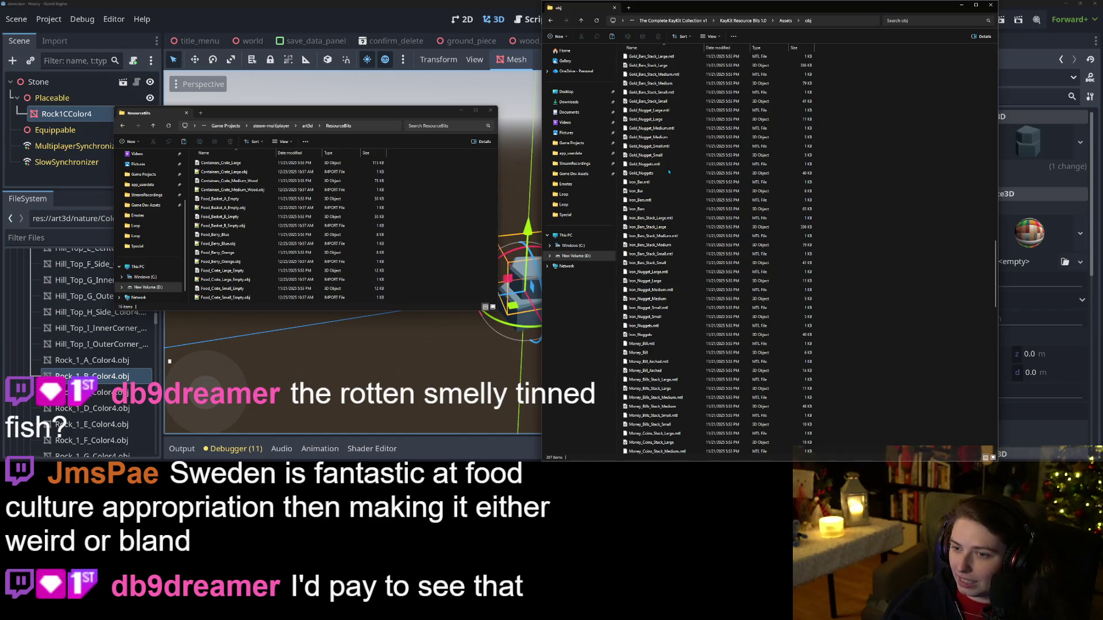
left_click(664, 173)
scroll(663, 196, "down", 3)
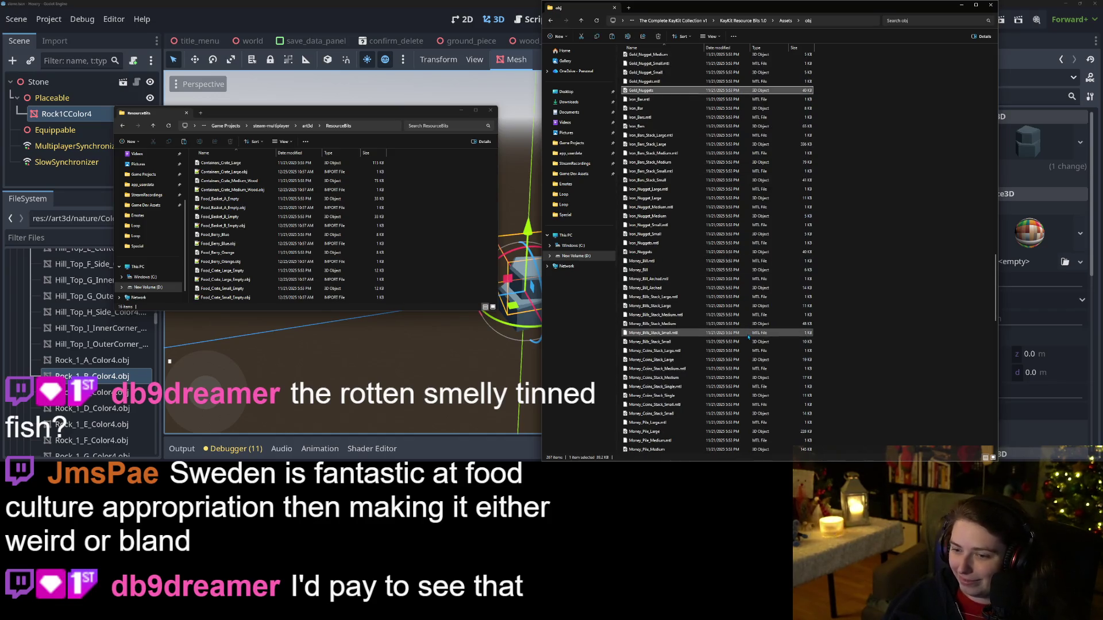
left_click(652, 198)
scroll(689, 241, "up", 3)
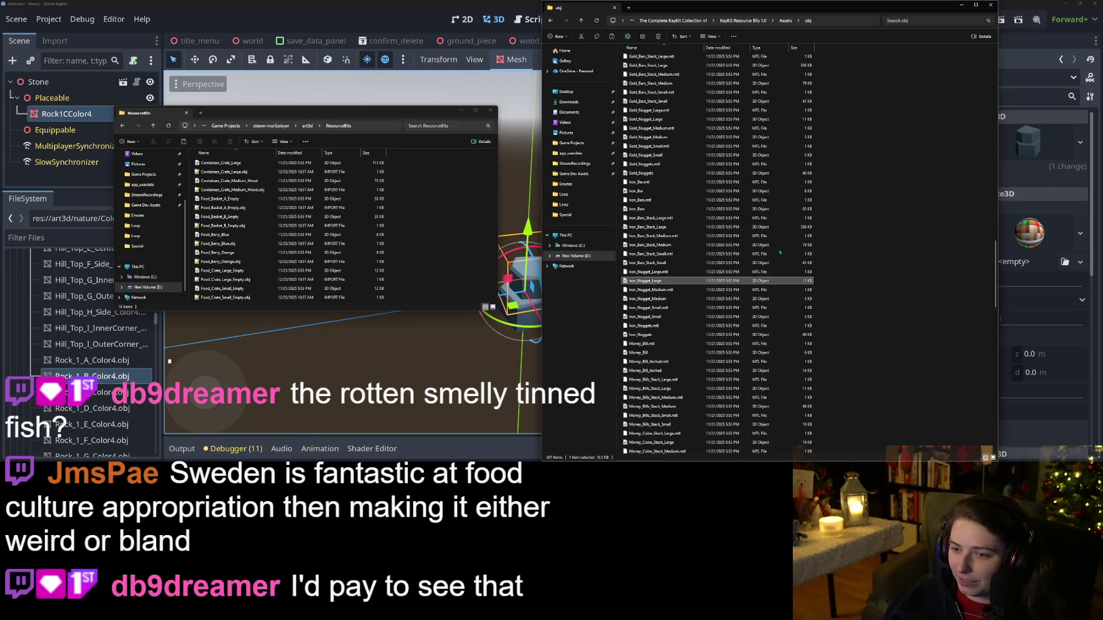
mouse_move(824, 272)
left_mouse_down()
mouse_move(721, 293)
mouse_move(678, 334)
mouse_move(681, 310)
mouse_move(447, 249)
left_mouse_up()
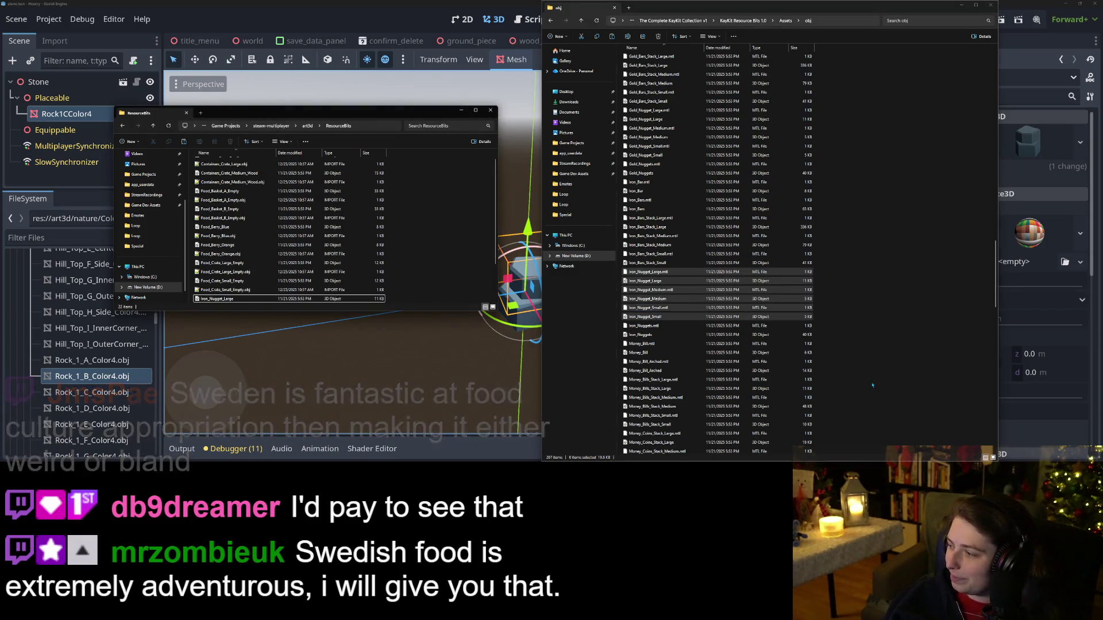
left_click(893, 381)
left_click(892, 380)
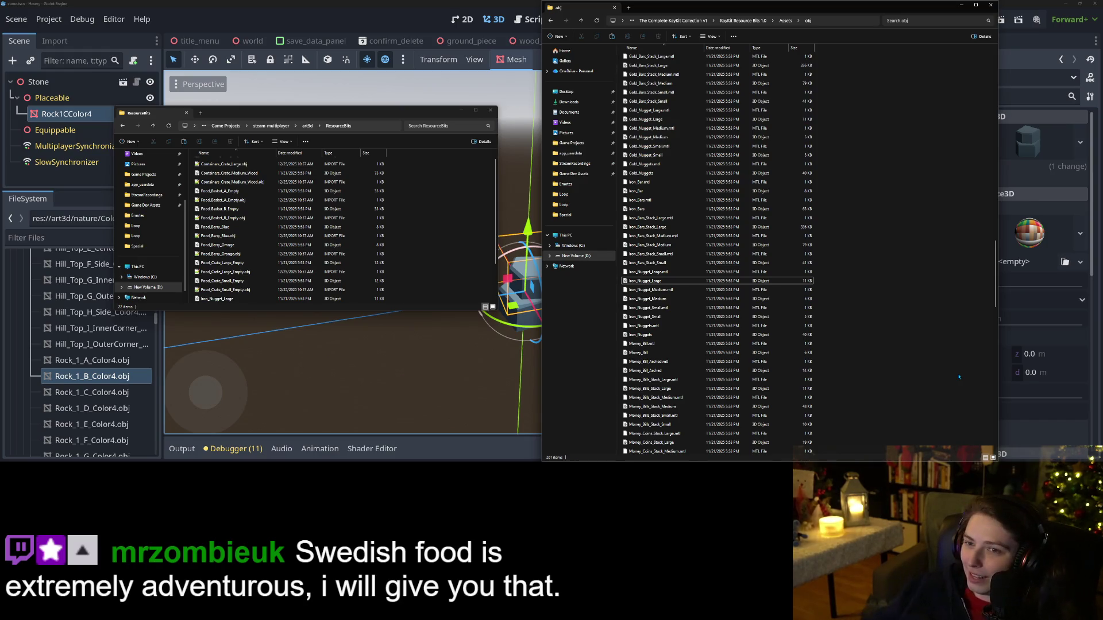
key("alt+Tab")
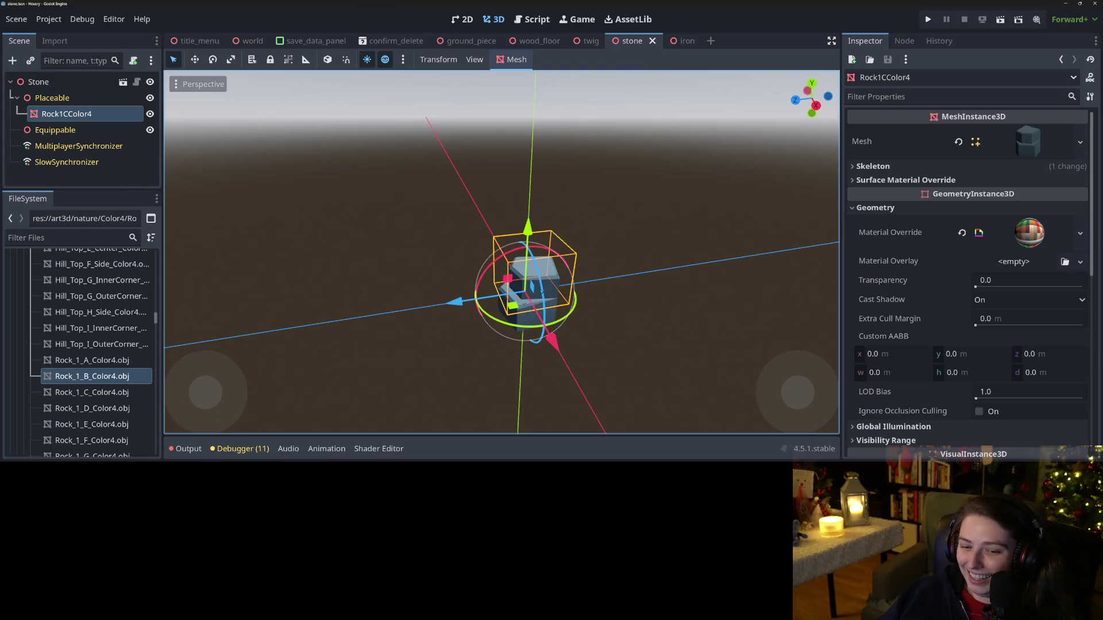
Step: Open the iron scene and collapse the Color4 and nature folders in FileSystem
left_click(673, 40)
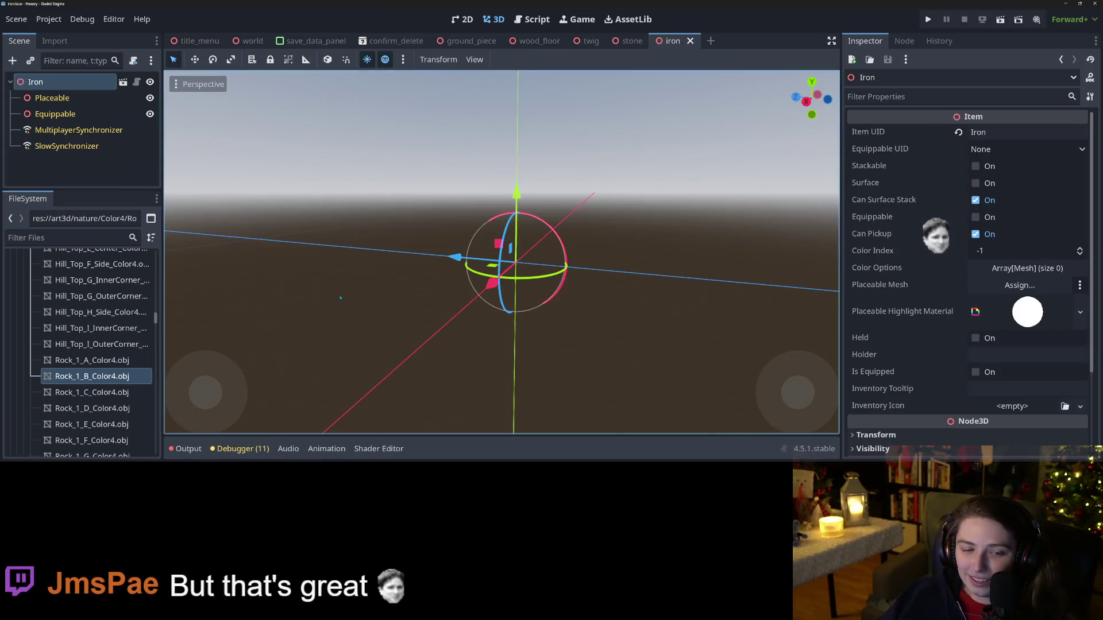
scroll(108, 419, "up", 5)
scroll(108, 419, "up", 10)
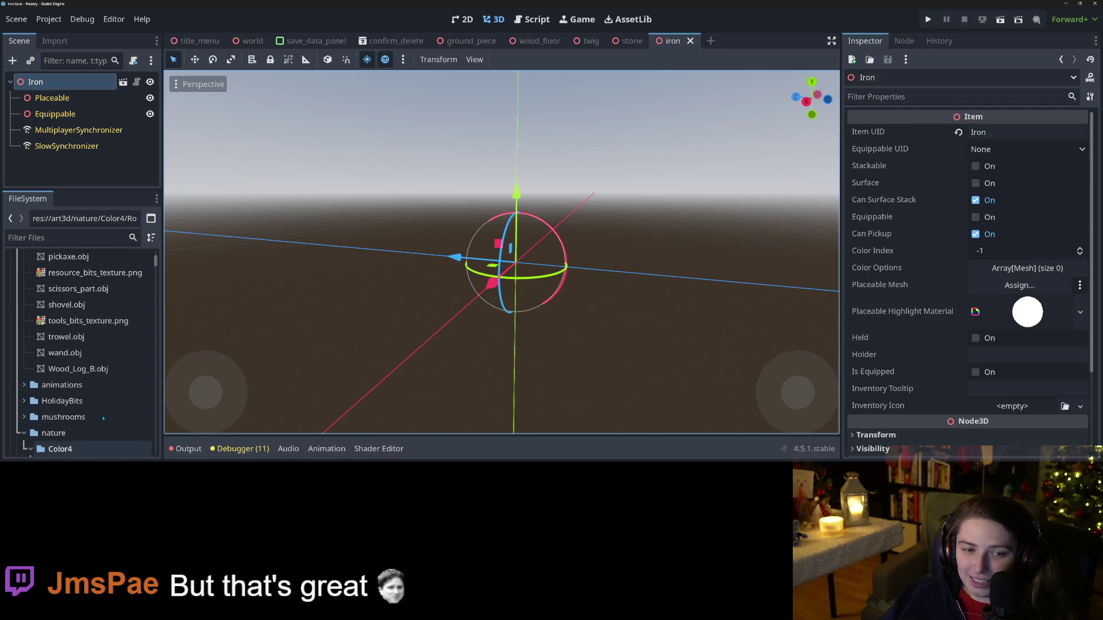
scroll(104, 419, "down", 3)
left_click(28, 368)
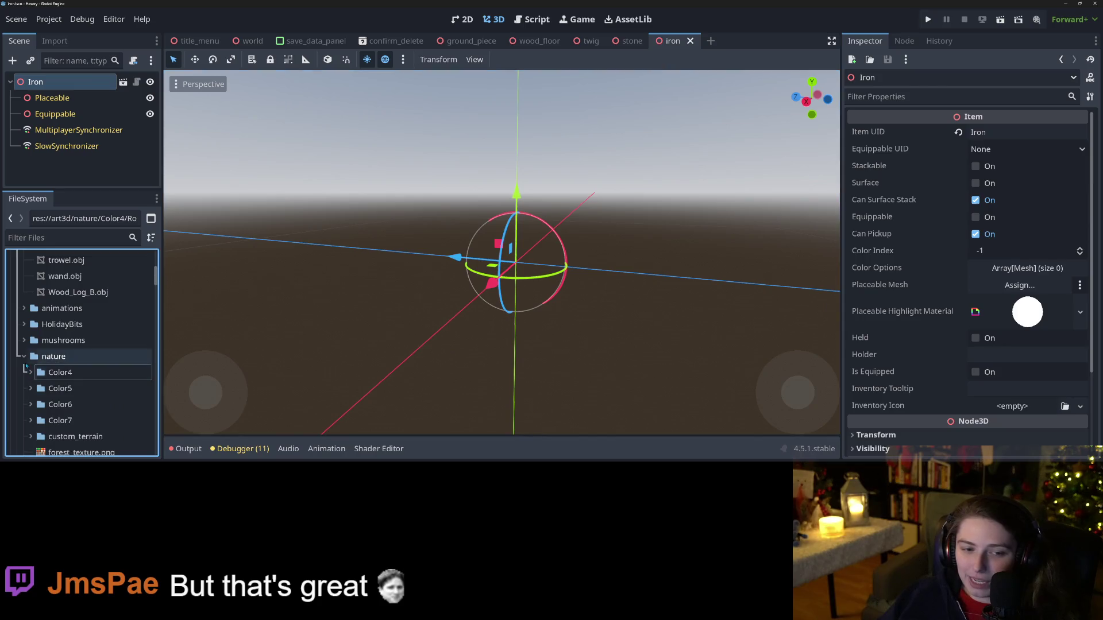
left_click(24, 356)
scroll(41, 383, "down", 4)
scroll(40, 383, "down", 4)
Step: Add Iron_Nugget_Large to the scene, undoing the Small nugget, and parent it under Placeable
left_click_drag(86, 338, 506, 260)
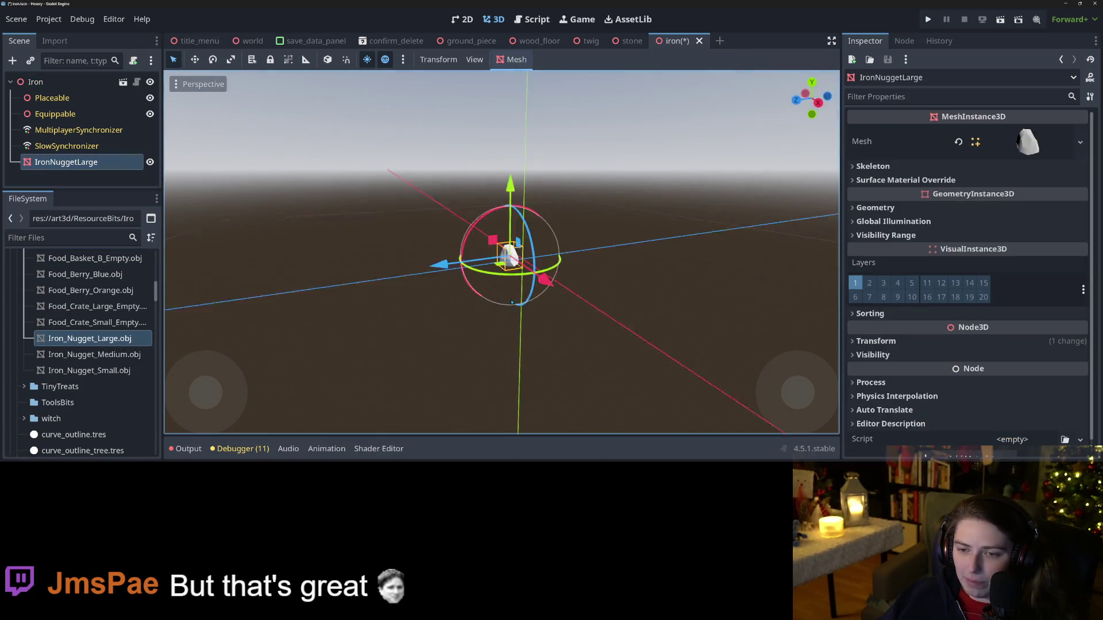
left_click_drag(86, 371, 519, 270)
key("ctrl+z")
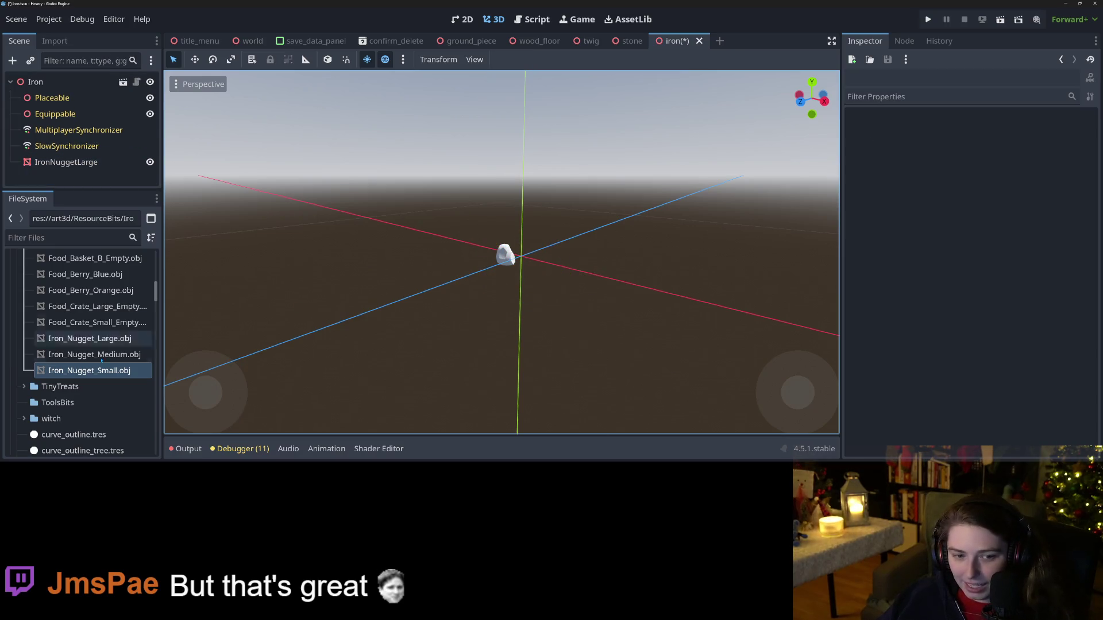
left_click(112, 339)
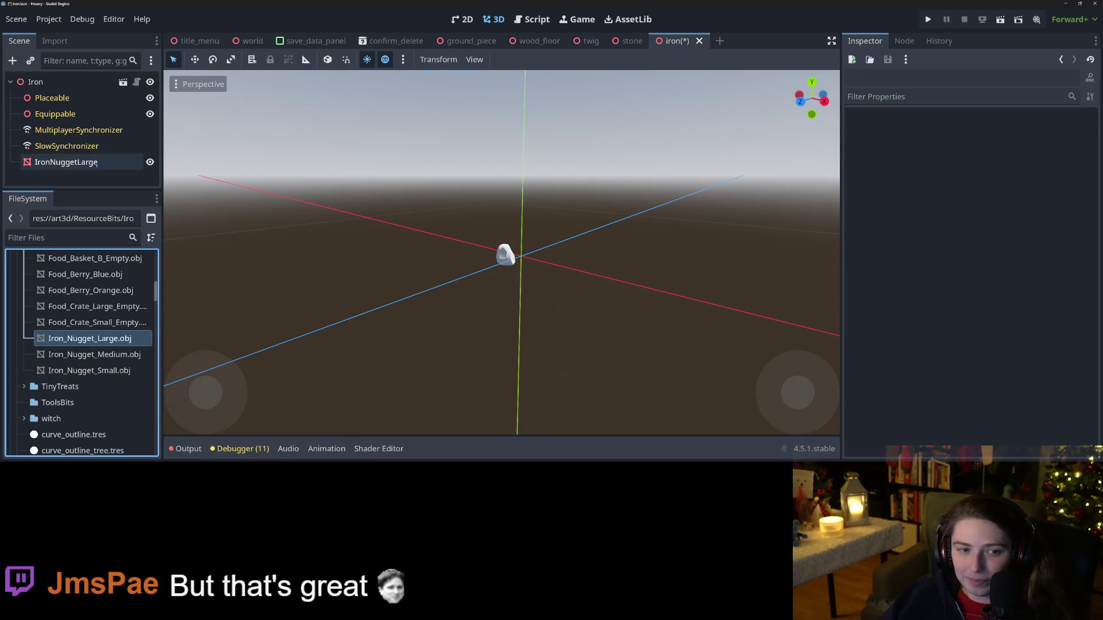
left_click_drag(63, 162, 82, 100)
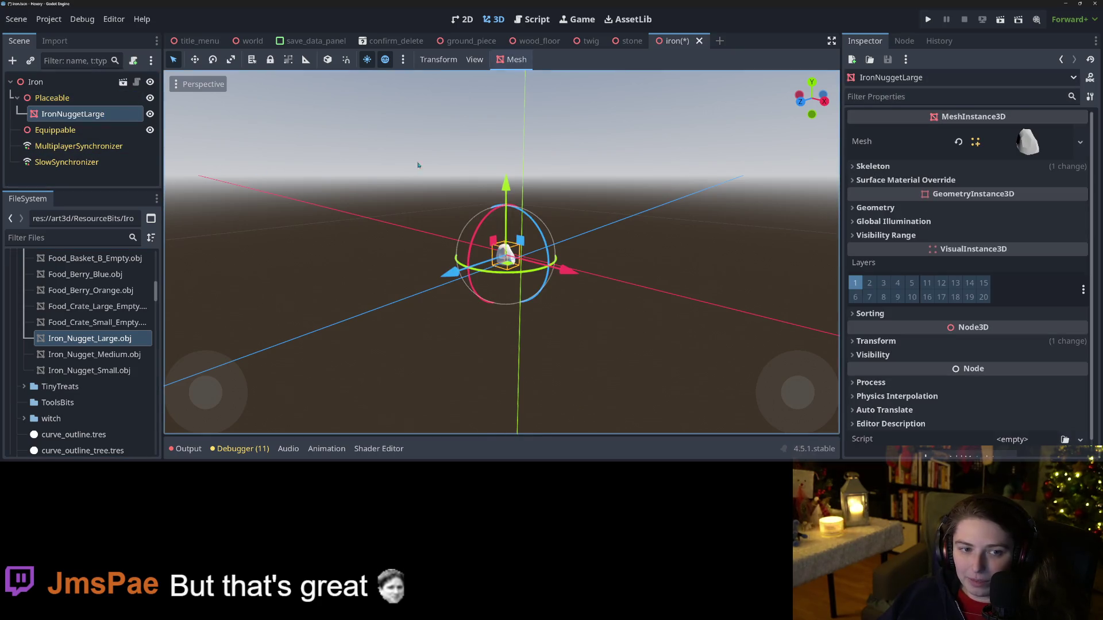
Step: Reset the nugget's position, raise it to y 0.207, and save the iron scene
left_click(919, 342)
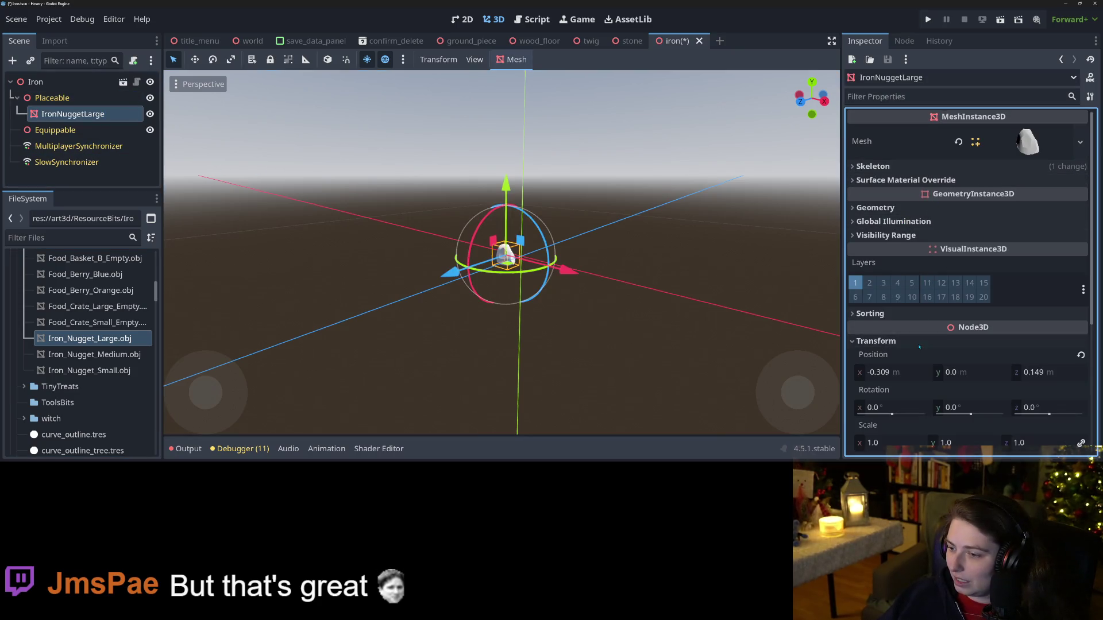
left_click(1080, 355)
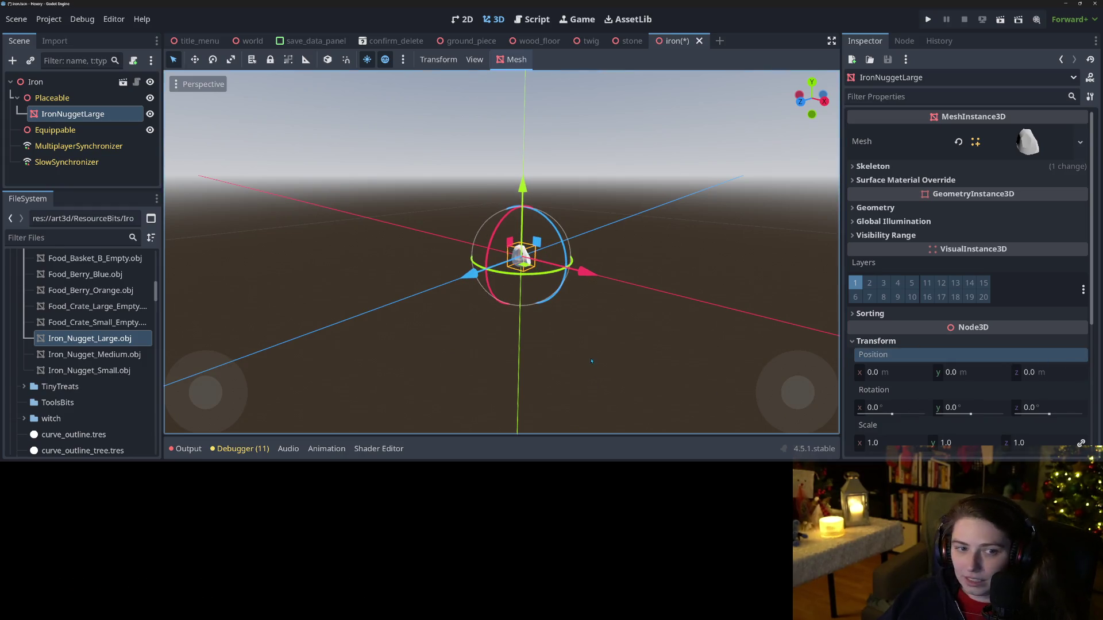
scroll(569, 241, "up", 5)
mouse_move(572, 216)
left_mouse_down()
mouse_move(571, 170)
mouse_move(534, 175)
mouse_move(609, 219)
left_mouse_up()
key("KP_1")
key("ctrl+s")
scroll(537, 183, "down", 4)
left_click(906, 180)
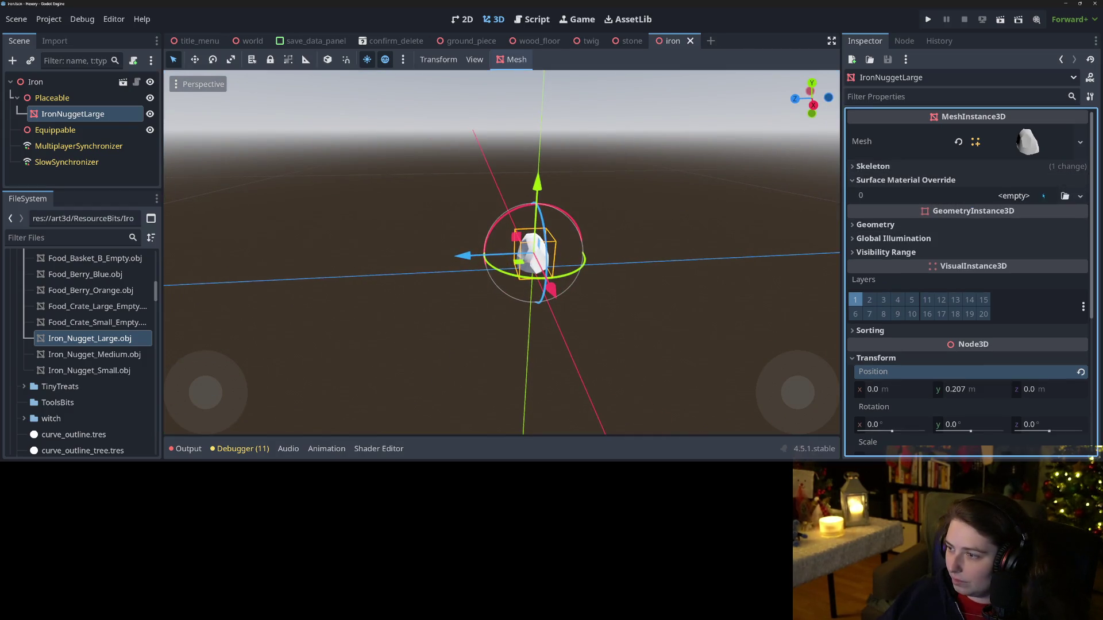
Step: Set resources_material.tres as IronNuggetLarge's Material Override, leaving surface slot 0 empty
left_click(1065, 196)
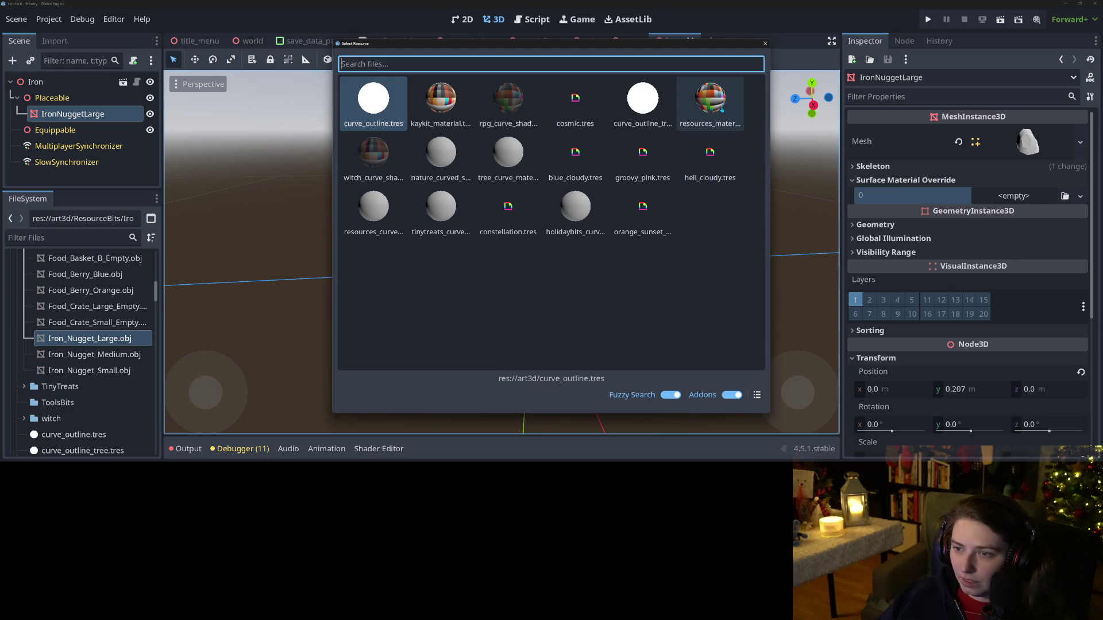
double_click(721, 110)
scroll(552, 270, "down", 3)
mouse_move(551, 270)
left_mouse_down()
mouse_move(540, 288)
mouse_move(550, 294)
mouse_move(528, 276)
mouse_move(552, 270)
left_mouse_up()
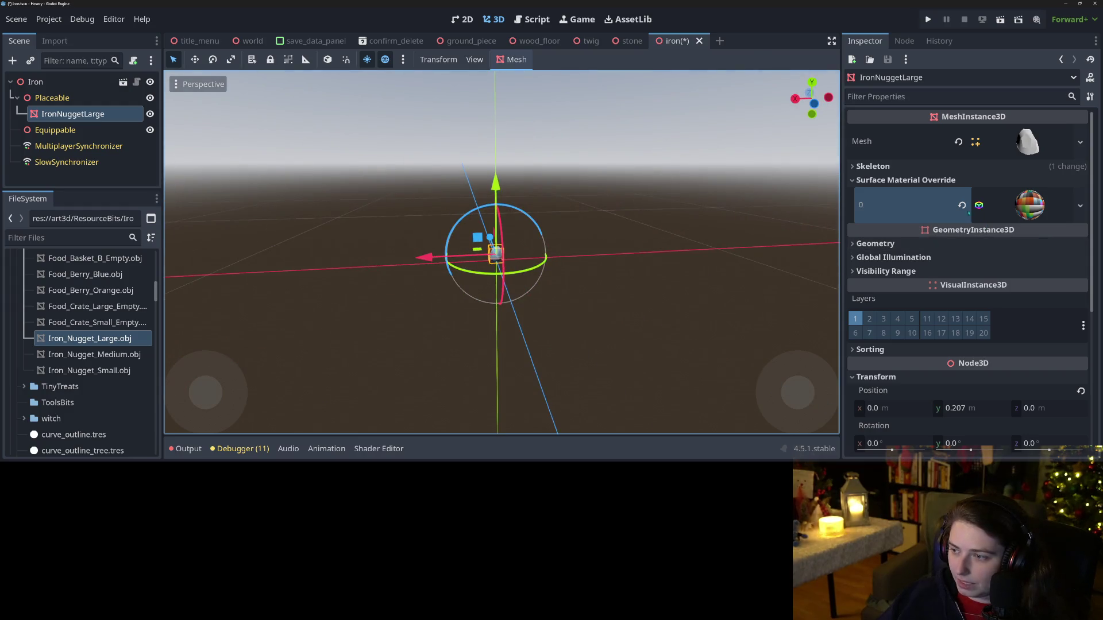
left_click(963, 207)
left_click(875, 225)
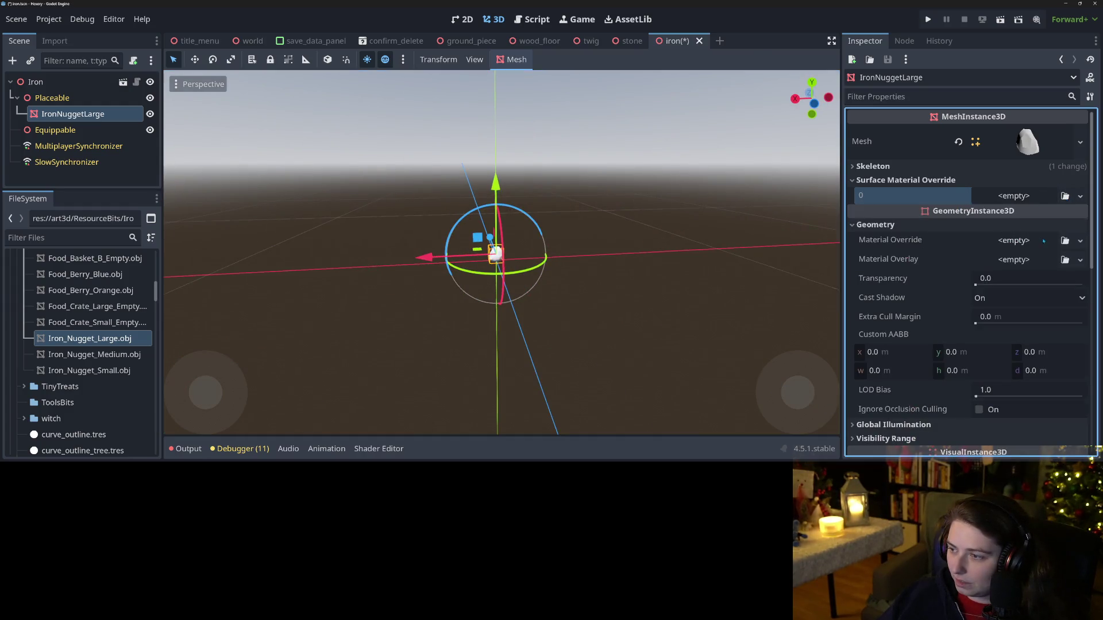
left_click(1065, 240)
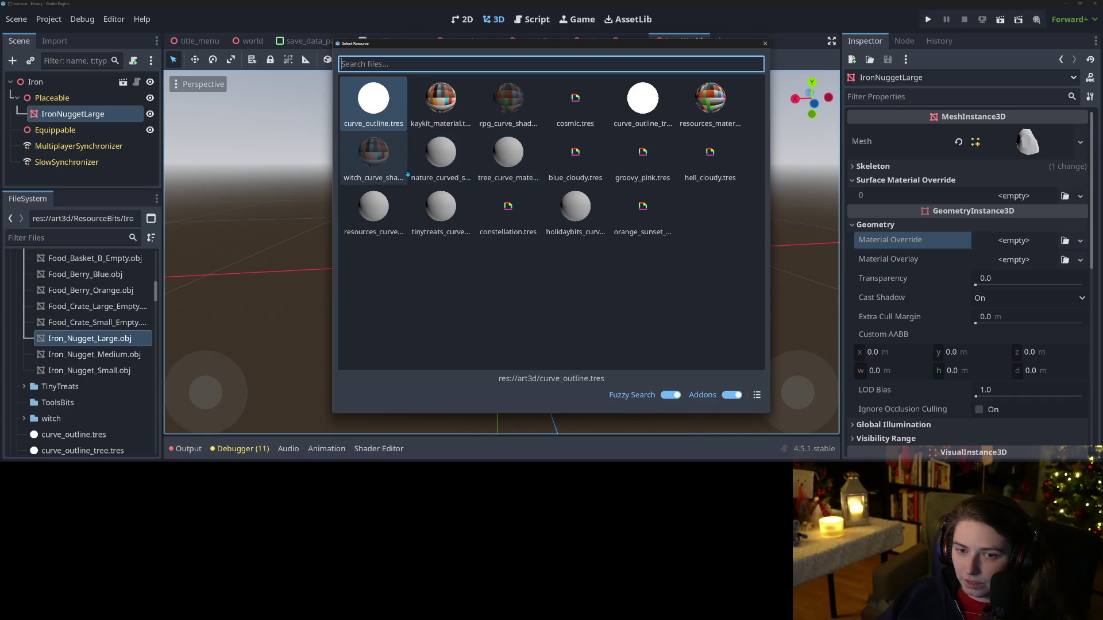
double_click(373, 210)
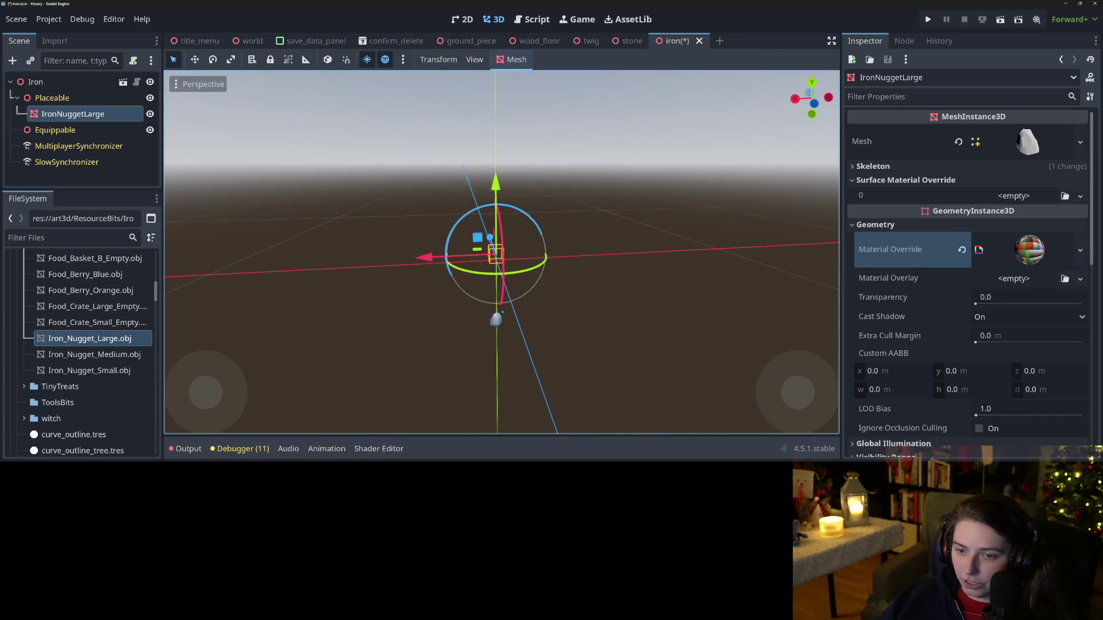
scroll(610, 309, "down", 2)
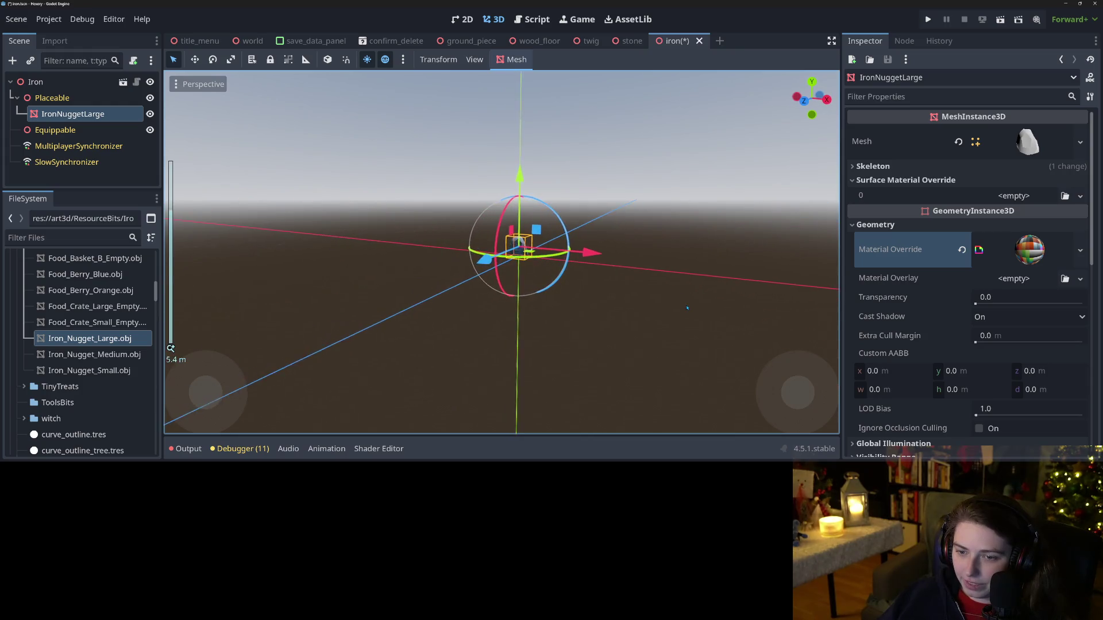
Step: Inspect the textured nugget and save the iron scene
mouse_move(638, 309)
left_mouse_down()
mouse_move(651, 306)
mouse_move(570, 319)
mouse_move(655, 328)
mouse_move(611, 339)
mouse_move(525, 298)
mouse_move(414, 291)
mouse_move(659, 322)
left_mouse_up()
scroll(632, 310, "down", 2)
scroll(612, 340, "up", 1)
scroll(560, 296, "down", 2)
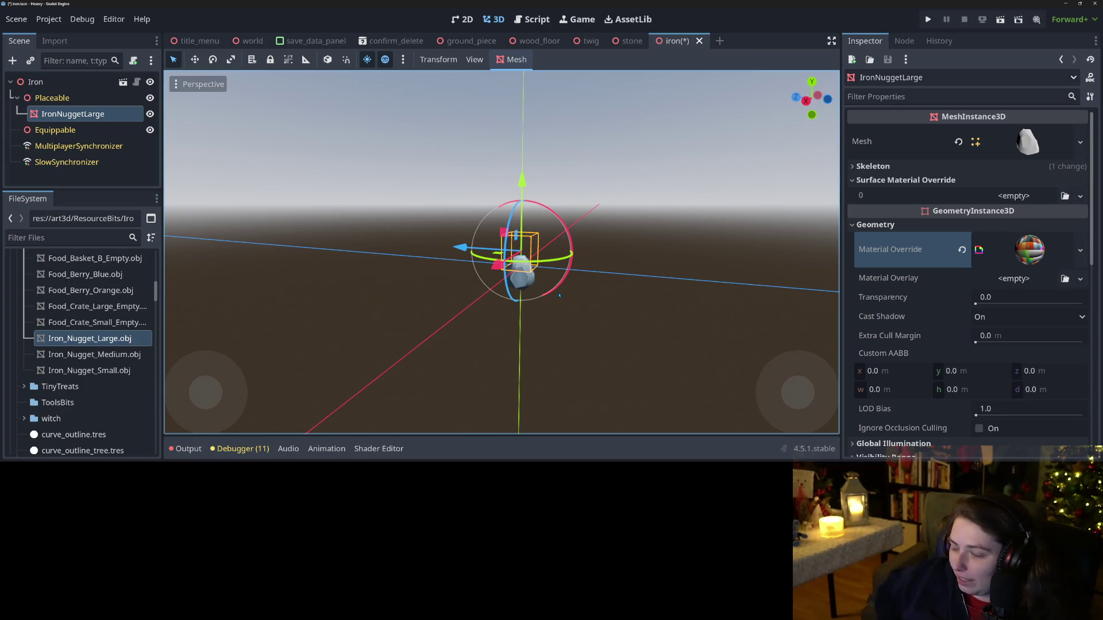
key("ctrl+s")
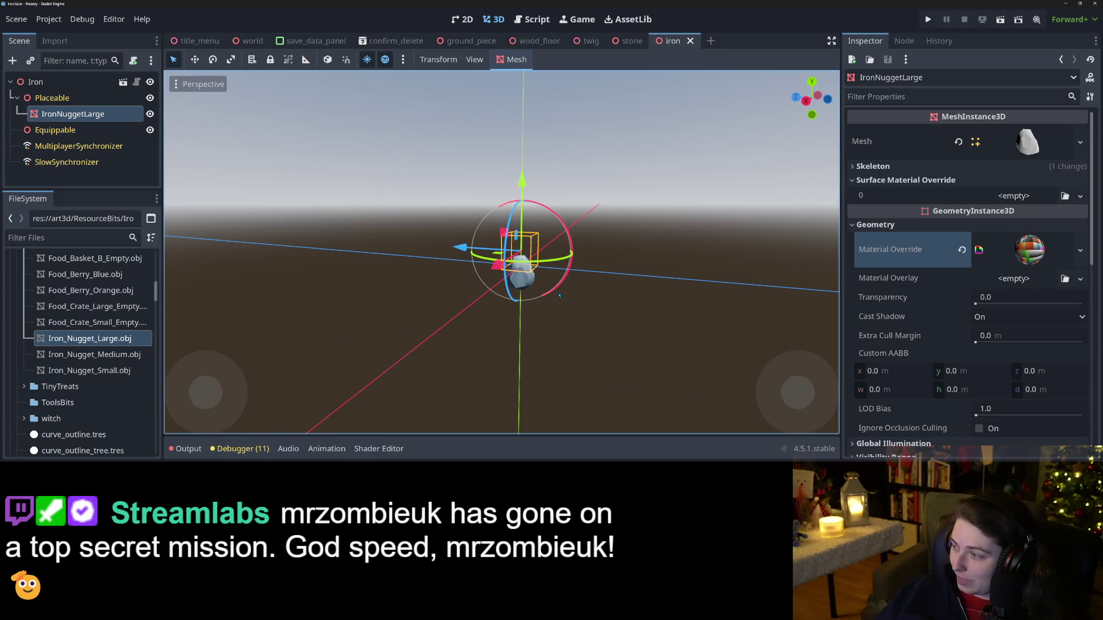
key("ctrl+s")
Step: Orbit and zoom around the nugget from several angles, then deselect it
mouse_move(523, 339)
left_mouse_down()
mouse_move(441, 334)
mouse_move(475, 326)
mouse_move(264, 318)
mouse_move(407, 326)
mouse_move(423, 357)
left_mouse_up()
scroll(406, 326, "down", 1)
scroll(409, 331, "up", 4)
mouse_move(549, 363)
left_mouse_down()
mouse_move(456, 374)
mouse_move(524, 368)
left_mouse_up()
scroll(494, 370, "down", 4)
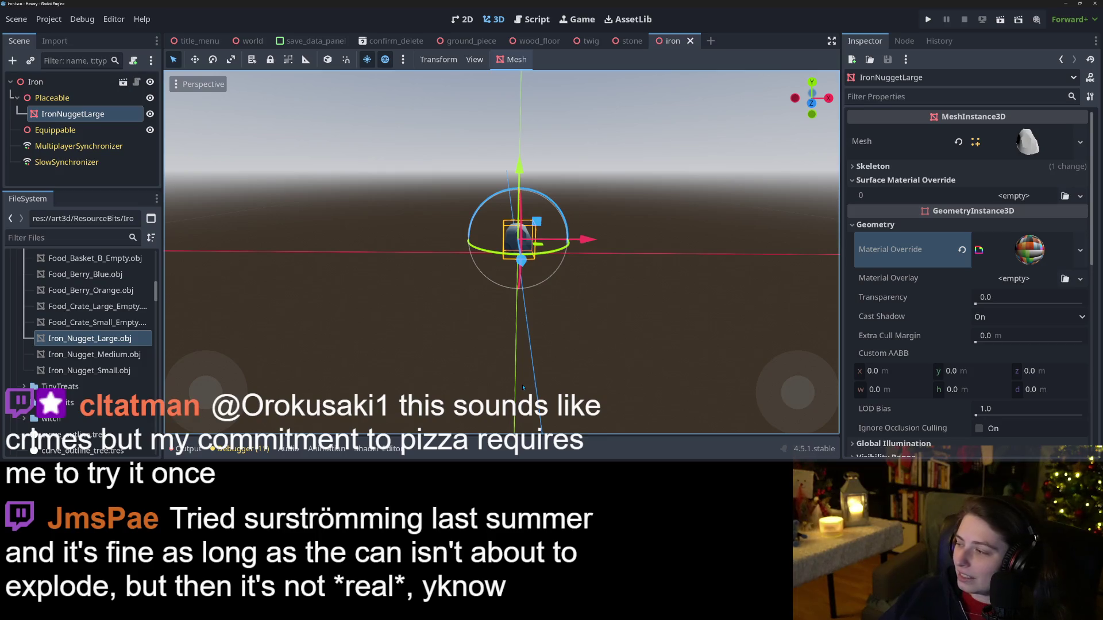
mouse_move(466, 332)
left_mouse_down()
mouse_move(517, 322)
mouse_move(495, 338)
mouse_move(527, 348)
left_mouse_up()
scroll(495, 338, "up", 2)
scroll(621, 345, "up", 6)
left_click_drag(594, 355, 610, 340)
scroll(606, 345, "down", 3)
scroll(610, 340, "up", 2)
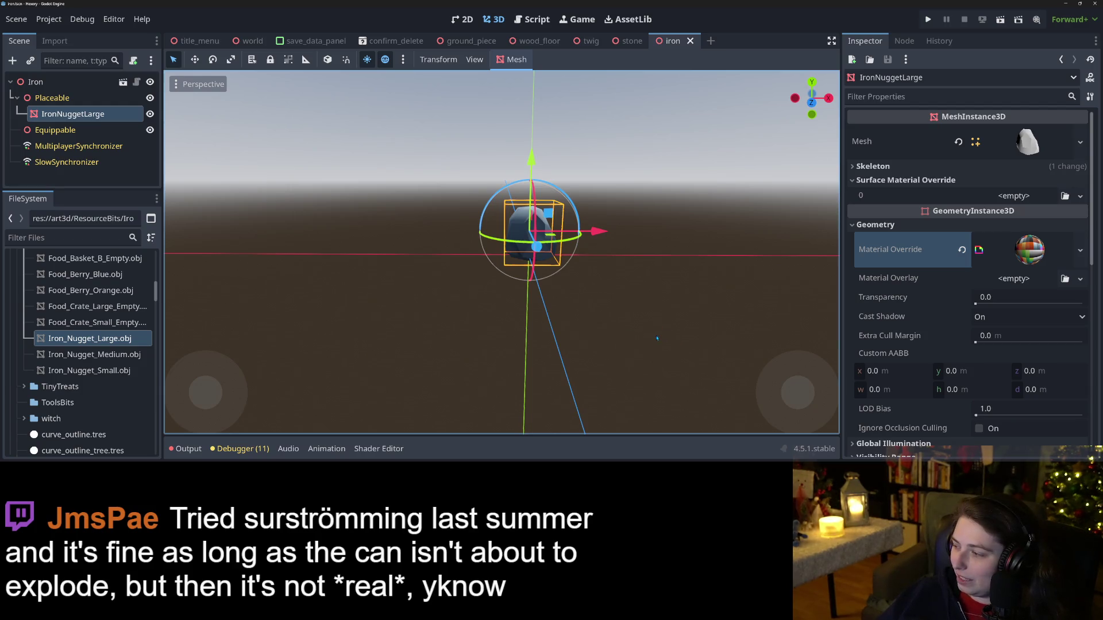
scroll(640, 328, "down", 4)
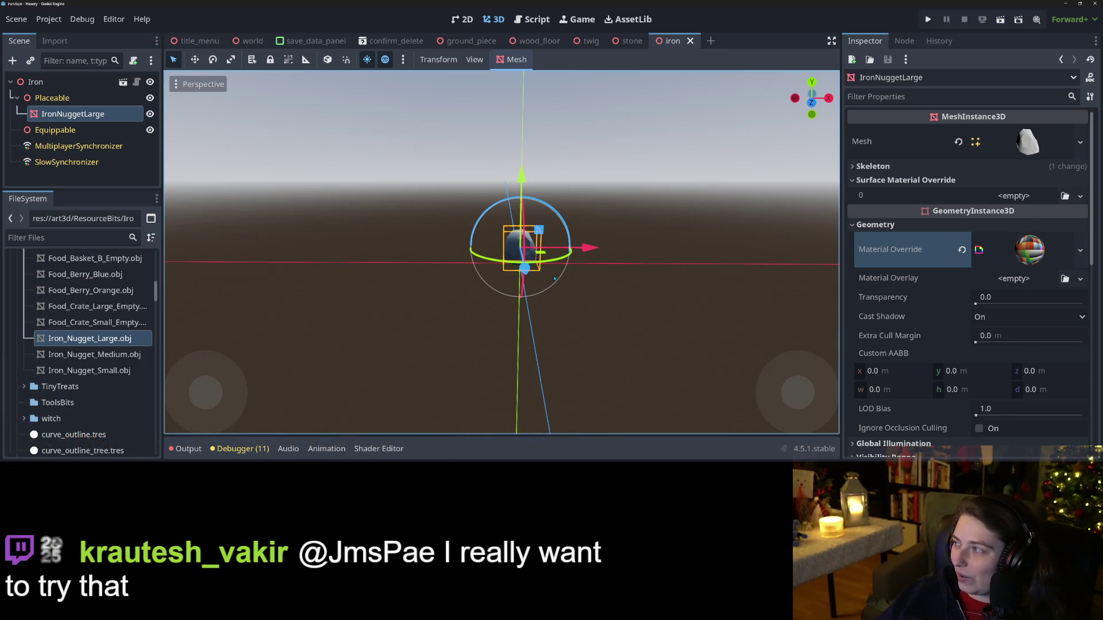
mouse_move(547, 325)
left_mouse_down()
mouse_move(407, 329)
mouse_move(574, 349)
left_mouse_up()
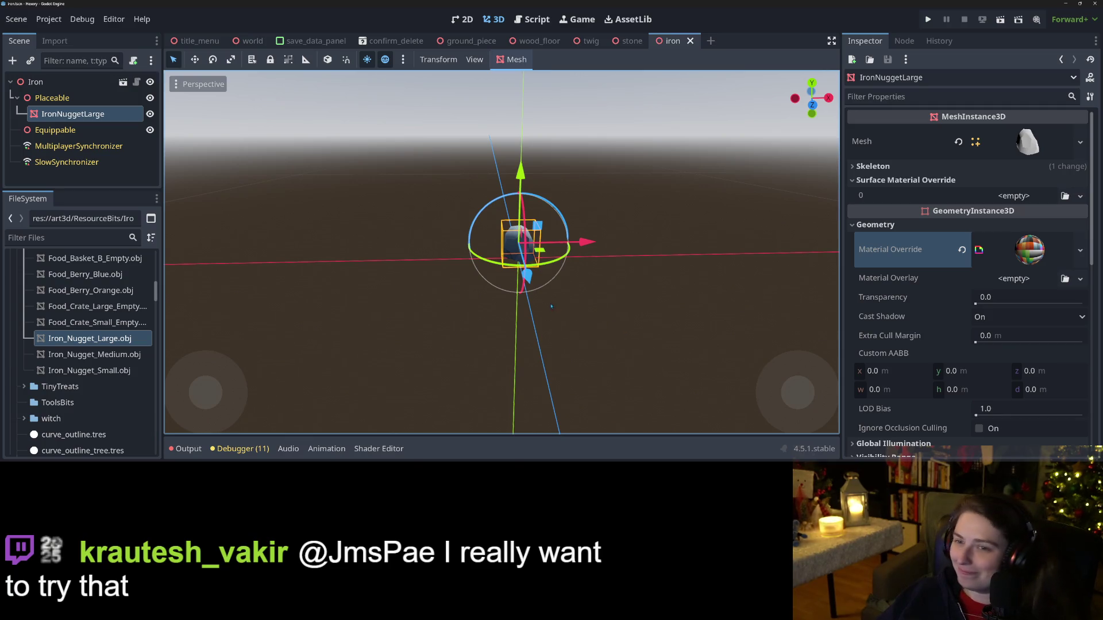
left_click_drag(552, 307, 489, 321)
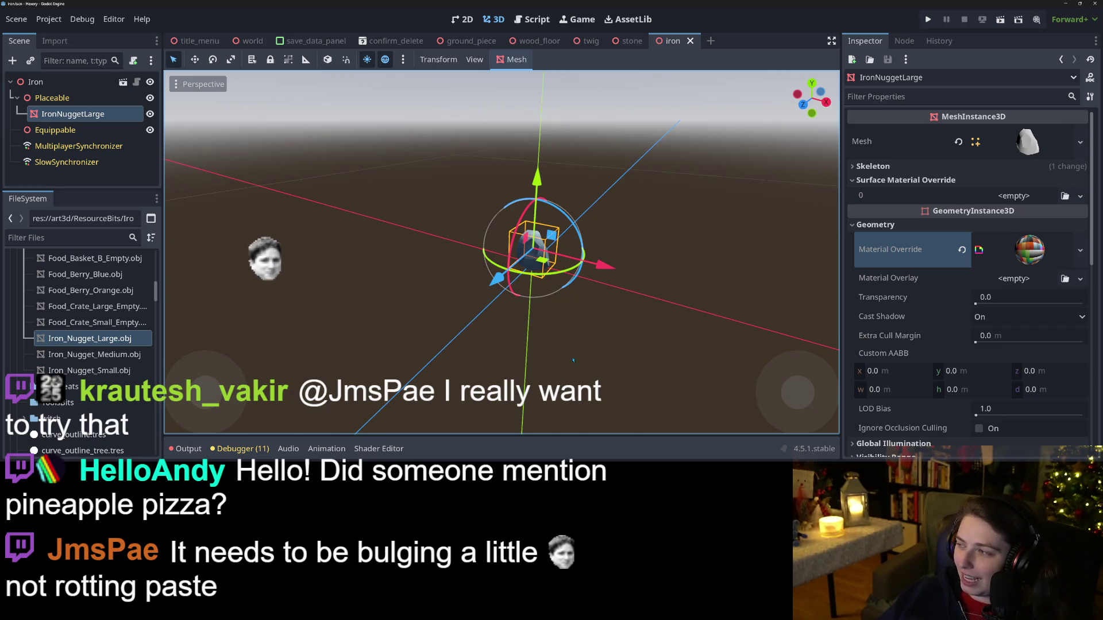
mouse_move(574, 359)
left_mouse_down()
mouse_move(464, 354)
mouse_move(575, 352)
mouse_move(523, 352)
left_mouse_up()
scroll(569, 354, "up", 3)
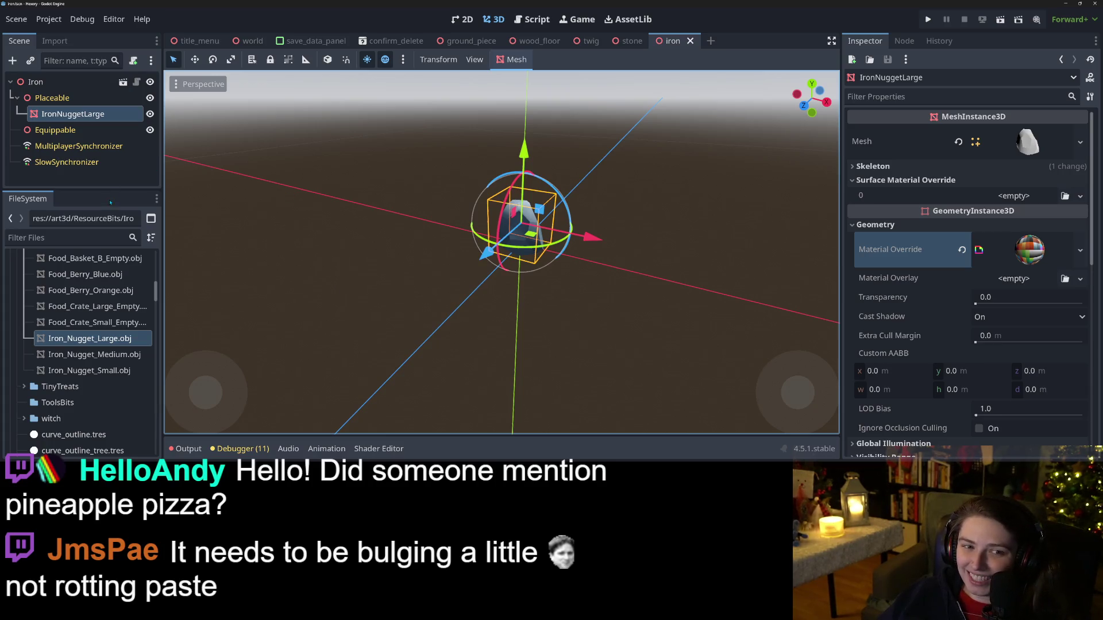
left_click(109, 176)
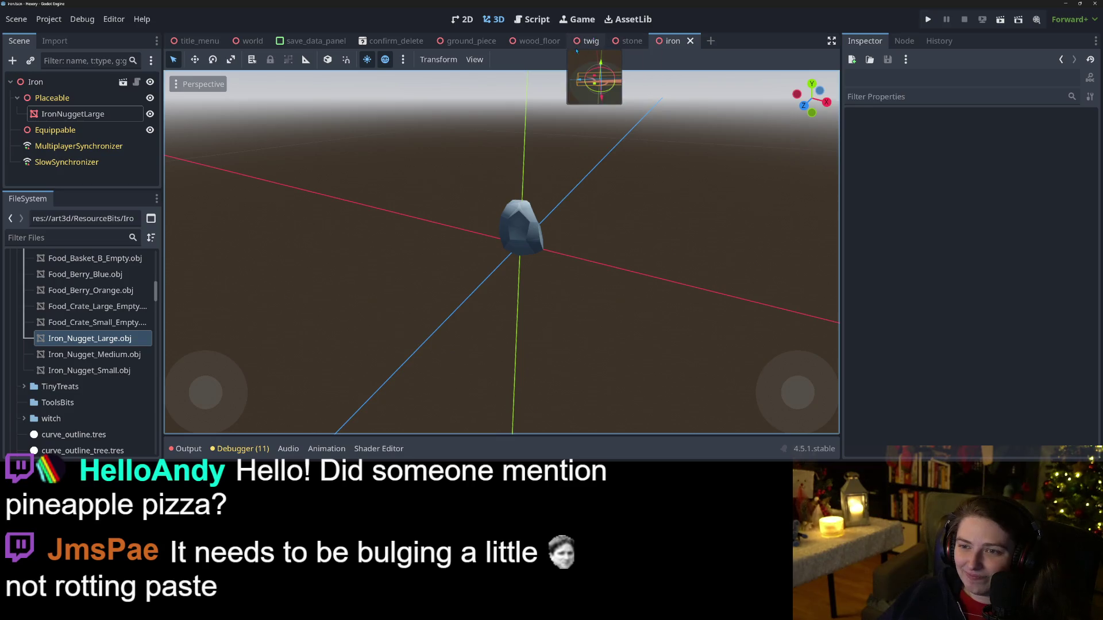
Step: In the twig scene, rename CollisionShape3D2 to CollisionShape3D, copy InteractZone, and save
left_click(582, 42)
left_click(64, 129)
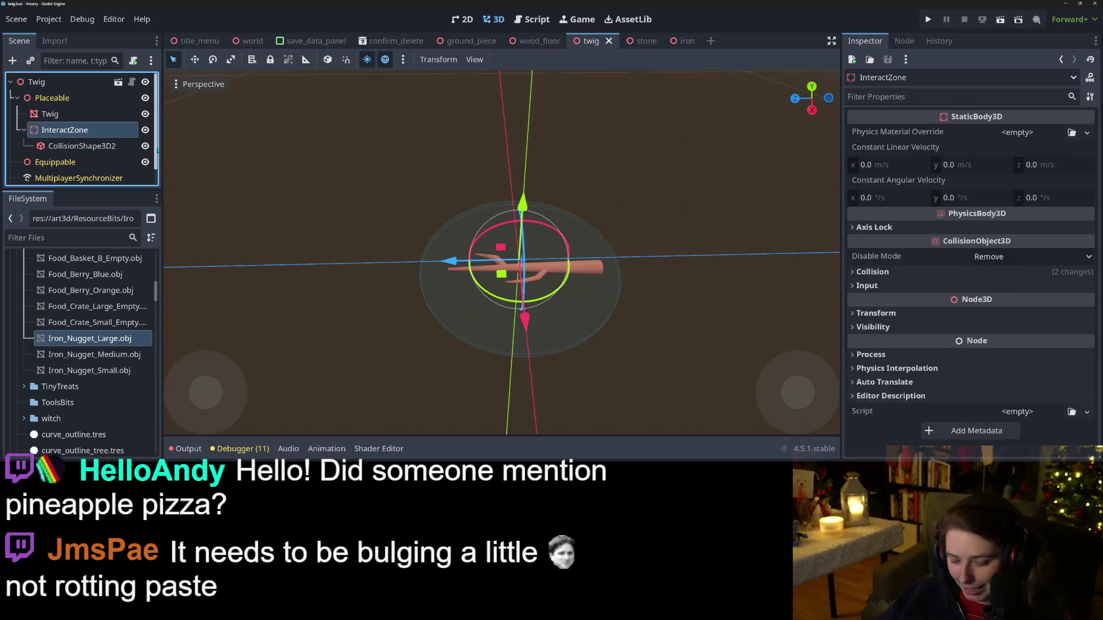
left_click(86, 146)
left_click(109, 146)
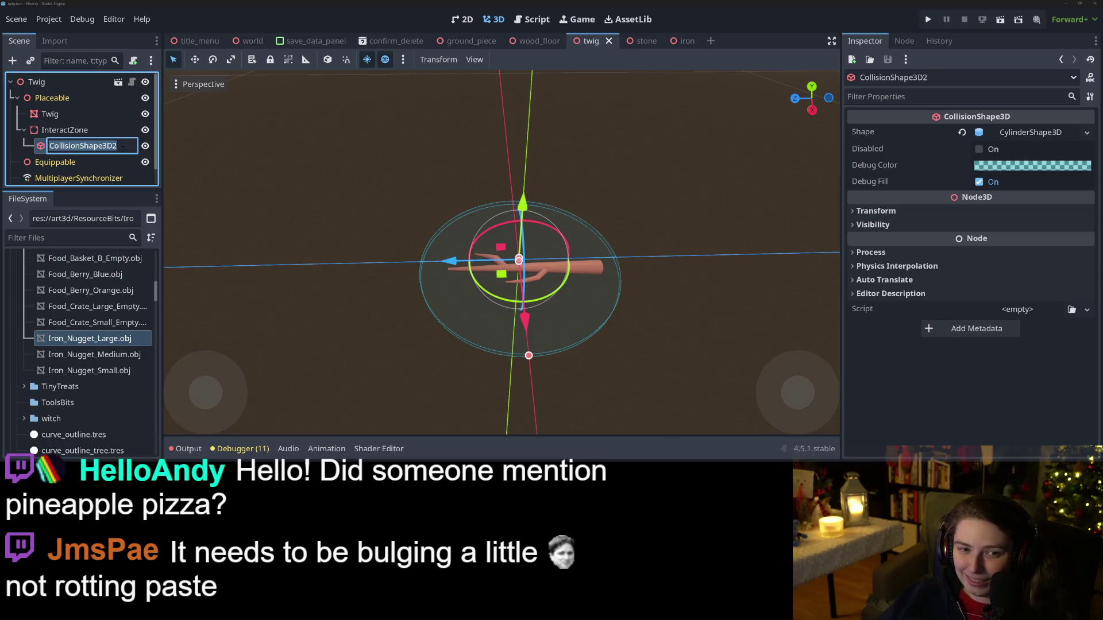
key("BackSpace")
key("Return")
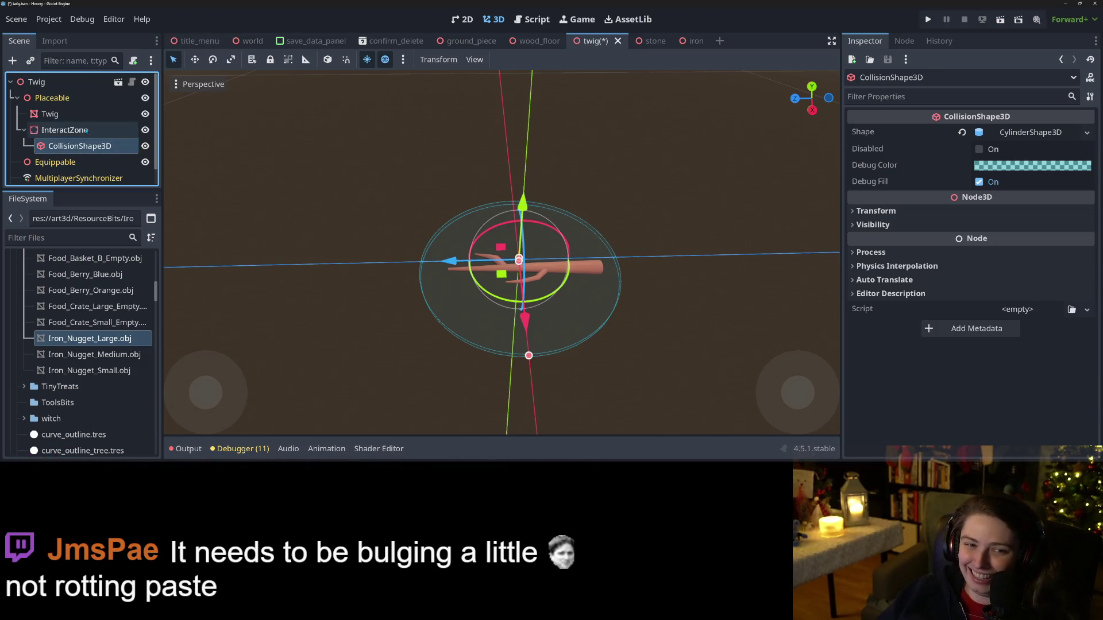
left_click(86, 130)
key("ctrl+s")
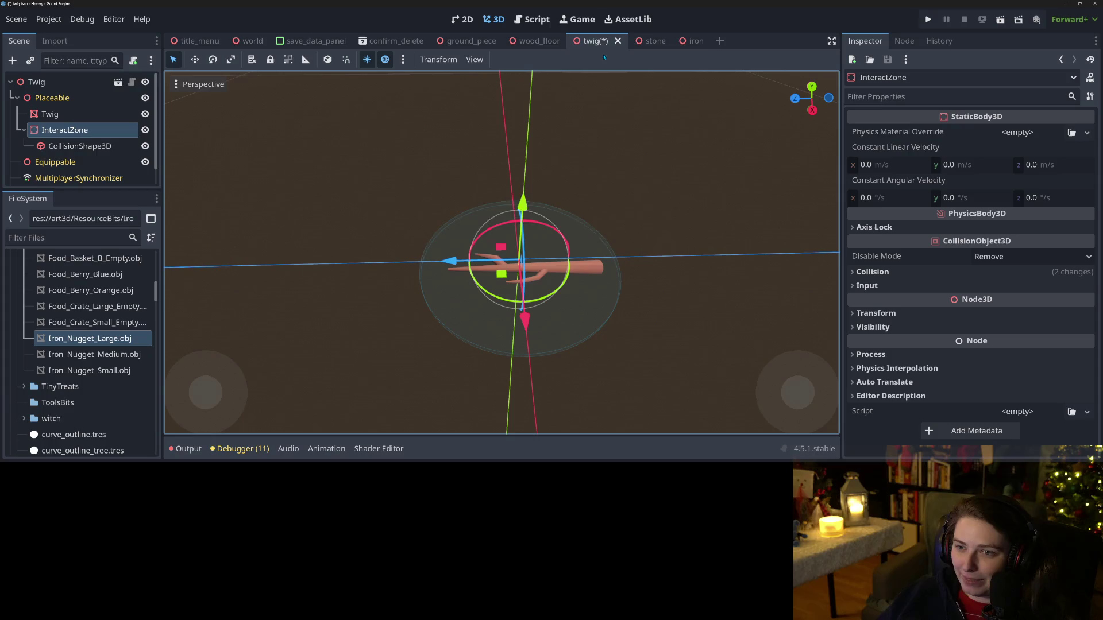
Step: Paste the InteractZone under the stone scene's Placeable node and save it
left_click(646, 40)
left_click(66, 99)
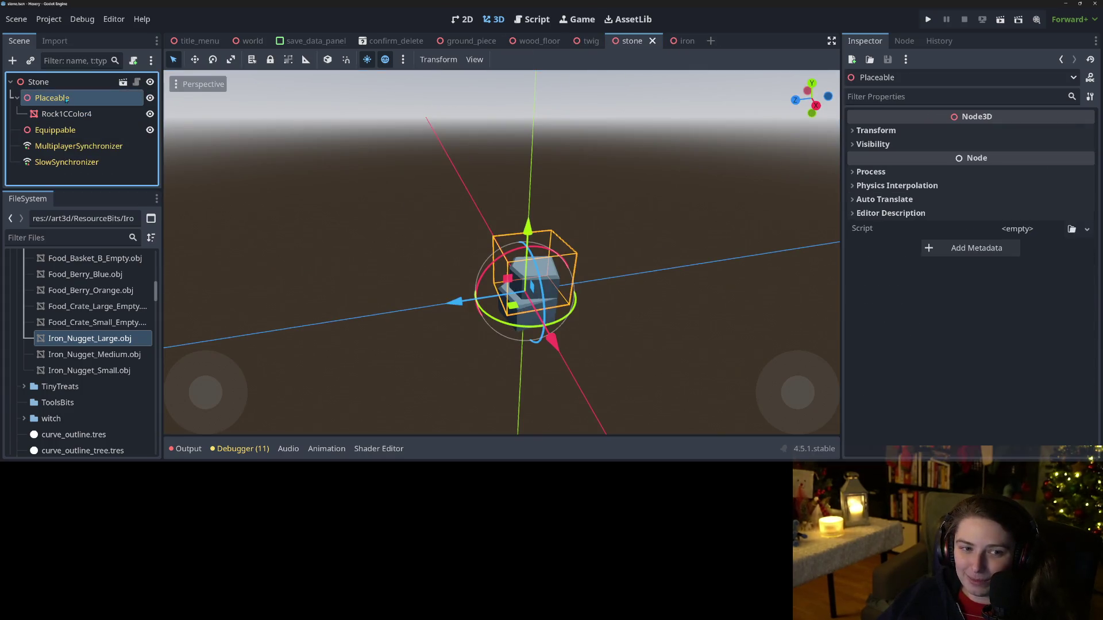
key("ctrl+v")
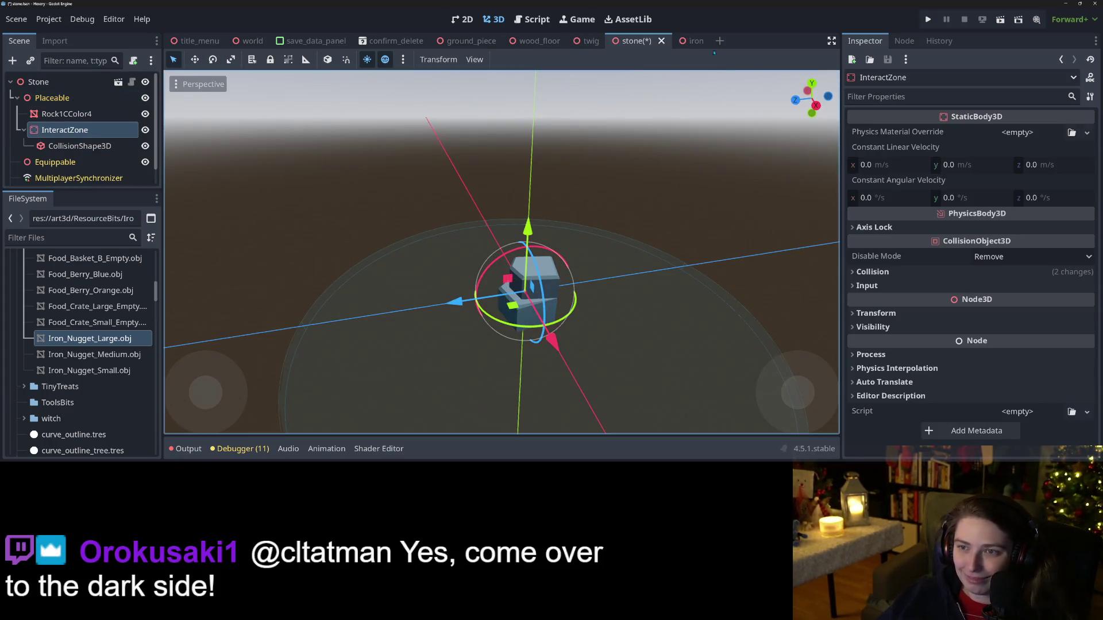
key("ctrl+s")
Step: Paste the InteractZone under the iron scene's Placeable node and save it
left_click(684, 41)
left_click(92, 98)
key("ctrl+v")
key("ctrl+s")
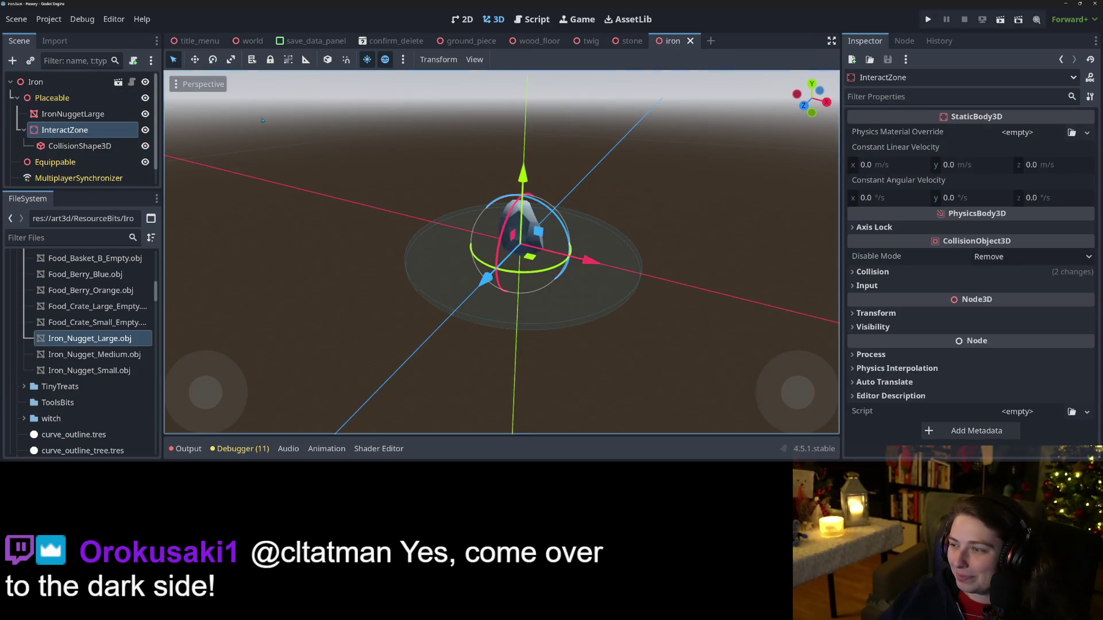
left_click(67, 81)
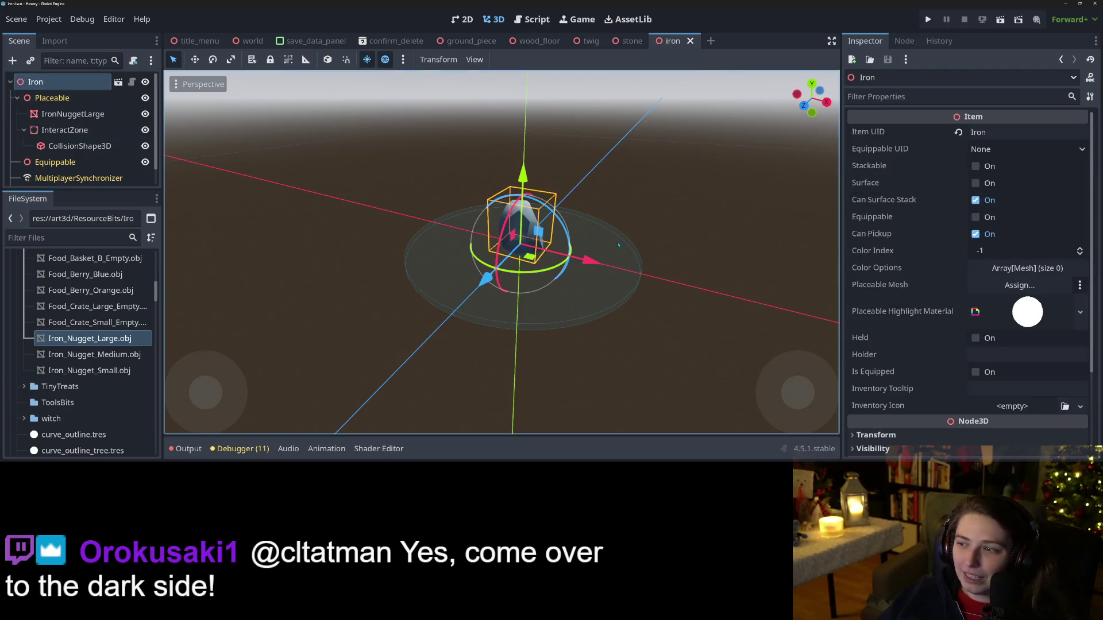
Step: Make the iron item stackable and save the iron scene
scroll(588, 307, "up", 2)
scroll(588, 307, "down", 3)
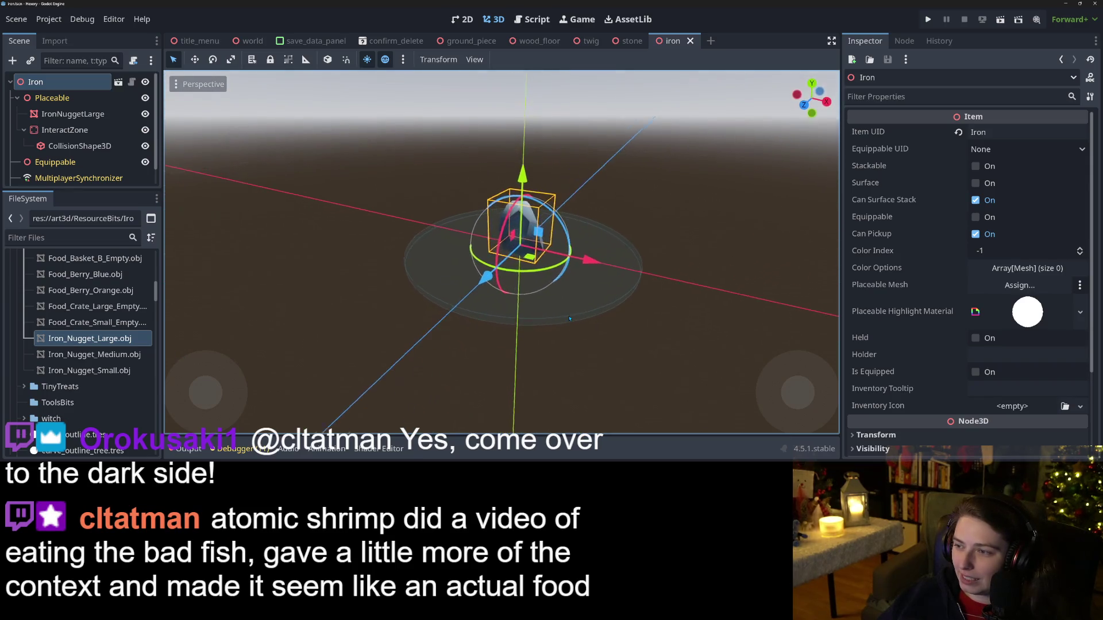
left_click(976, 167)
key("ctrl+s")
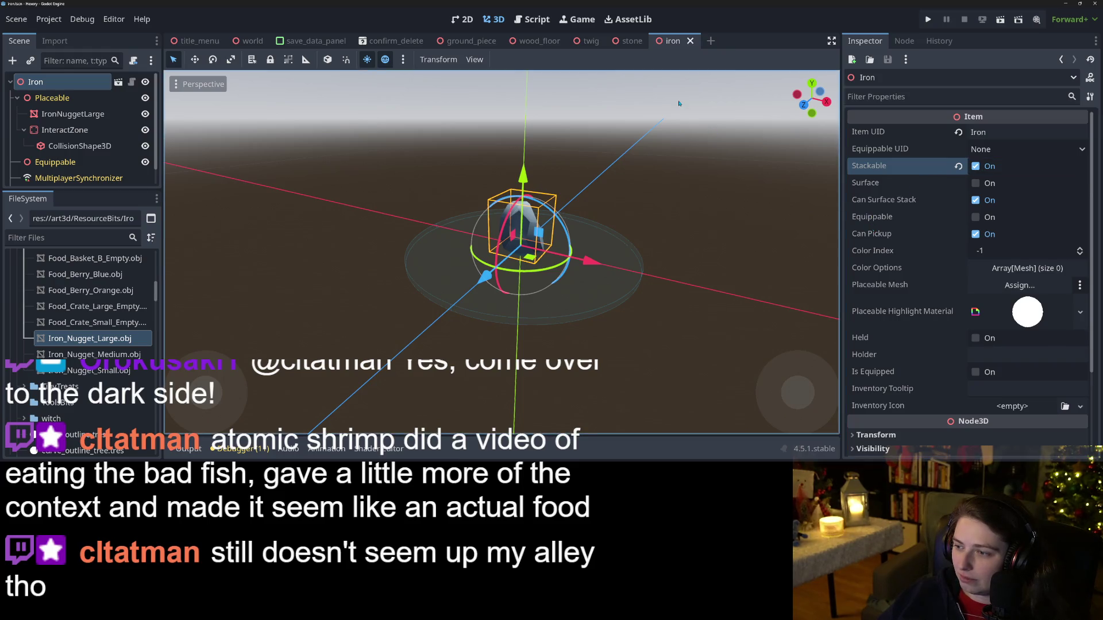
Step: Make the stone and twig items stackable as well
left_click(632, 42)
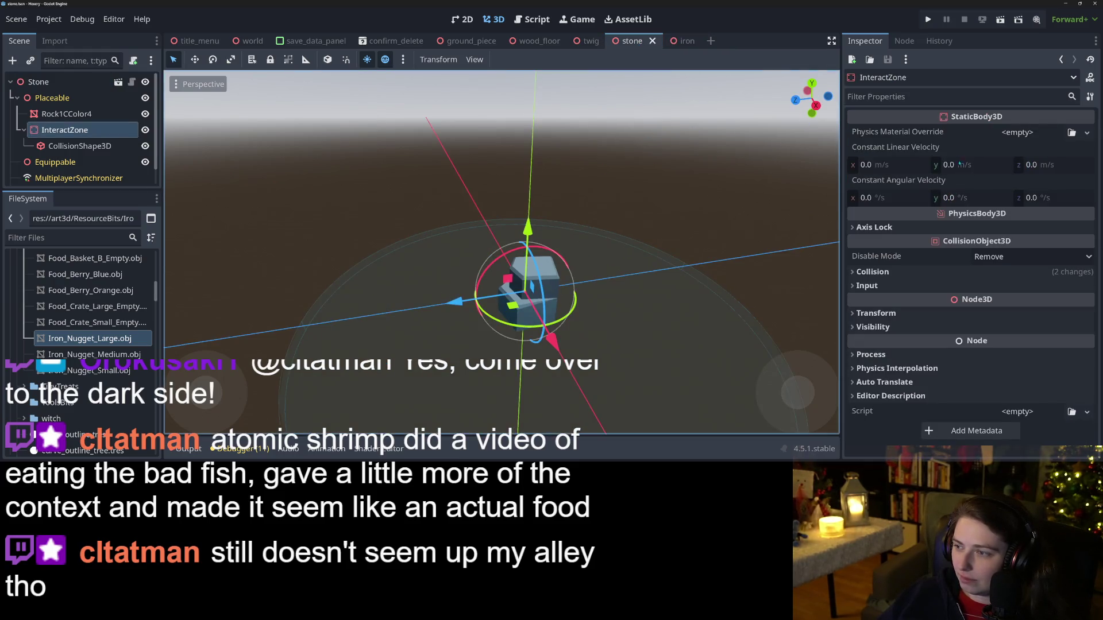
scroll(951, 235, "up", 5)
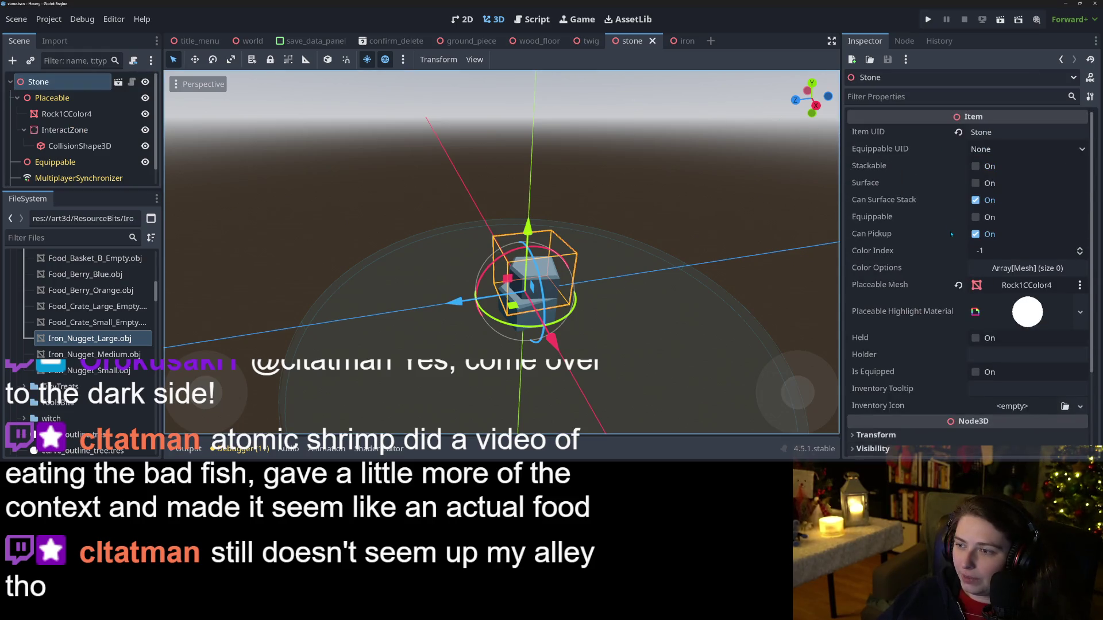
left_click(976, 166)
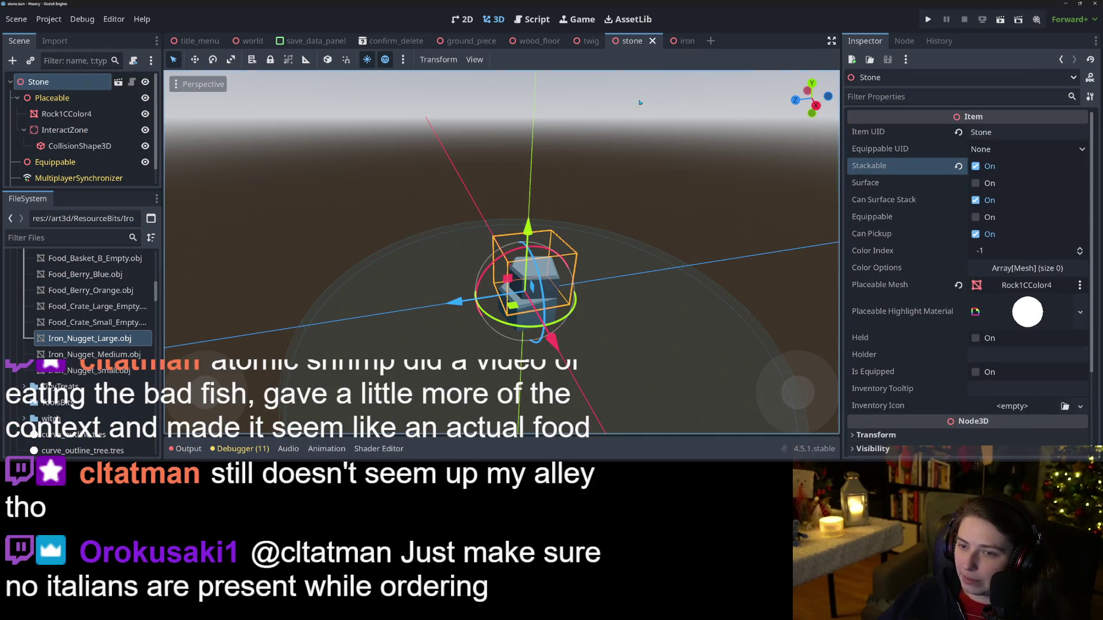
left_click(590, 41)
left_click(36, 81)
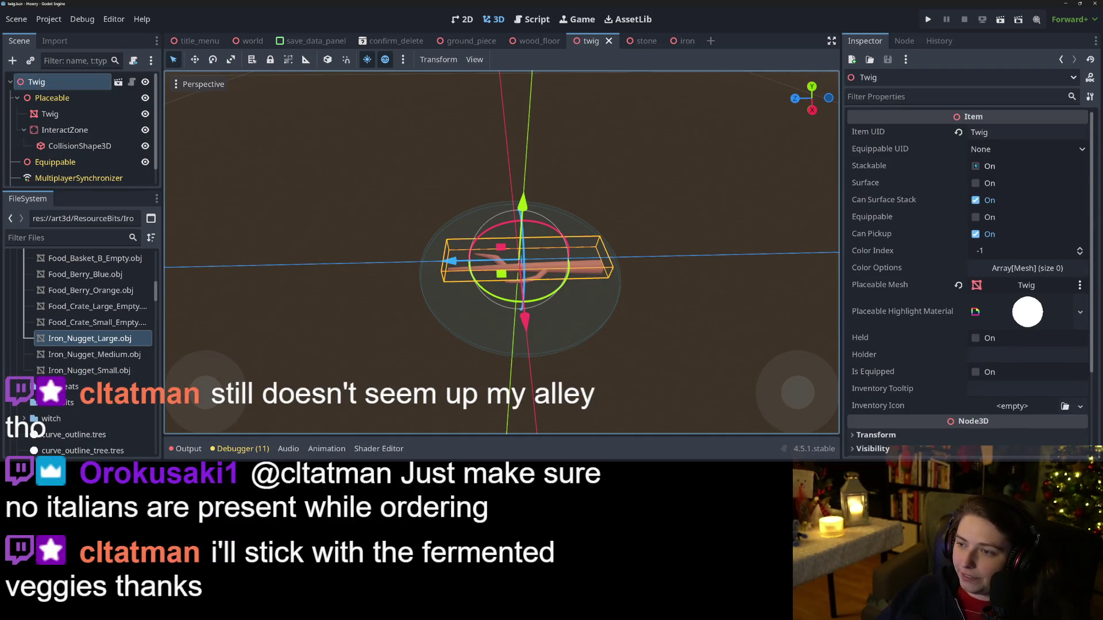
left_click(975, 166)
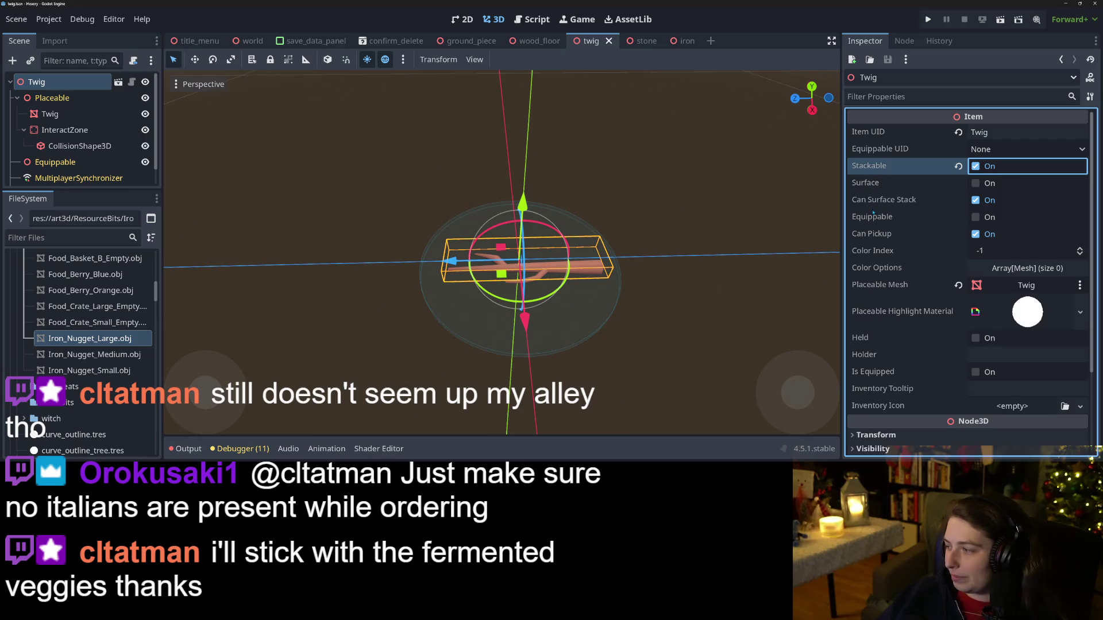
Step: Orbit to a tilted, wider view of the twig and save the Twig scene
left_click_drag(296, 281, 414, 307)
scroll(448, 317, "up", 2)
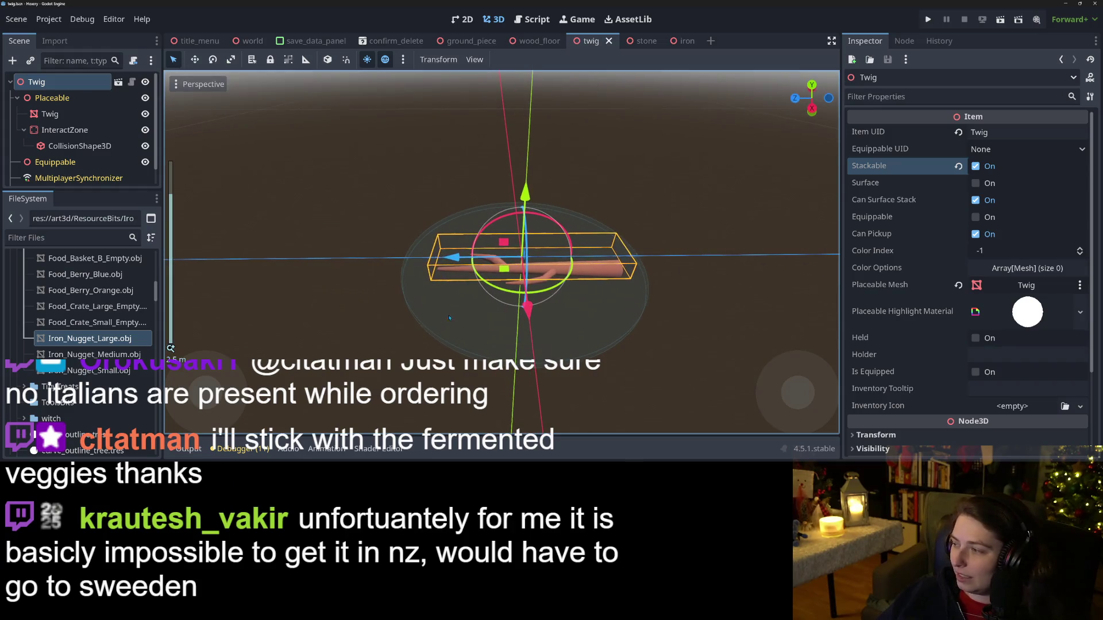
mouse_move(477, 333)
left_mouse_down()
mouse_move(581, 345)
mouse_move(743, 320)
mouse_move(589, 312)
mouse_move(589, 332)
left_mouse_up()
scroll(528, 339, "down", 2)
scroll(583, 316, "up", 2)
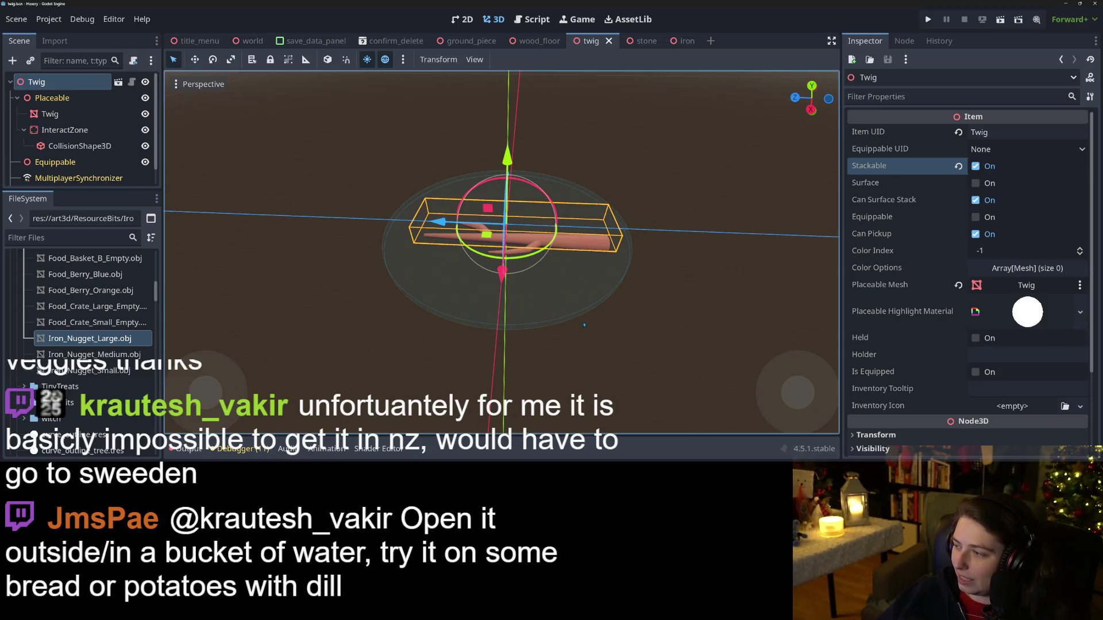
key("ctrl+s")
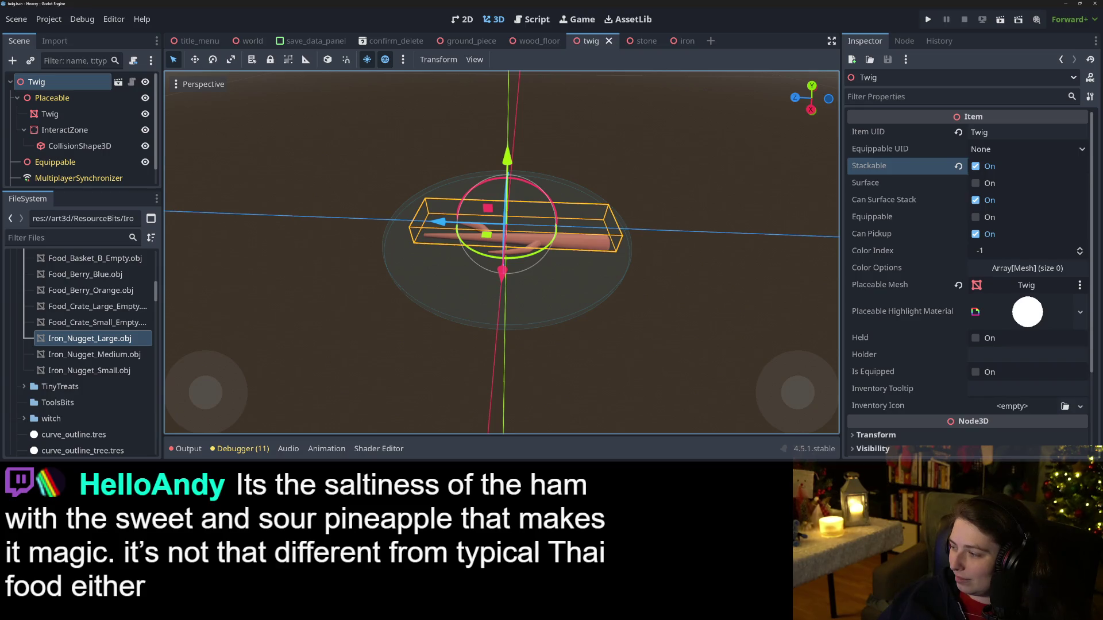
Step: View the twig from above, save it again, and bring up item_catalog.gd
mouse_move(662, 324)
left_mouse_down()
mouse_move(586, 305)
mouse_move(668, 309)
mouse_move(721, 288)
mouse_move(691, 303)
mouse_move(665, 355)
mouse_move(627, 344)
mouse_move(642, 302)
left_mouse_up()
scroll(721, 289, "down", 2)
scroll(674, 338, "up", 2)
scroll(627, 343, "down", 2)
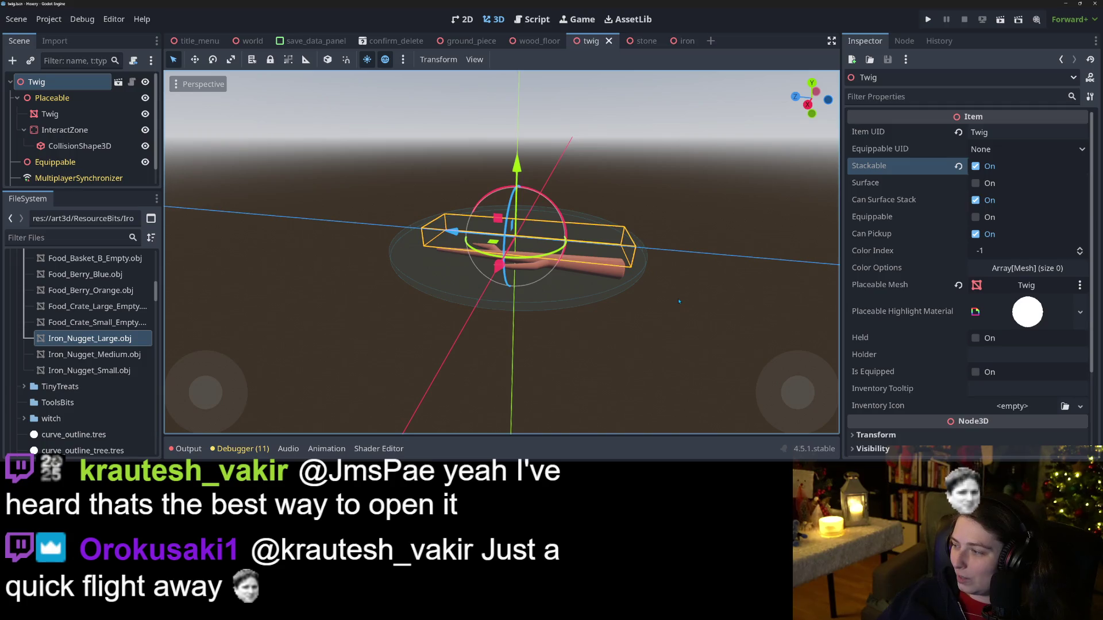
key("ctrl+s")
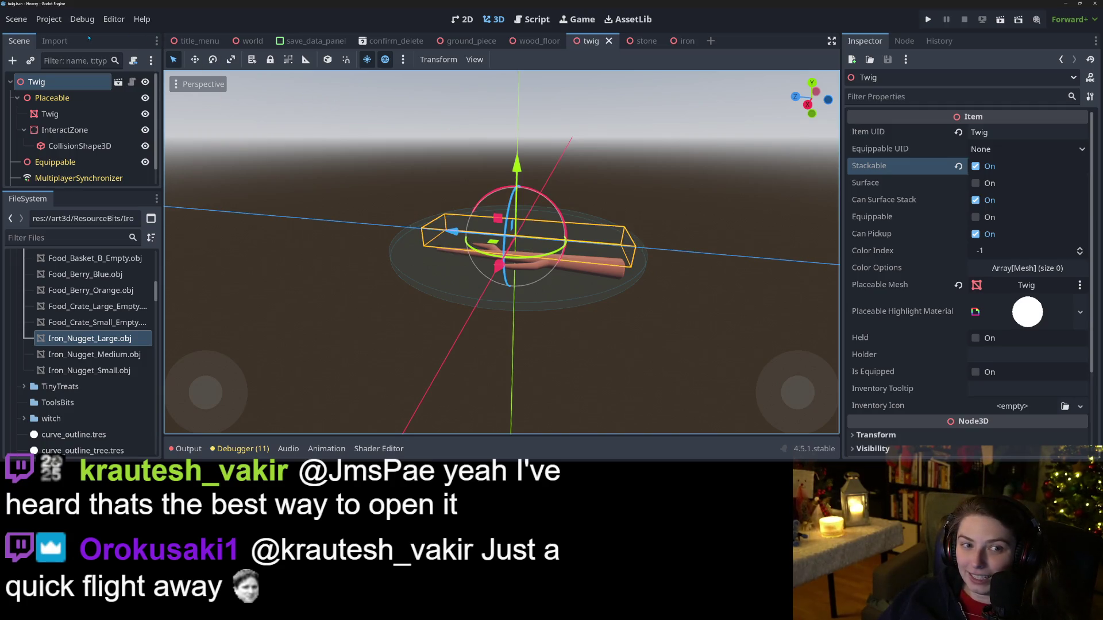
left_click(532, 19)
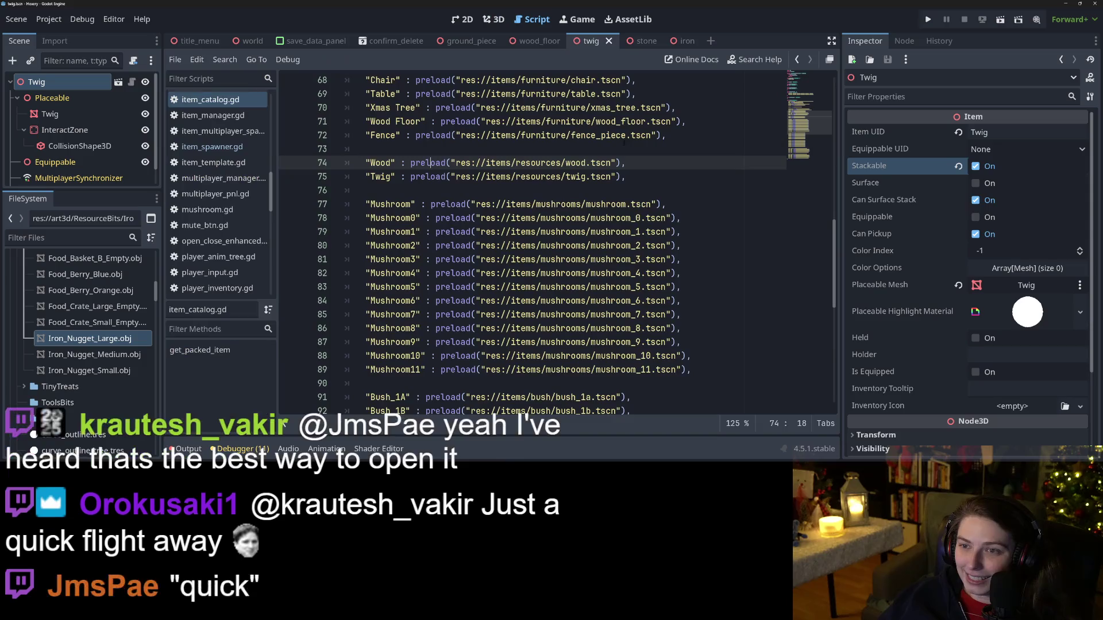
Step: Add a "Stone" : preload("res://items/resources/stone.tscn") entry after Twig
left_click(650, 177)
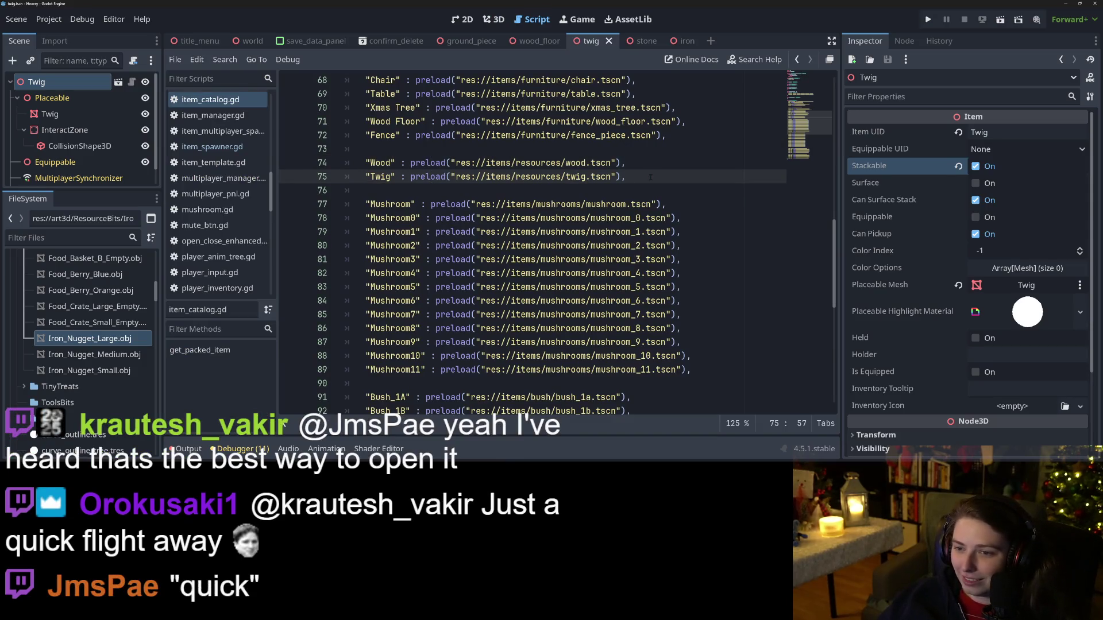
key("Return")
type("\"Stone\" : pre")
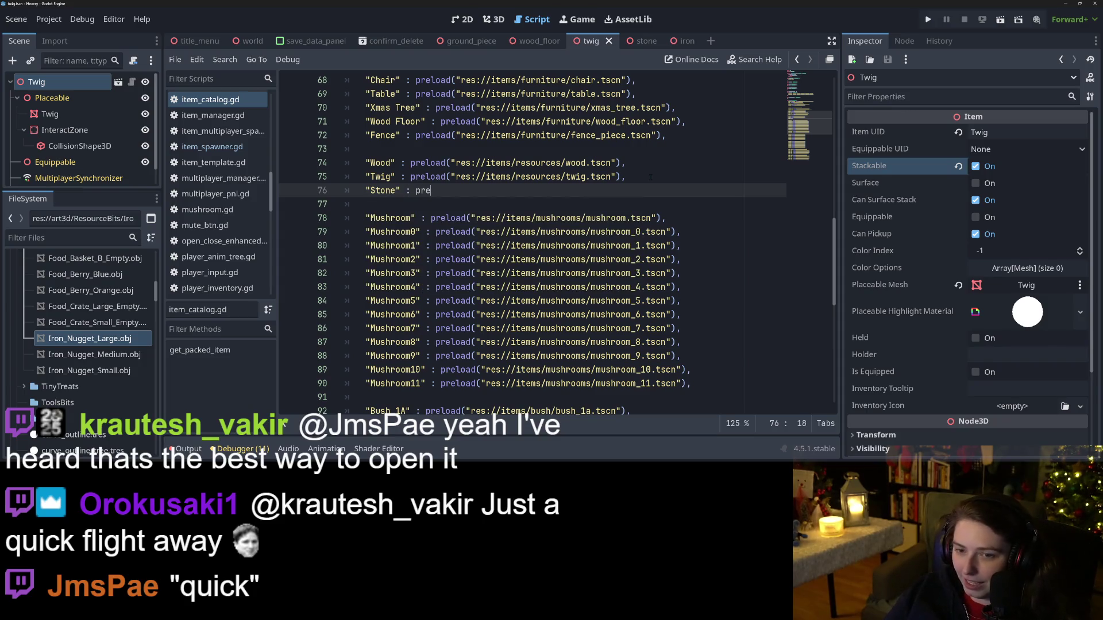
type("l")
key("Return")
type("\"stone")
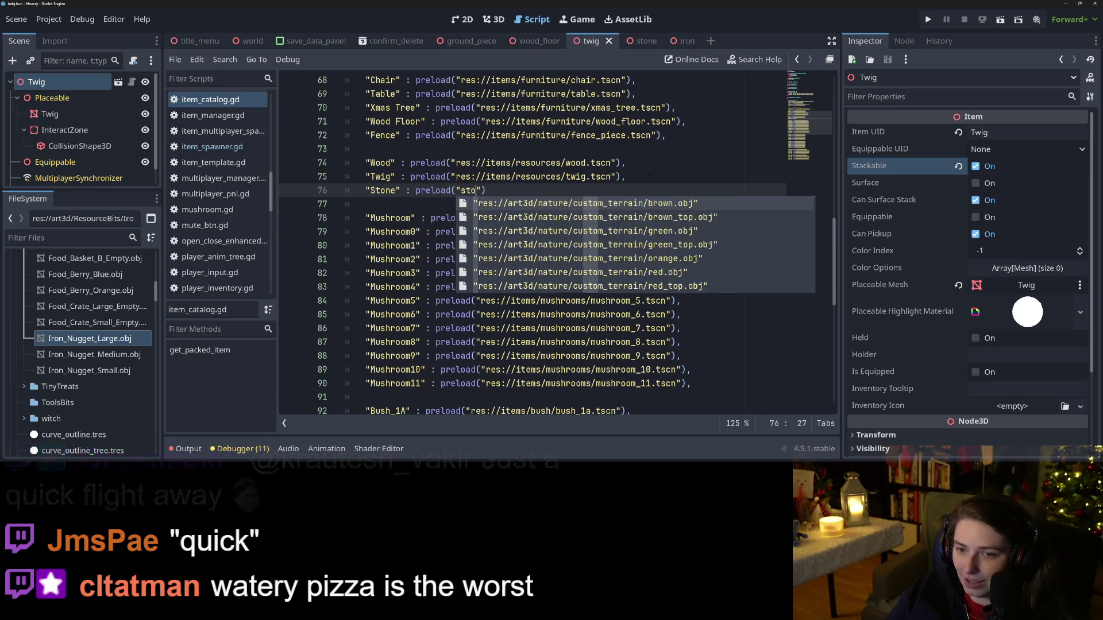
key("Return")
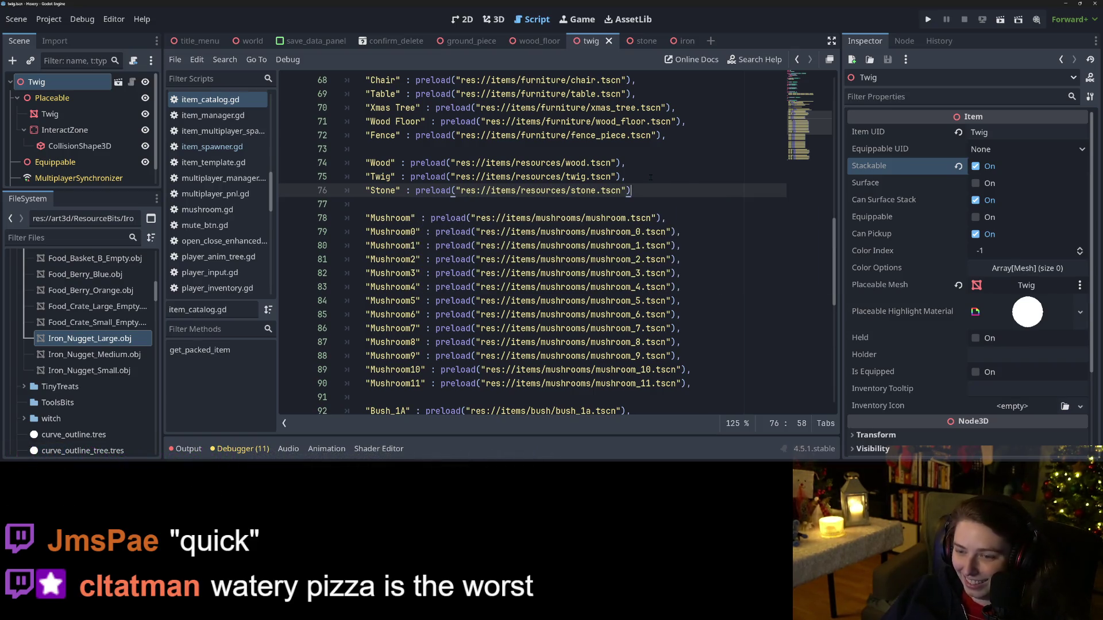
type(",")
Step: Add an "Iron" : preload("res://items/resources/iron.tscn") entry below Stone
key("Return")
type("\"")
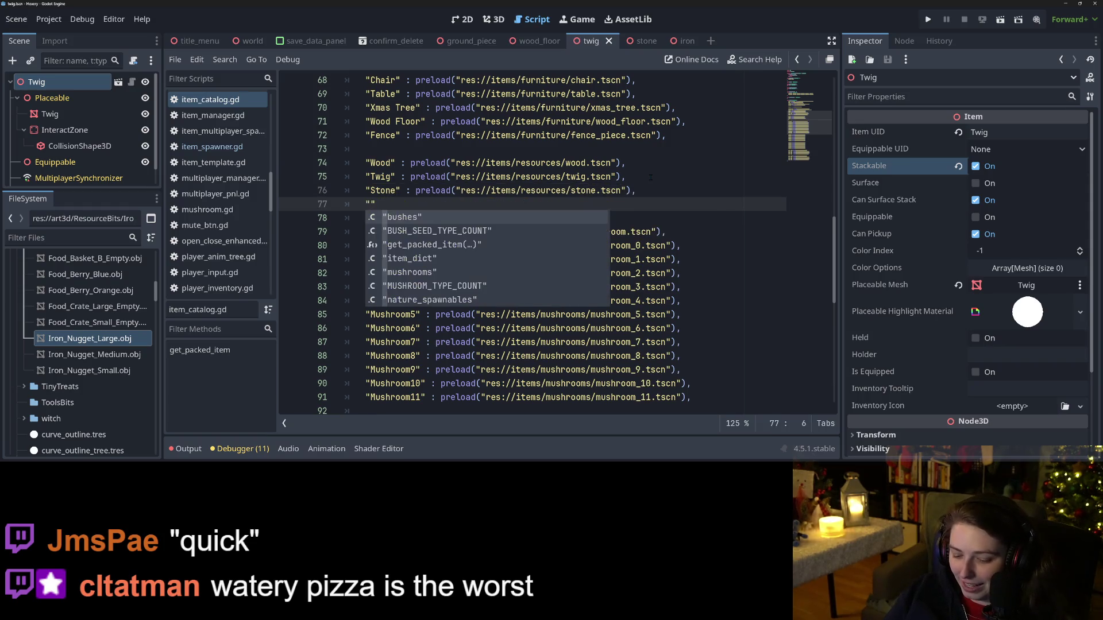
type("Iron\" : preload(")
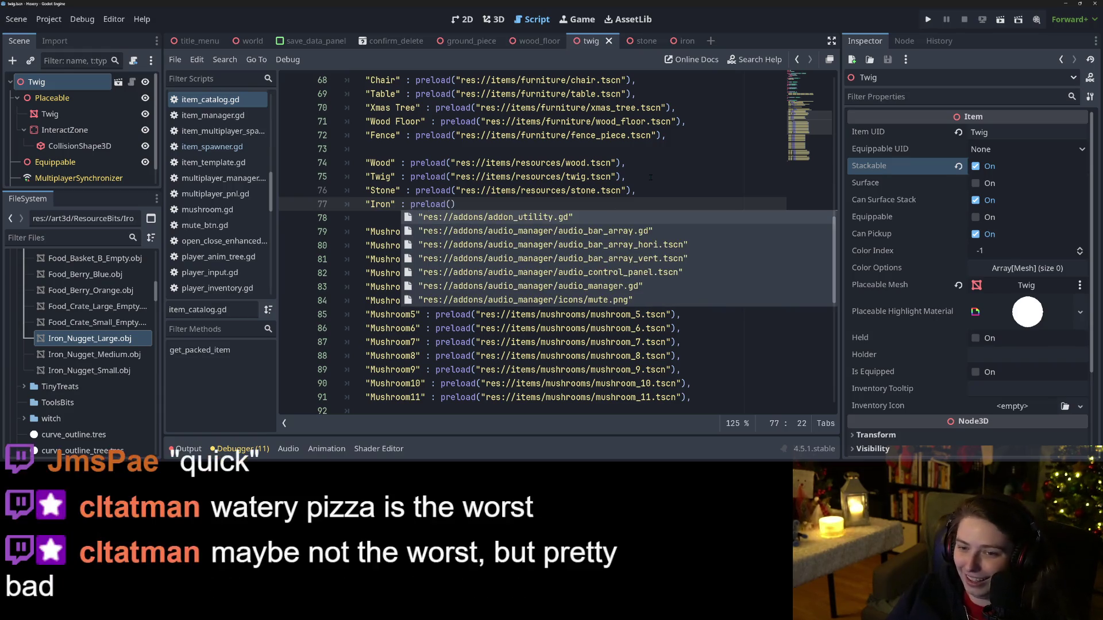
type("\"iron")
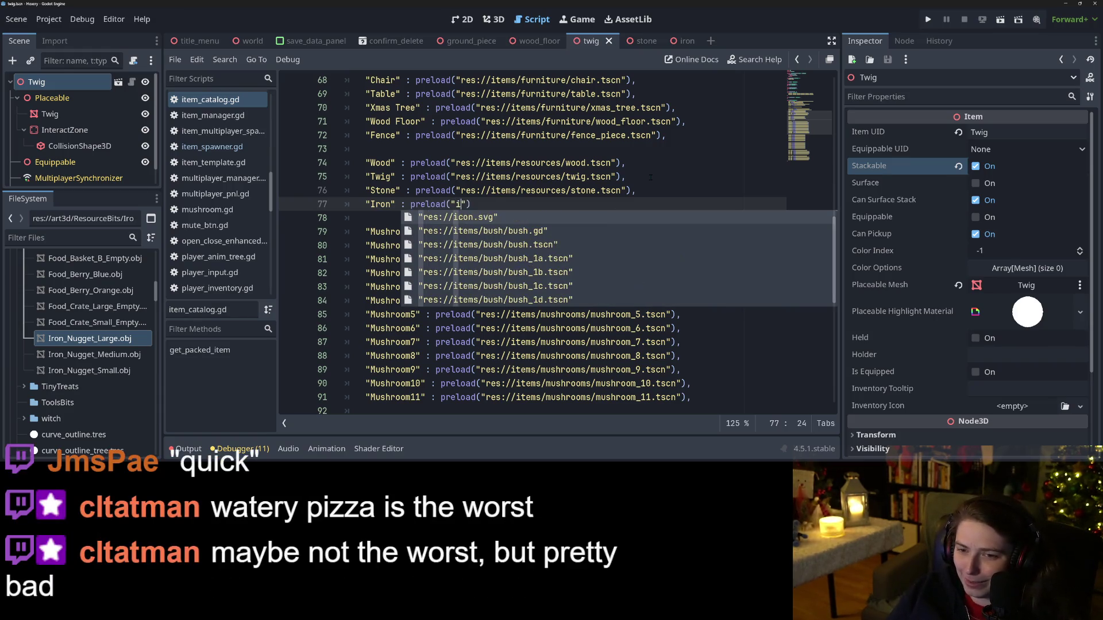
key("Return")
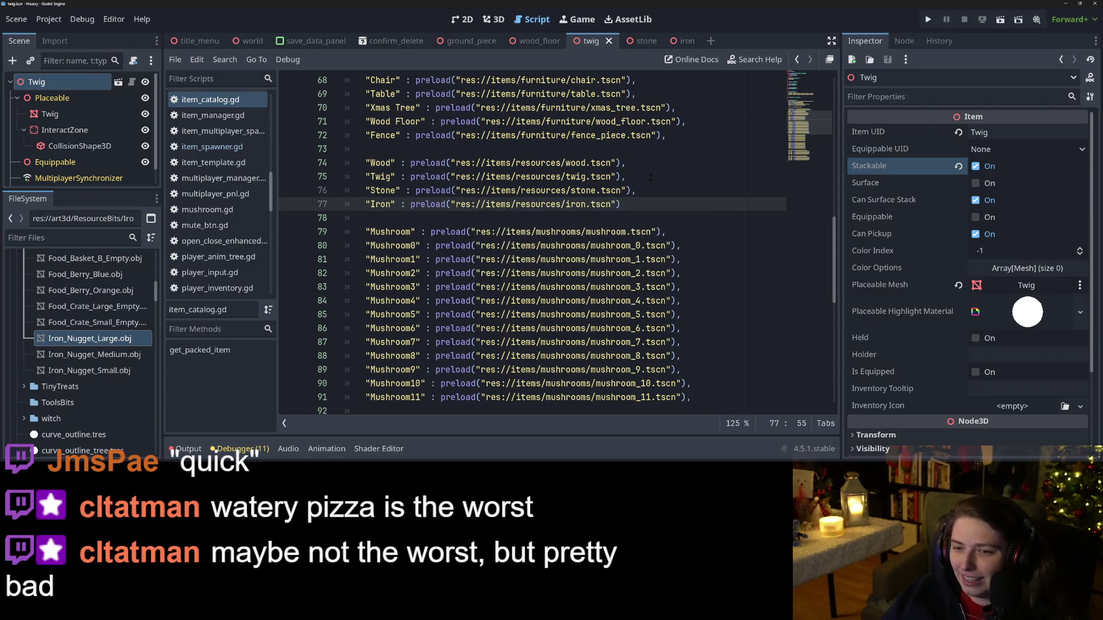
type("),")
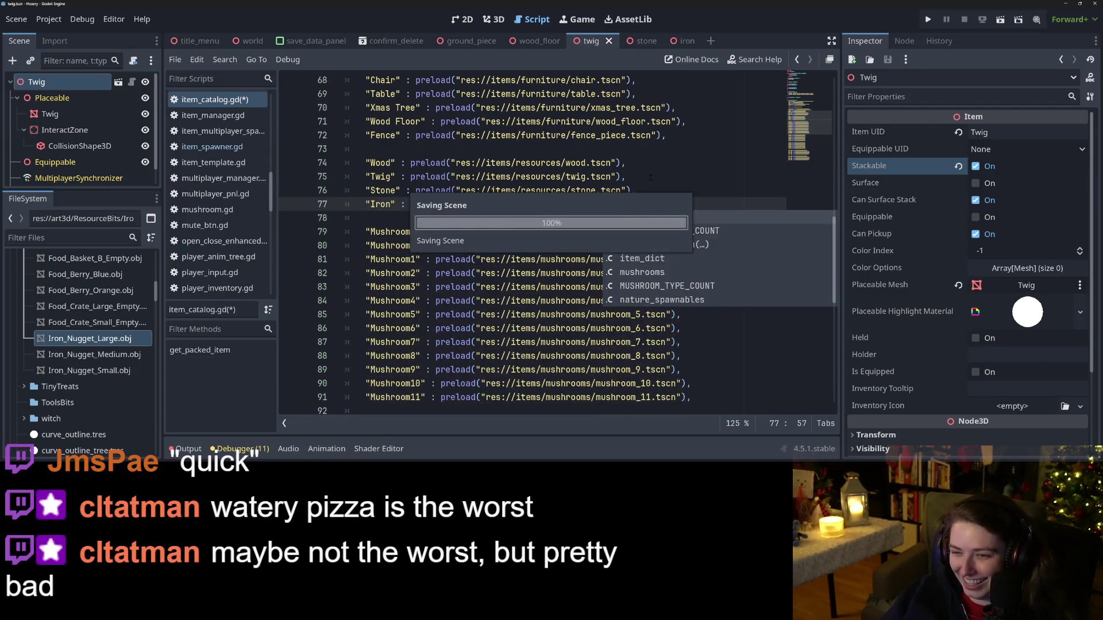
left_click(651, 177)
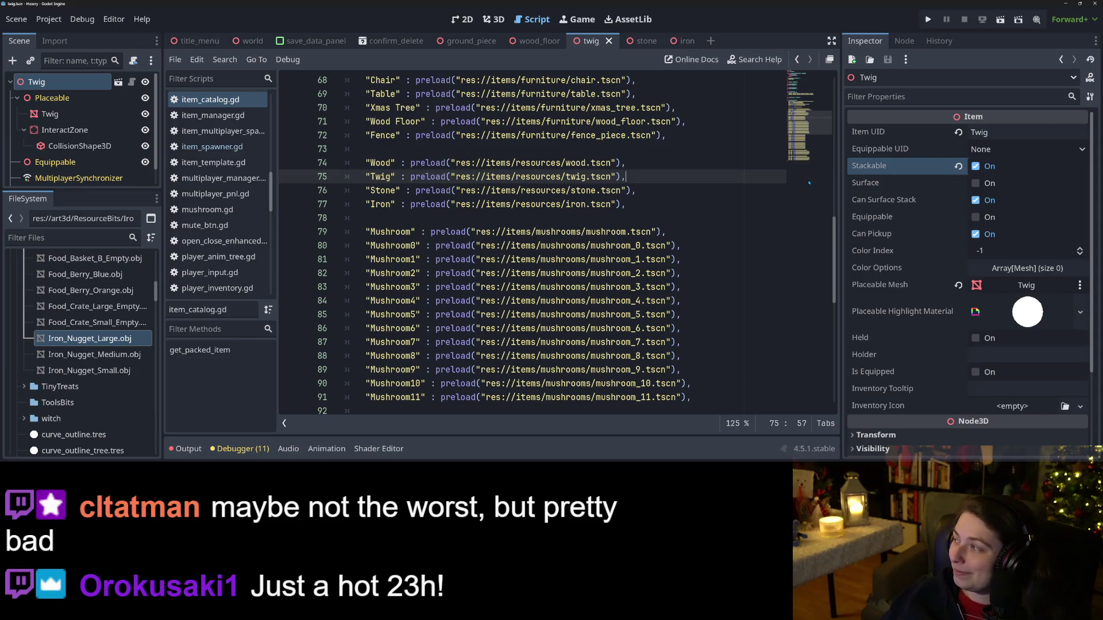
left_click(610, 273)
left_click(637, 164)
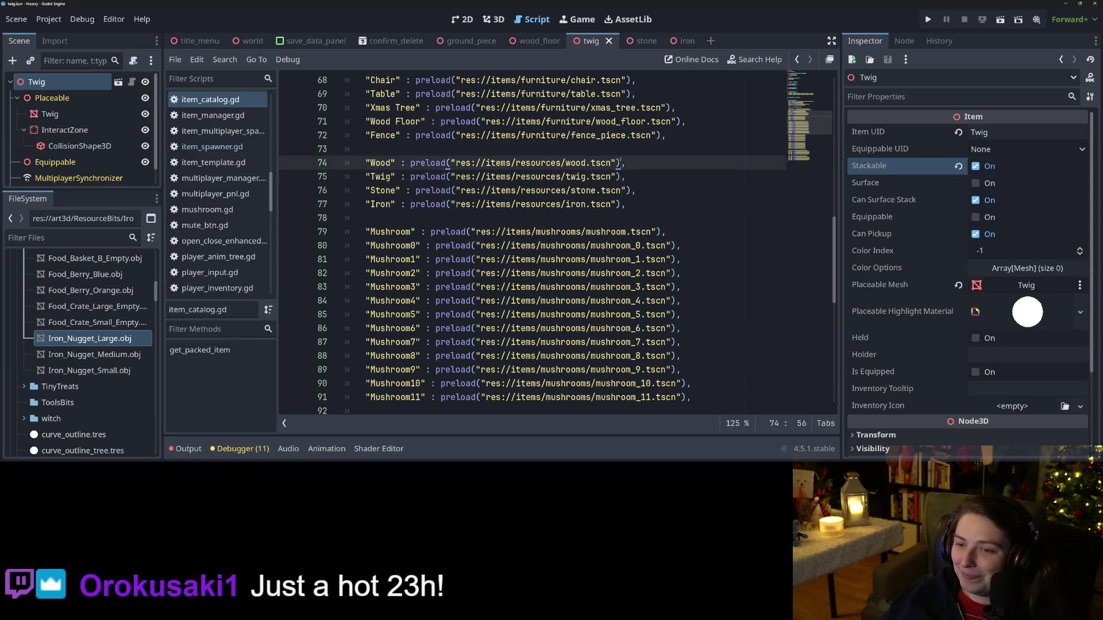
left_click(648, 179)
scroll(648, 185, "up", 1)
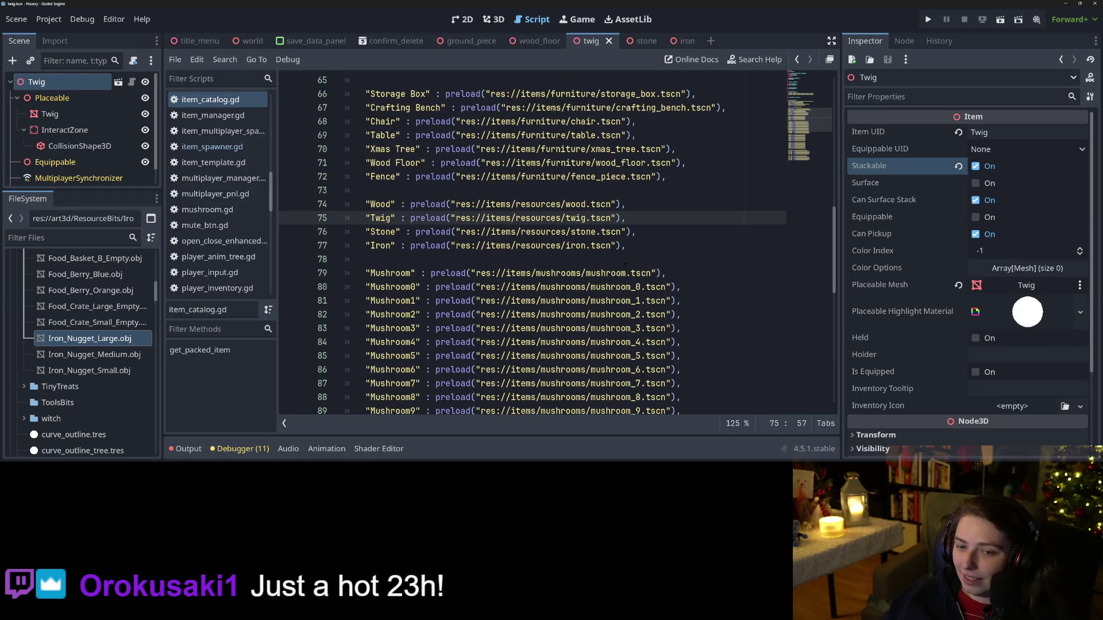
left_click(666, 248)
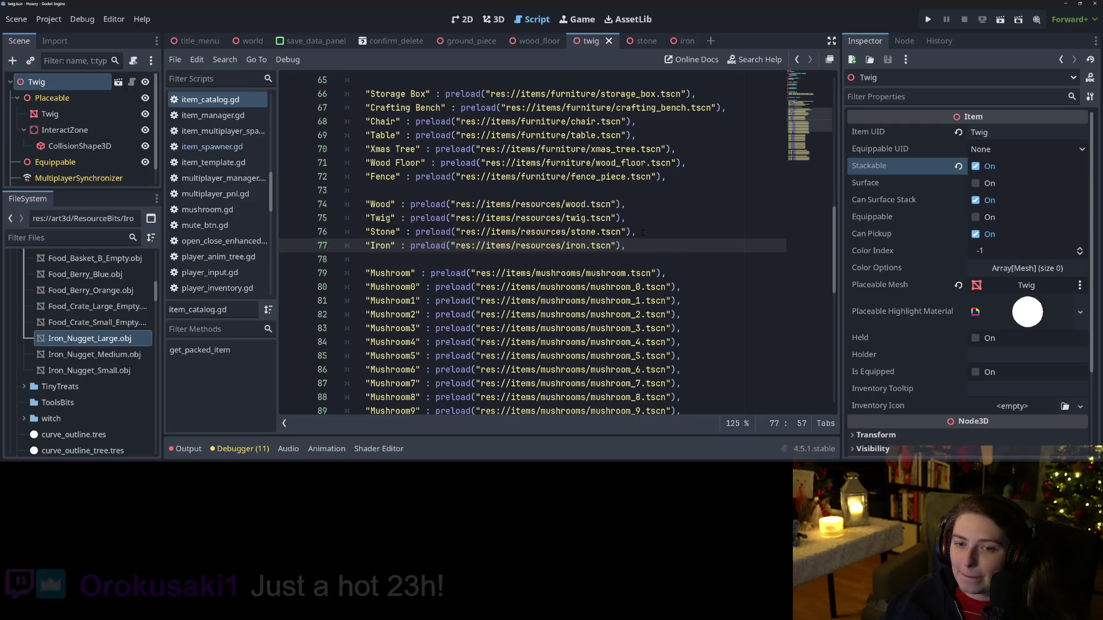
left_click(627, 218)
left_click(536, 204)
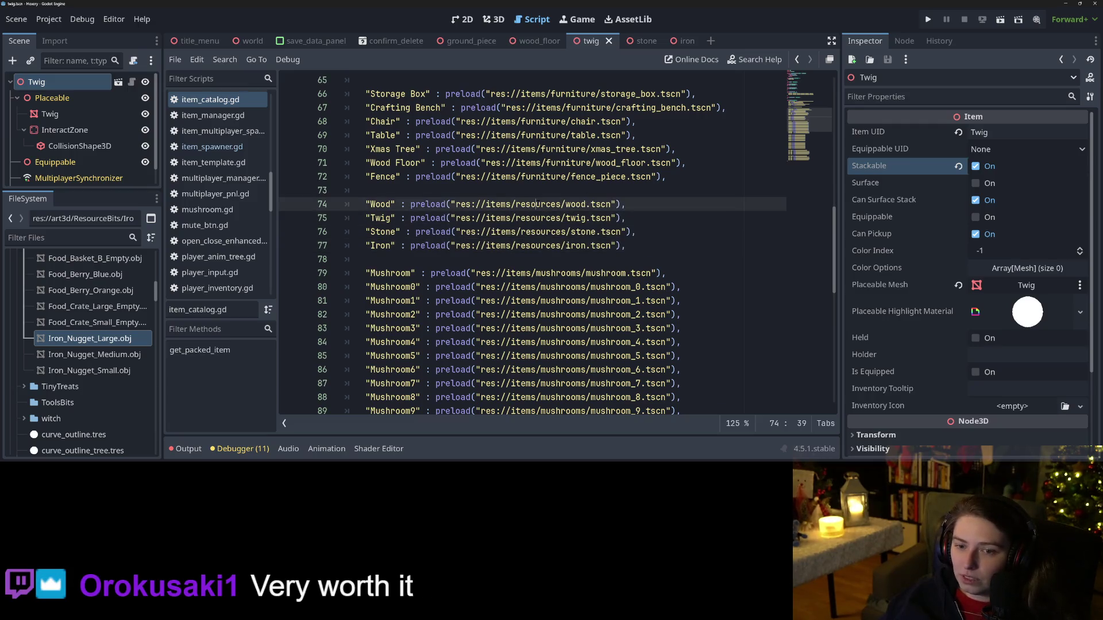
mouse_move(537, 203)
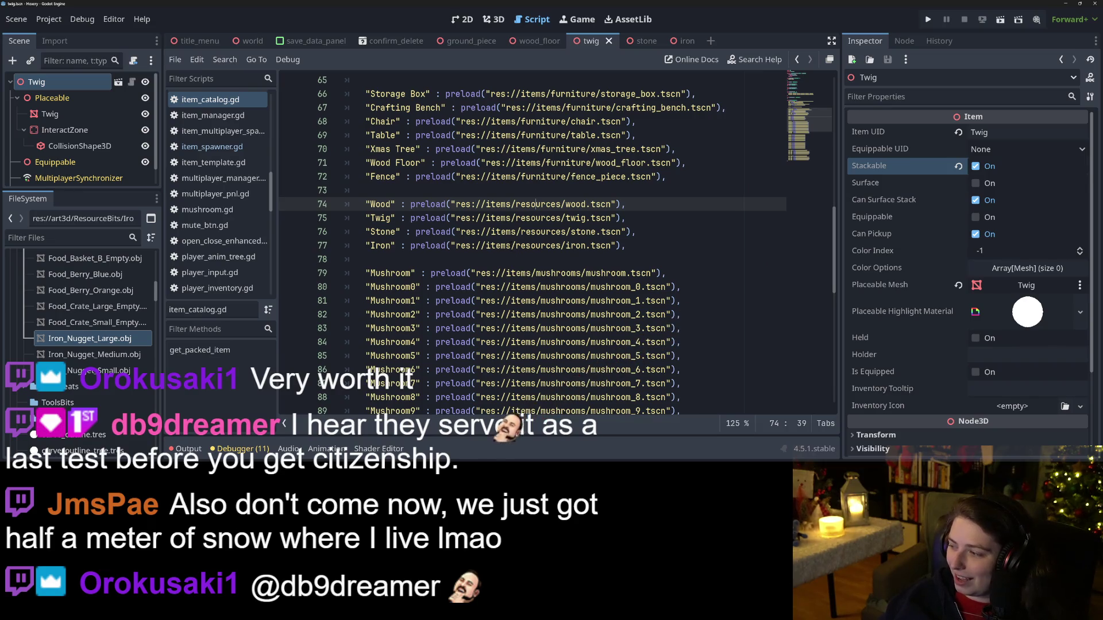
mouse_move(515, 247)
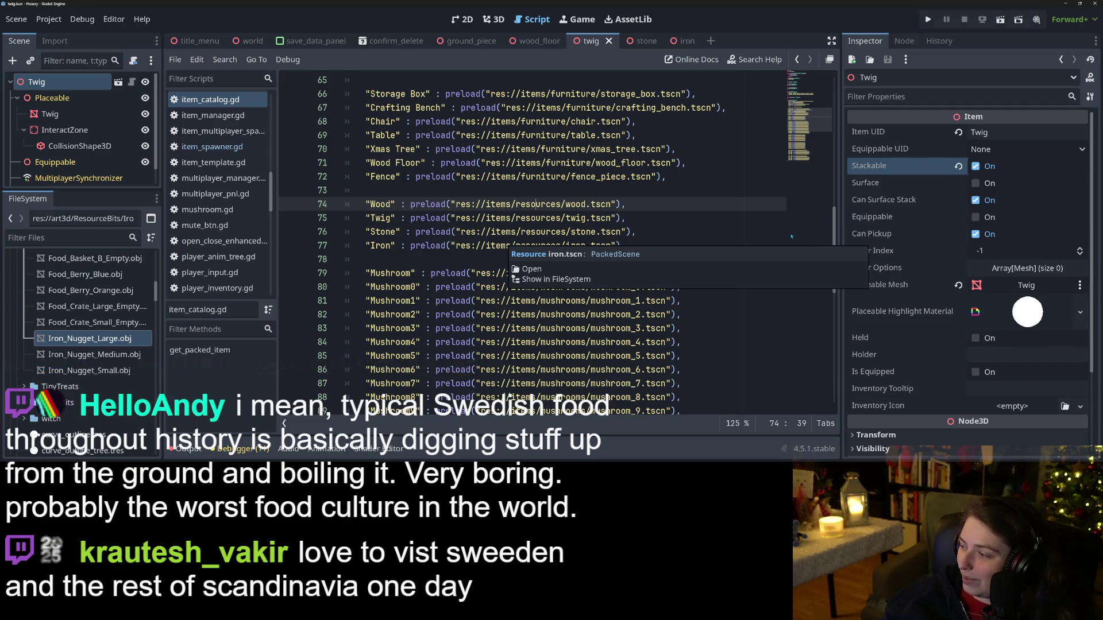
Step: Dismiss the iron.tscn popup and check the Twig, Stone and Iron catalog entries
left_click(601, 232)
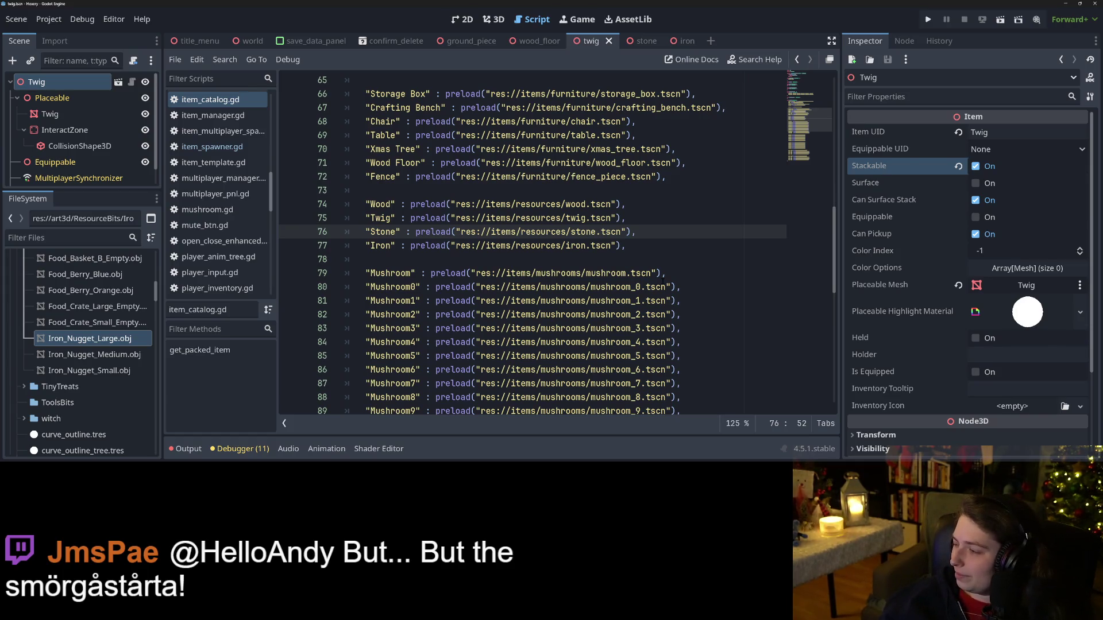
left_click(638, 220)
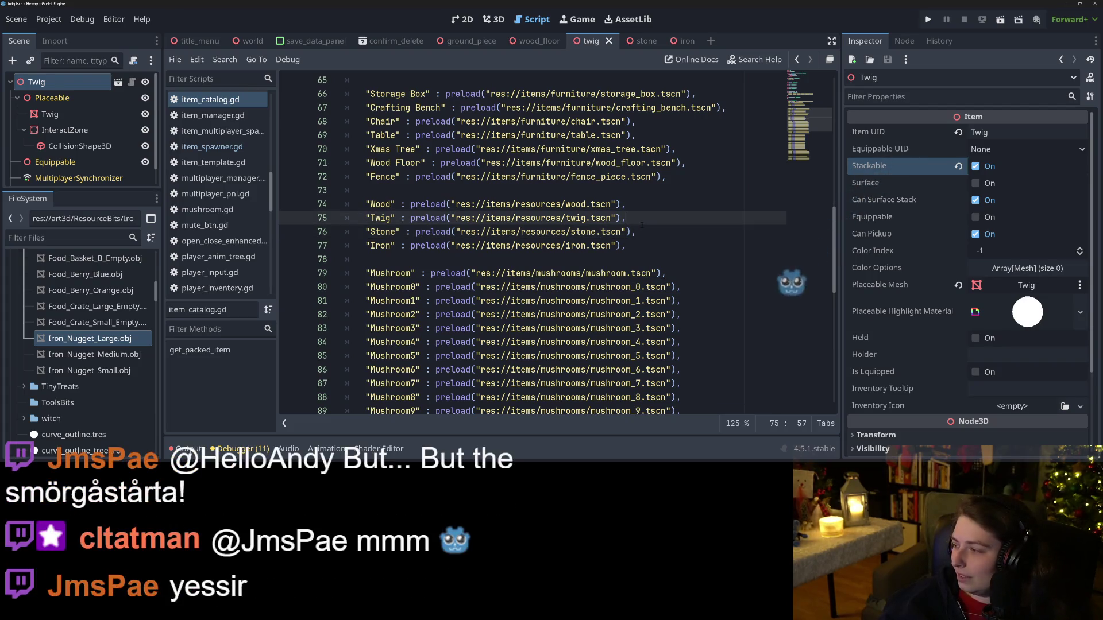
left_click(637, 231)
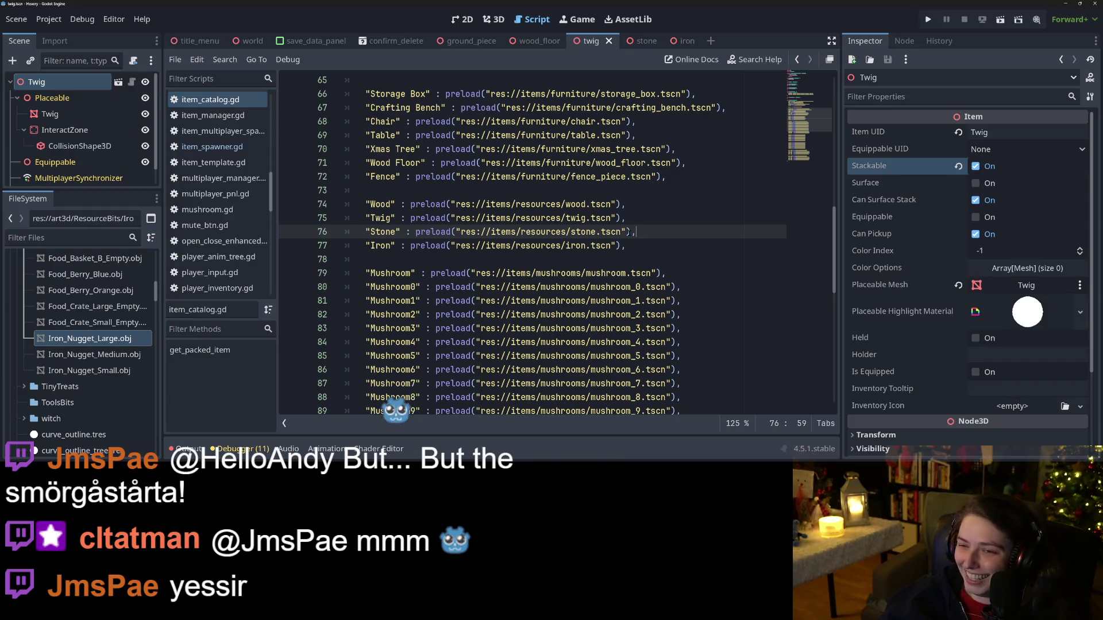
left_click(616, 218)
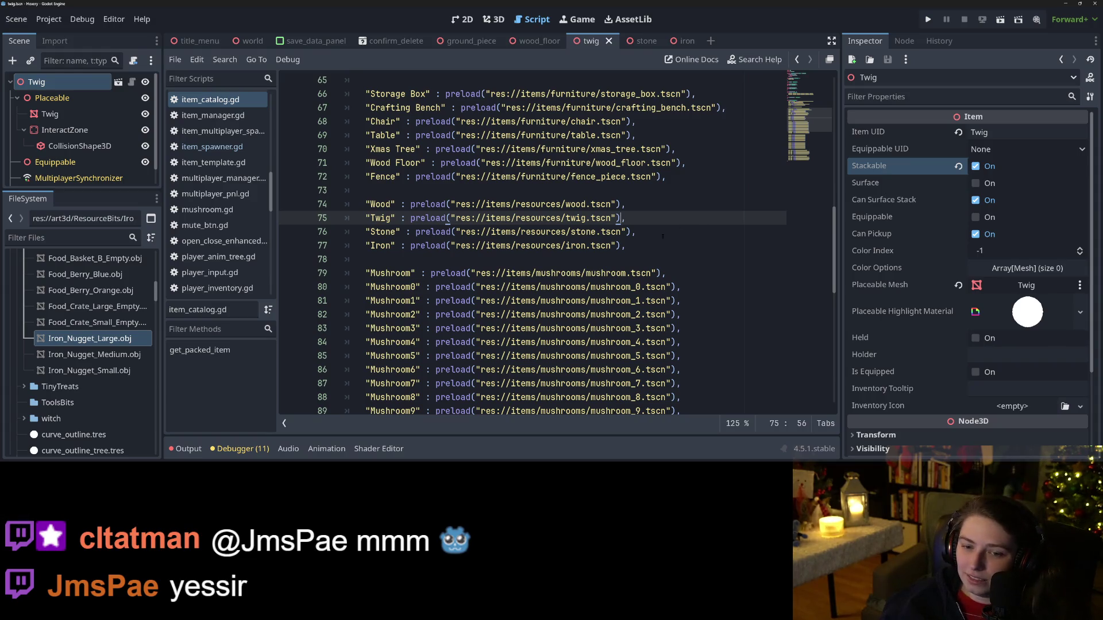
left_click(649, 236)
left_click(634, 246)
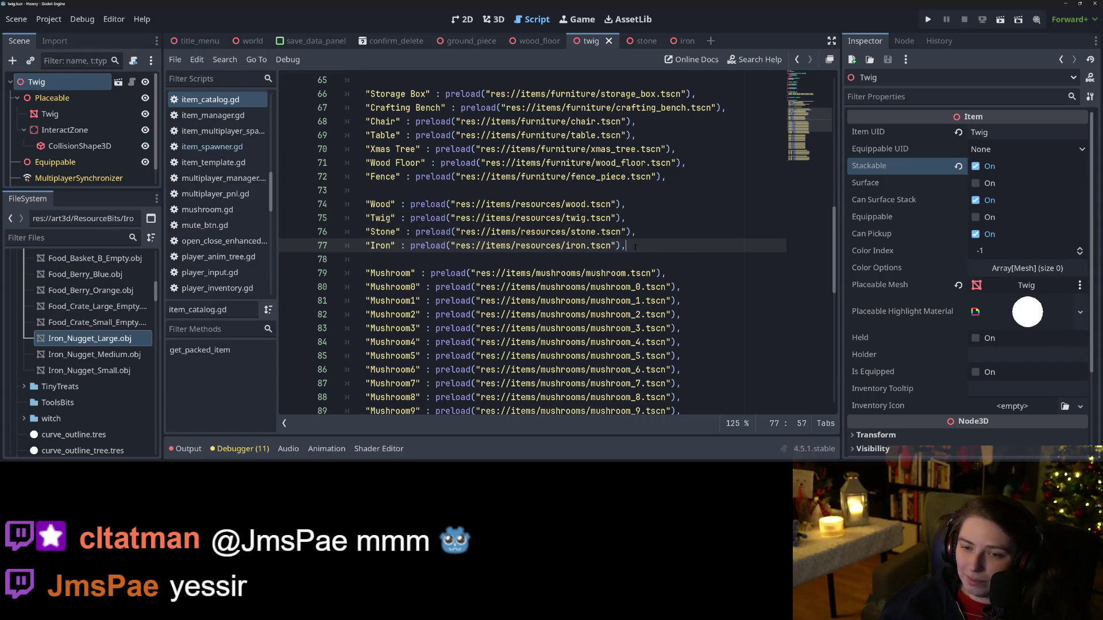
Step: Close the confirm_delete scene tab
scroll(642, 240, "up", 1)
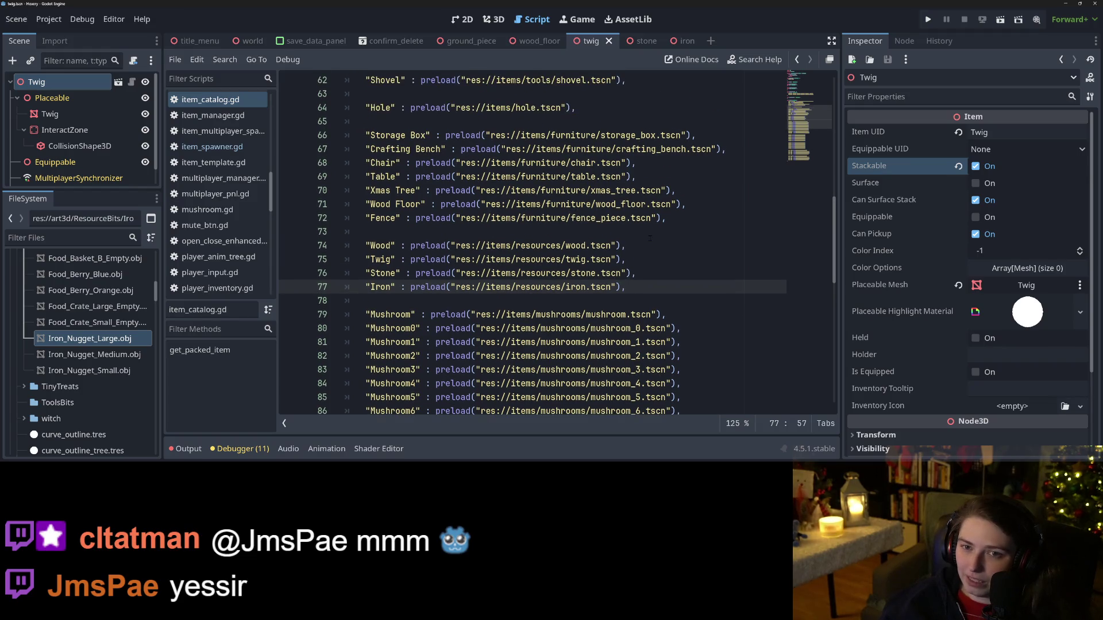
scroll(650, 238, "down", 1)
left_click(412, 43)
middle_click(411, 42)
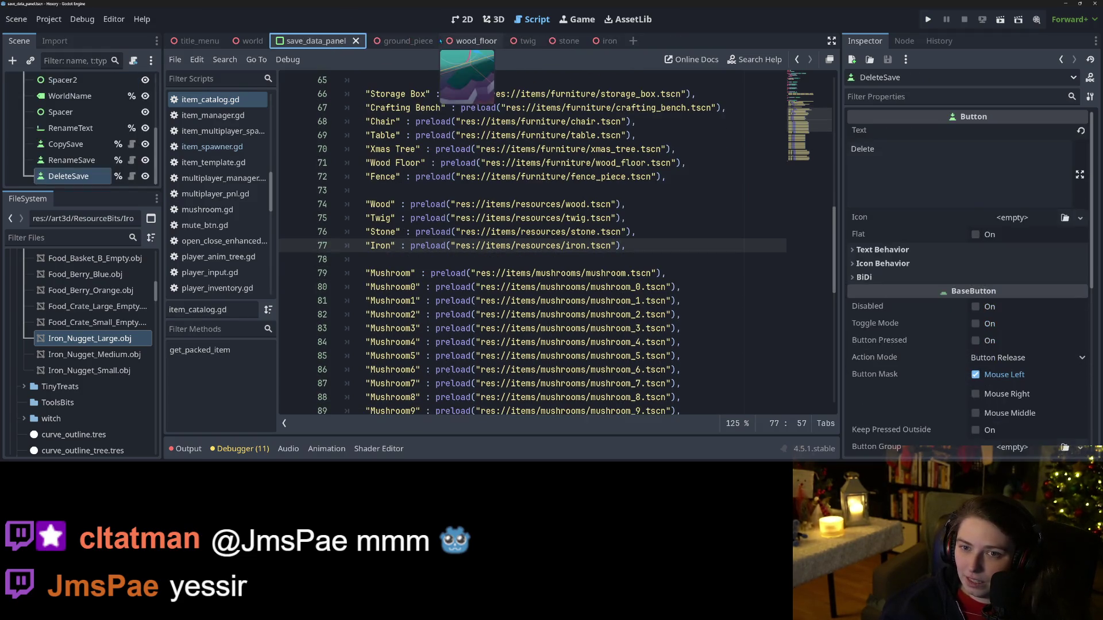
Step: Look back up through the Iron, Stone, Twig and Wood catalog entries
left_click(660, 190)
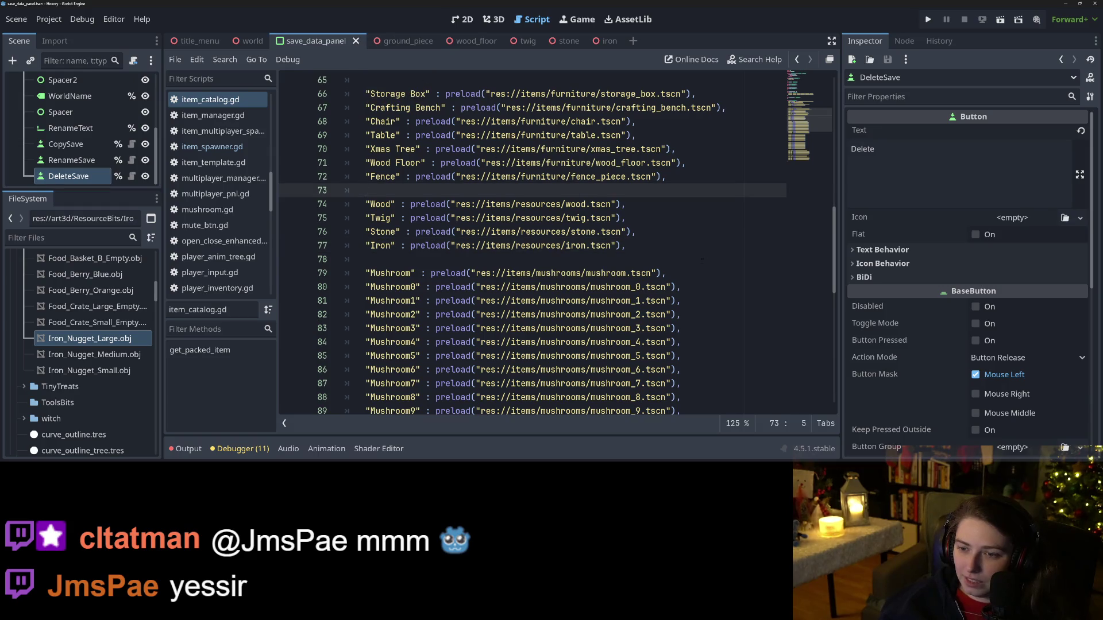
left_click(690, 259)
left_click(701, 249)
left_click(694, 234)
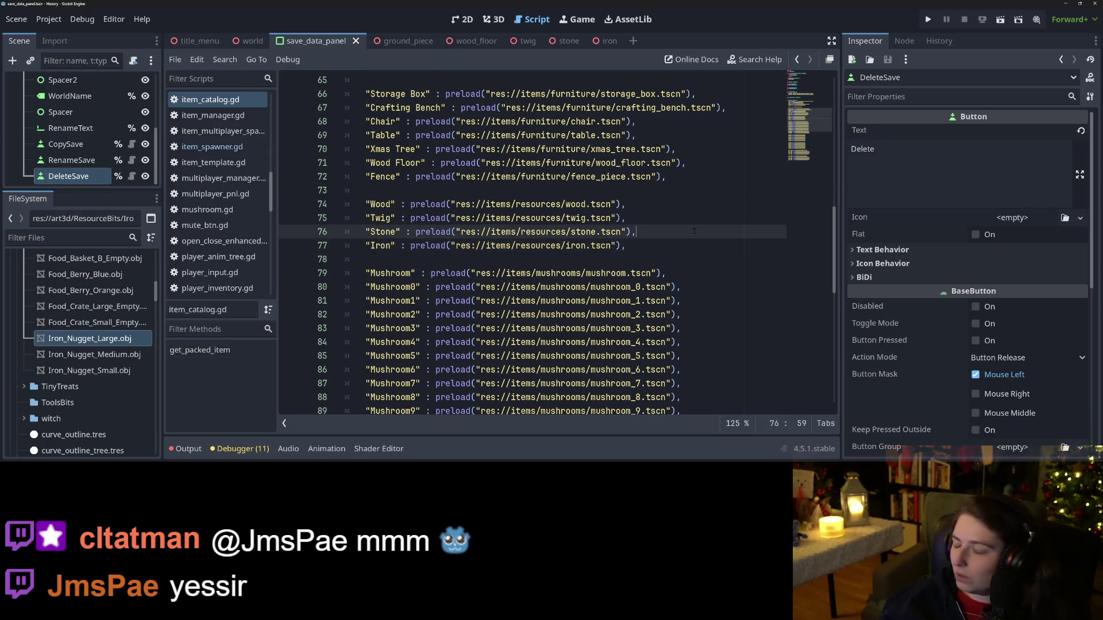
left_click(672, 219)
left_click(653, 206)
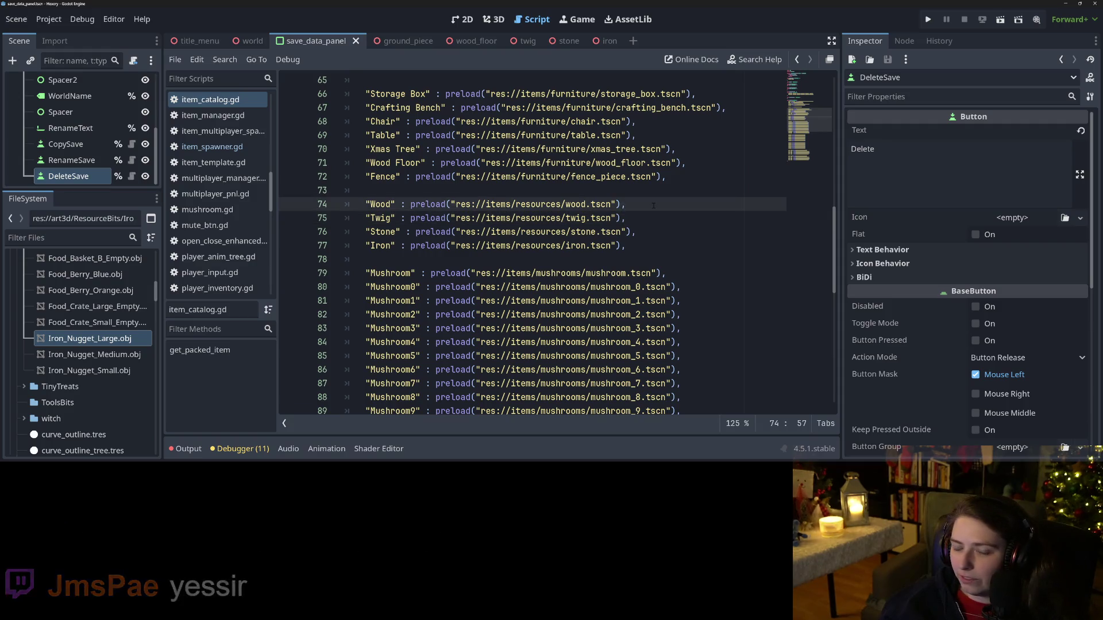
Step: Close the save_data_panel scene
left_click(356, 41)
left_click(311, 41)
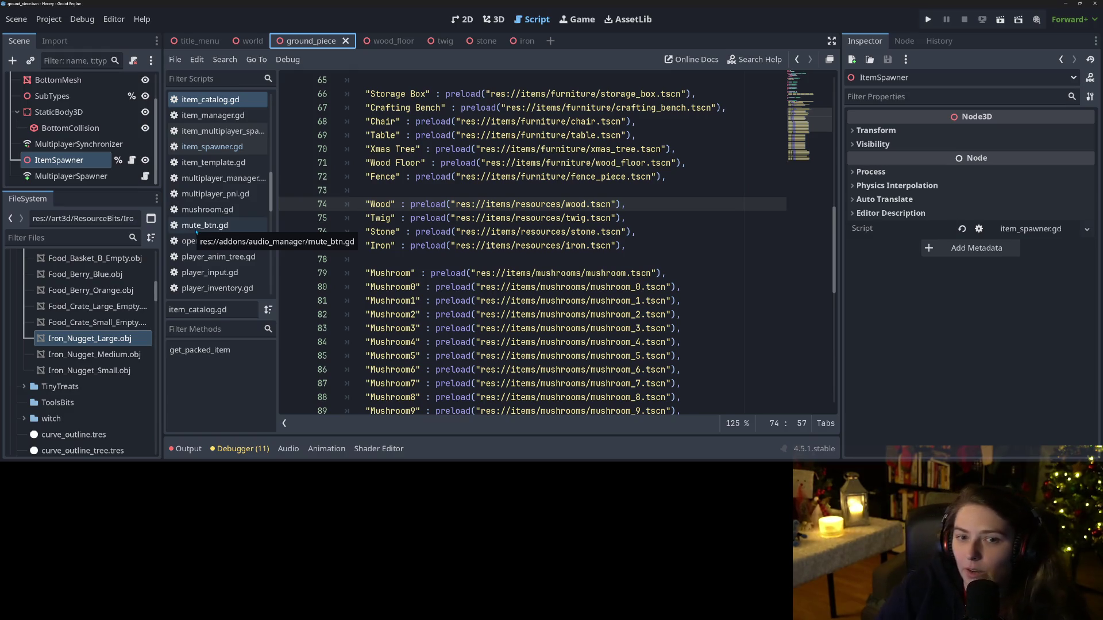
scroll(71, 135, "up", 2)
Step: Open ground_piece.gd and inspect the bottom collision positioning line
left_click(131, 81)
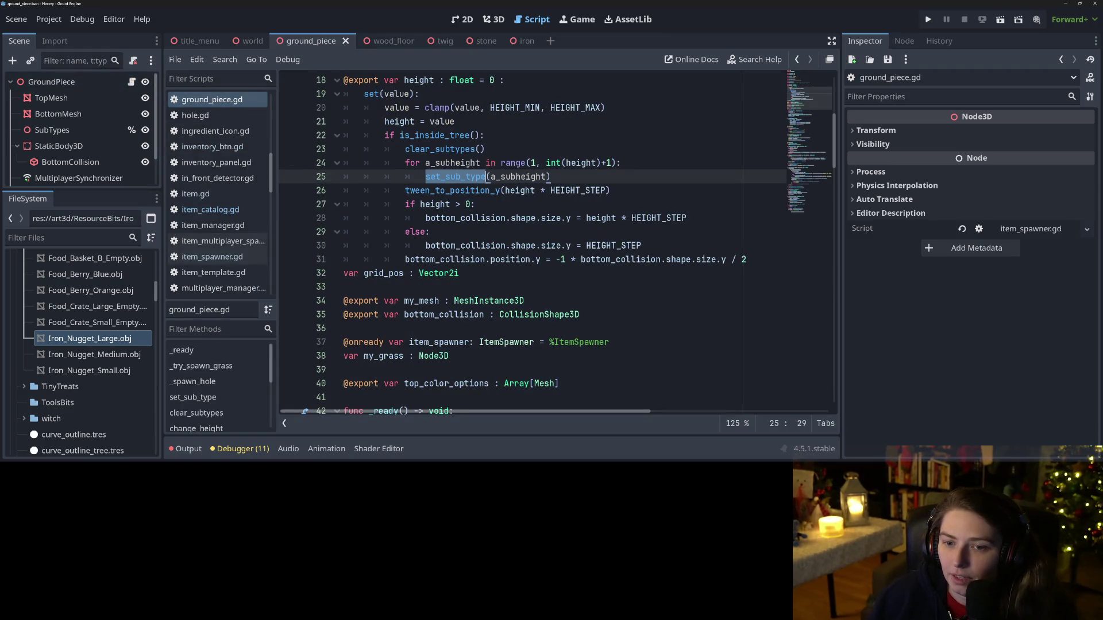
left_click(567, 244)
left_click(499, 259)
scroll(498, 264, "up", 3)
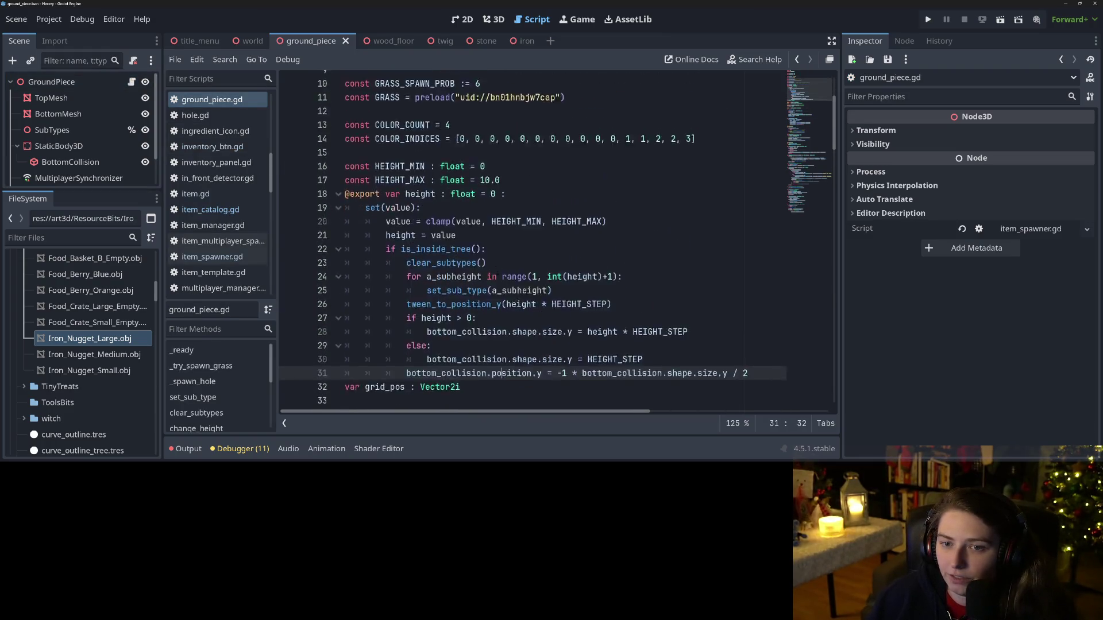
scroll(497, 272, "down", 12)
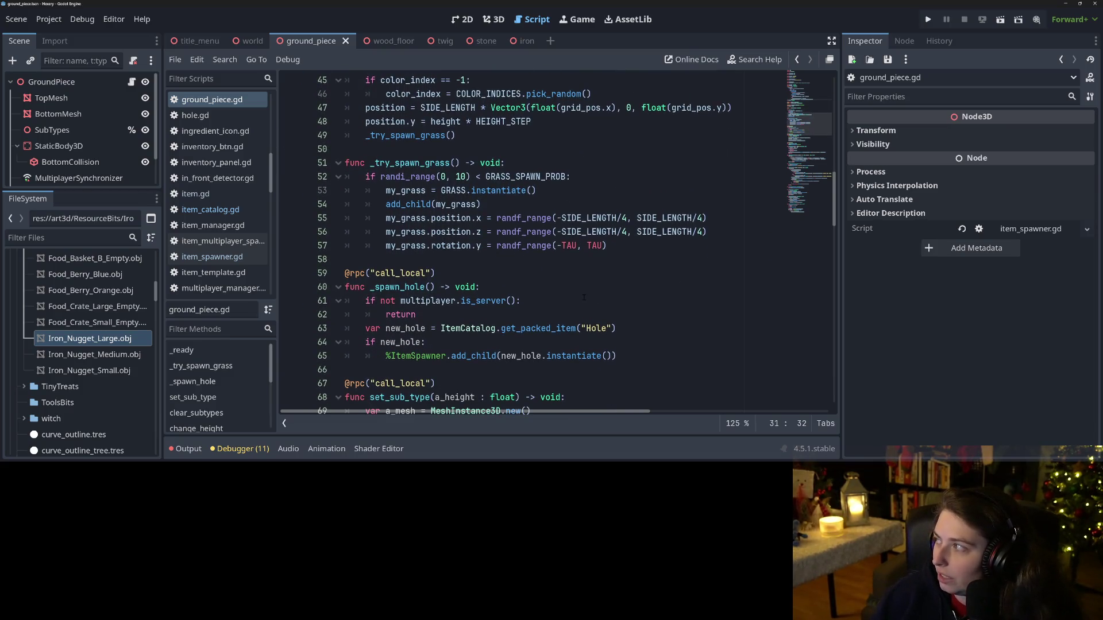
scroll(586, 297, "down", 4)
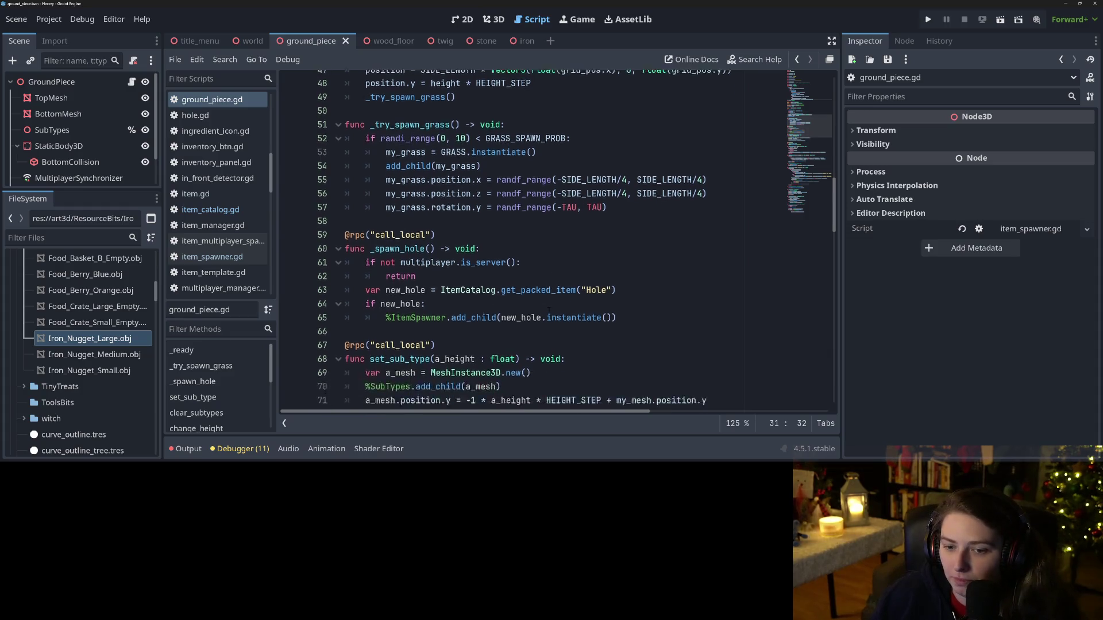
Step: Examine the _spawn_hole function's hole instantiation code
left_click(521, 190)
left_click(632, 189)
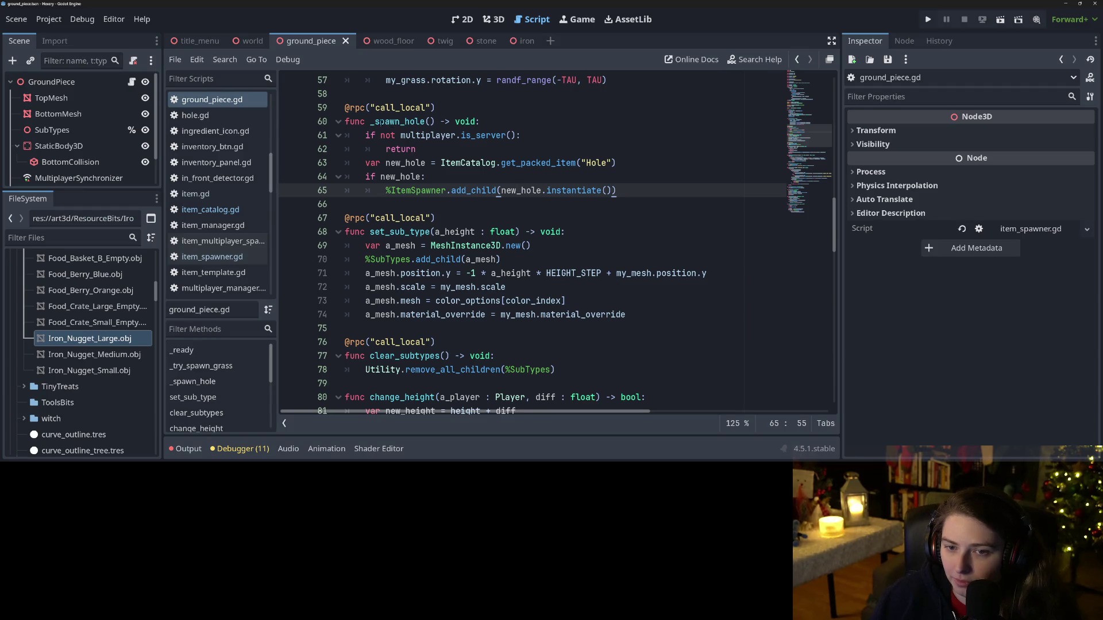
double_click(381, 122)
scroll(466, 307, "down", 9)
scroll(465, 306, "down", 1)
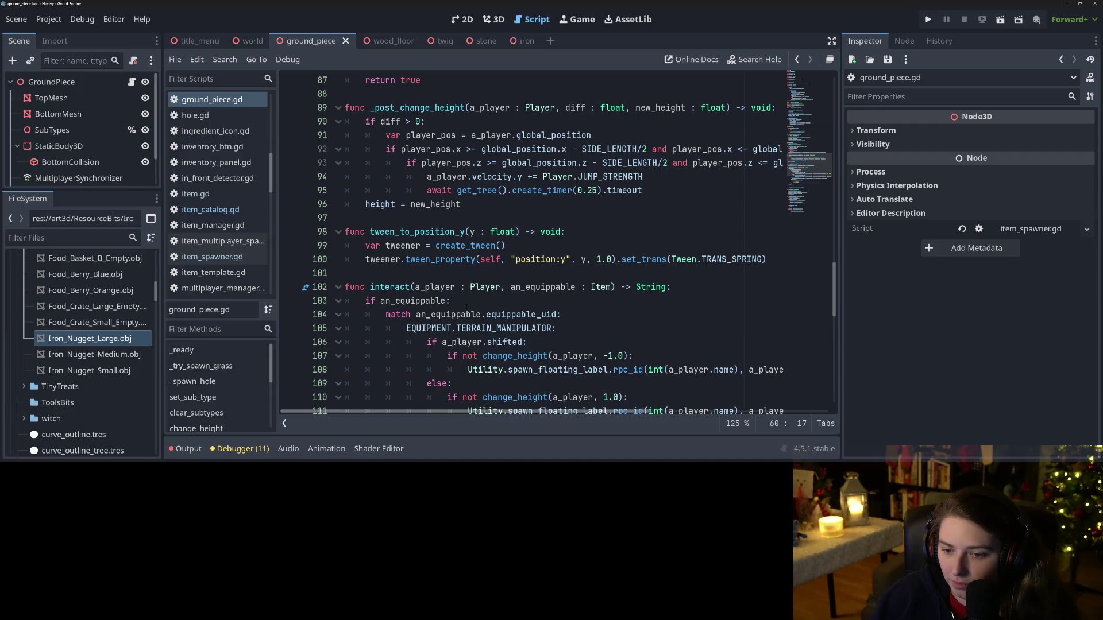
scroll(465, 307, "up", 4)
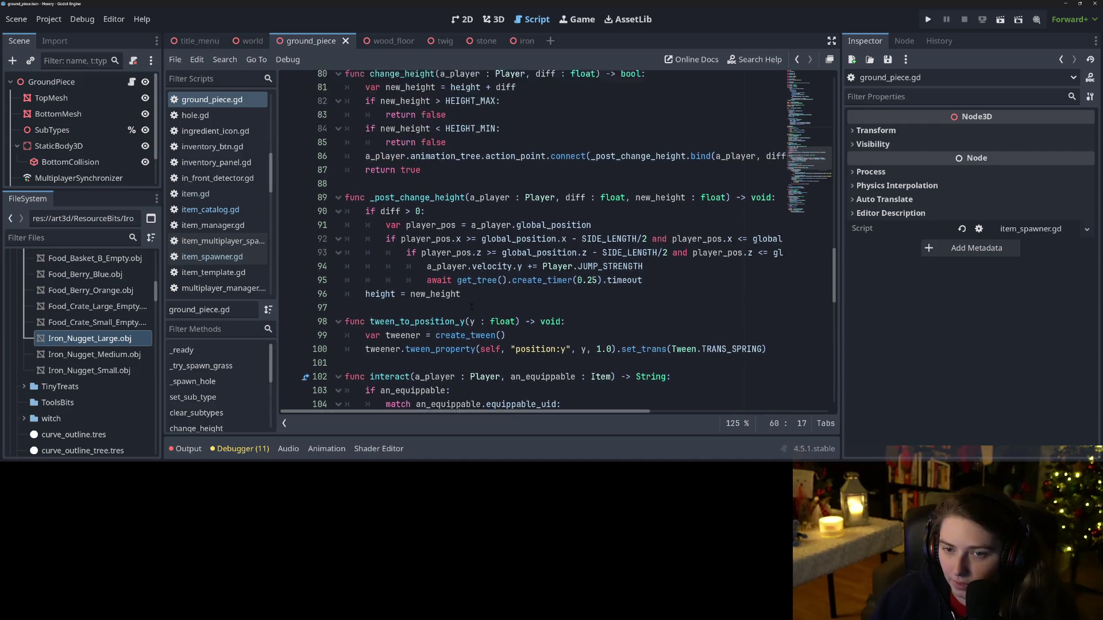
scroll(471, 313, "down", 6)
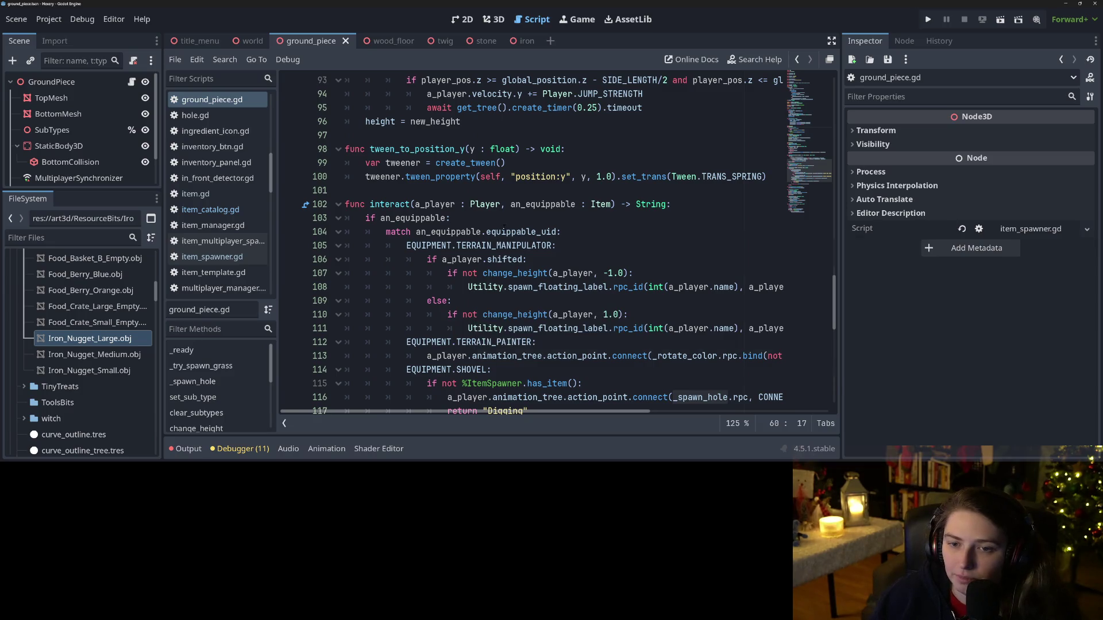
Step: Read tween_to_position_y and interact's floating label, painter and shovel connections
left_click(426, 176)
left_click(453, 190)
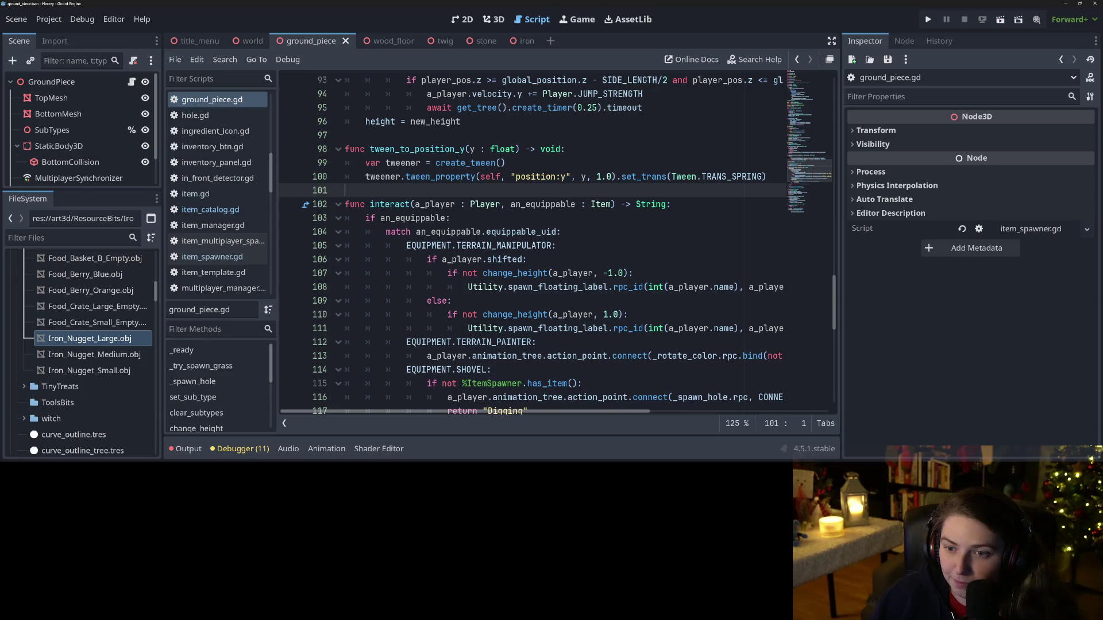
scroll(463, 242, "down", 3)
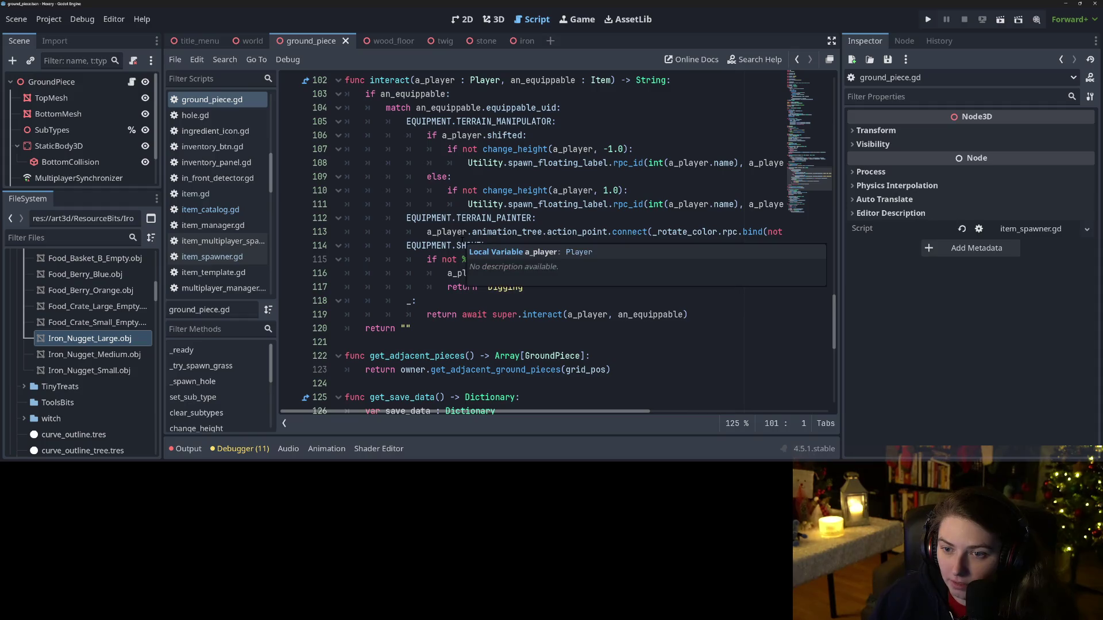
left_click(547, 204)
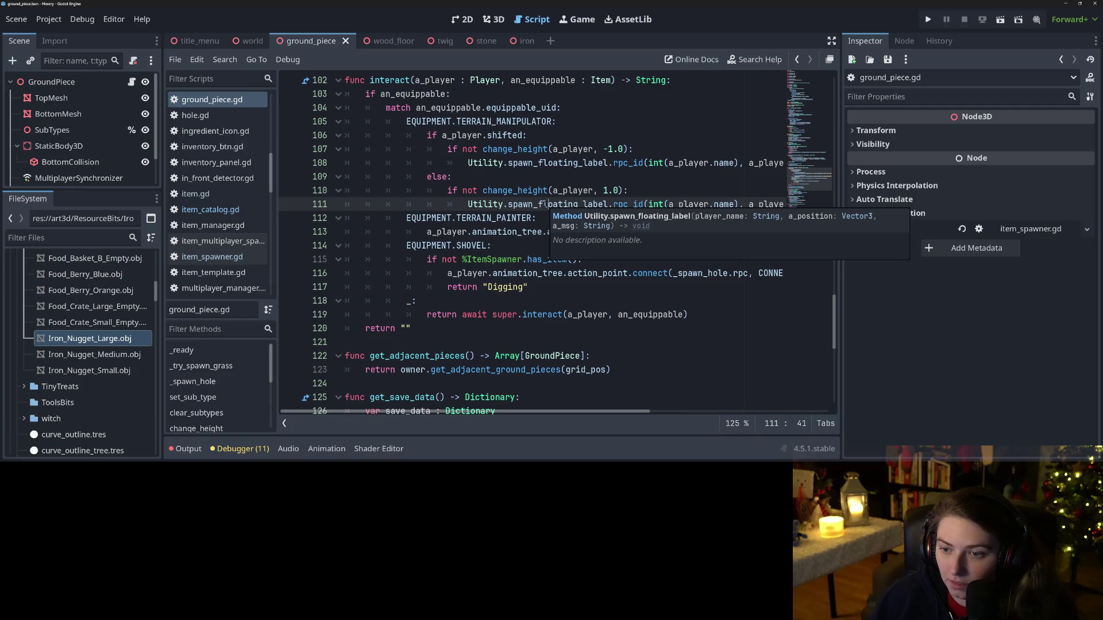
left_click(563, 259)
left_click(596, 231)
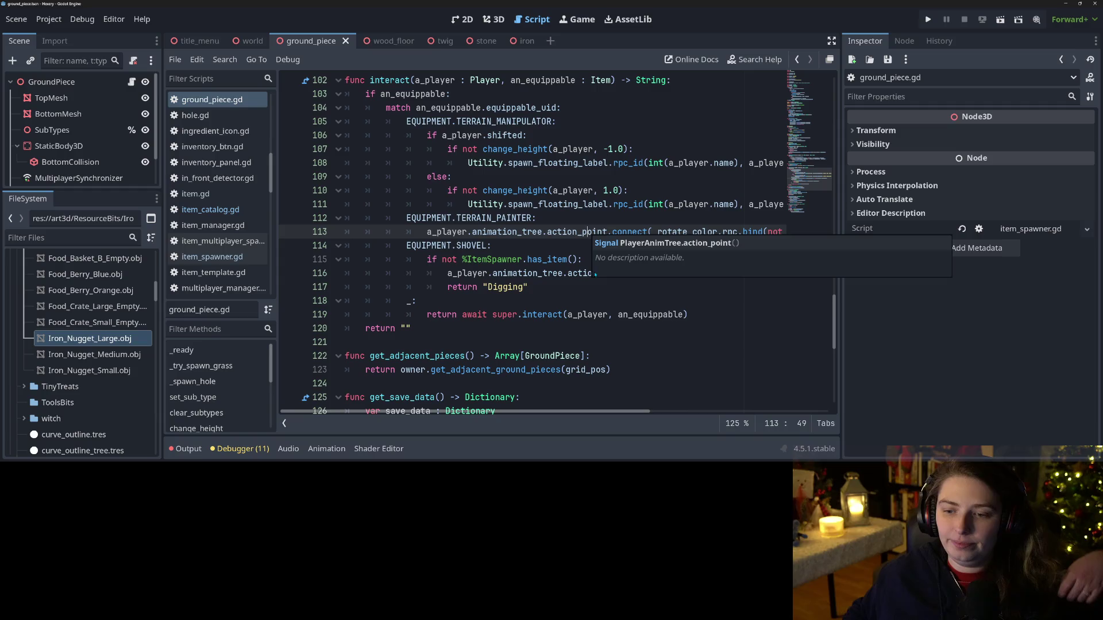
left_click(583, 273)
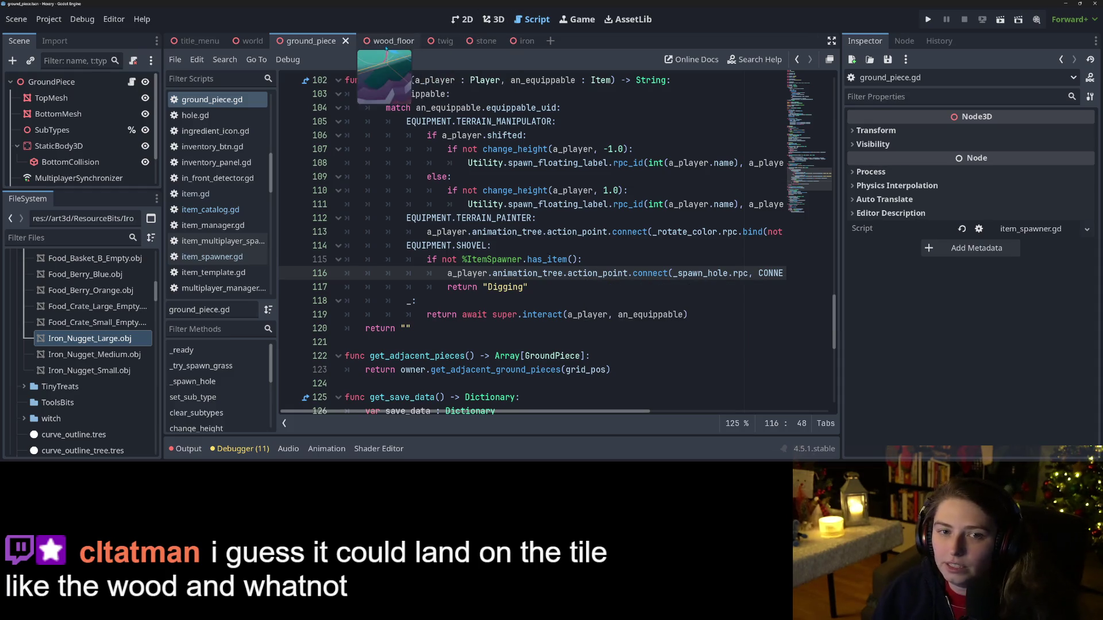
scroll(217, 258, "down", 10)
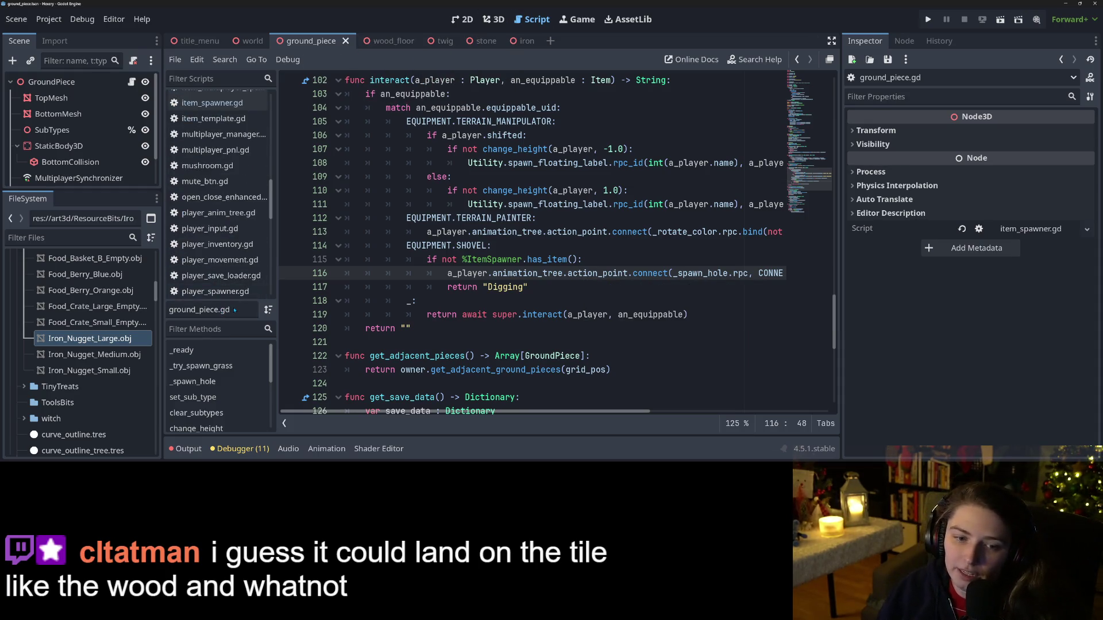
Step: Open tree.gd and read inventory_item_accessed, _engage_plant and the twig spawn call
left_click(194, 131)
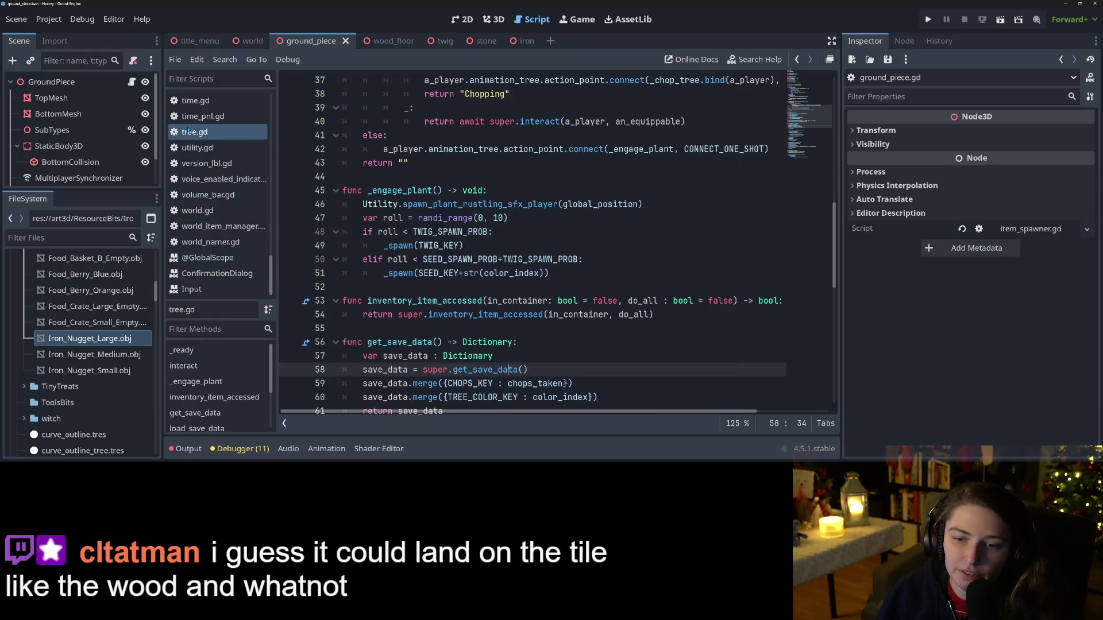
left_click(467, 301)
scroll(437, 259, "up", 6)
scroll(425, 270, "down", 4)
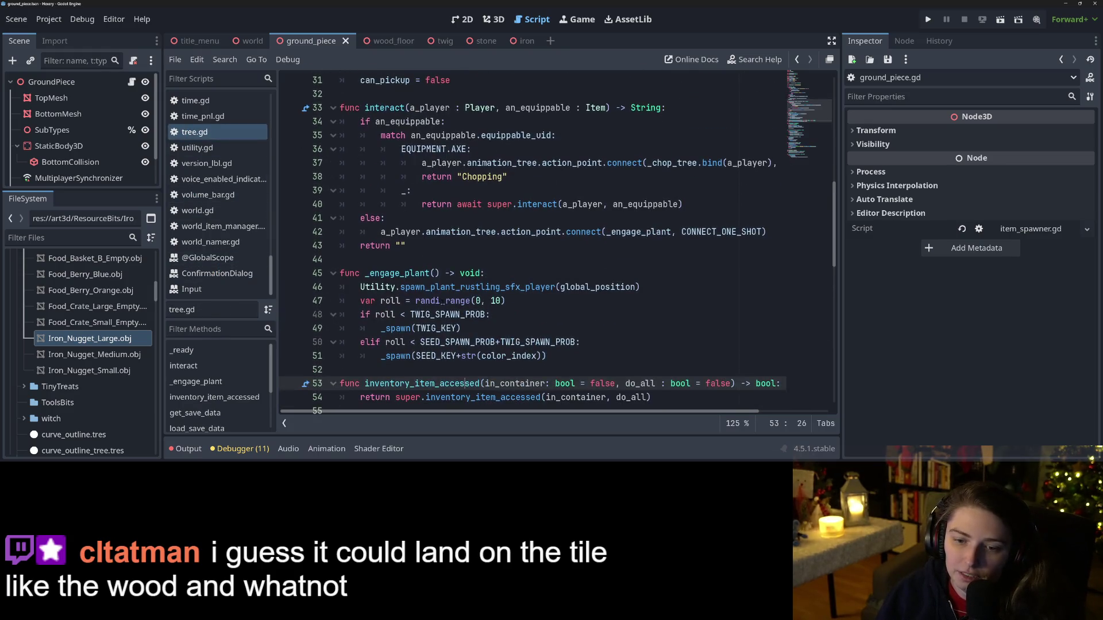
double_click(402, 274)
left_click(428, 328)
scroll(428, 328, "up", 10)
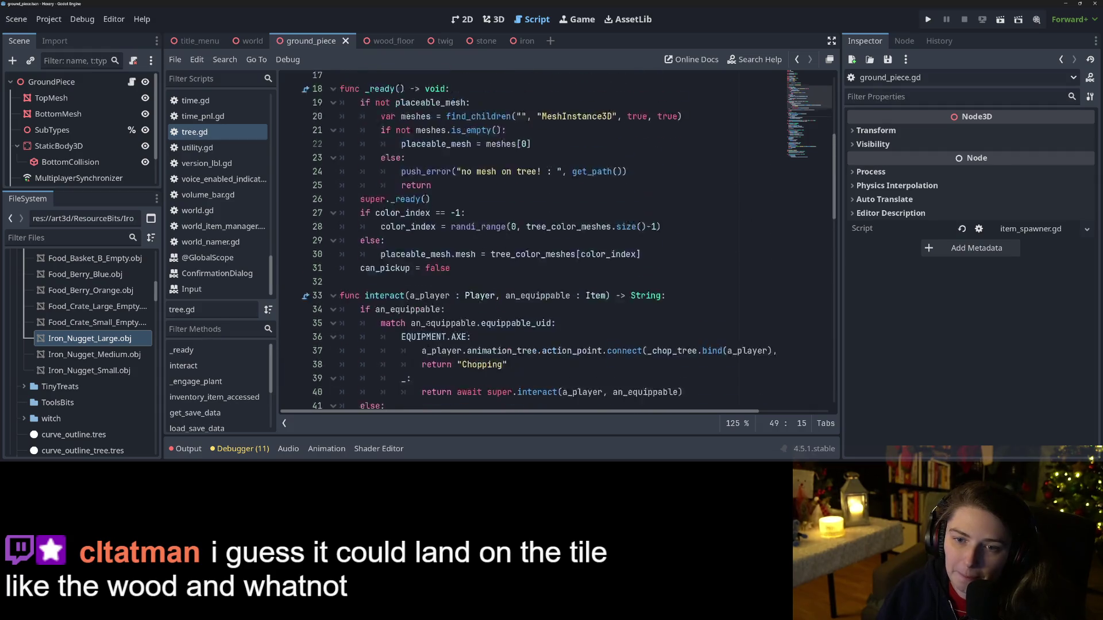
scroll(429, 327, "down", 20)
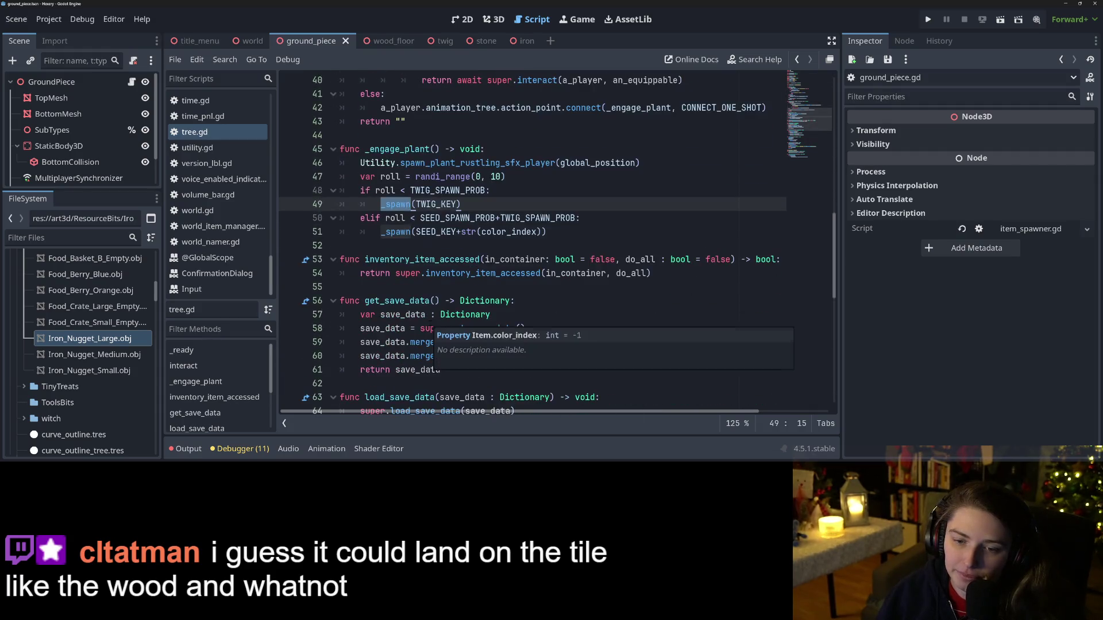
Step: Find the _spawn call in _chop_tree and jump to its definition in item.gd
left_click(383, 231)
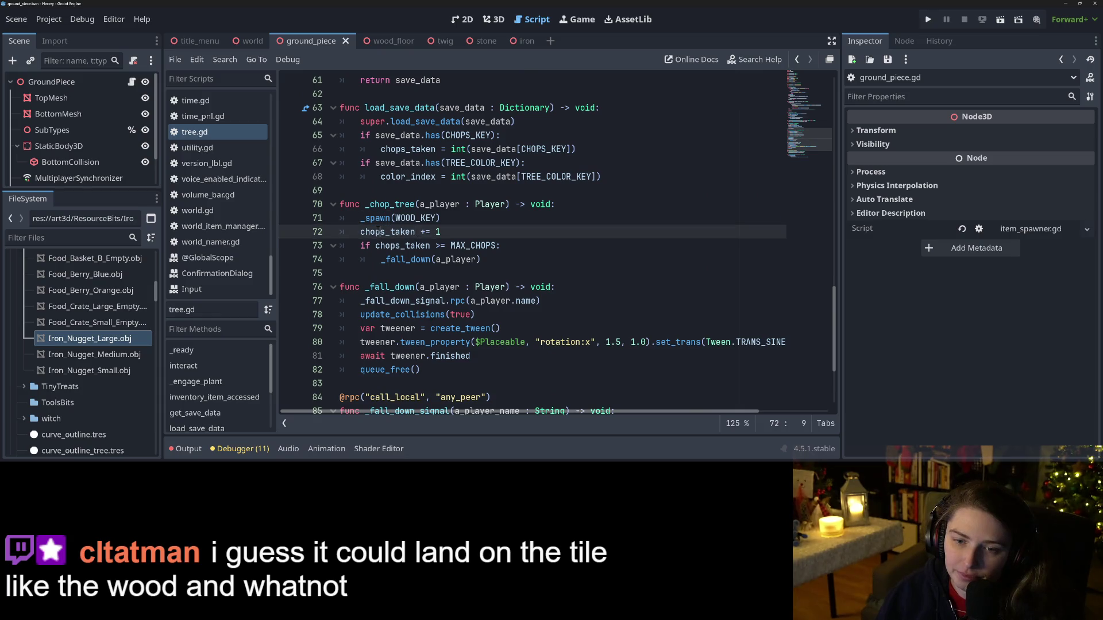
double_click(377, 218)
scroll(376, 217, "down", 3)
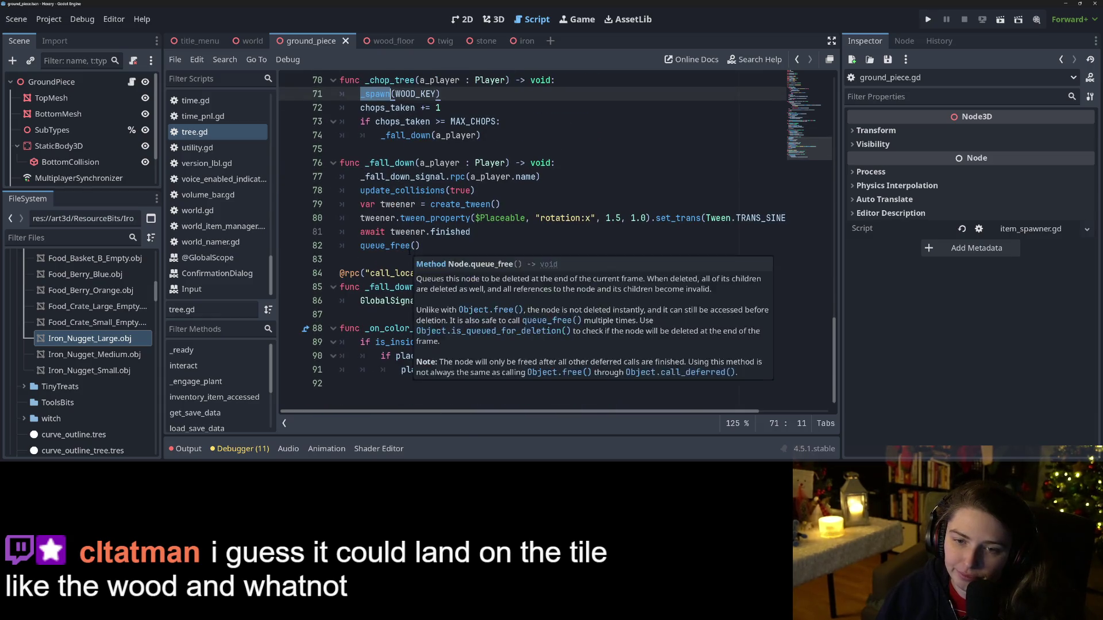
scroll(376, 218, "up", 3)
scroll(404, 271, "up", 2)
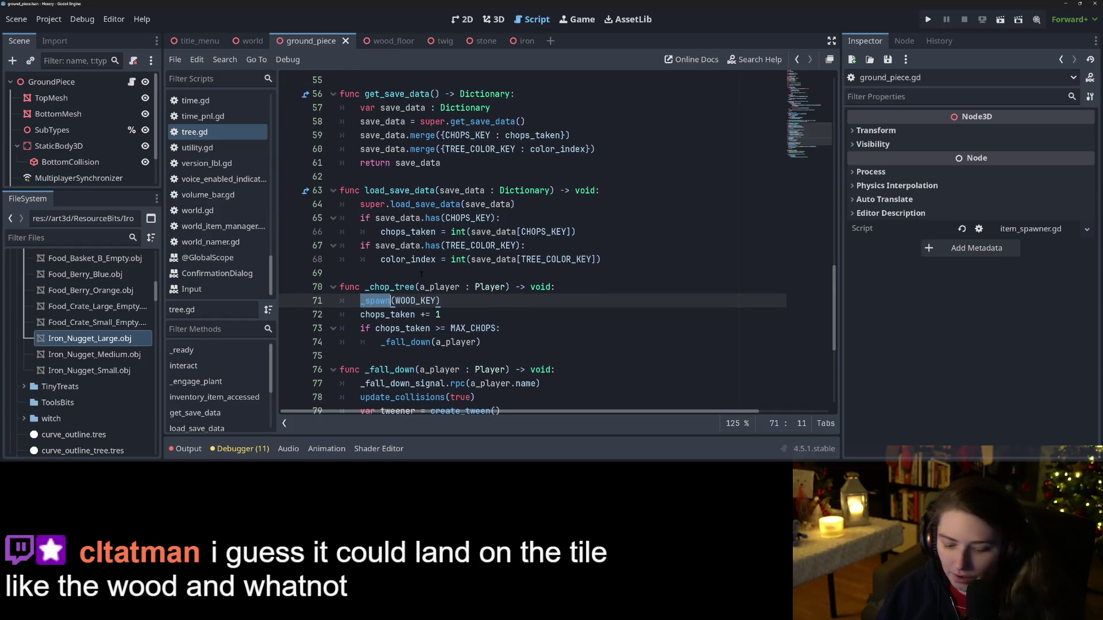
left_click(379, 301, "ctrl")
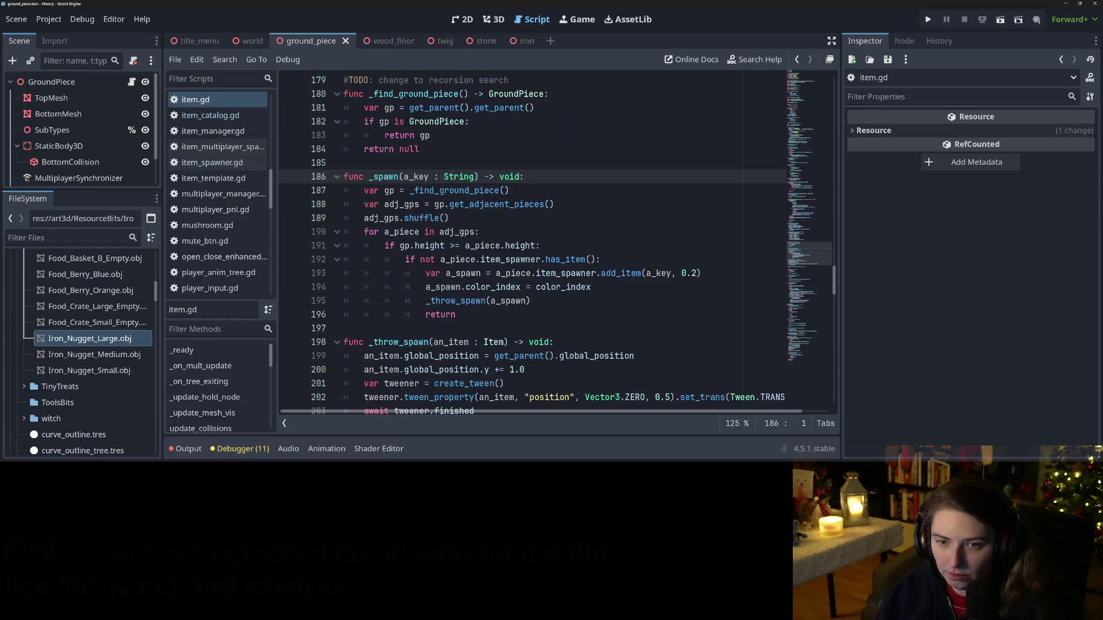
Step: Review _spawn's _throw_spawn, get_adjacent_pieces and _find_ground_piece calls
left_click(517, 287)
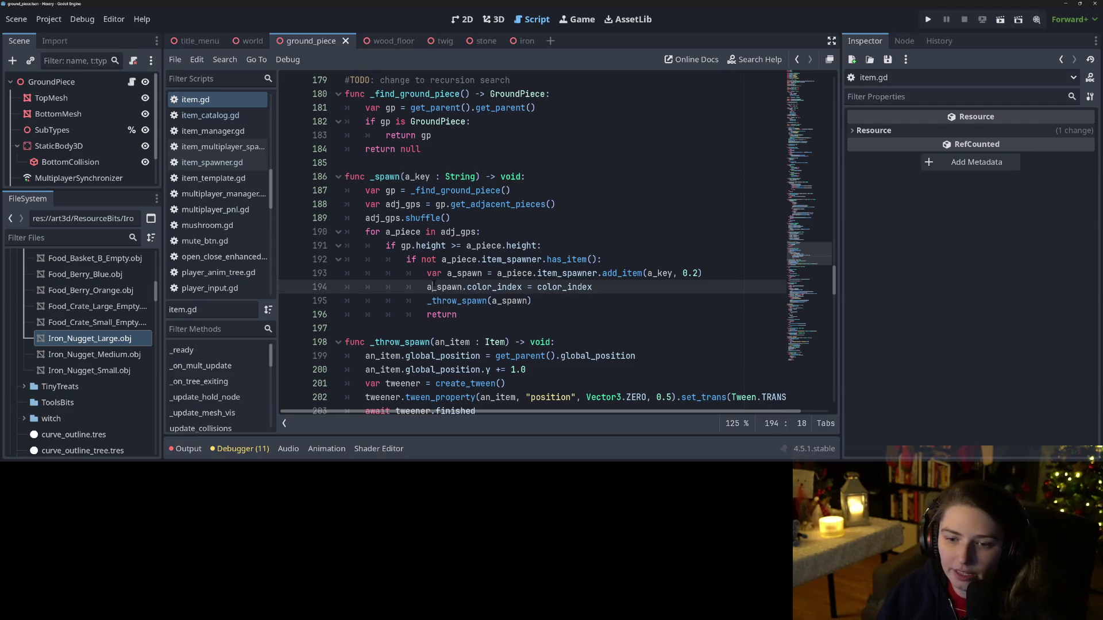
left_click(517, 300)
left_click(478, 300)
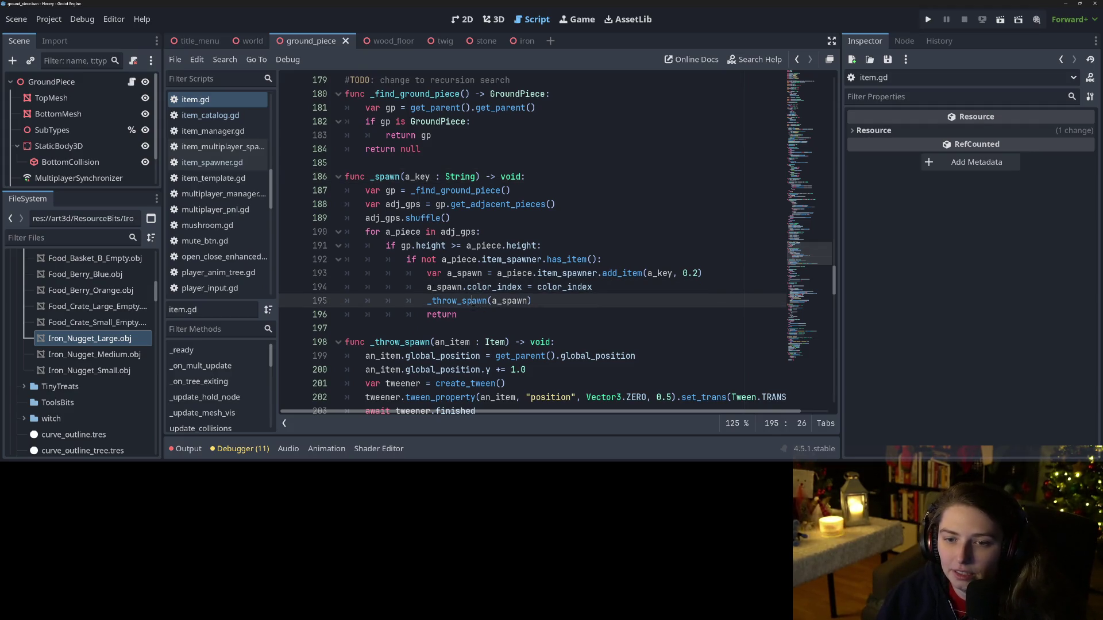
left_click(470, 314)
double_click(497, 203)
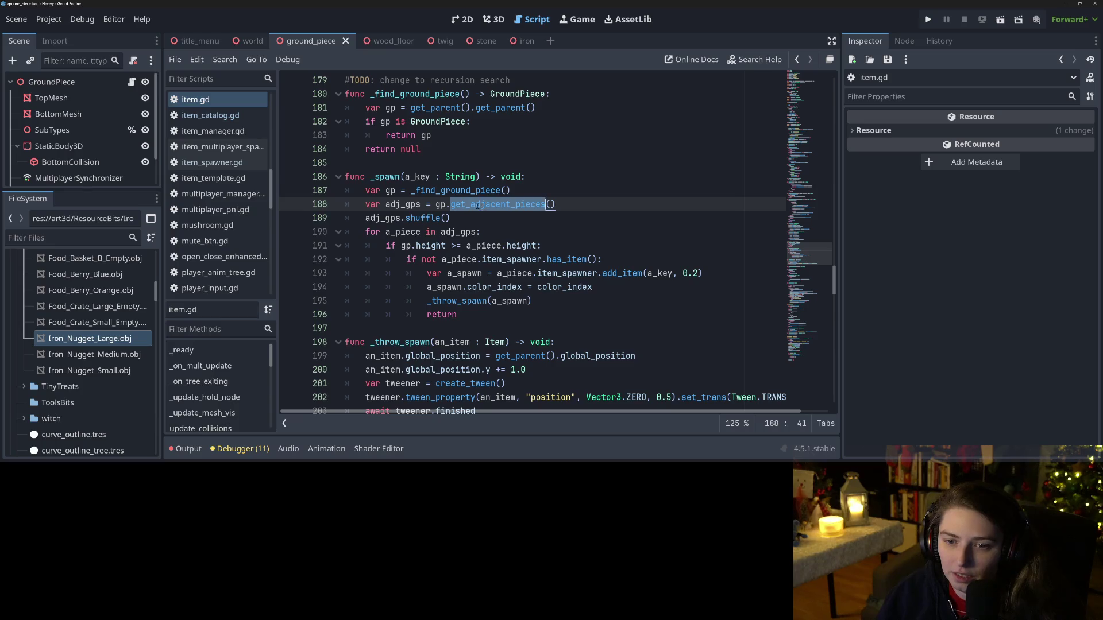
double_click(462, 192)
scroll(462, 215, "up", 1)
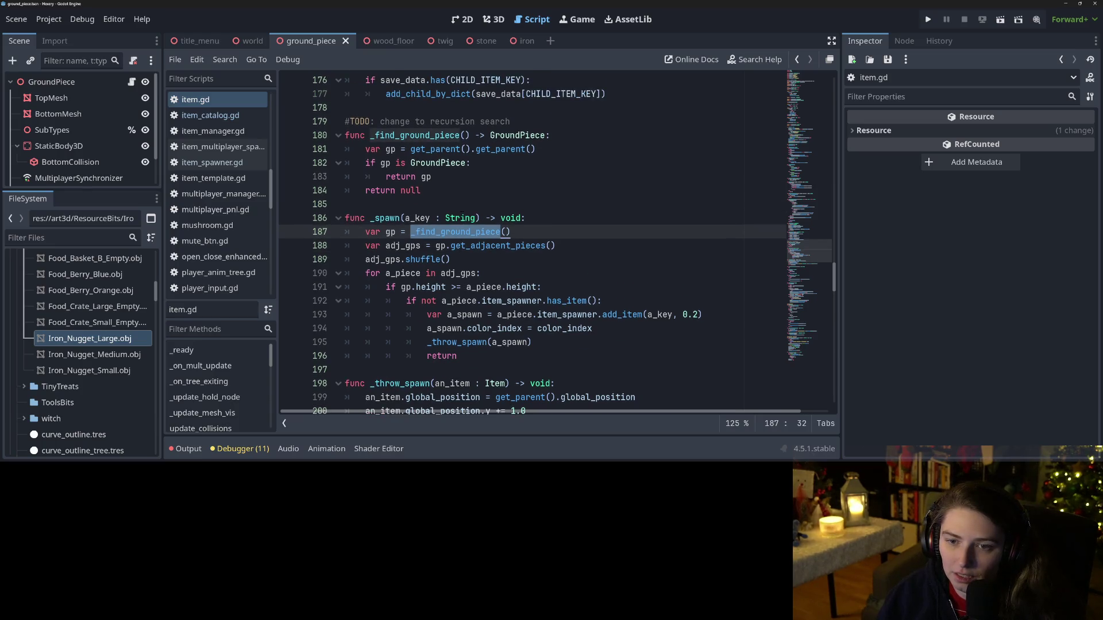
Step: Make _find_ground_piece start with 'if self is GroundPiece: return self'
left_click(552, 163)
left_click(568, 135)
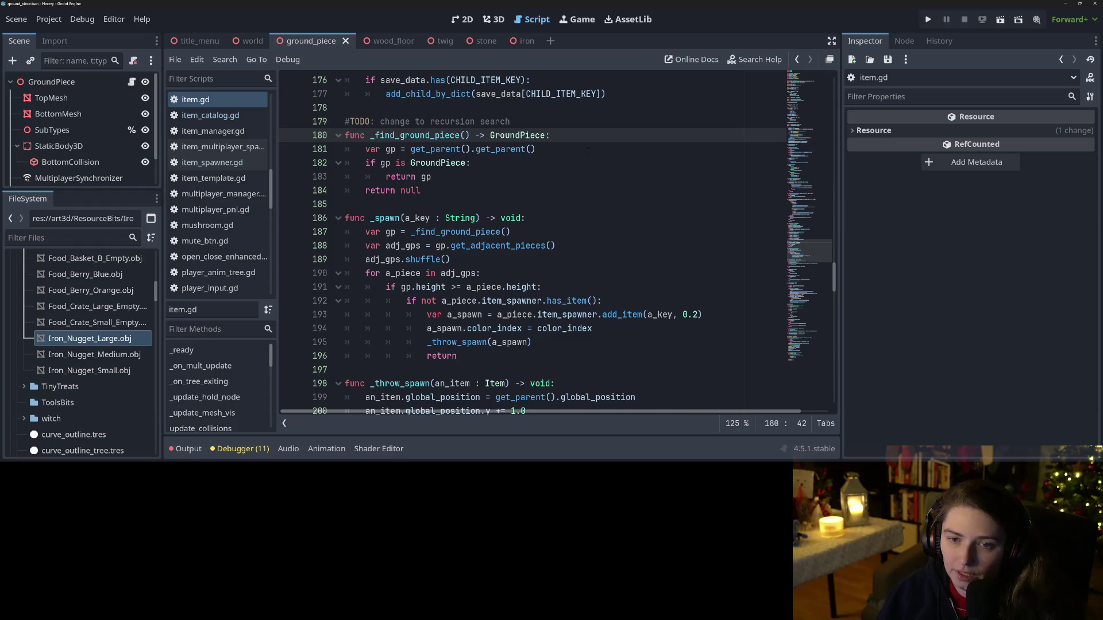
key("Return")
type("if ")
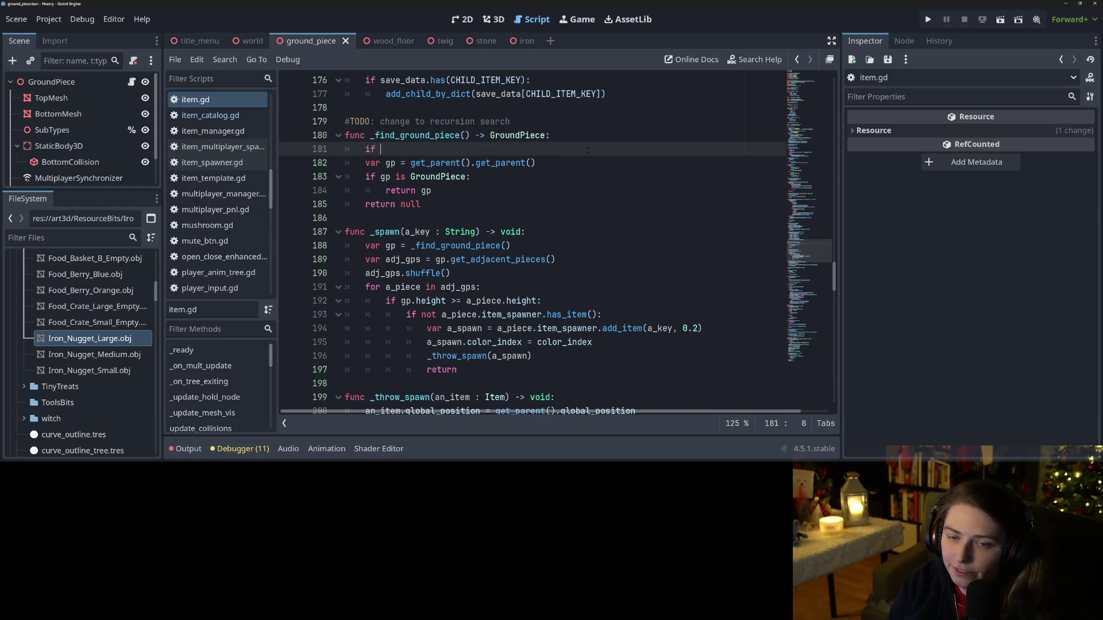
type("self is Gr")
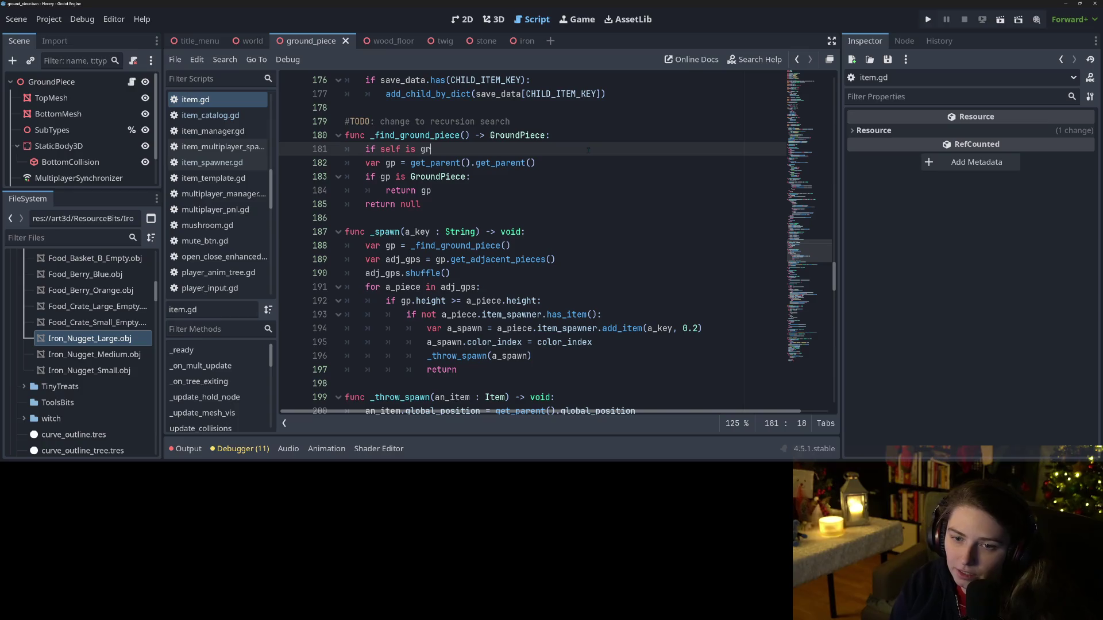
key("Return")
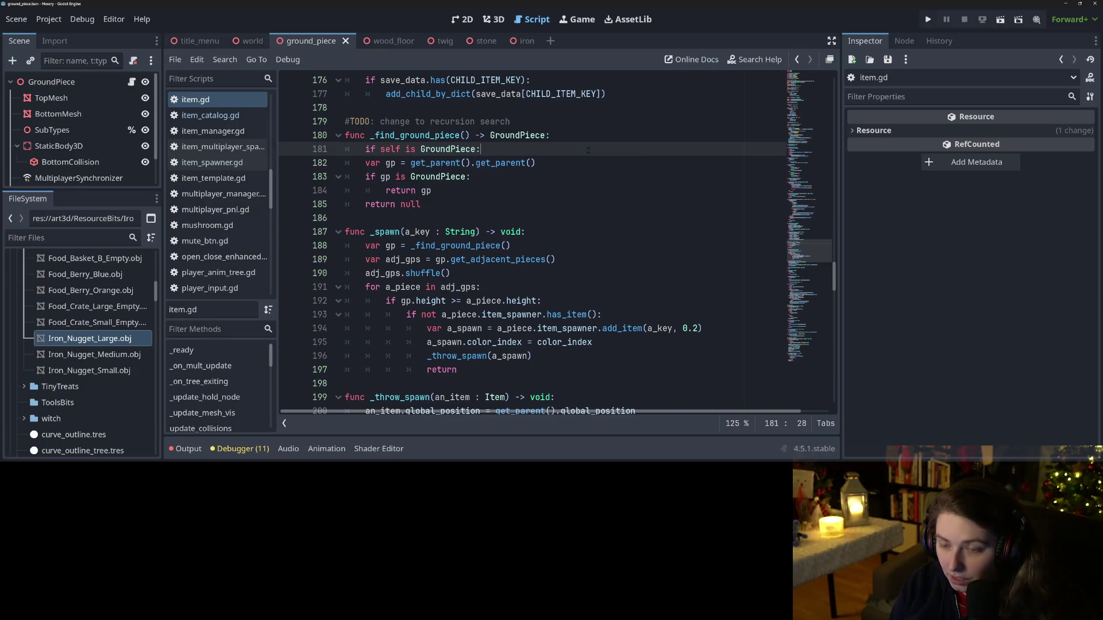
key("Return")
type("return self")
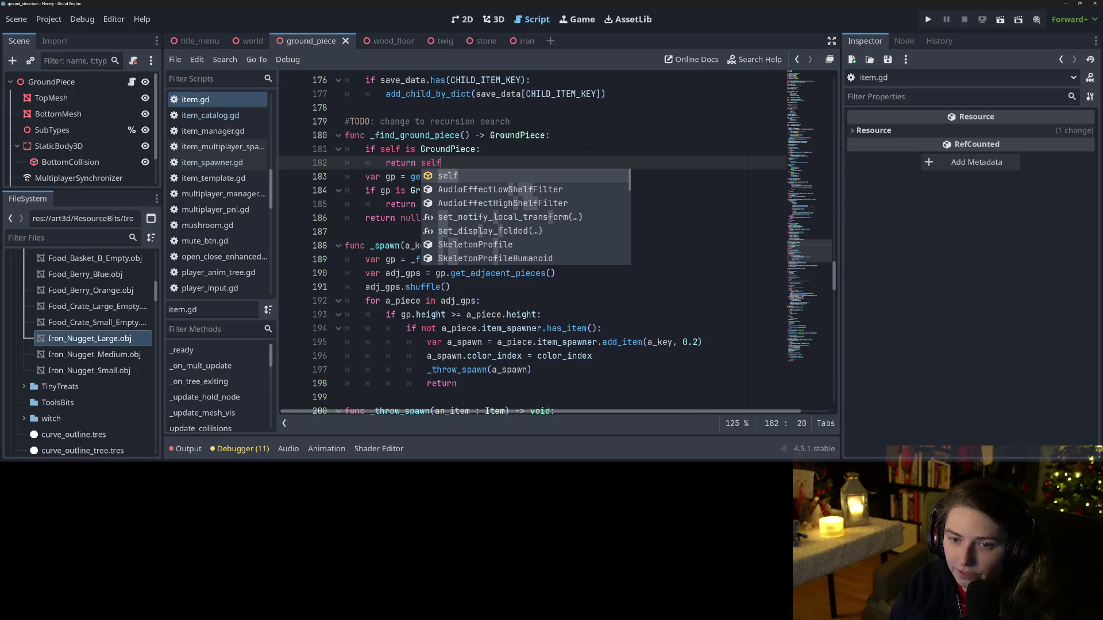
left_click(588, 150)
left_click(499, 177)
left_click(385, 176)
left_click(396, 177)
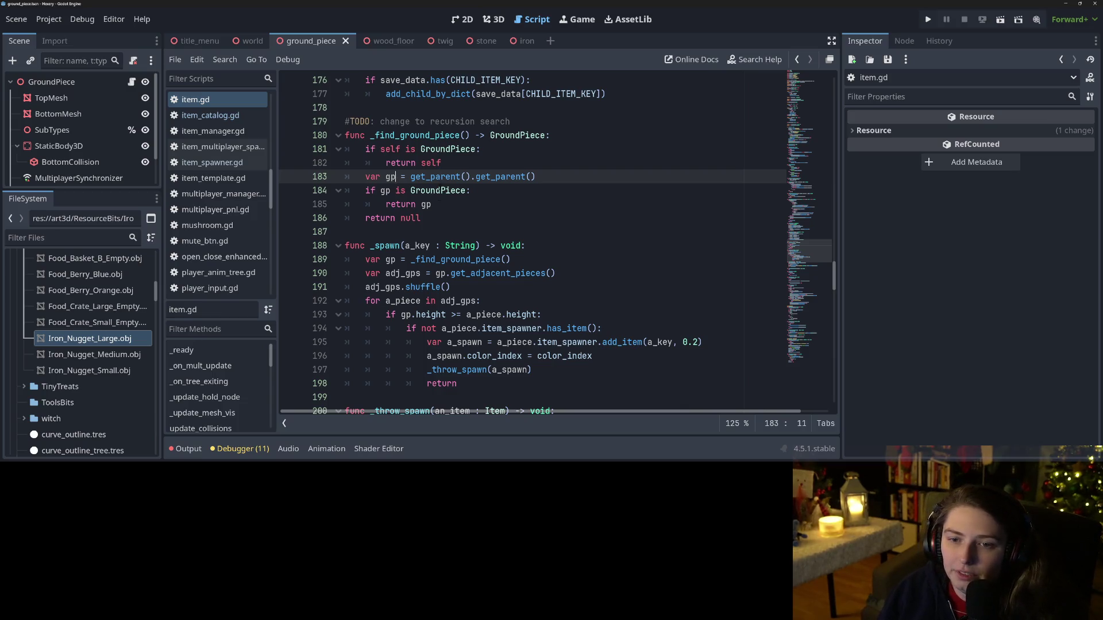
Step: Re-read the _spawn function body, then switch to ground_piece.gd
left_click(454, 259)
double_click(385, 246)
scroll(385, 246, "down", 2)
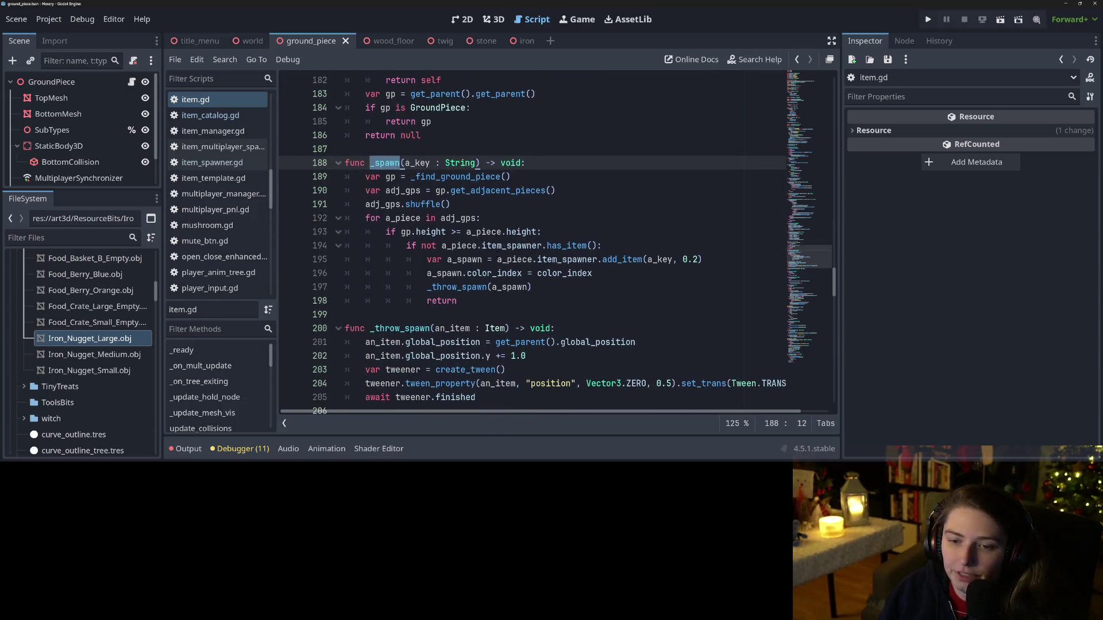
left_click(625, 274)
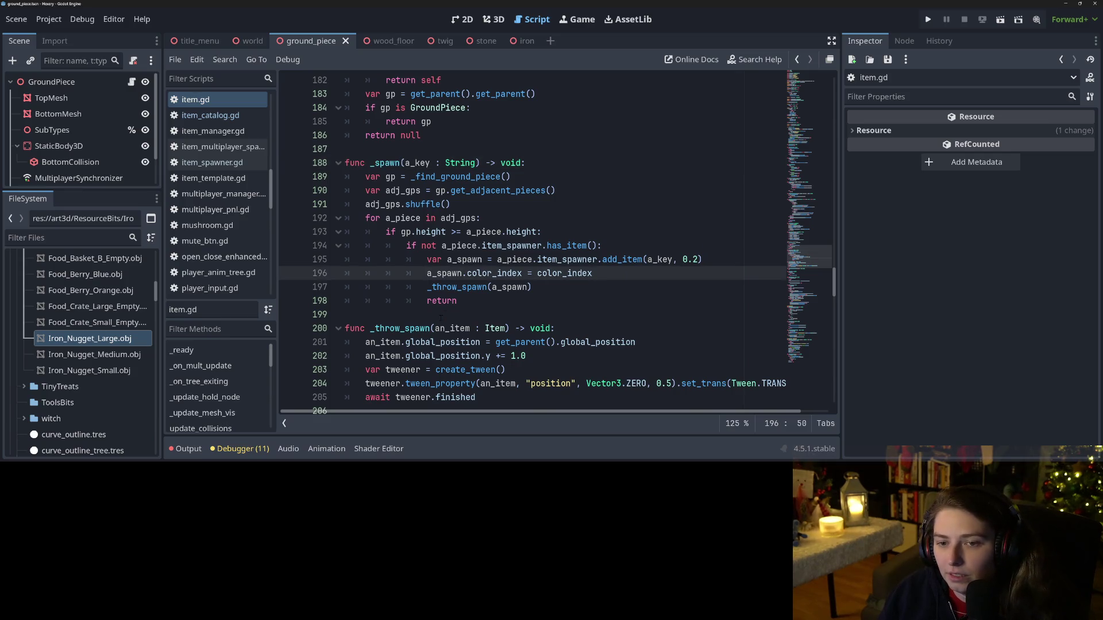
left_click(472, 299)
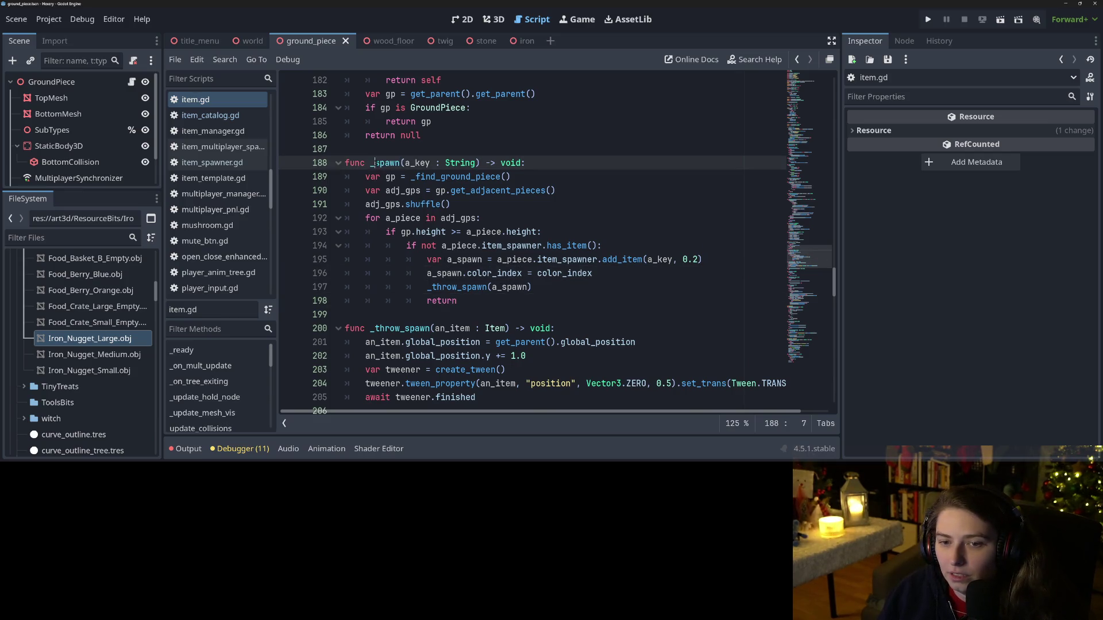
double_click(385, 164)
scroll(247, 234, "up", 5)
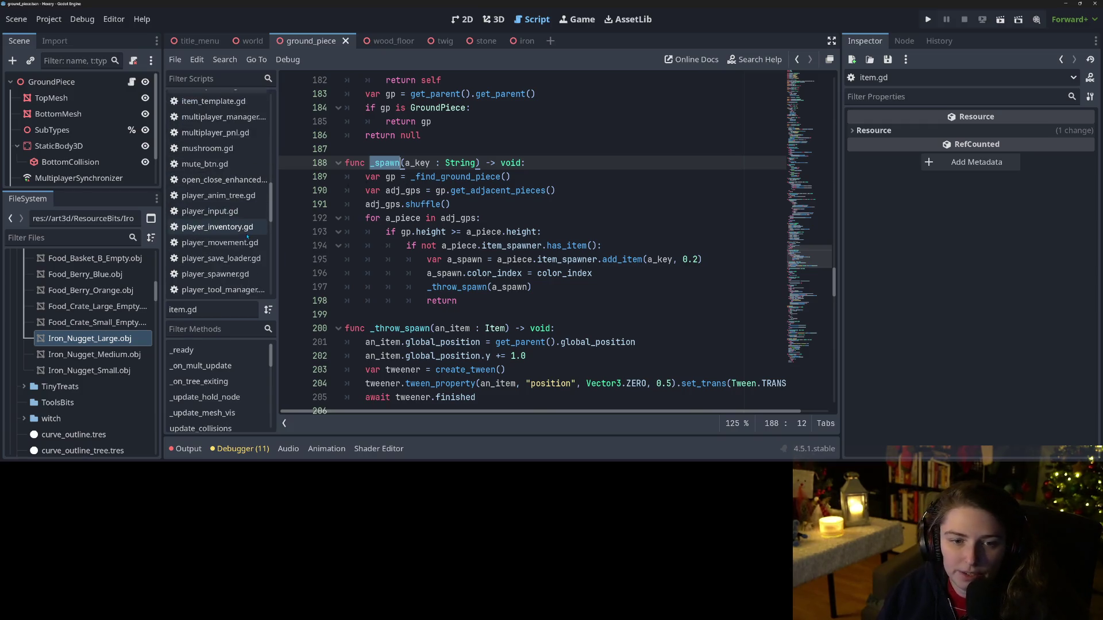
scroll(247, 234, "down", 5)
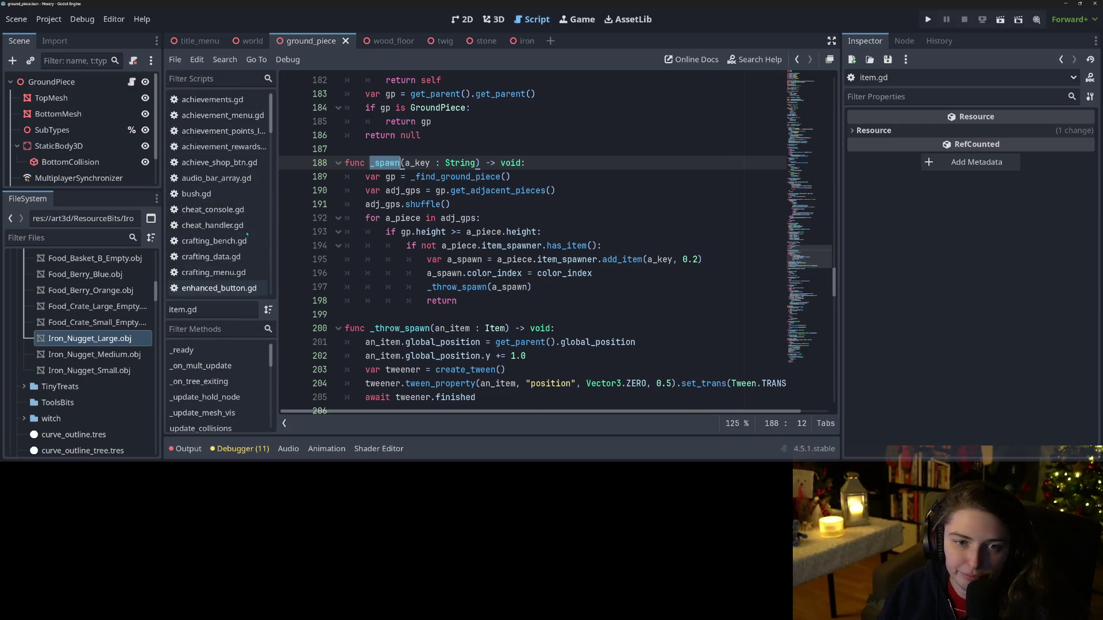
scroll(247, 232, "up", 3)
left_click(213, 137)
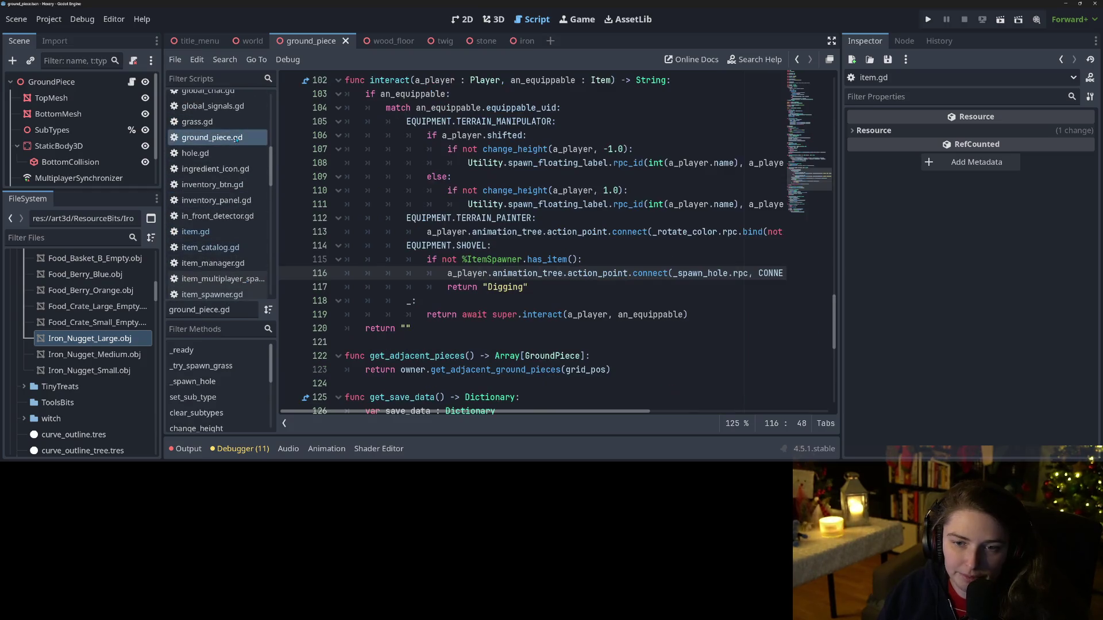
Step: In _spawn_hole, add 'var roll = randi_range(0, 10)' followed by an 'if roll < 1' check
double_click(528, 273)
double_click(597, 273)
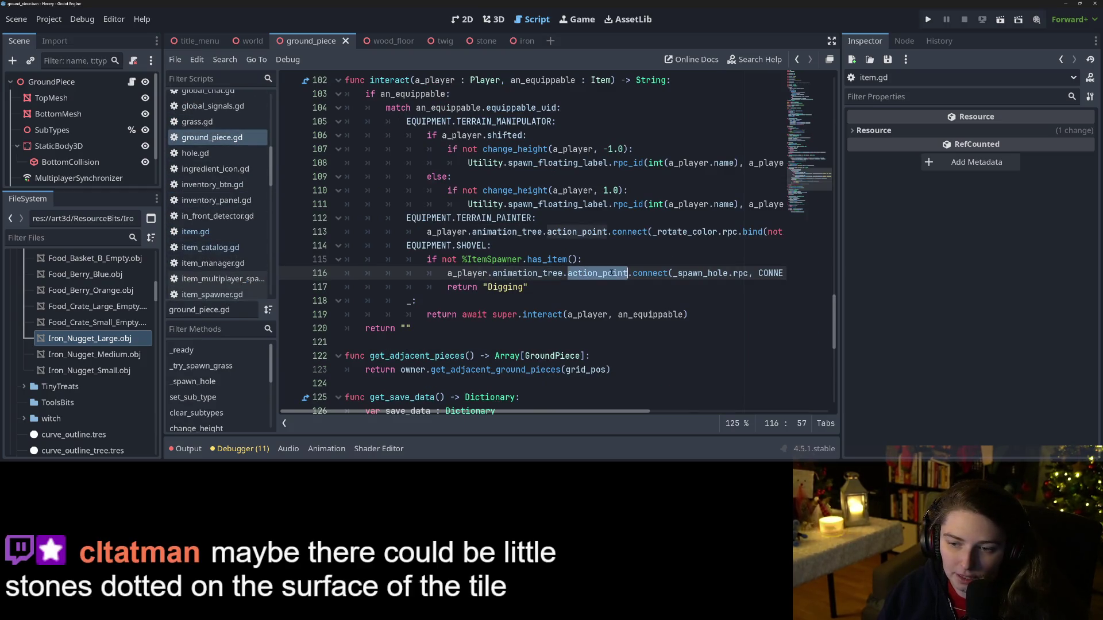
left_click(711, 279, "ctrl")
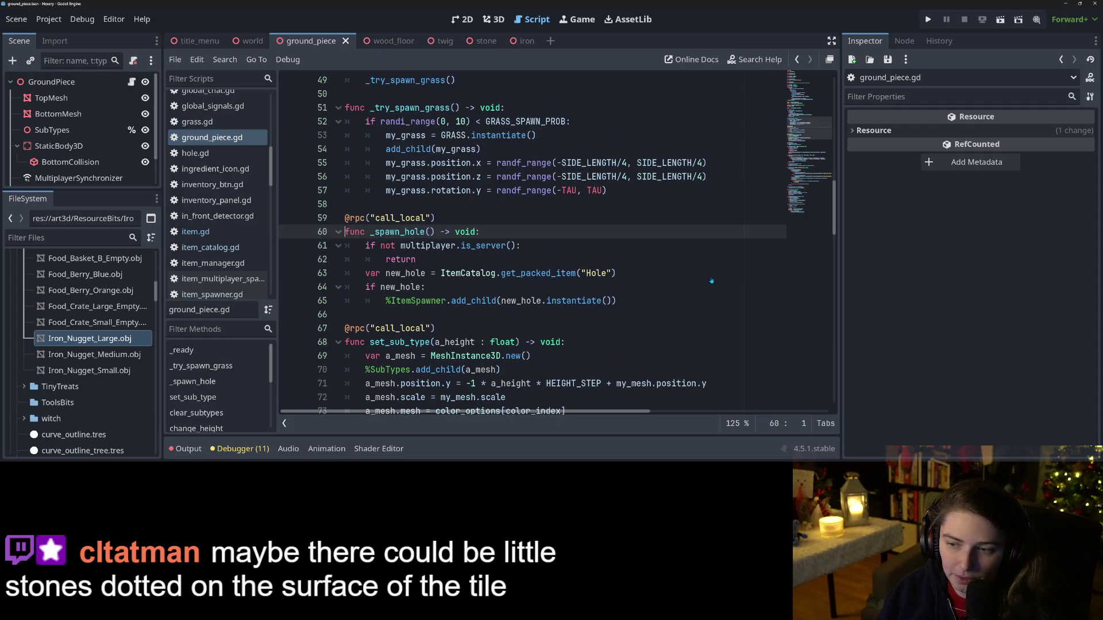
key("Down")
key("Down")
key("Down")
left_click(607, 301)
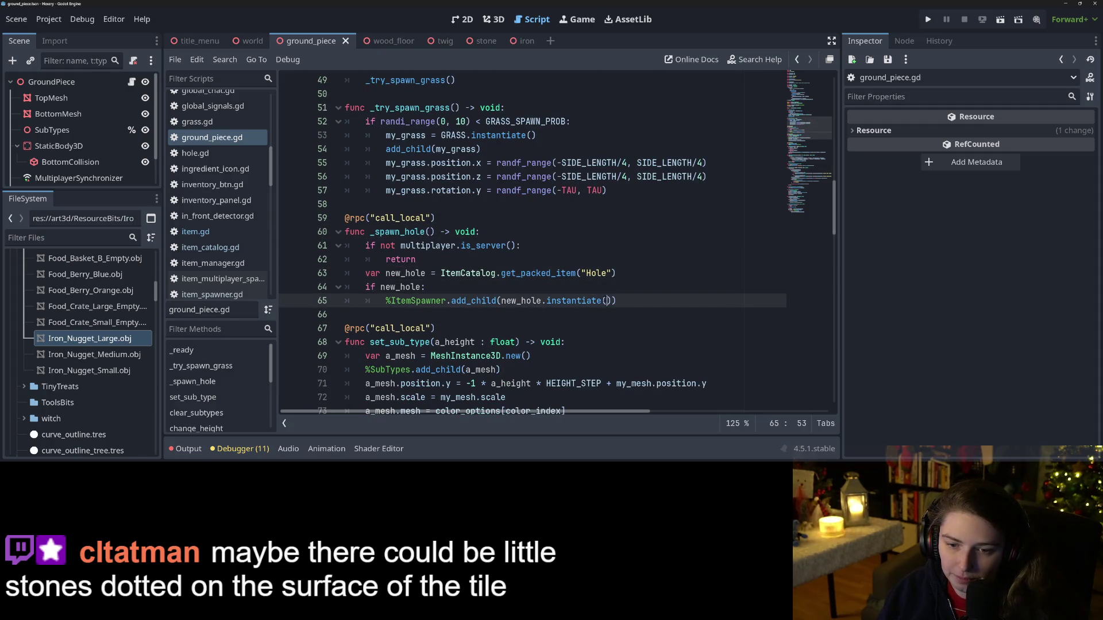
key("Return")
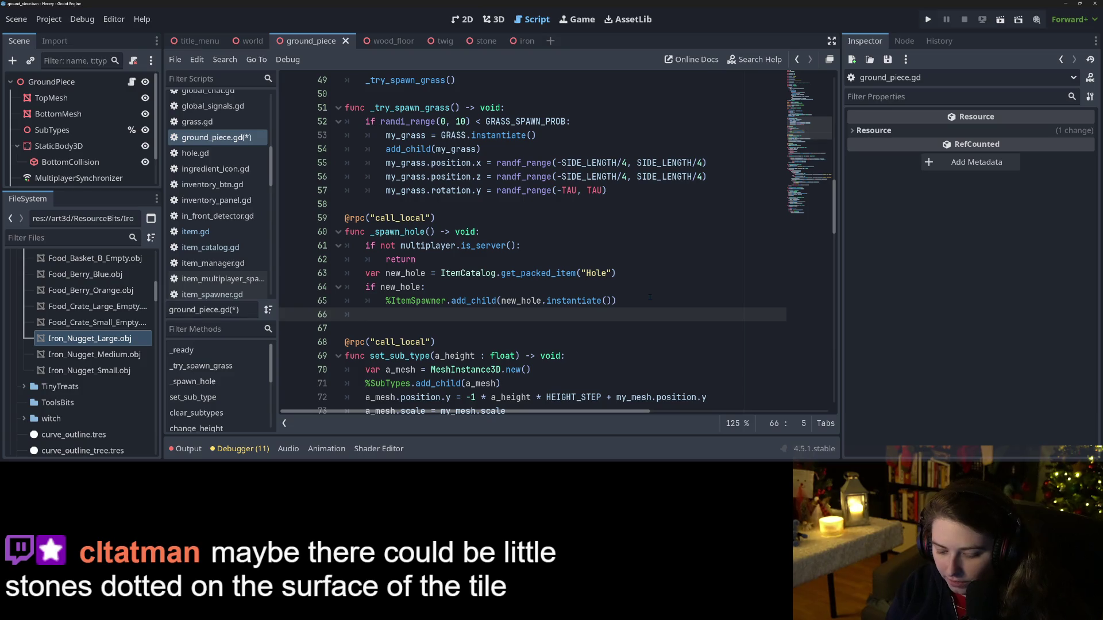
type("var roll")
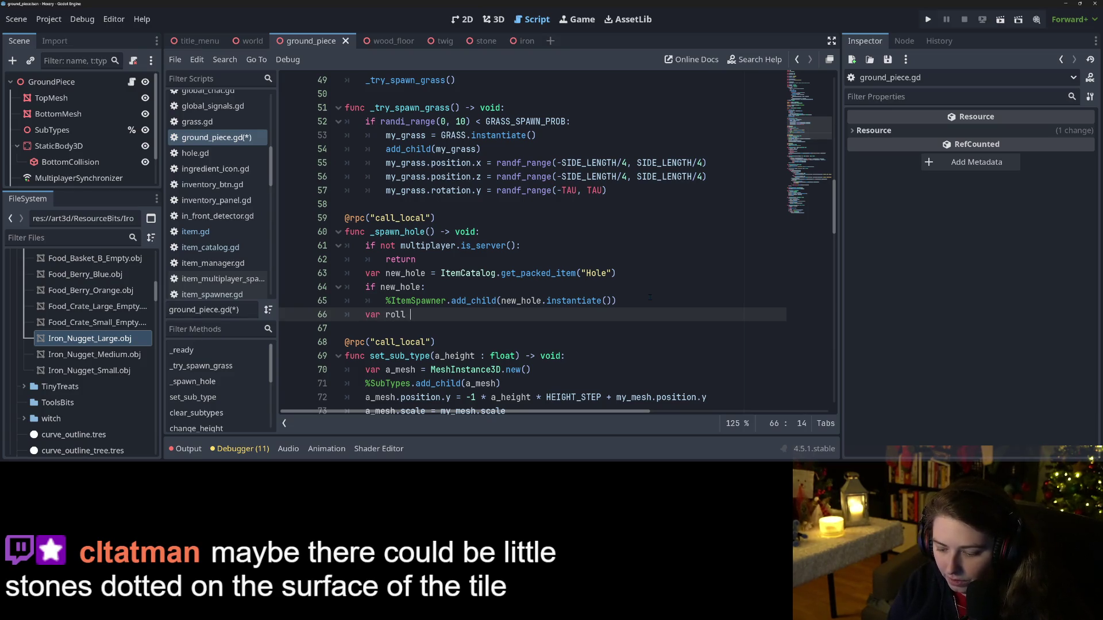
type(" = rand")
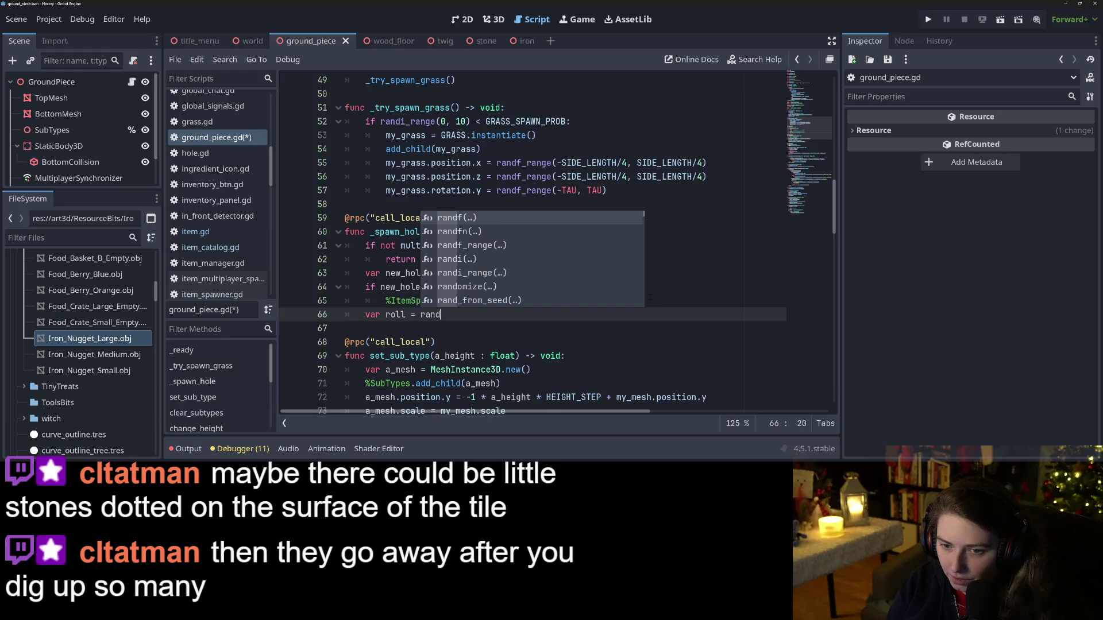
type("i_")
key("Return")
type(".")
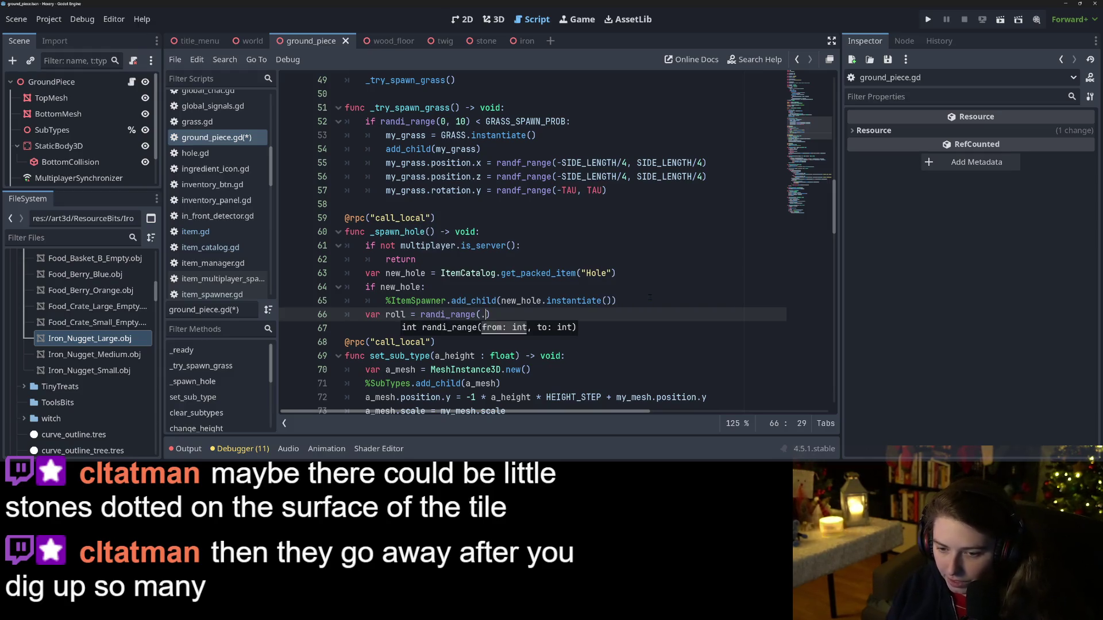
type("0, 10")
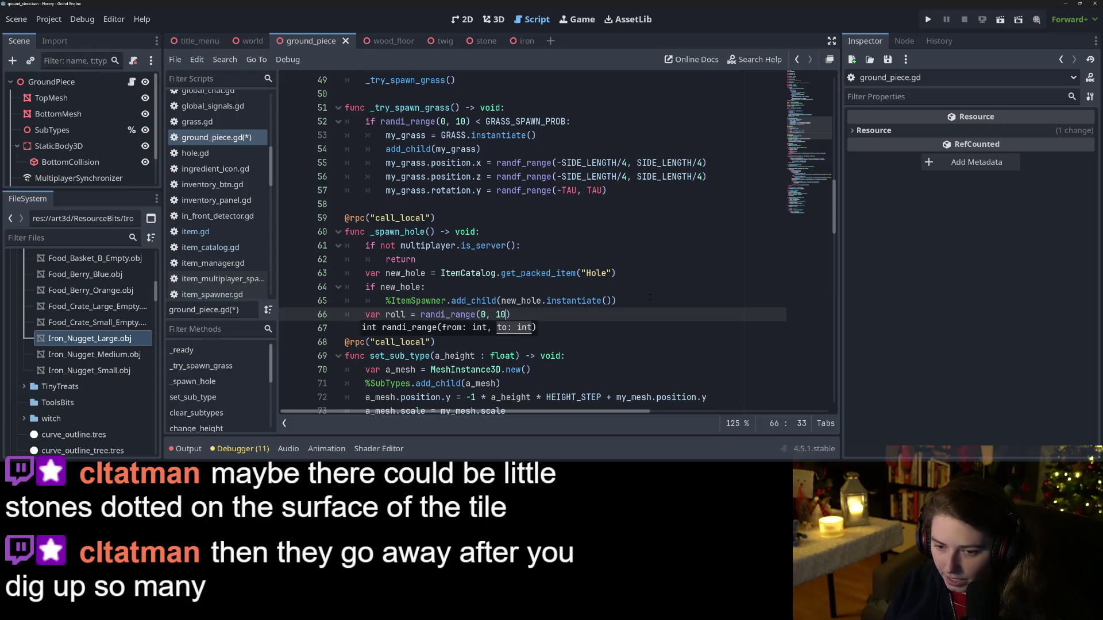
key("Return")
type("if roll <")
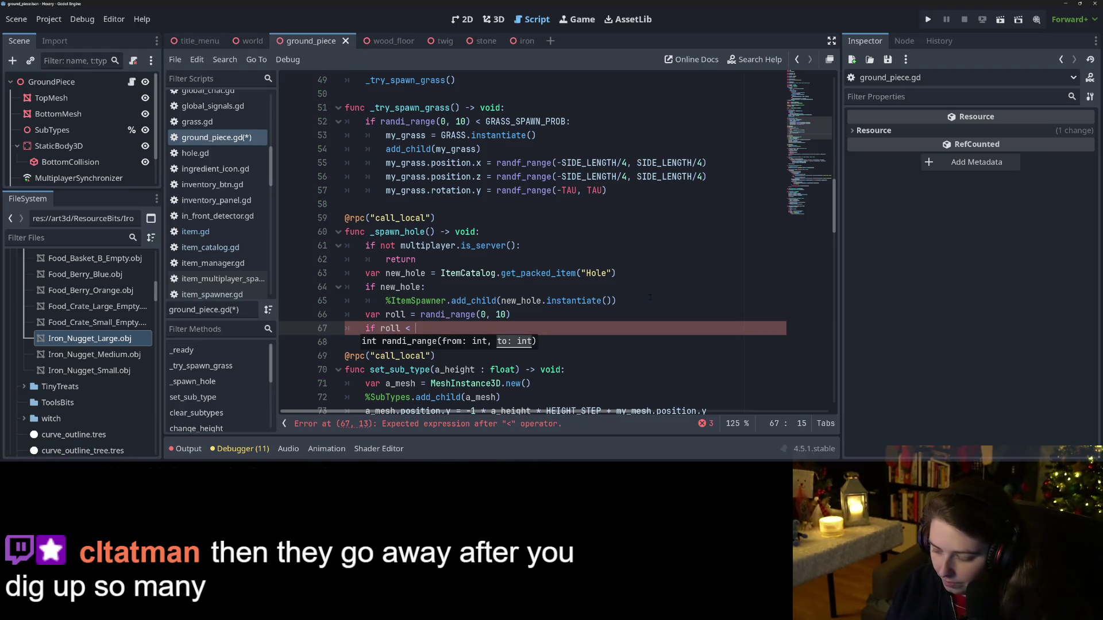
type("1")
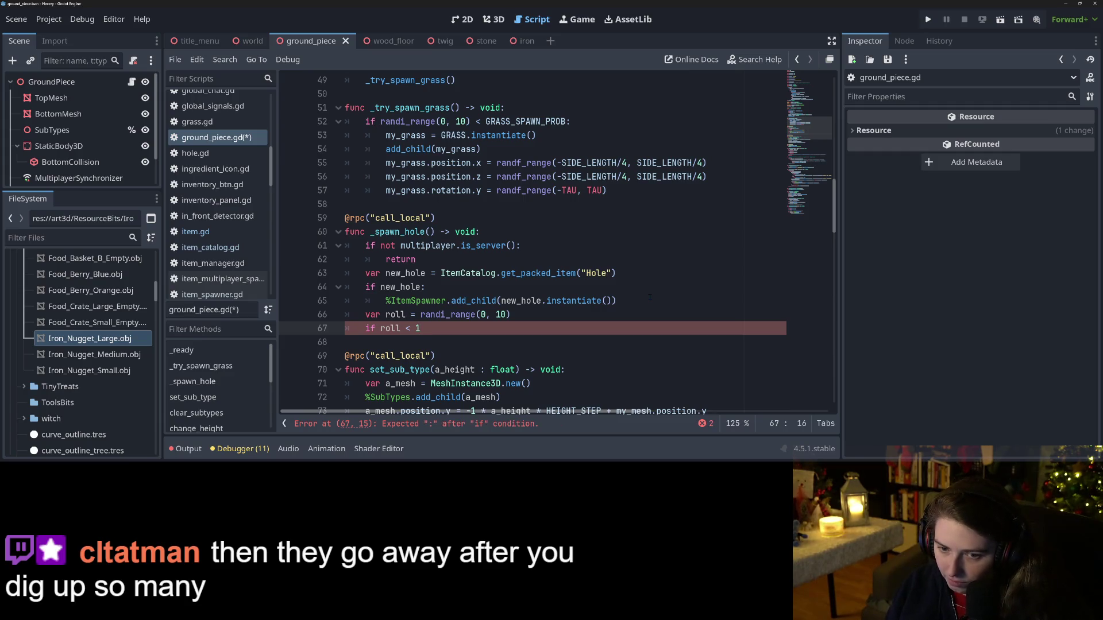
type("1:")
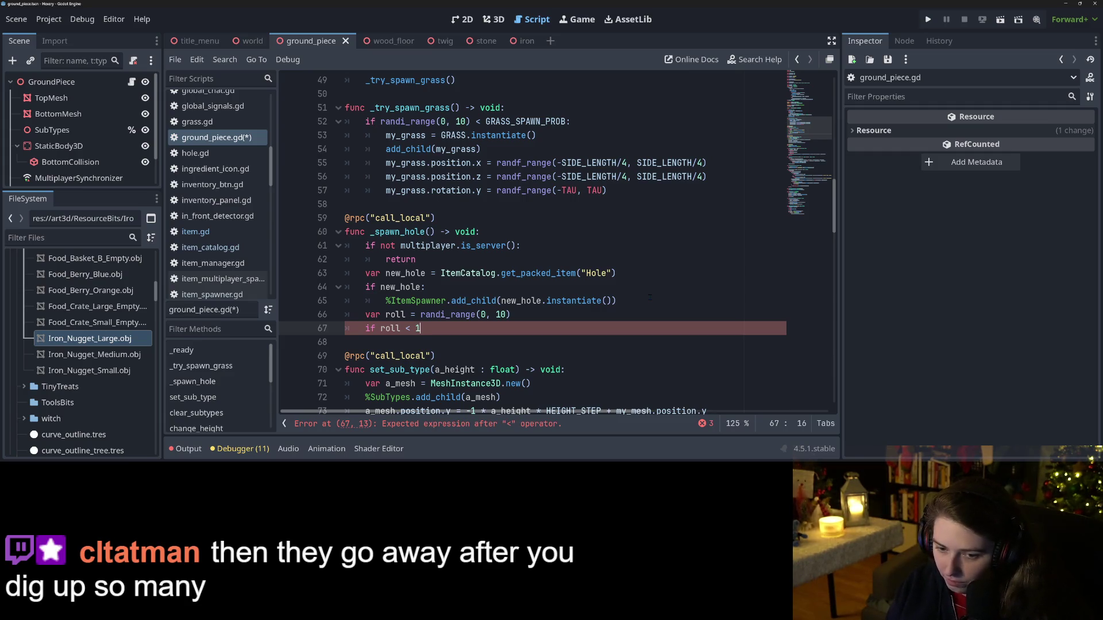
key("Return")
Step: Spawn "Iron" under that check, add 'elif roll < 3' spawning "Stone", and save ground_piece.gd
type("_spawn(")
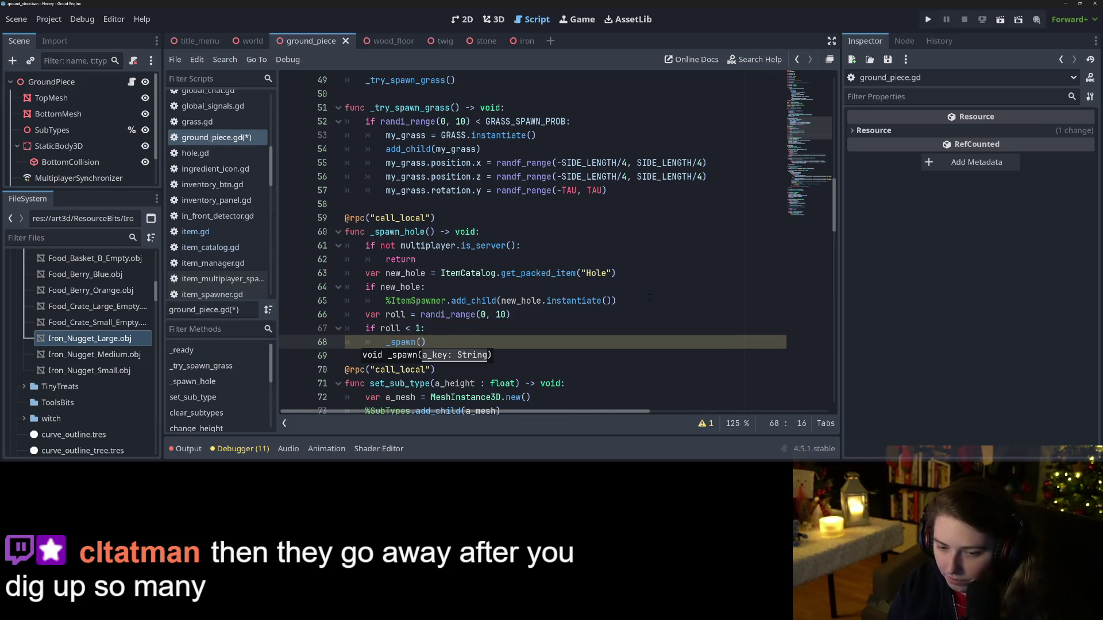
type("\"")
type("Iron")
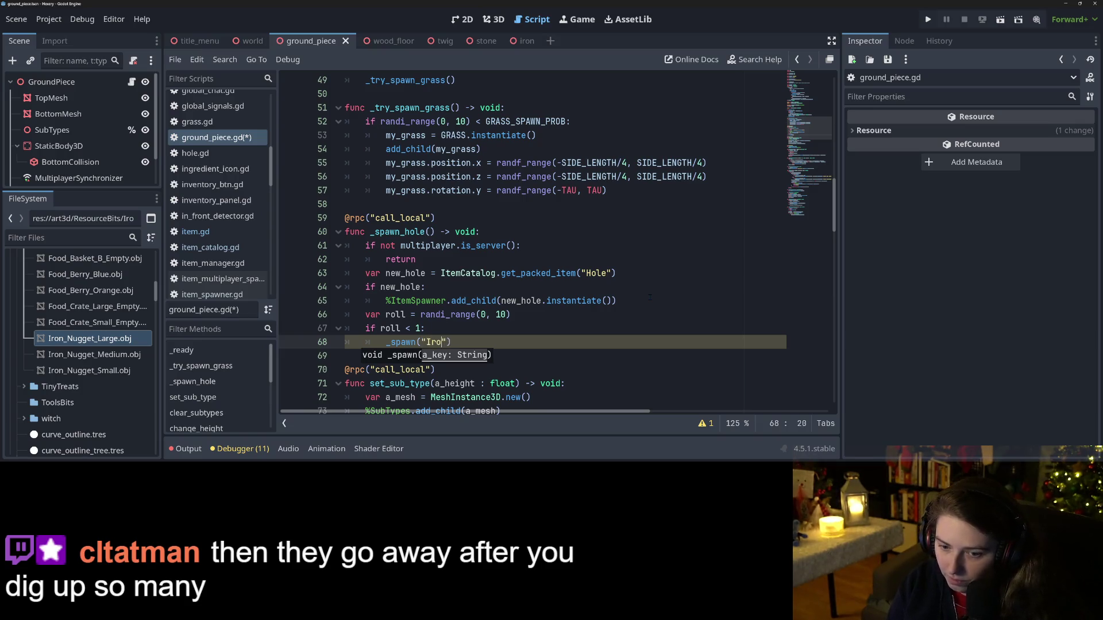
key("End")
key("Return")
type("el")
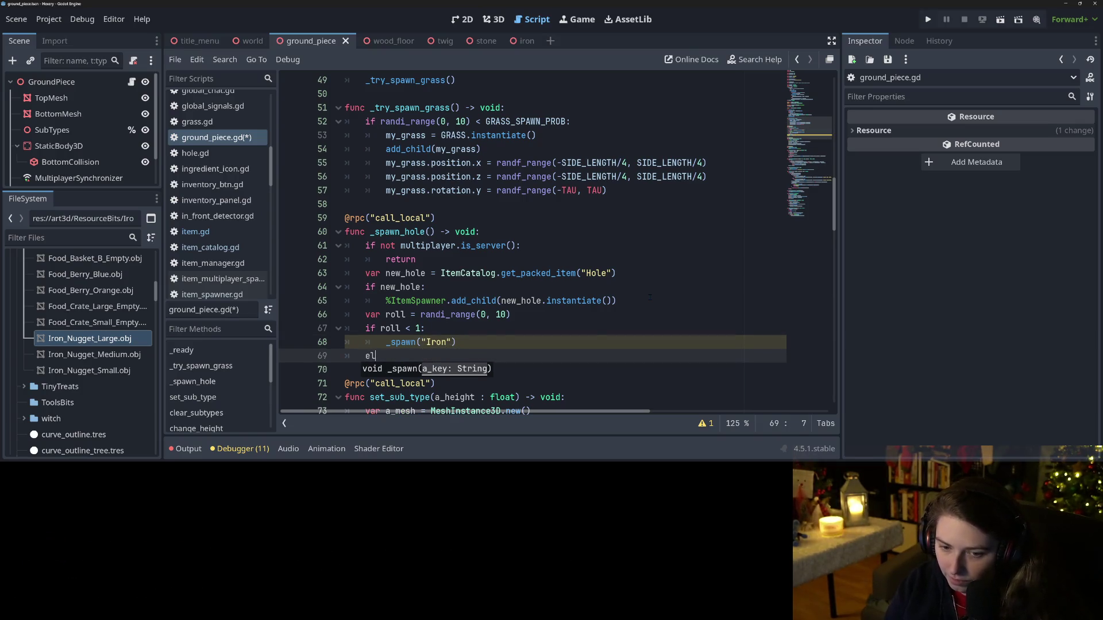
type("if roll < ")
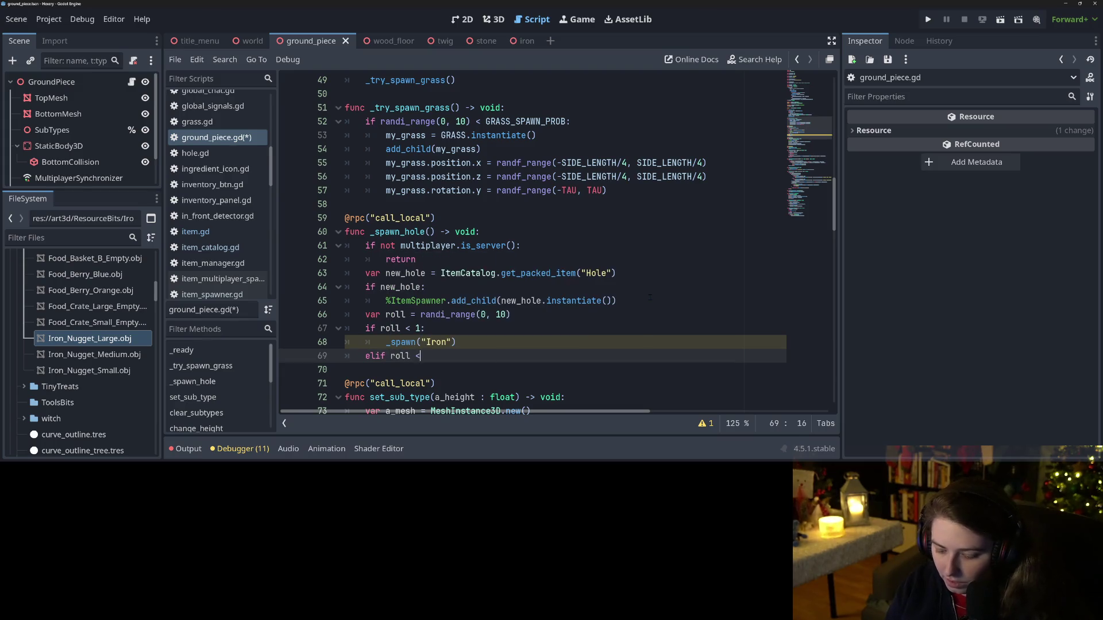
type("2:")
key("Return")
type("_spawn_hole")
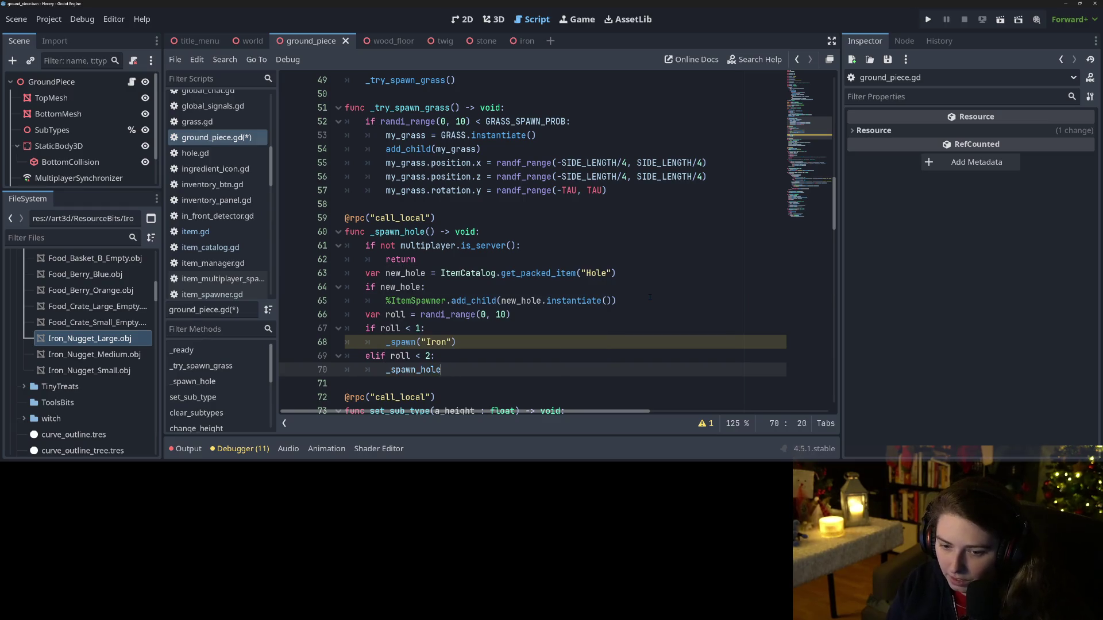
key("BackSpace")
key("BackSpace")
type("(\"")
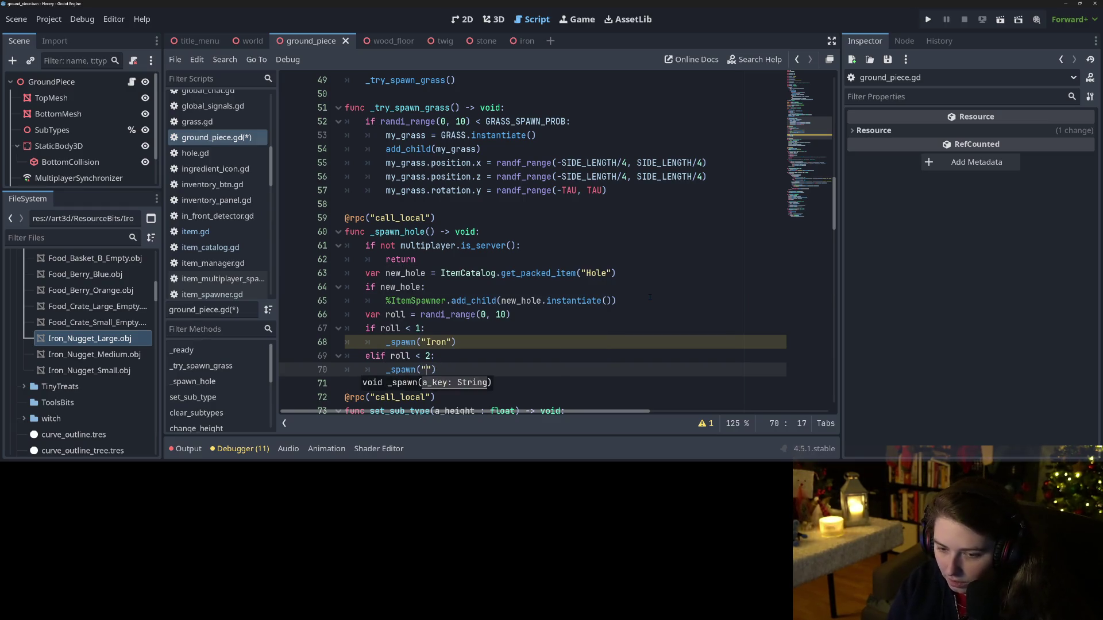
type("Stone")
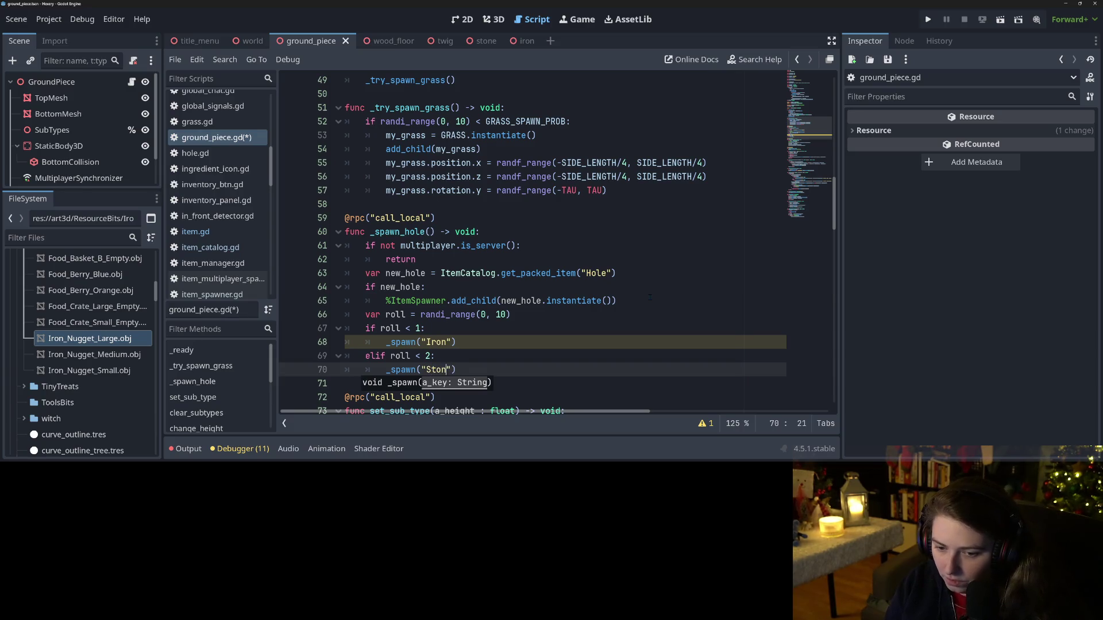
double_click(428, 356)
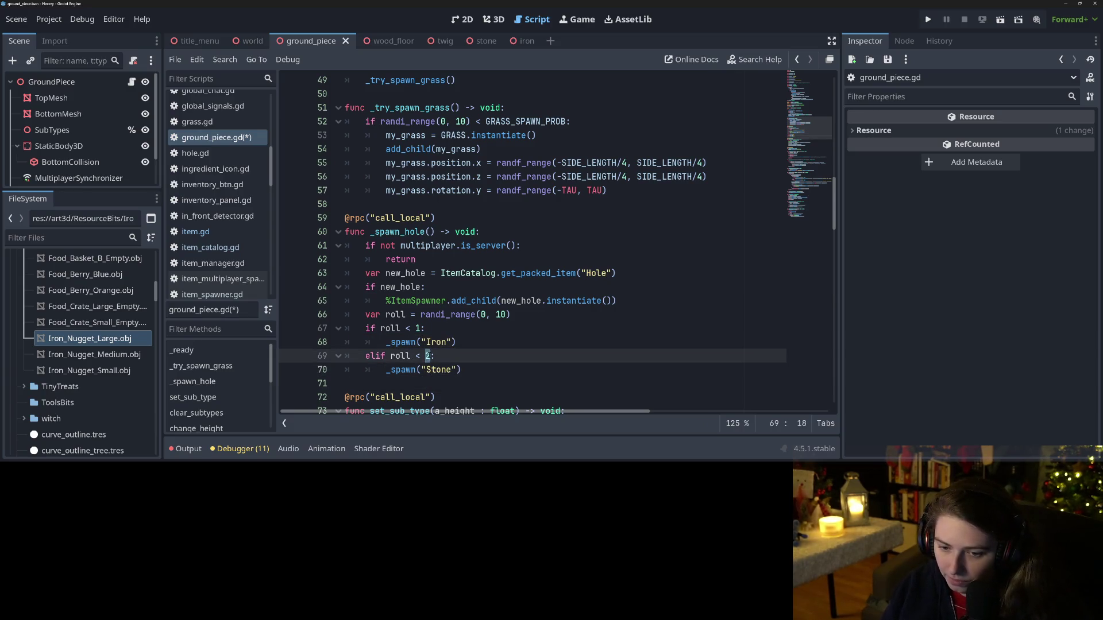
type("3")
key("ctrl+s")
Step: Review the _spawn function in item.gd, then run the game with F5
left_click(488, 340)
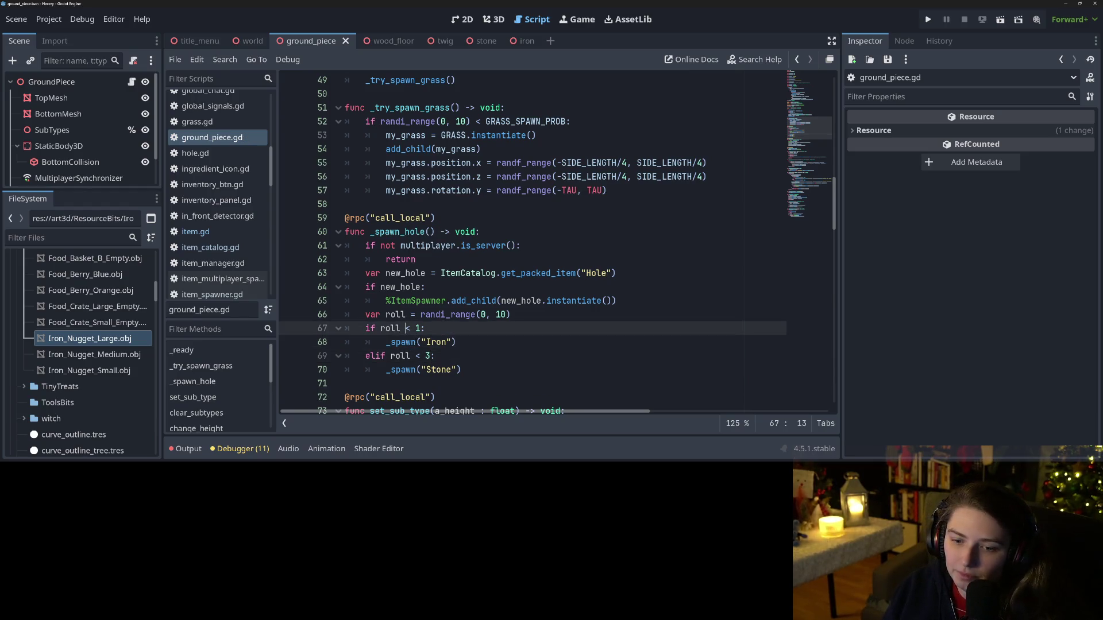
double_click(415, 342)
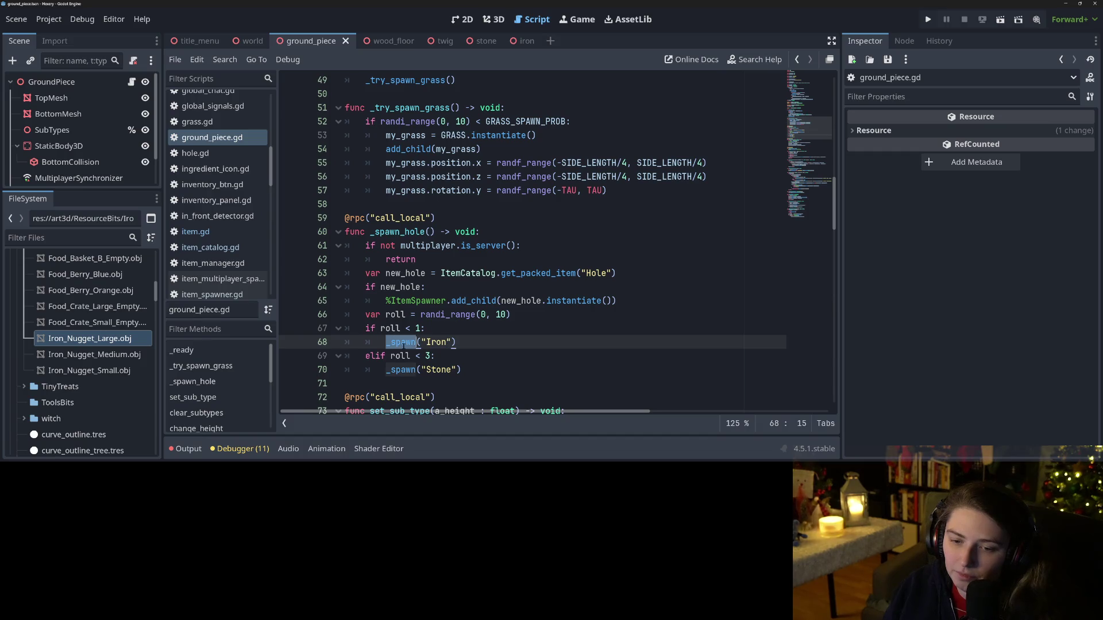
left_click(402, 343, "ctrl")
scroll(460, 228, "down", 1)
left_click(461, 232)
double_click(494, 218)
left_click(485, 236)
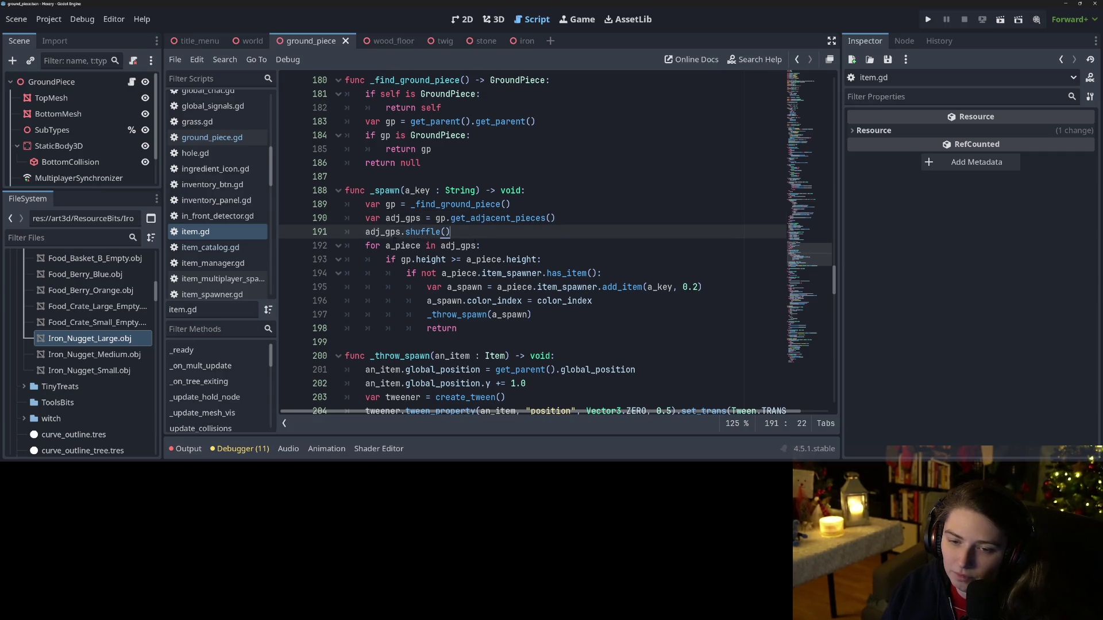
left_click(420, 246)
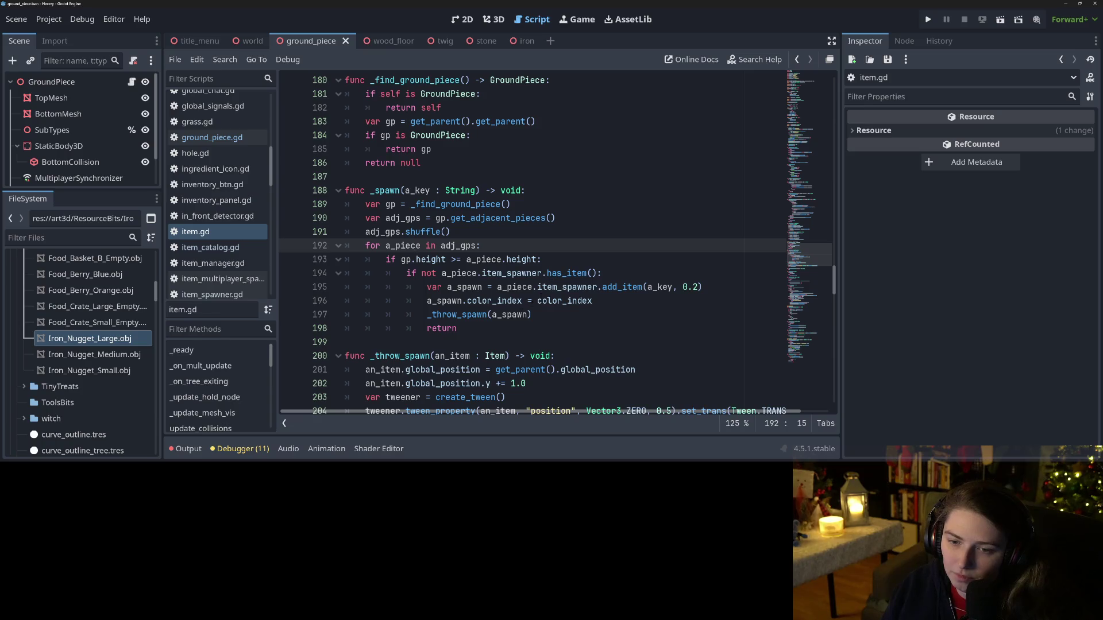
left_click(517, 314)
key("F5")
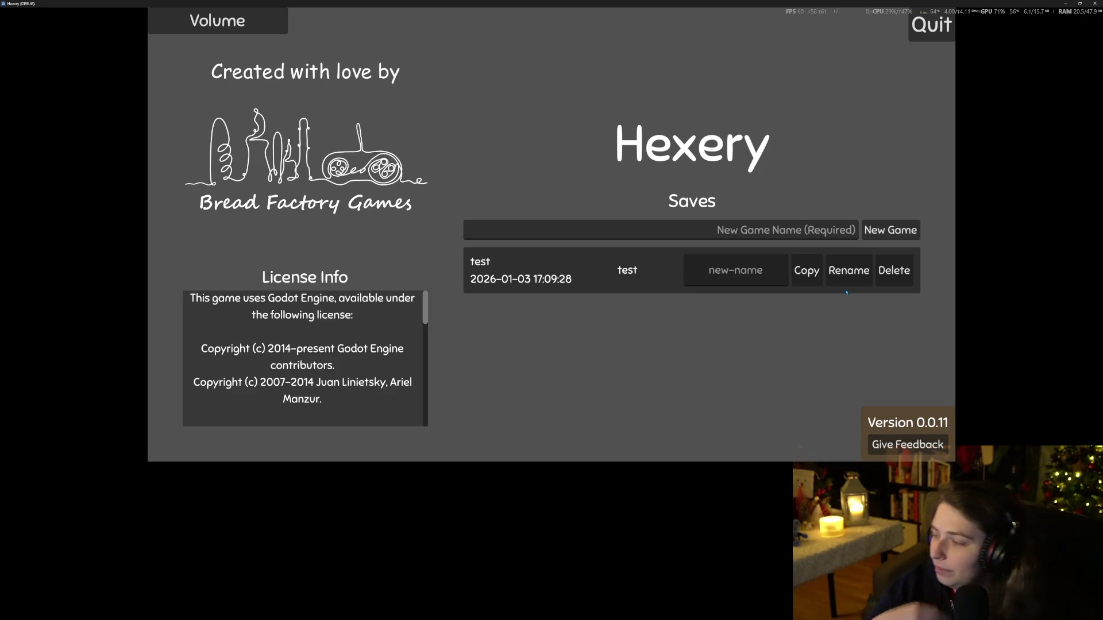
Step: Load the 'test' save, walk forward, place stones beside the character, and check the inventory
left_click(608, 273)
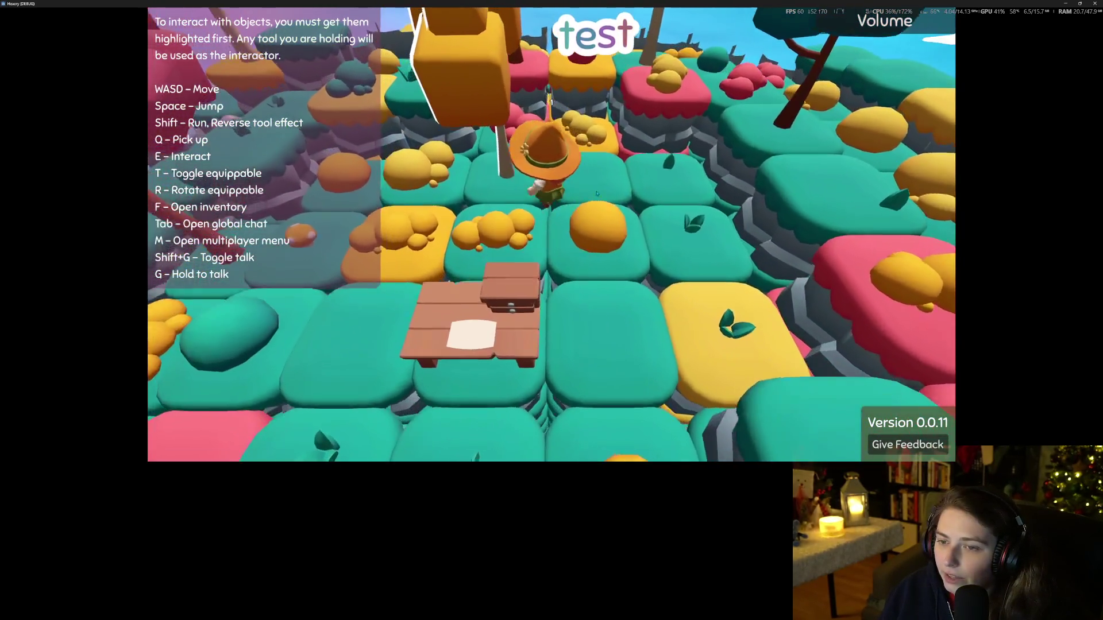
key("w")
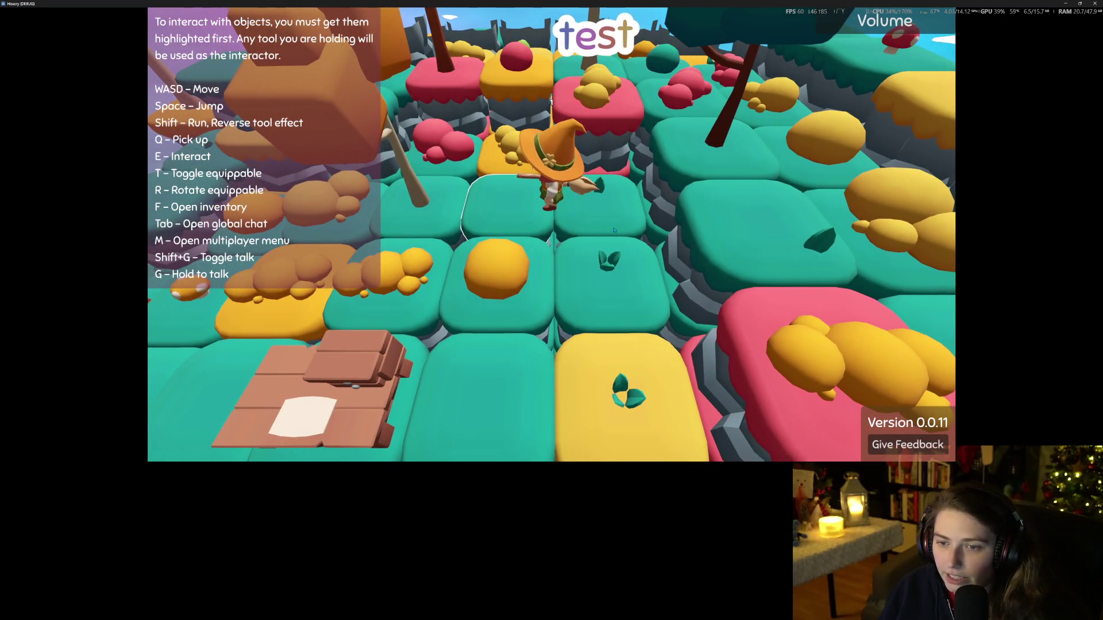
key("e")
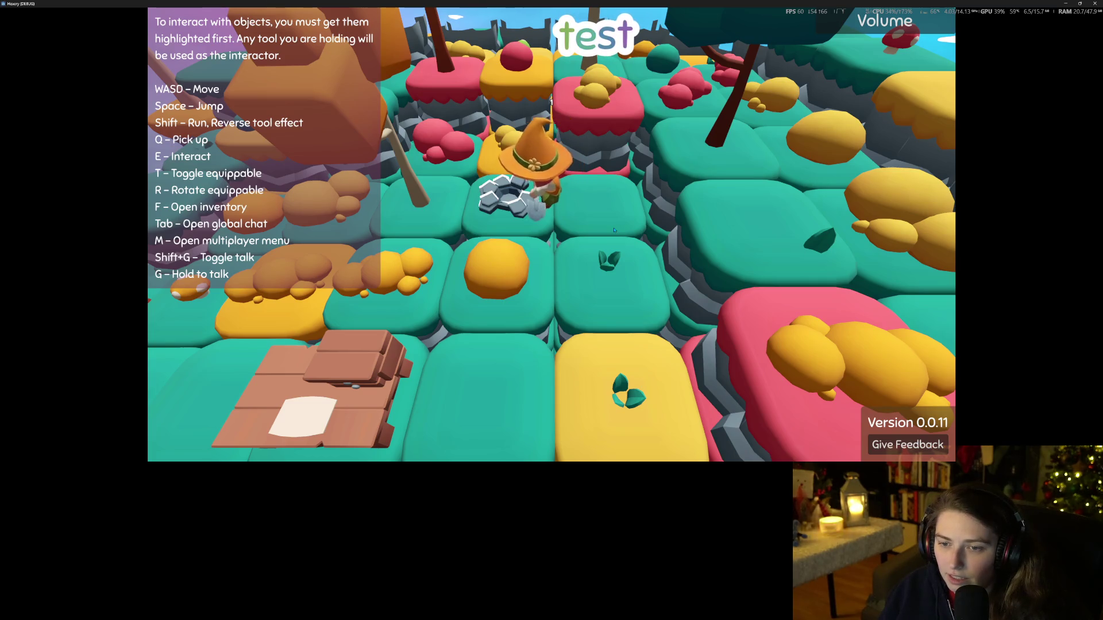
key("d")
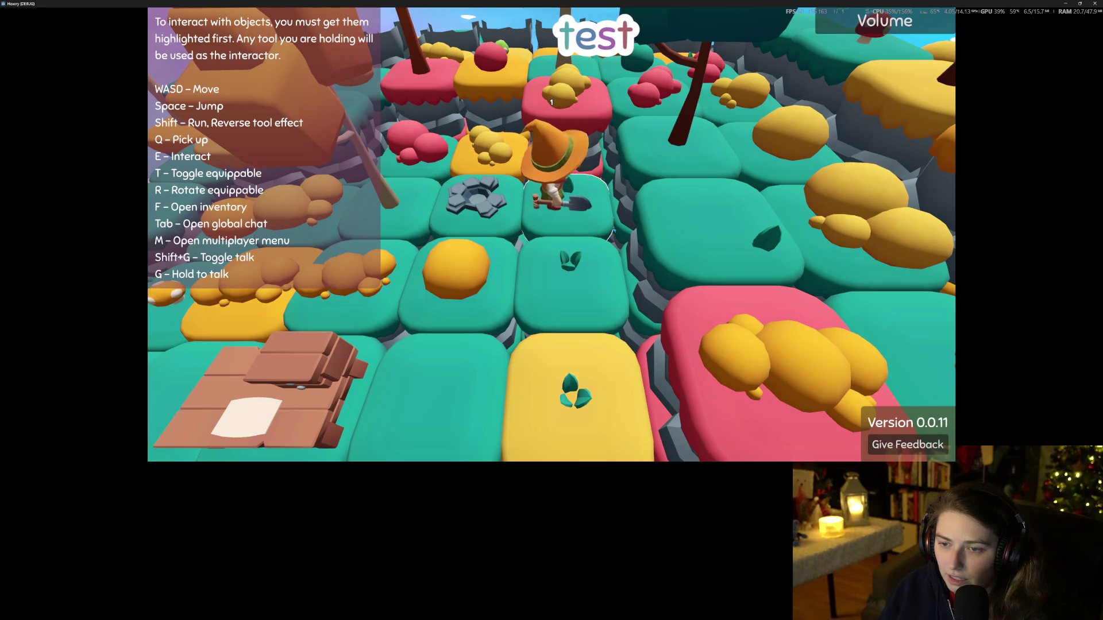
key("f")
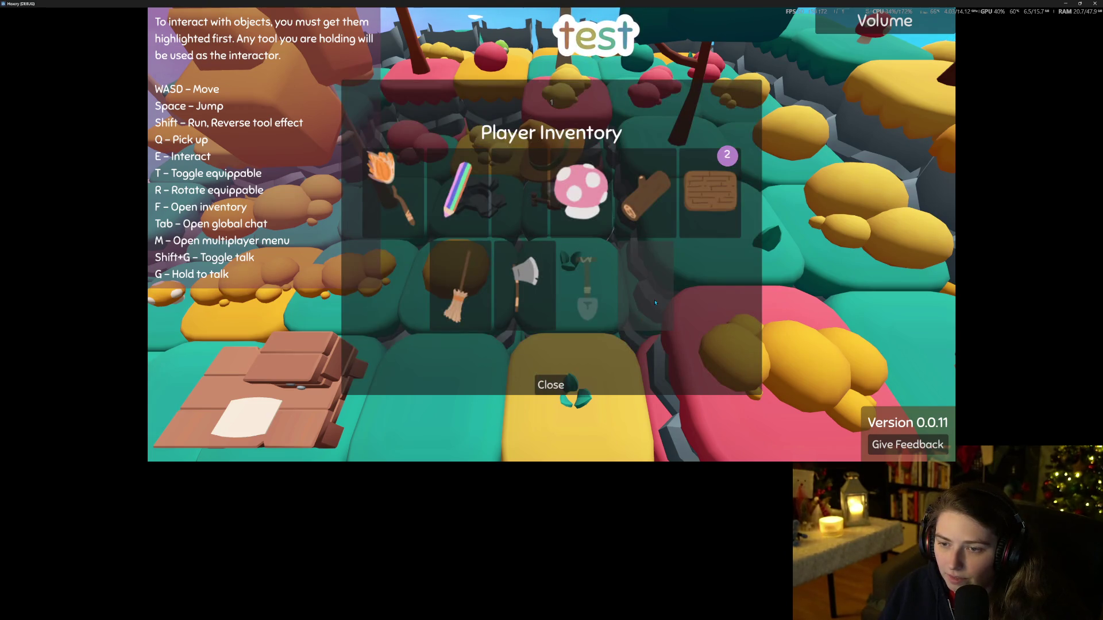
left_click(551, 385)
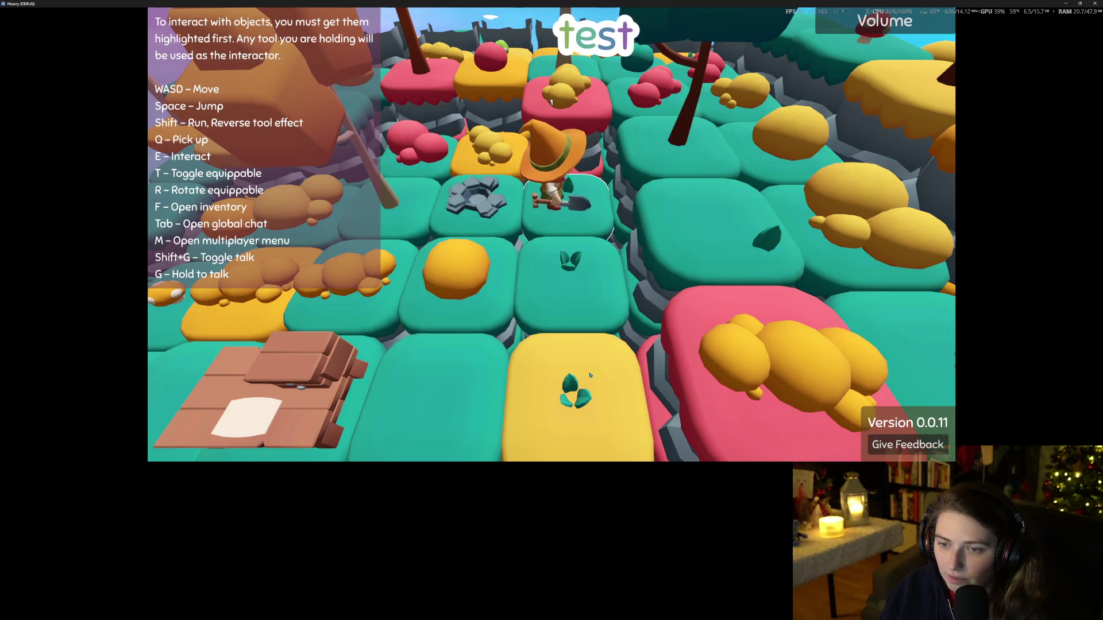
Step: Dig up two tiles, refill one with grass, lay stone paving on two tiles, and recheck the inventory
key("a")
key("a")
key("a")
key("e")
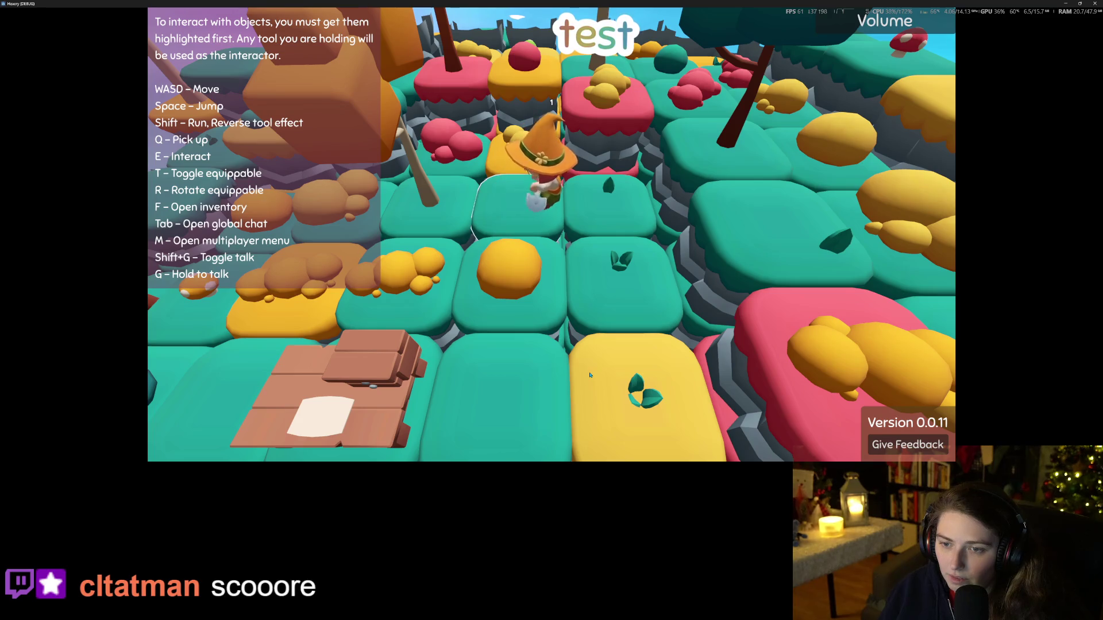
key("e")
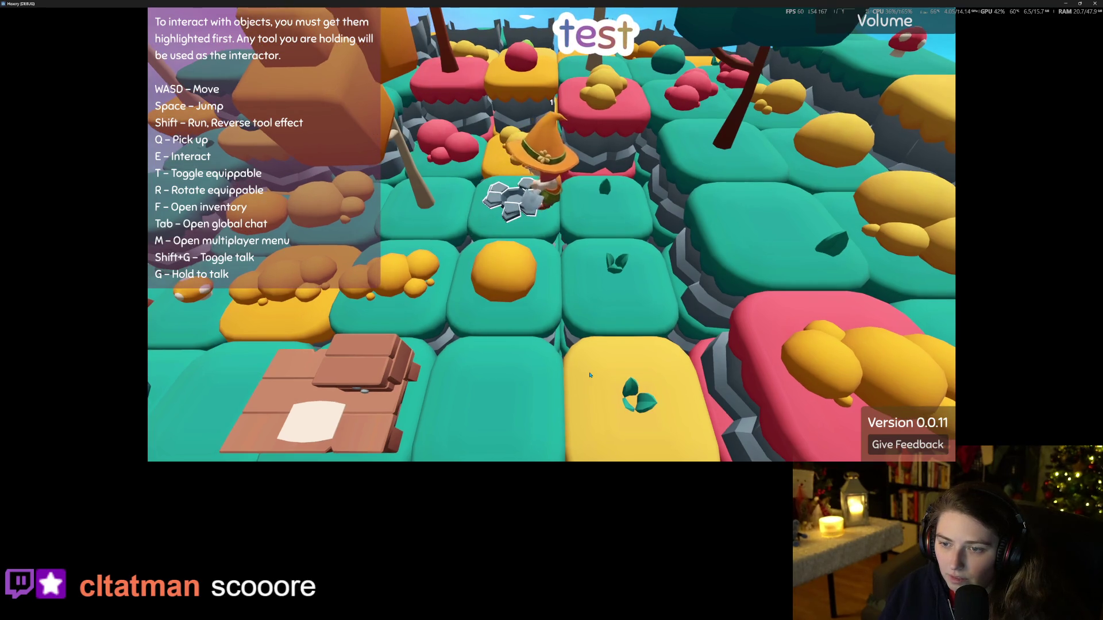
key("shift+e")
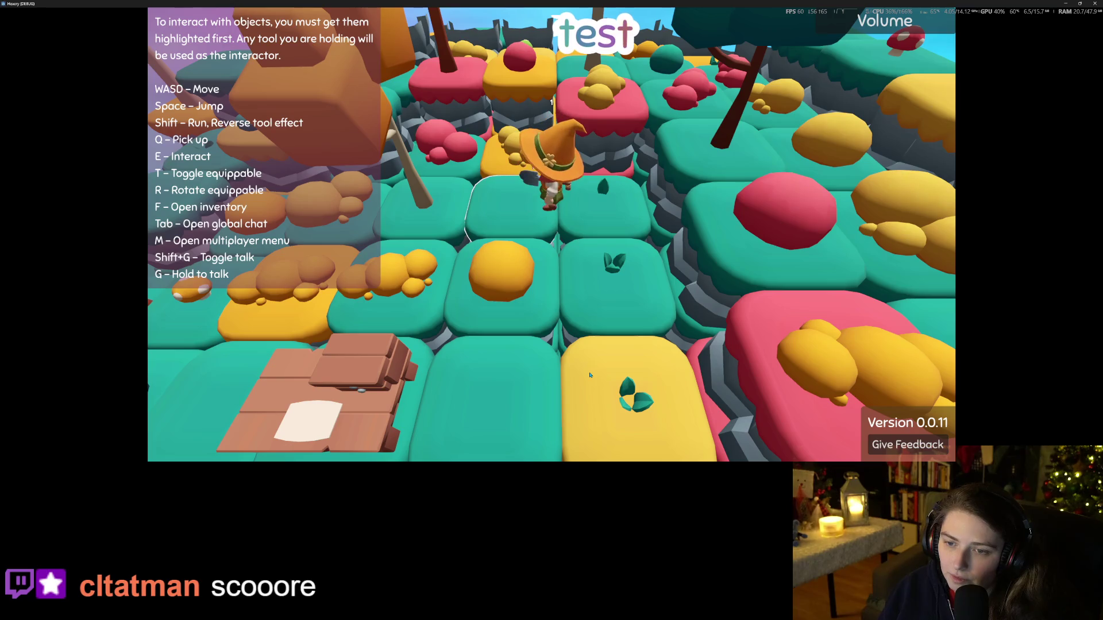
key("e")
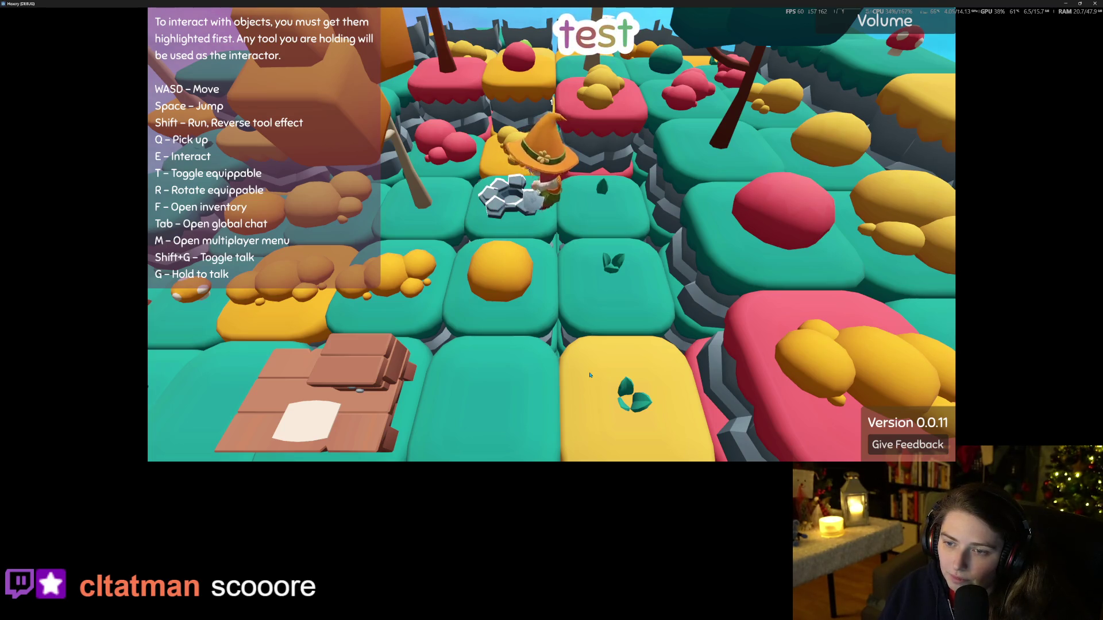
key("e")
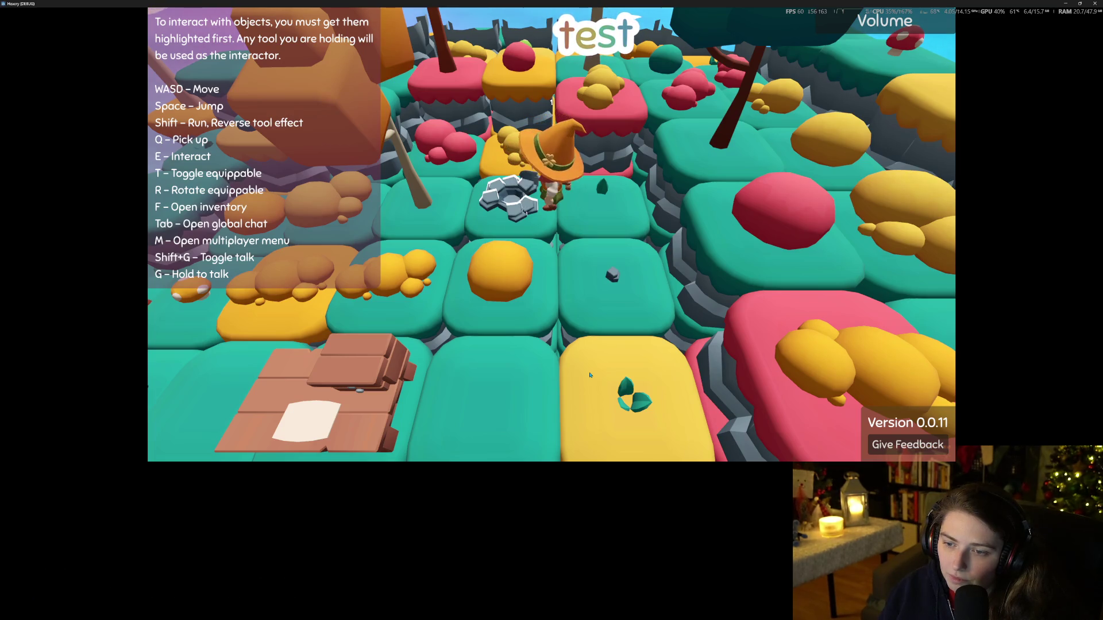
key("d")
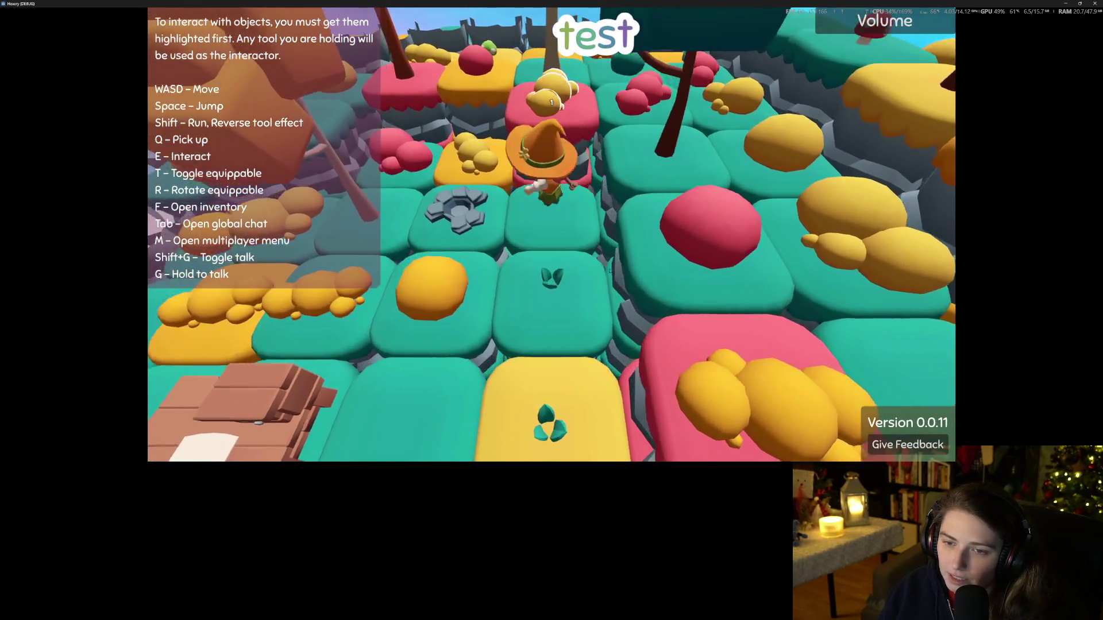
key("f")
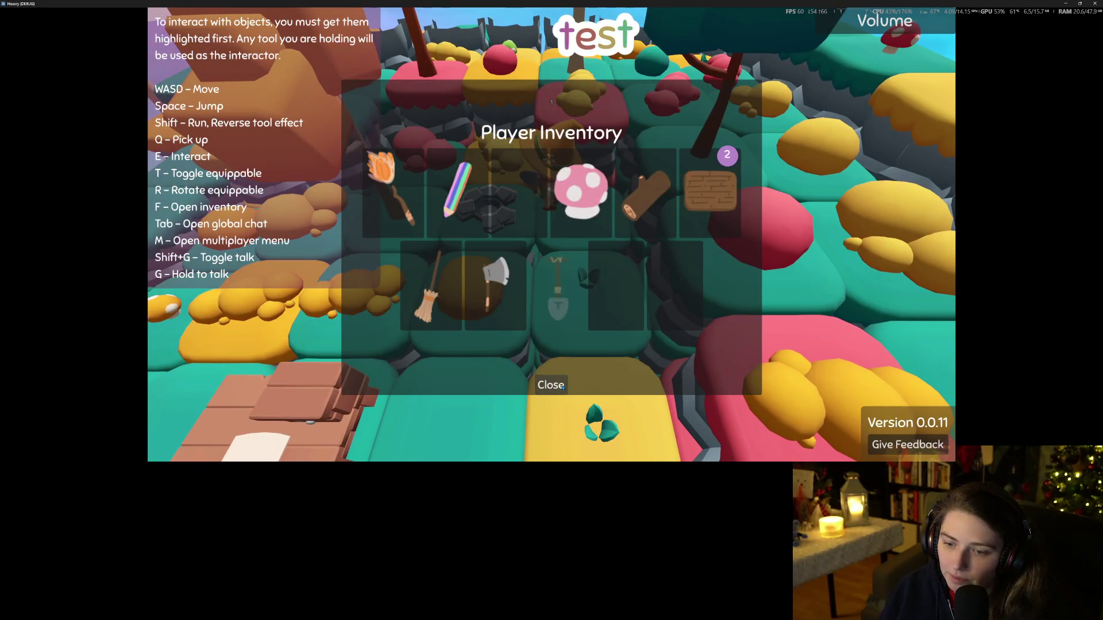
left_click(551, 385)
Step: Remove and restore a tile's stone paving, walk around, toggle the inventory, and stop the game
key("e")
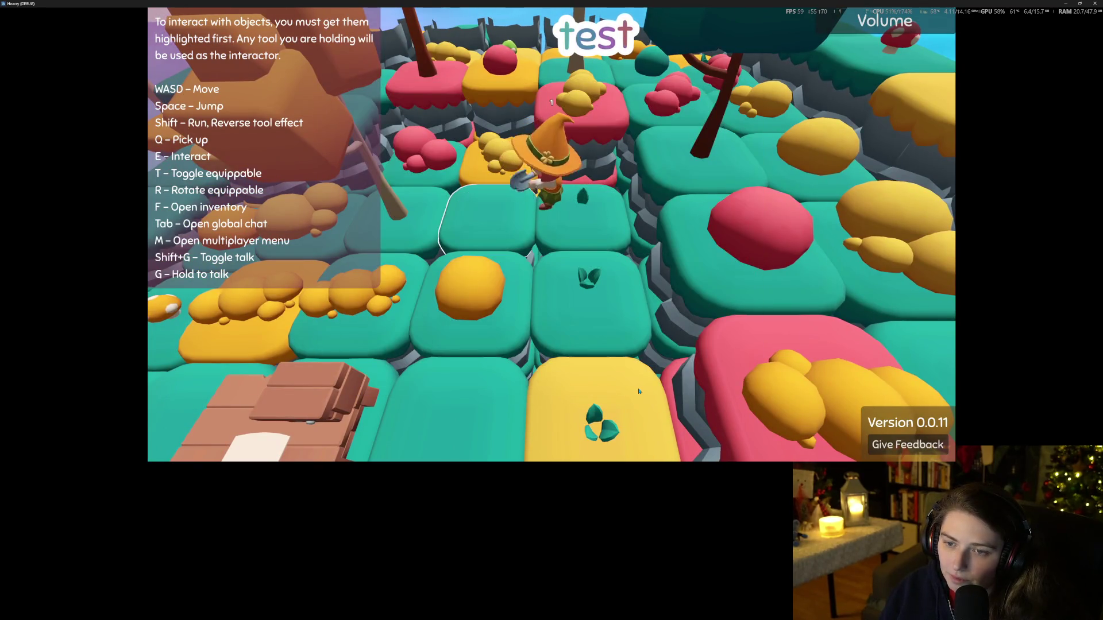
key("shift+e")
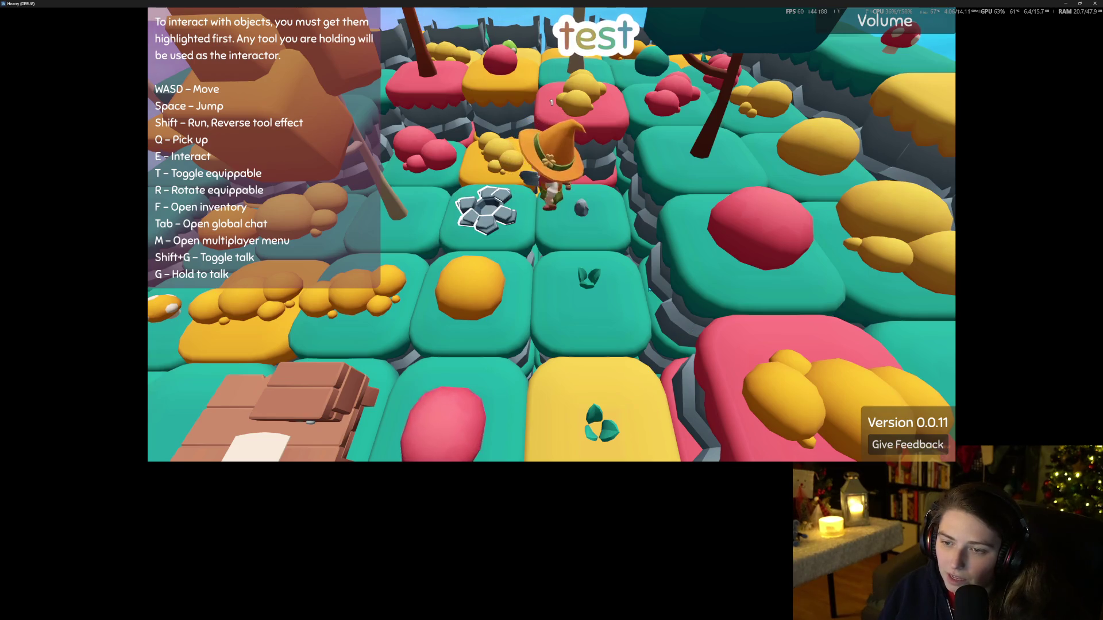
key("s")
key("q")
key("w")
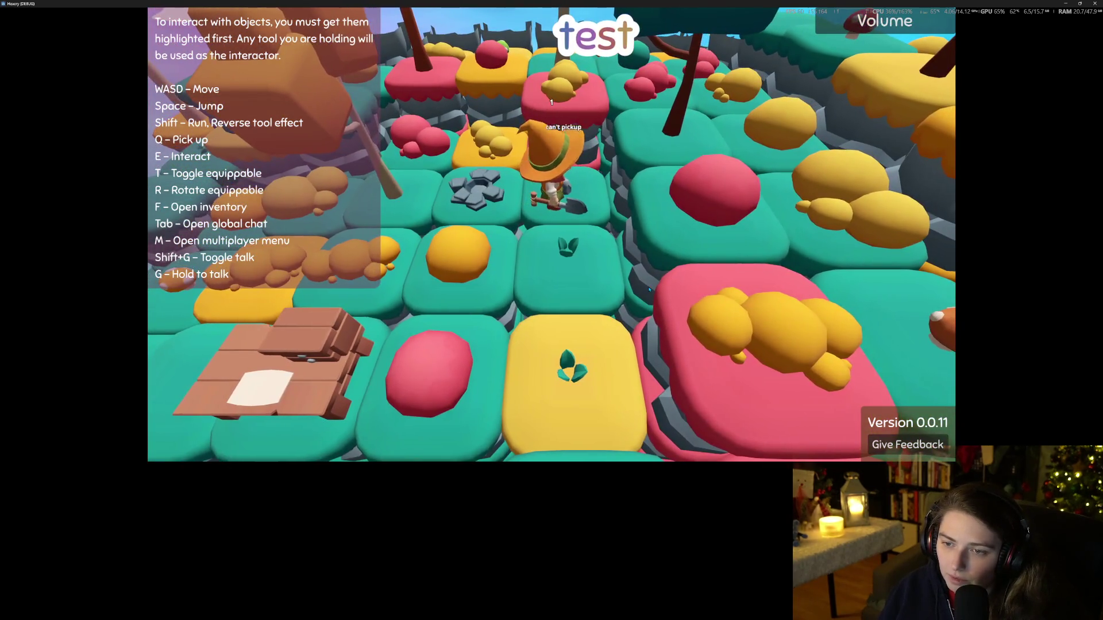
key("f")
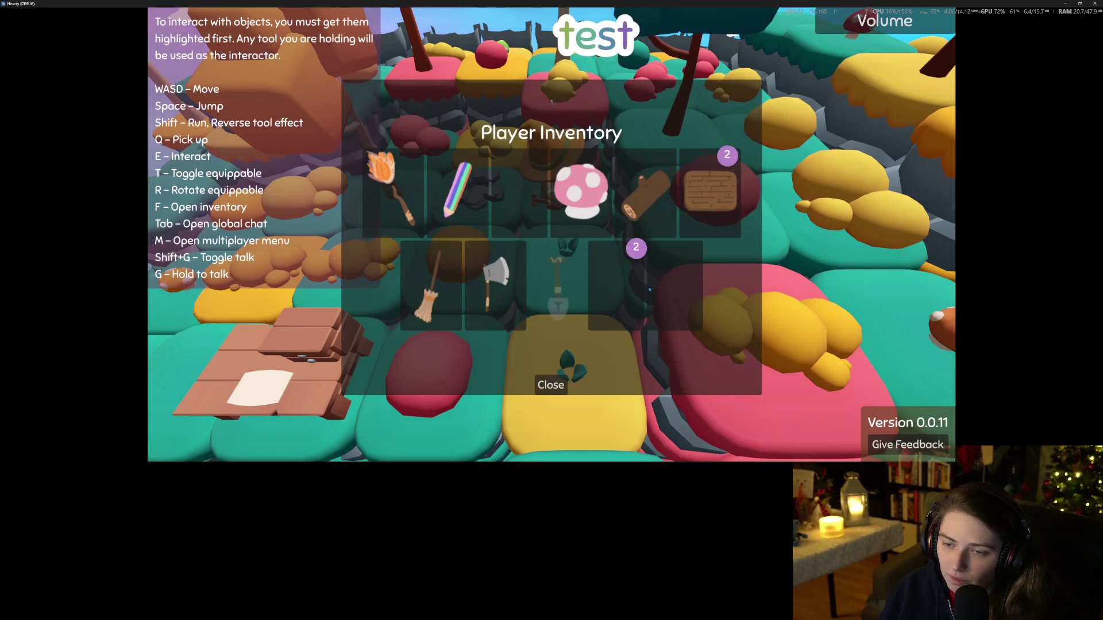
key("f")
left_click(1095, 4)
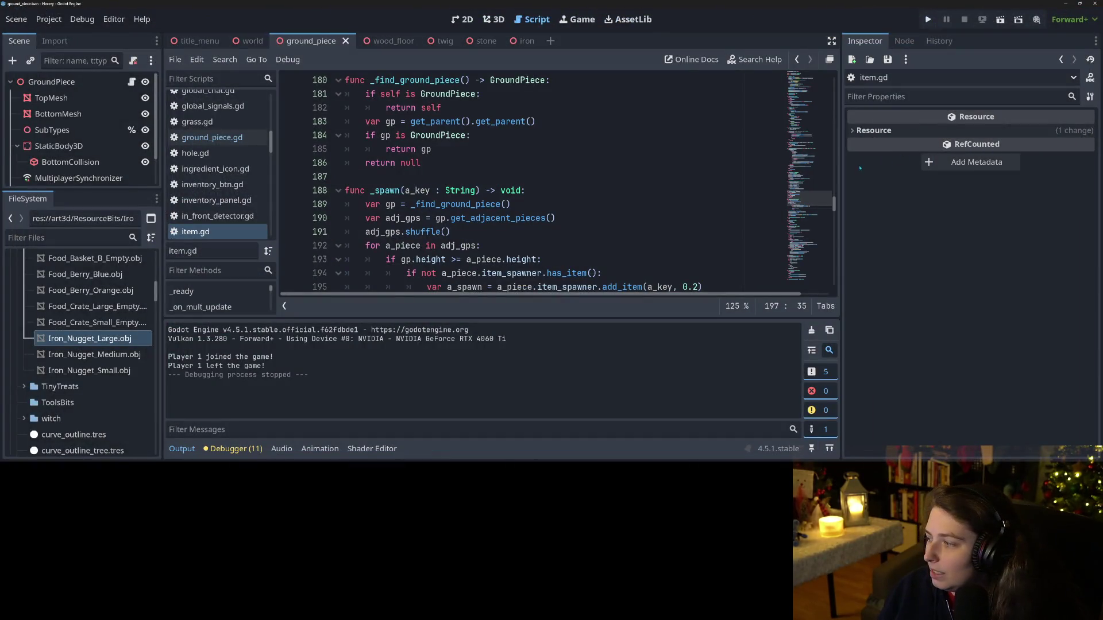
Step: In the stone scene, reset Rock1CColor4's scale back to 1
left_click(471, 40)
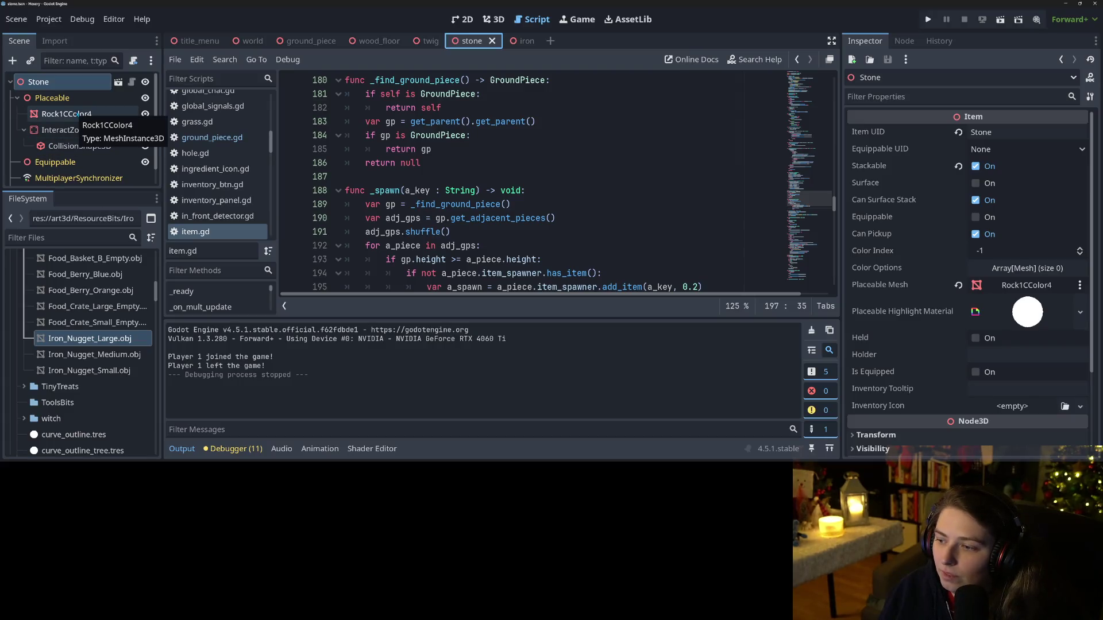
left_click(79, 114)
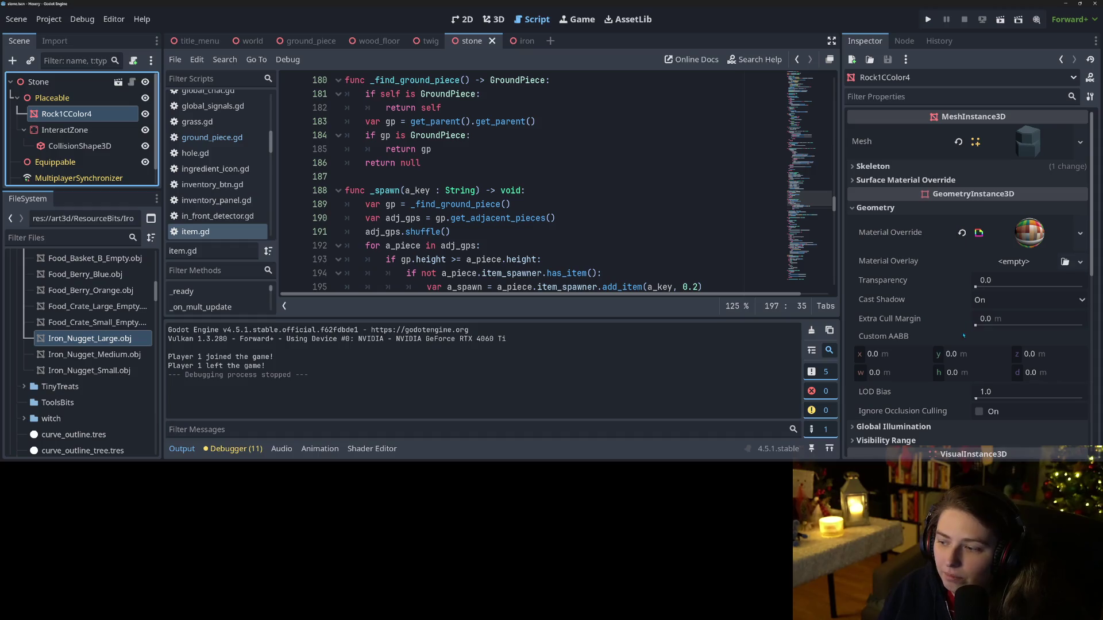
scroll(965, 337, "down", 5)
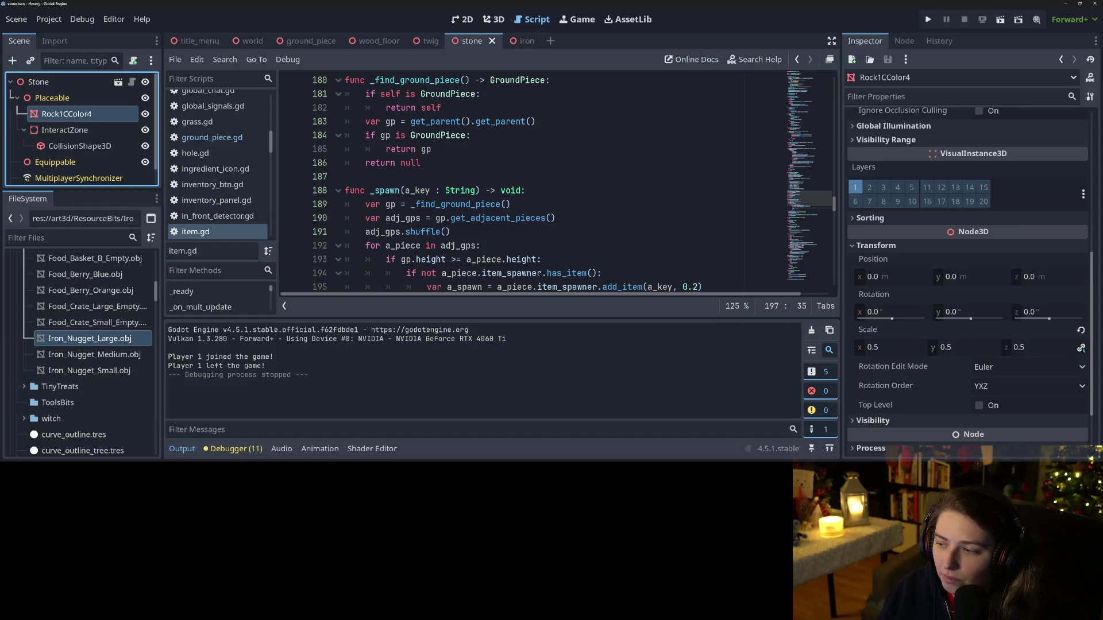
left_click(1081, 330)
Step: Assign IronNuggetLarge as Iron's Placeable Mesh and save the iron scene
left_click(511, 40)
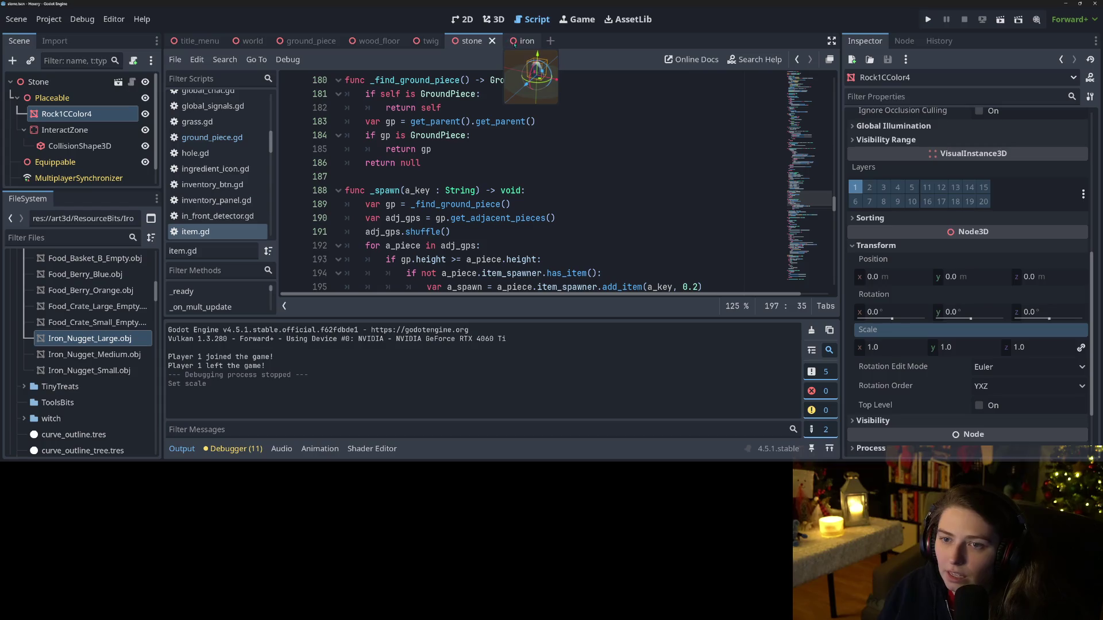
scroll(914, 293, "down", 2)
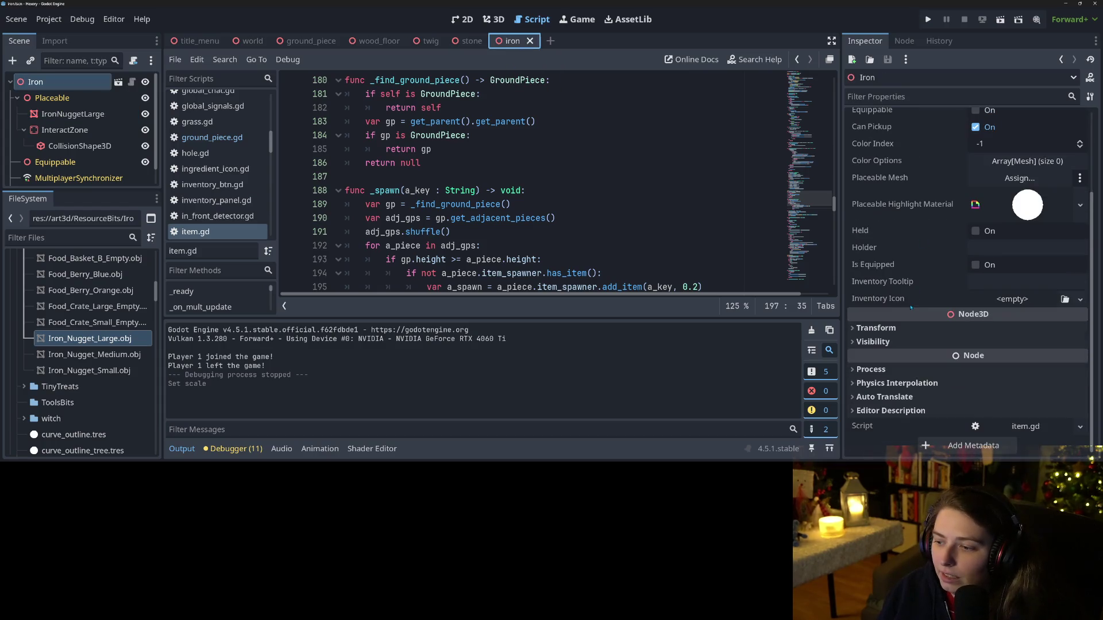
scroll(910, 307, "up", 2)
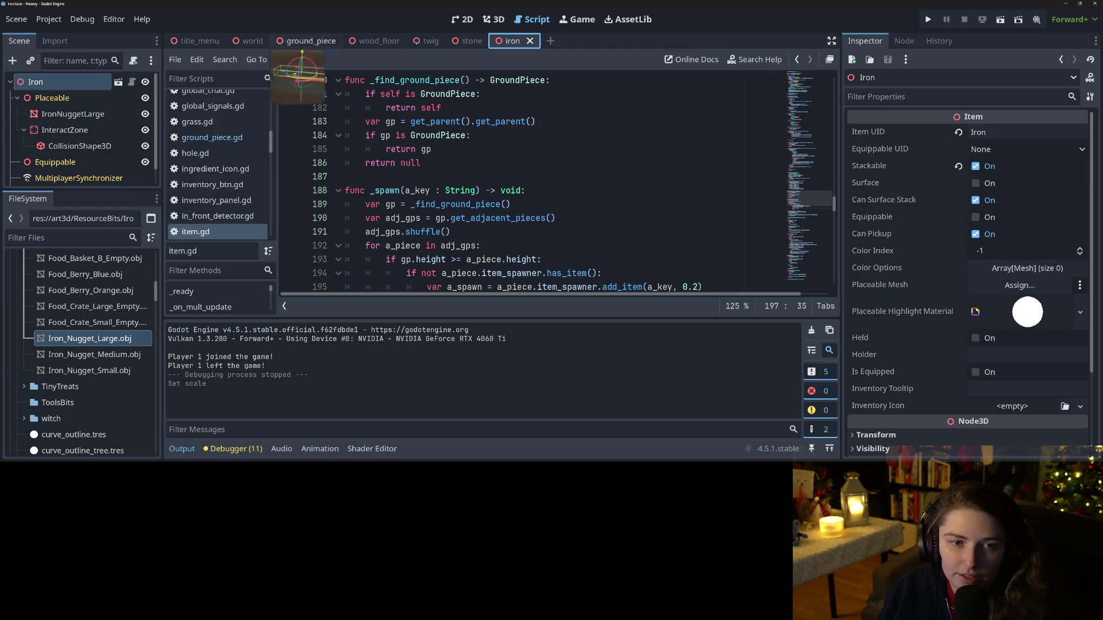
mouse_move(73, 113)
left_mouse_down()
mouse_move(1001, 263)
mouse_move(1010, 289)
left_mouse_up()
key("ctrl+s")
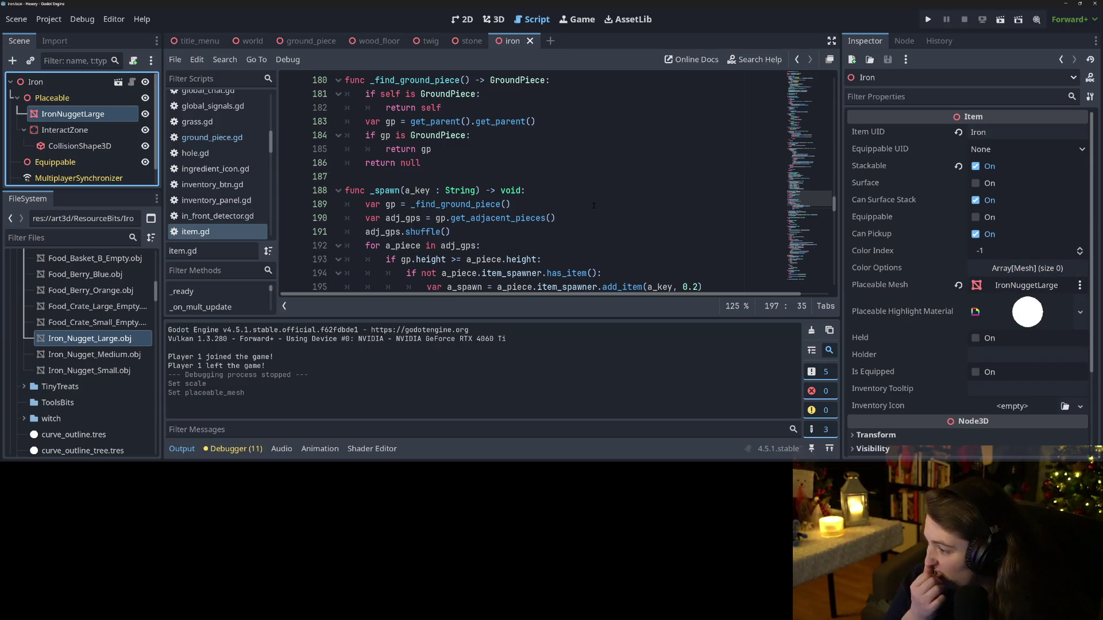
Step: Add a '#TODO: change to recursion search' note above the ground-piece lookup in item.gd and relaunch the game
left_click(473, 43)
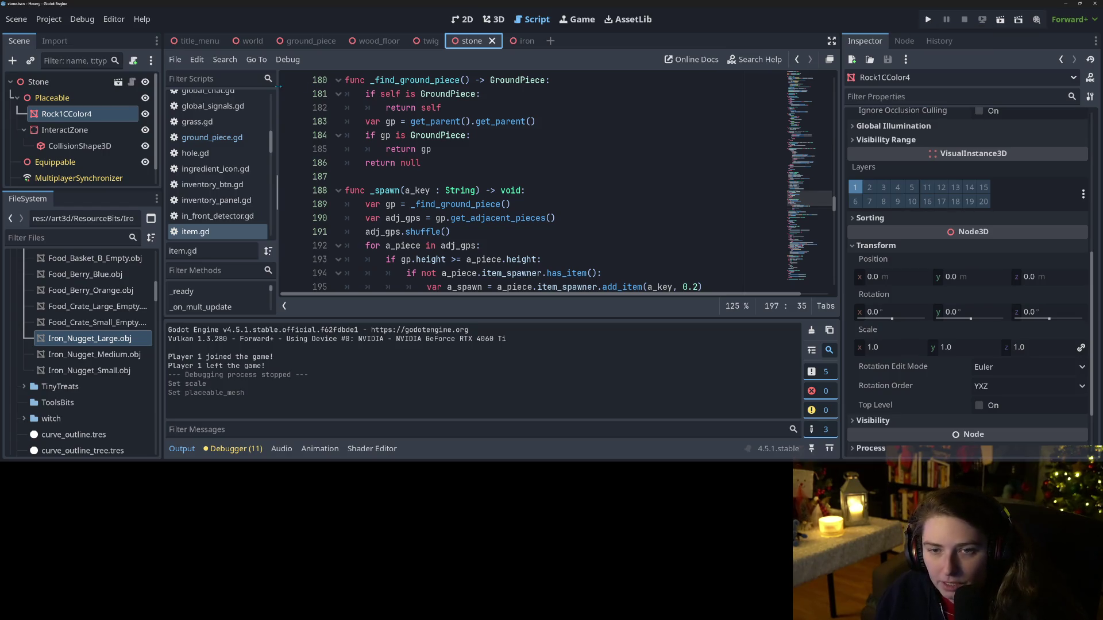
left_click(525, 163)
scroll(524, 163, "up", 3)
scroll(525, 162, "down", 3)
scroll(524, 163, "up", 2)
left_click(538, 149)
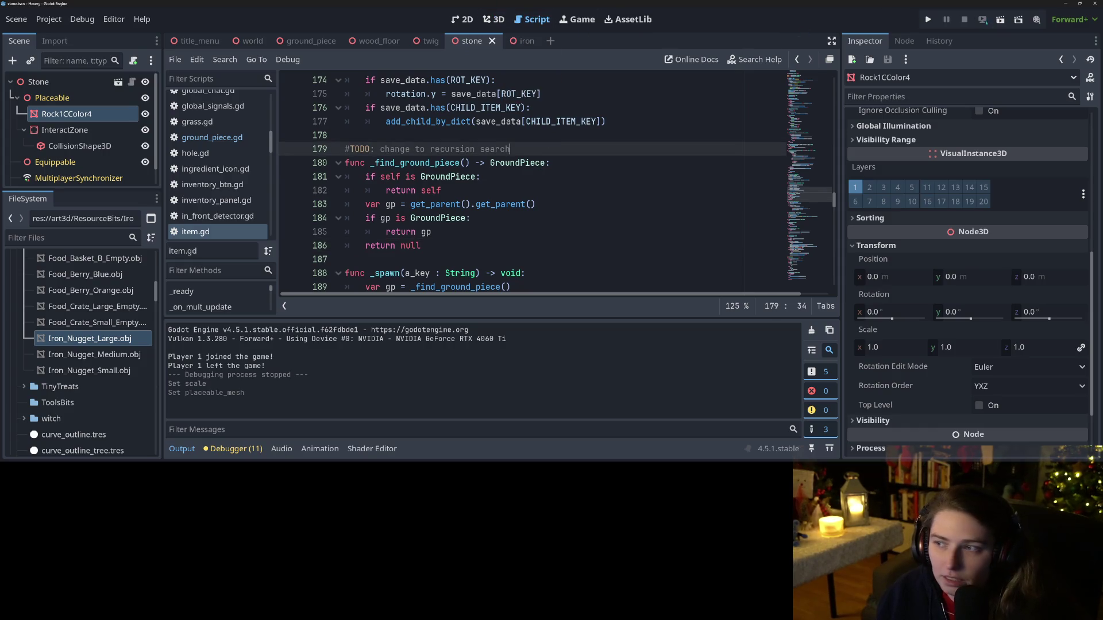
left_click(933, 20)
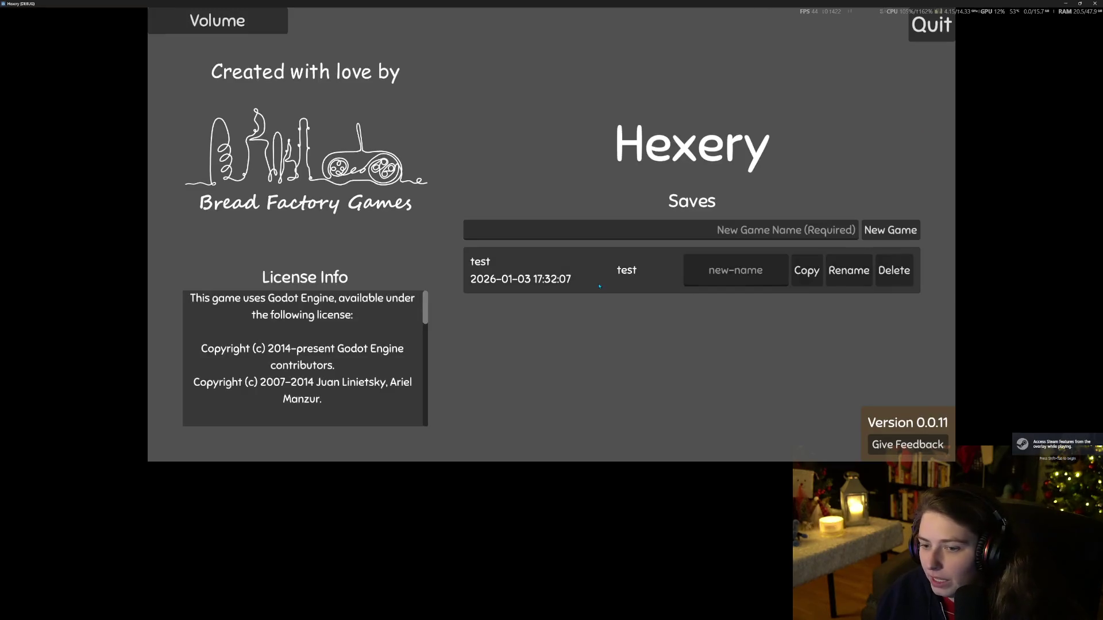
Step: Load the 'test' save, dig up and replace a stone pile, turn a rock into a sprout, and place stones
left_click(852, 284)
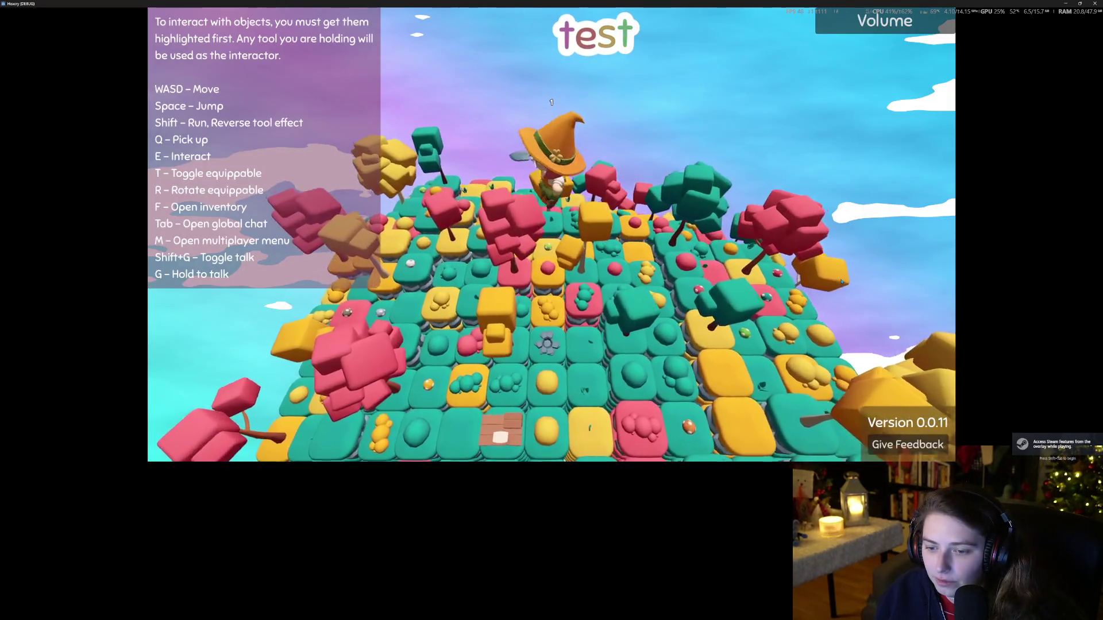
key("a")
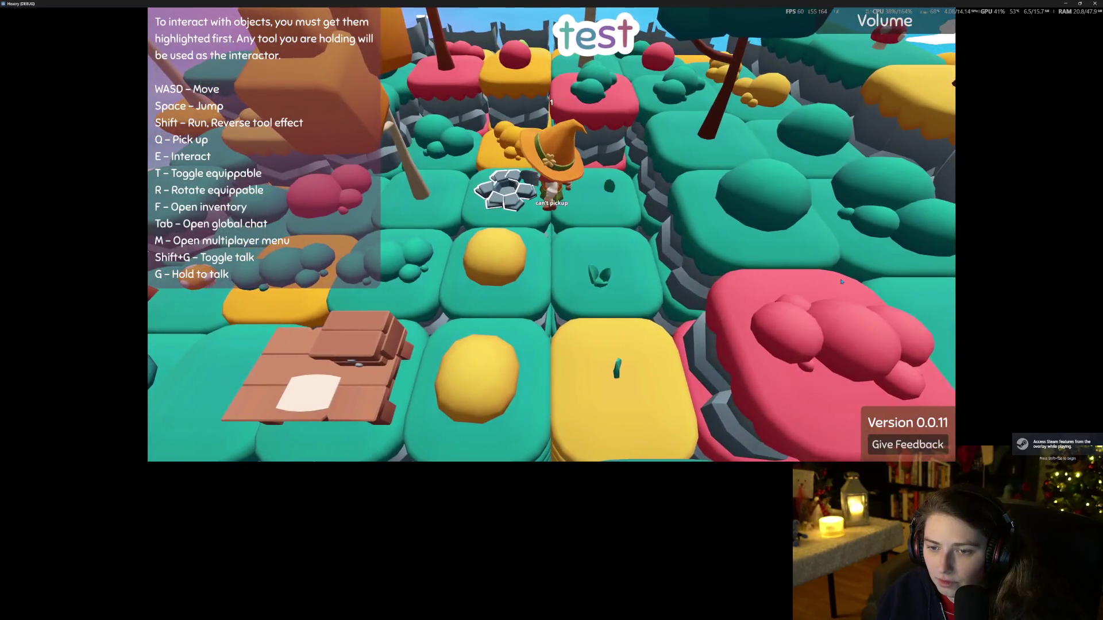
key("e")
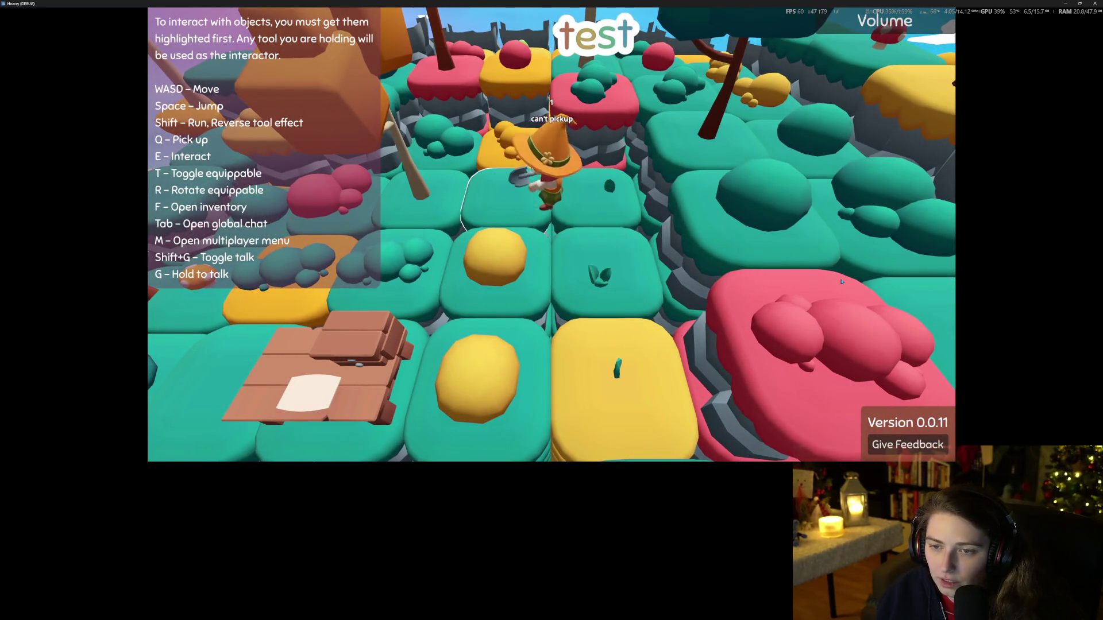
key("e")
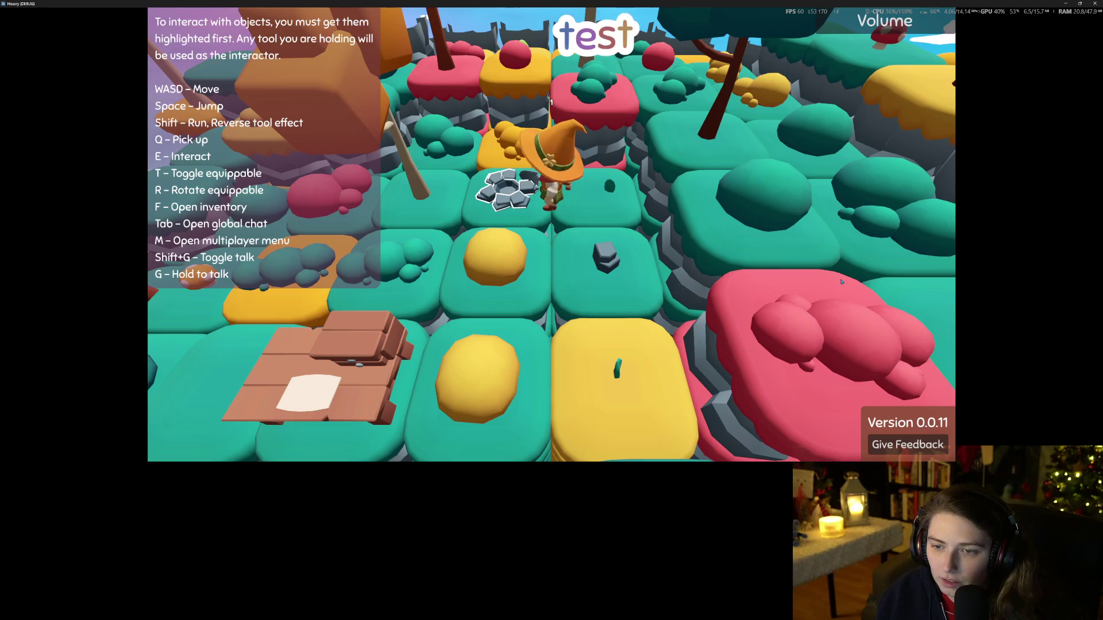
key("s")
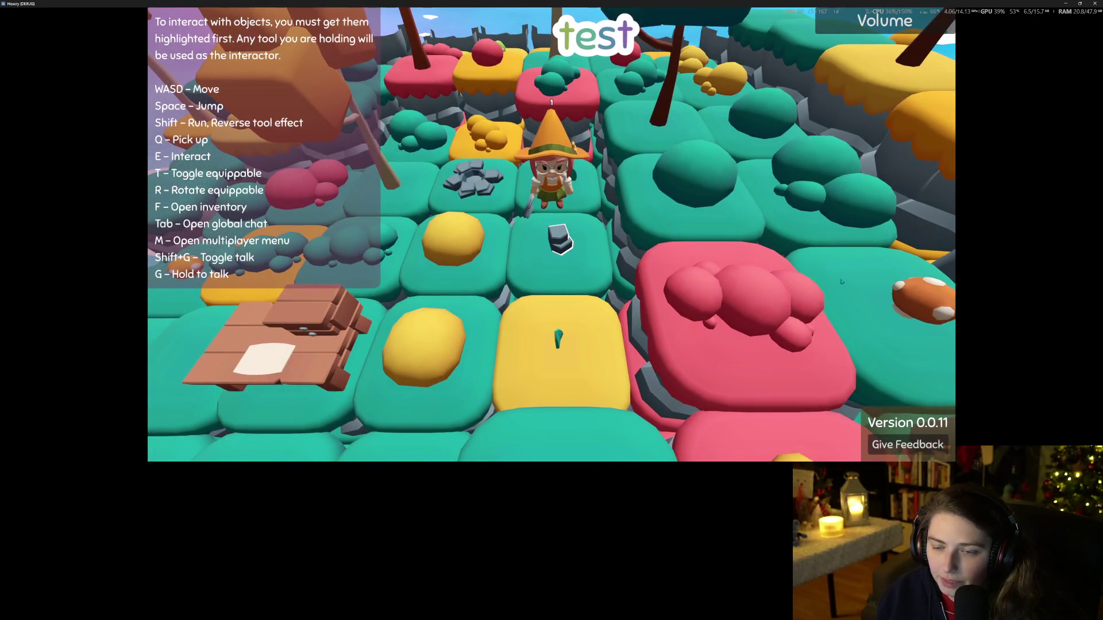
key("e")
key("w")
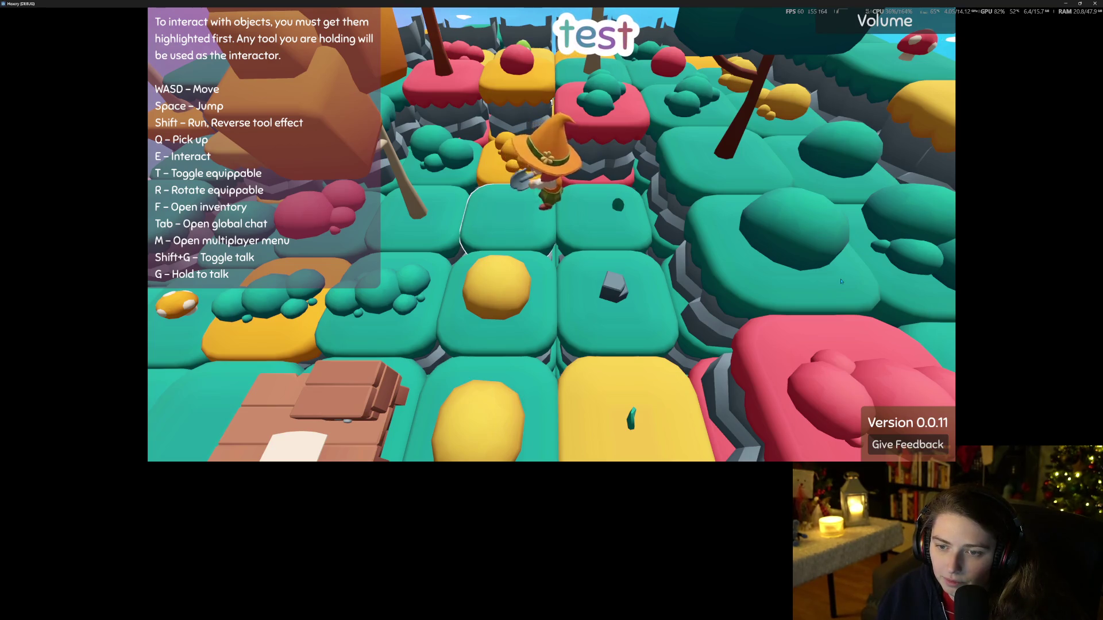
key("e")
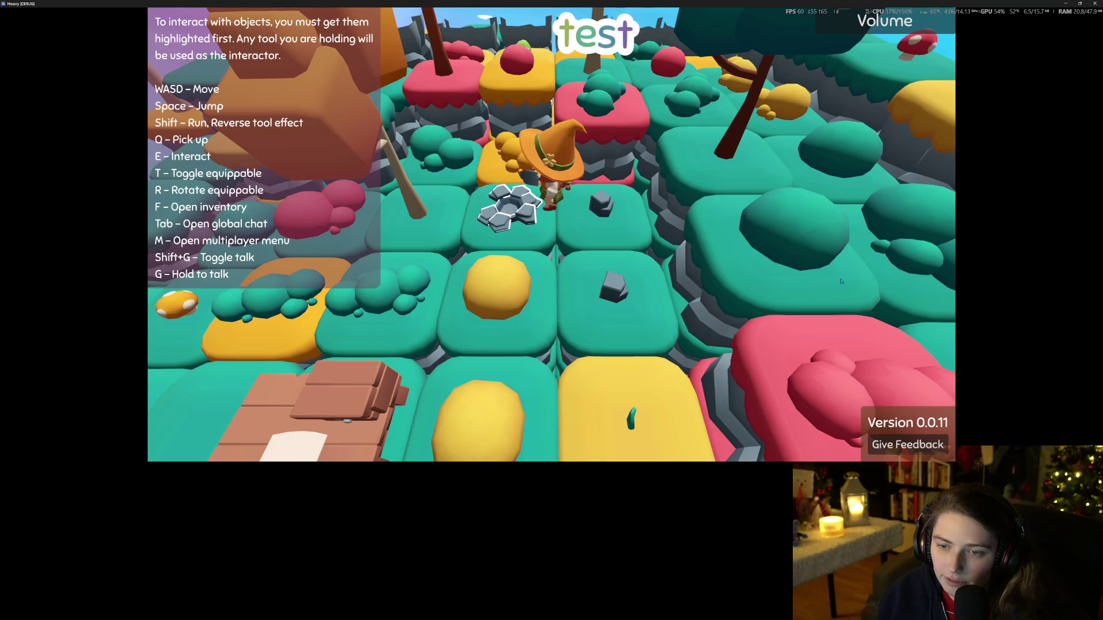
Step: Sprout another rock, place grey stones, and walk and jump the wizard near the camera
key("d")
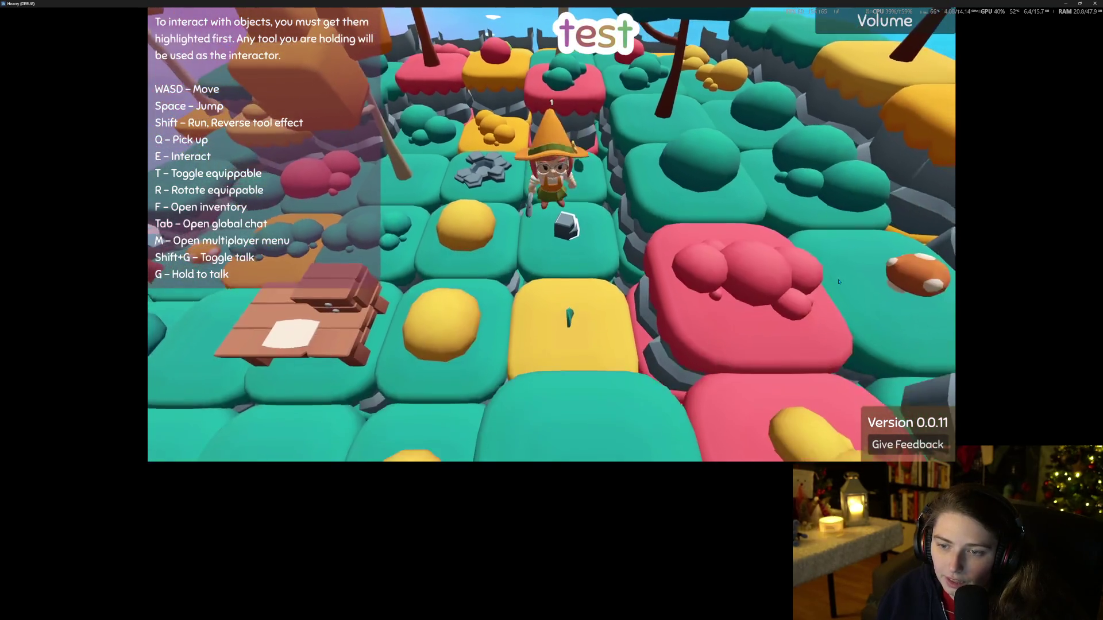
key("e")
key("a")
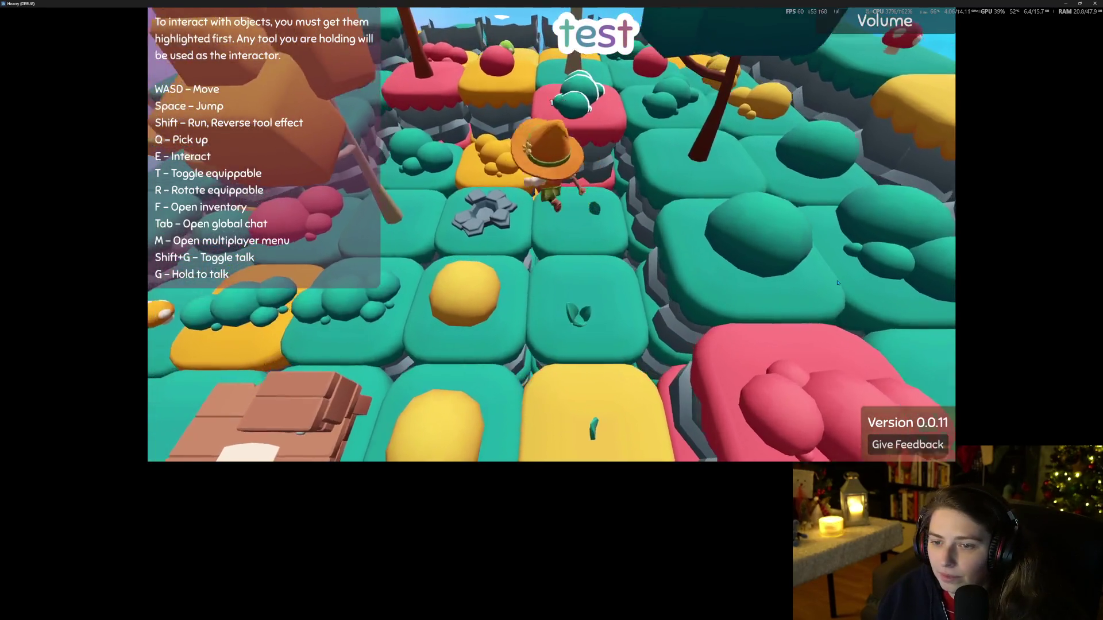
key("e")
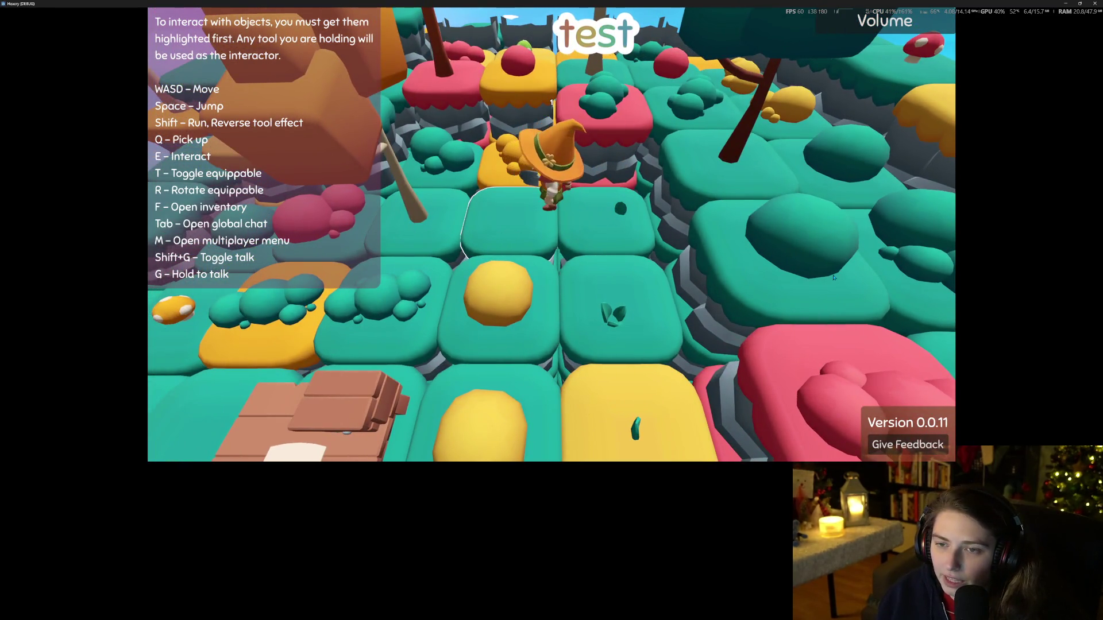
key("e")
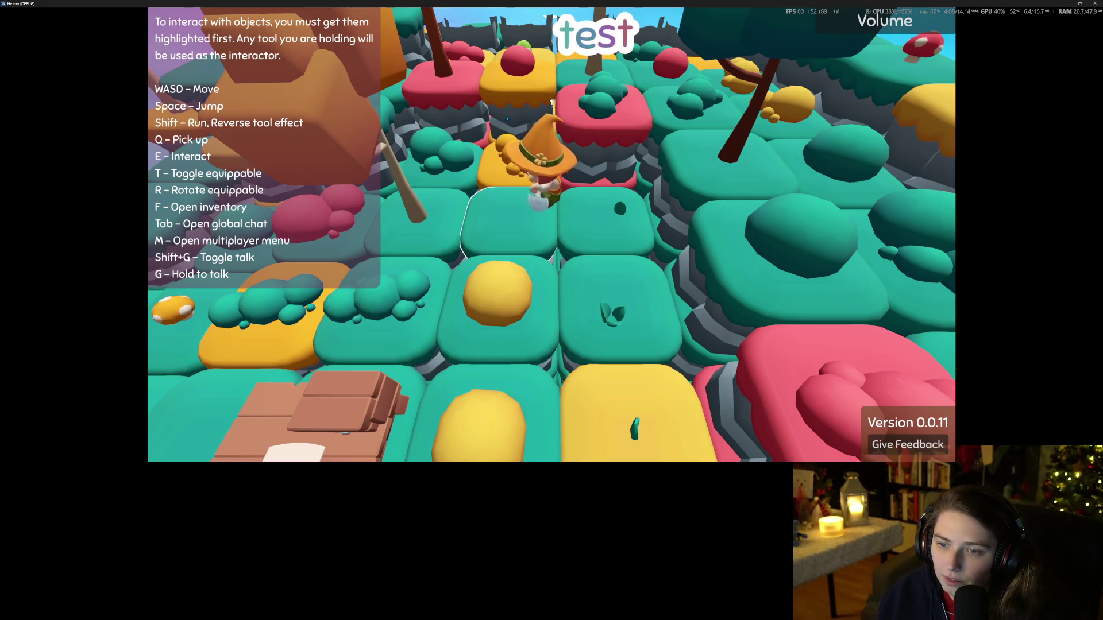
key("w")
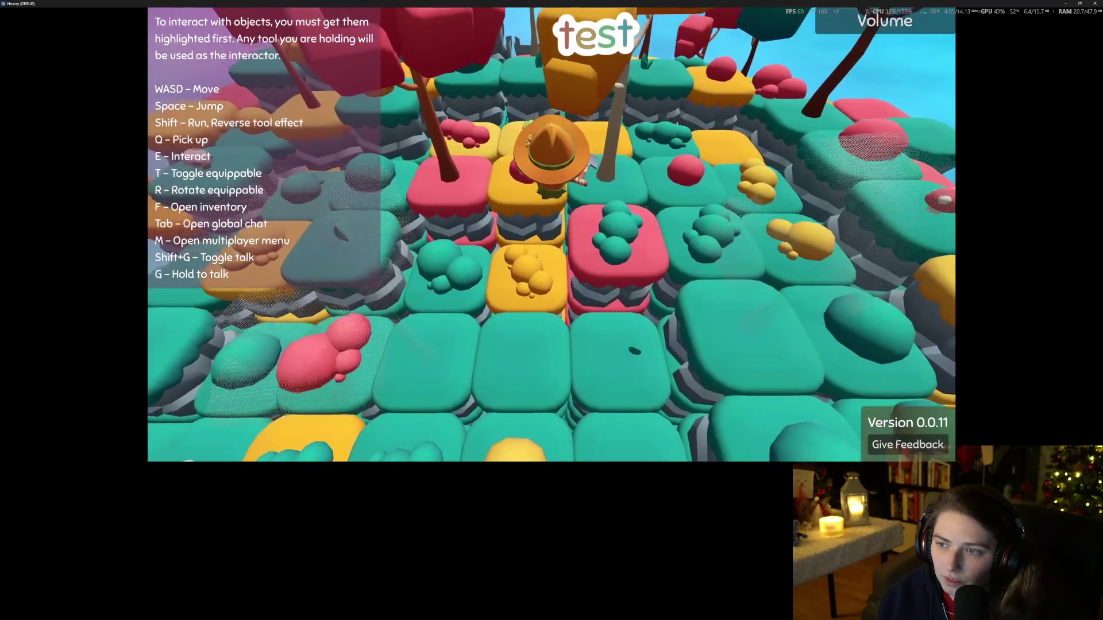
key("s")
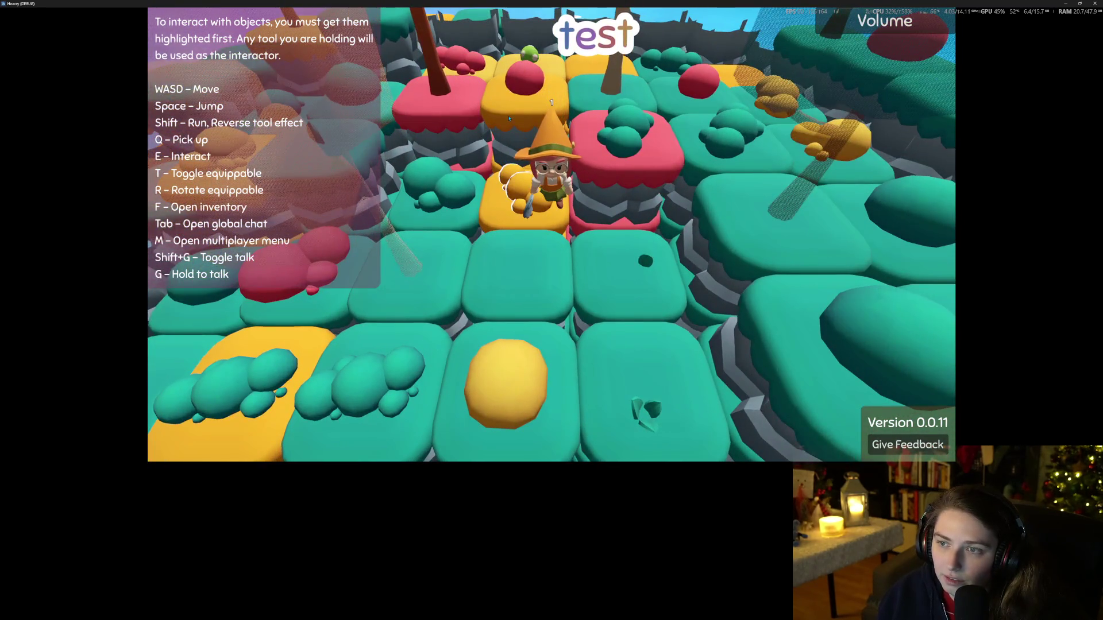
key("s")
key("w")
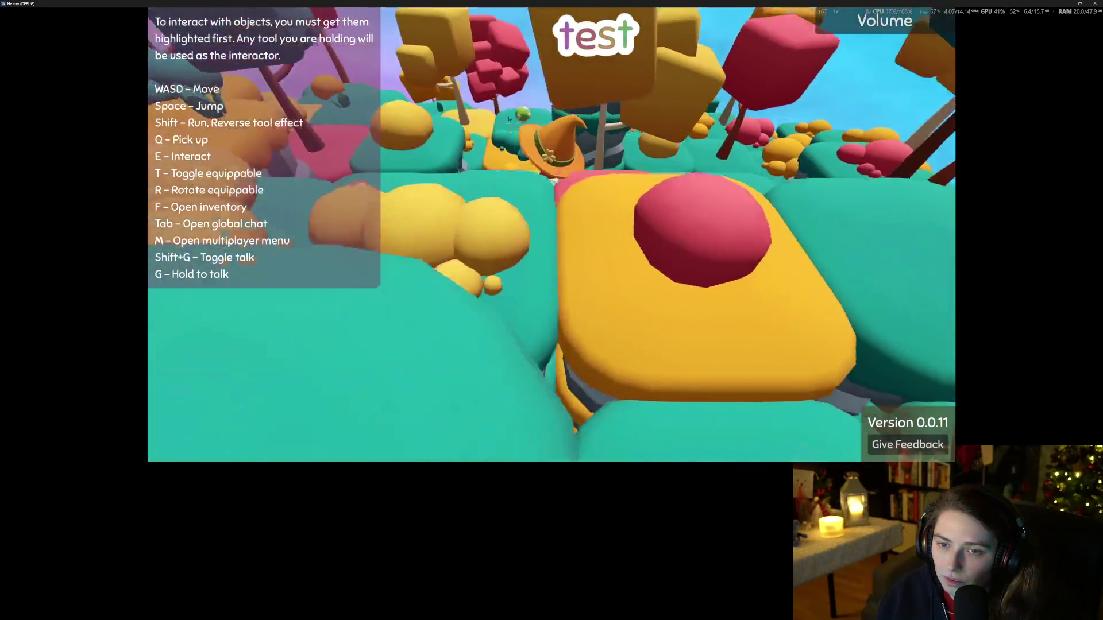
key("s")
key("s")
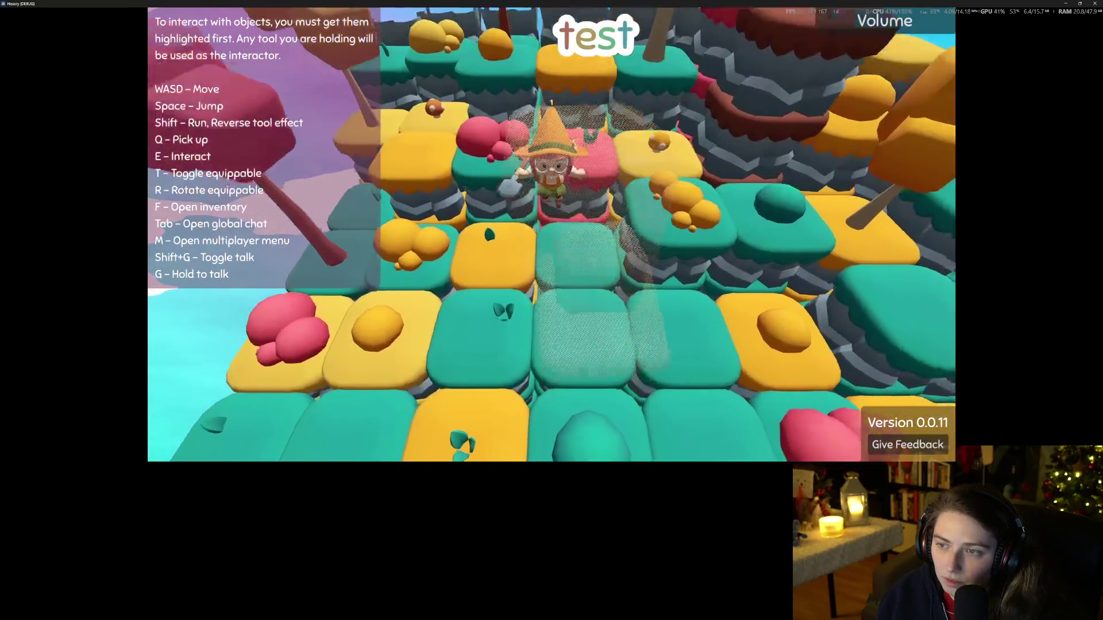
key("space")
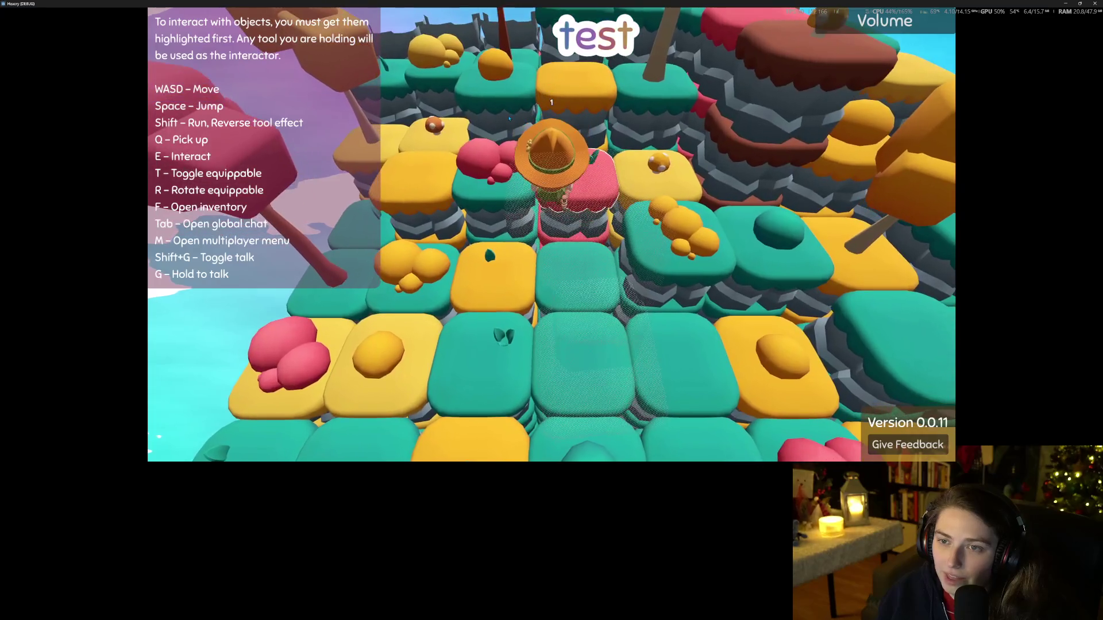
Step: Walk the wizard past the table and across the yellow and pink tiles close to the camera
key("w")
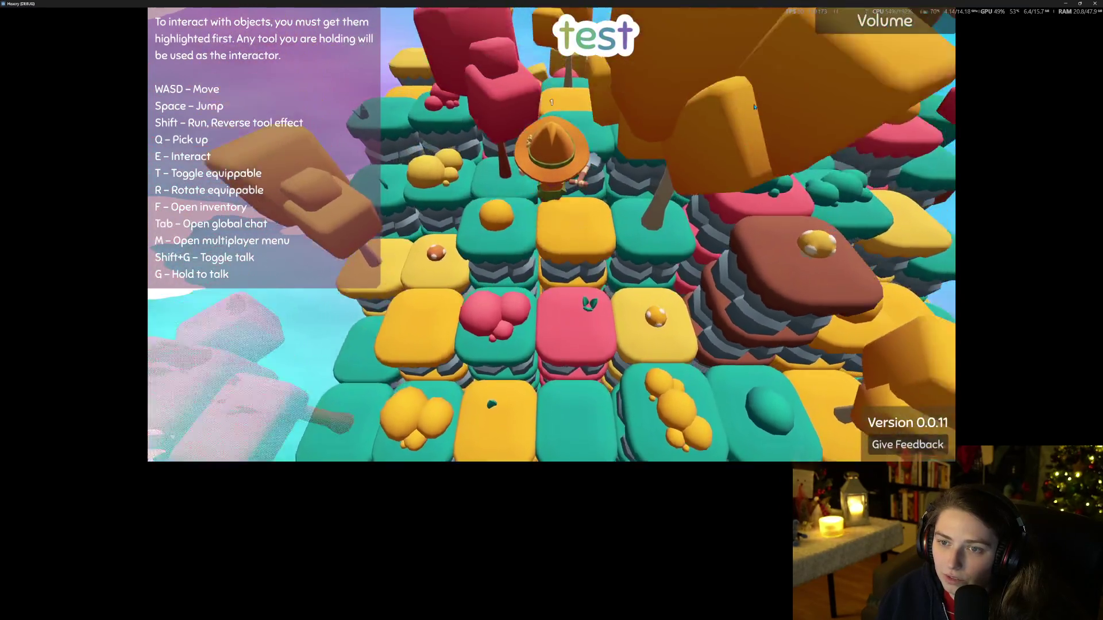
key("w")
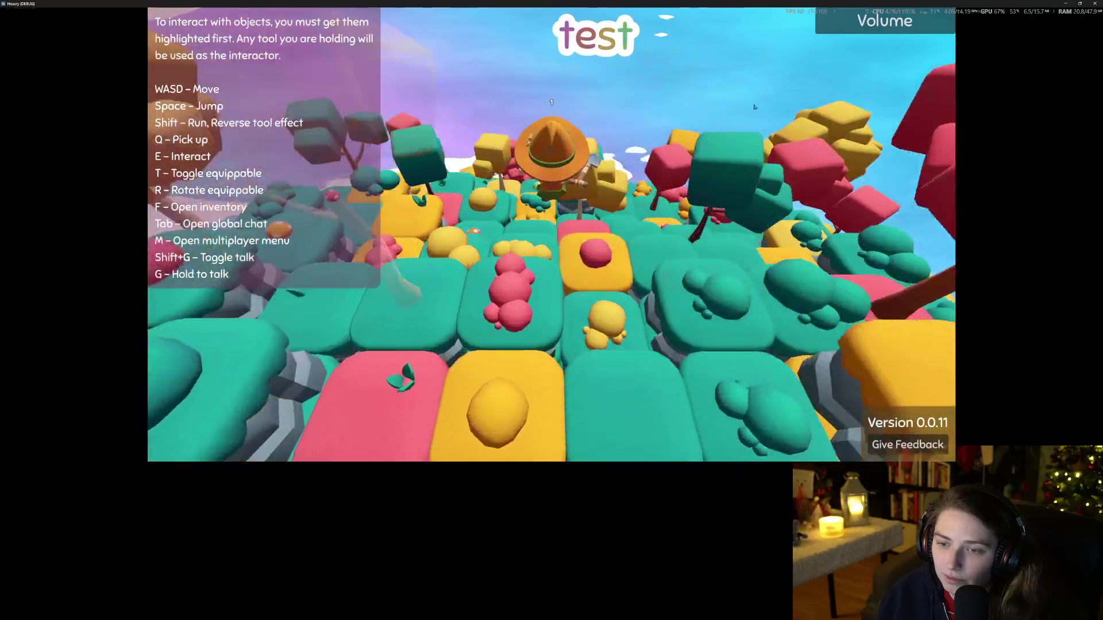
key("w")
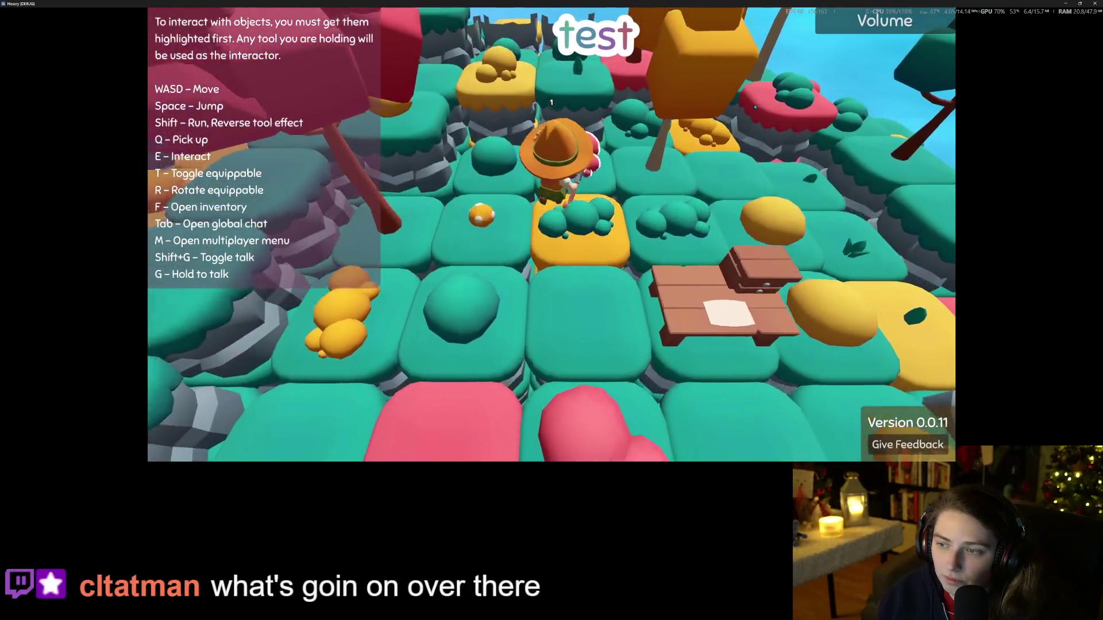
key("d")
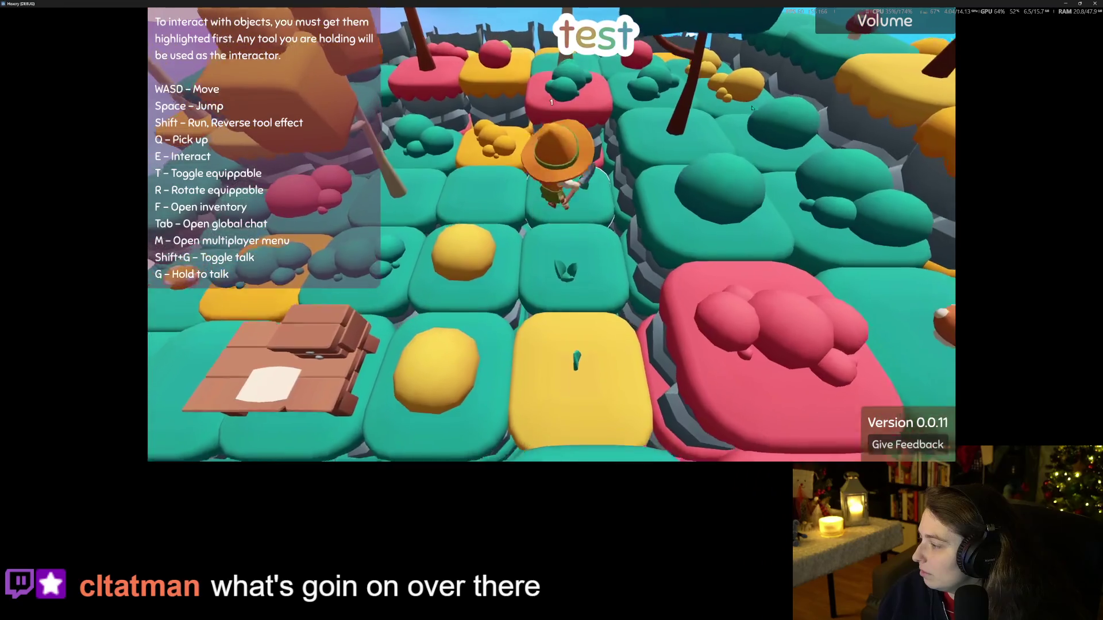
key("s")
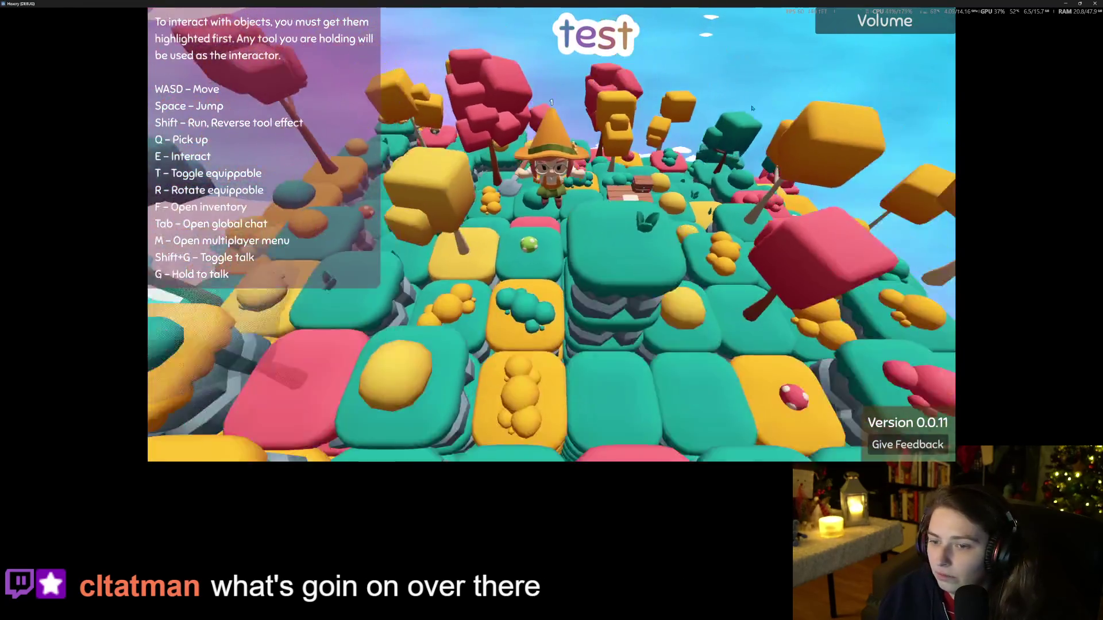
key("a")
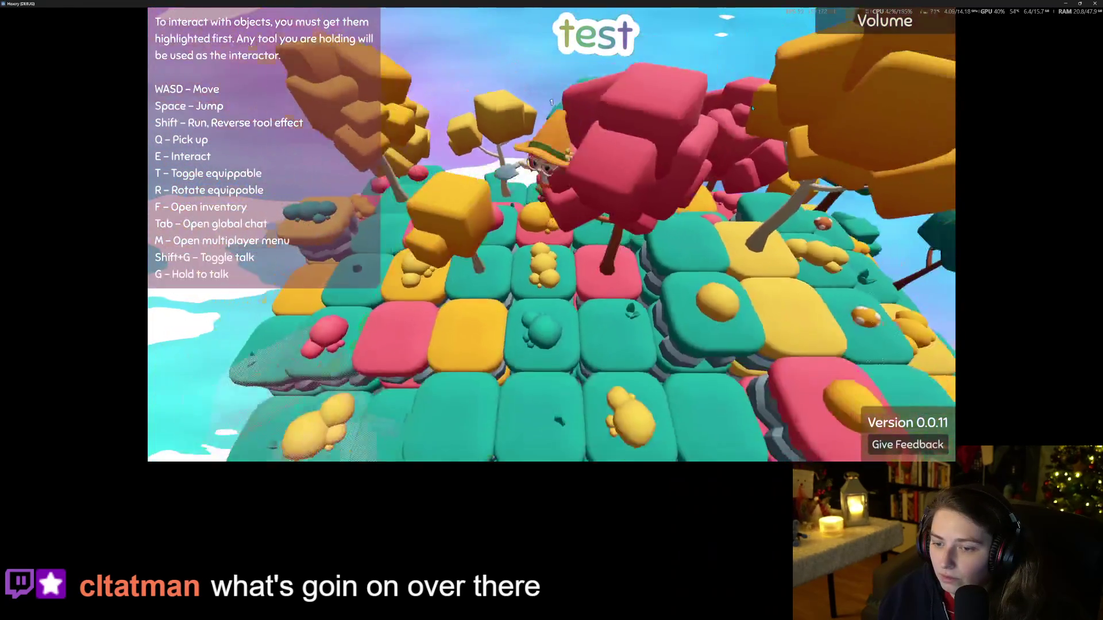
scroll(752, 108, "up", 5)
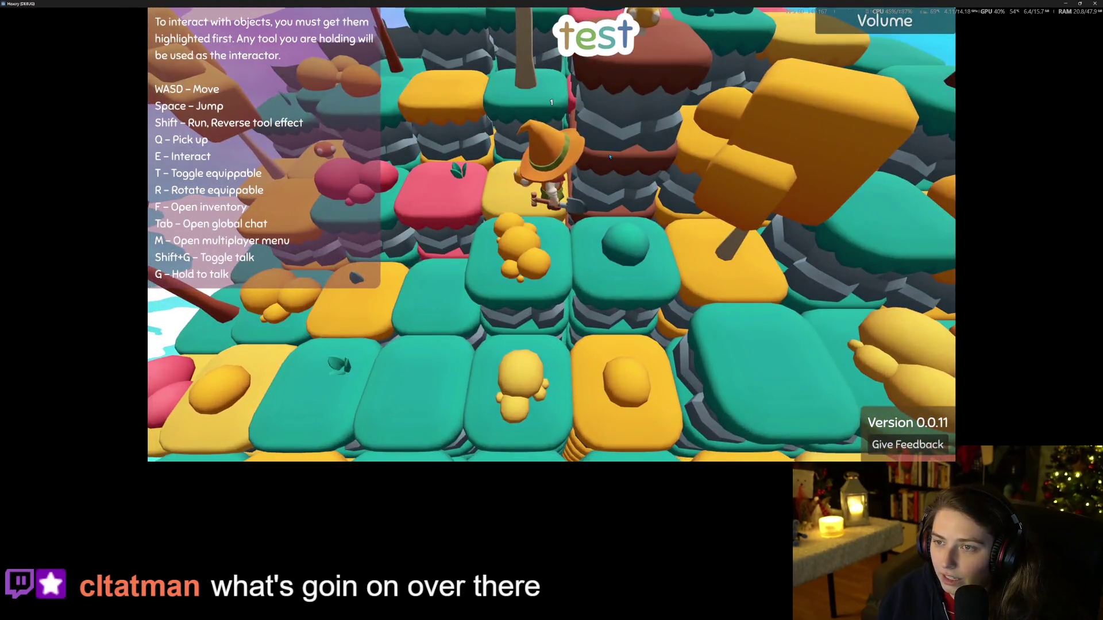
key("s")
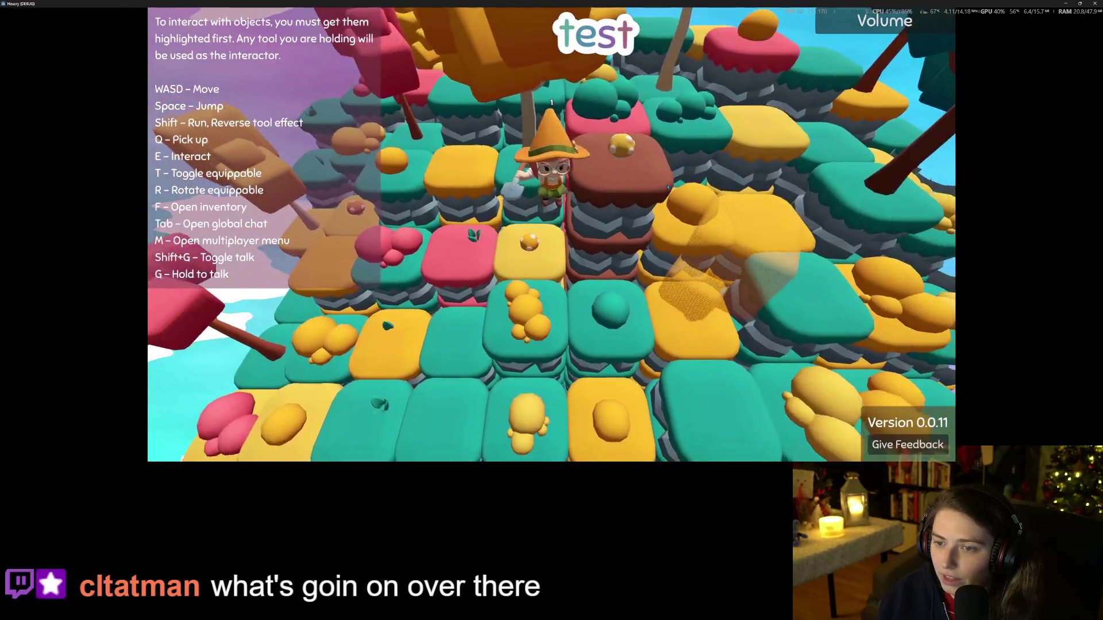
key("s")
key("a")
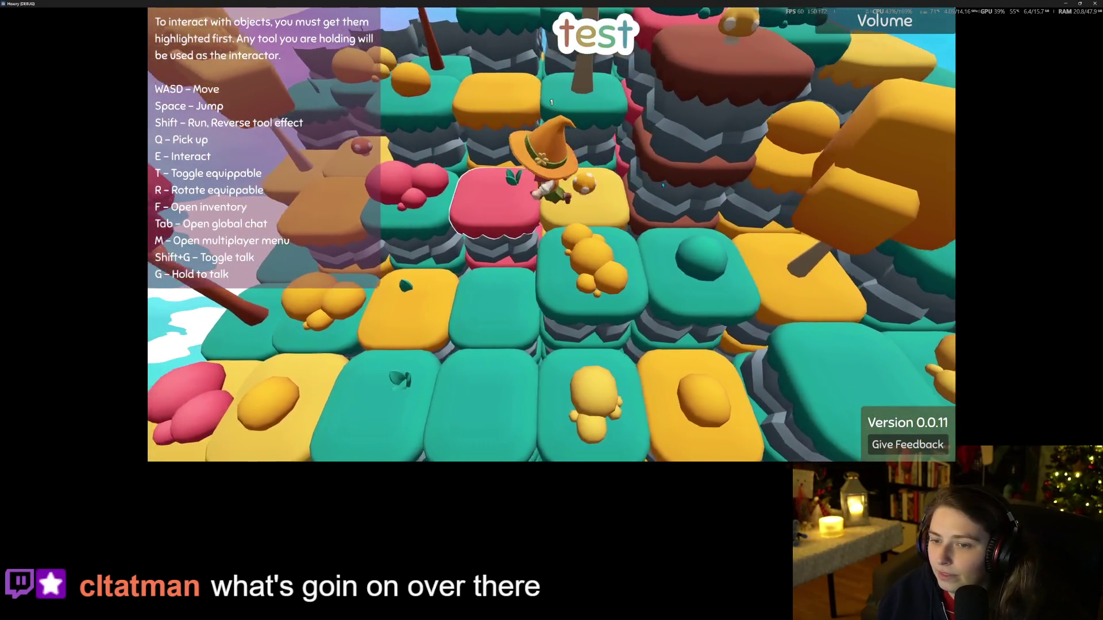
key("s")
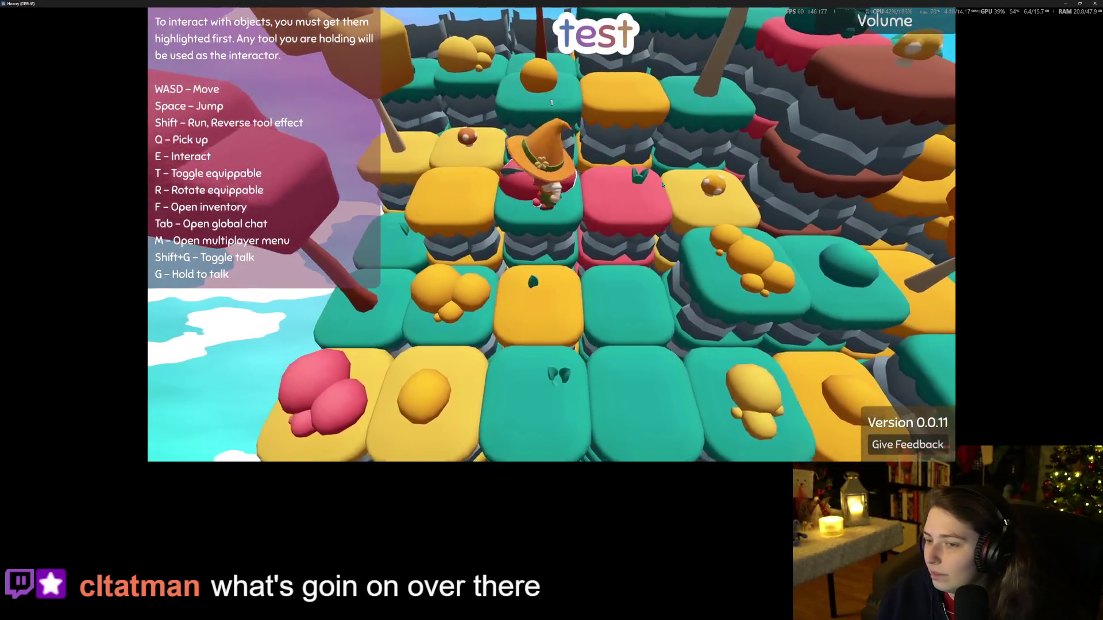
scroll(662, 184, "down", 5)
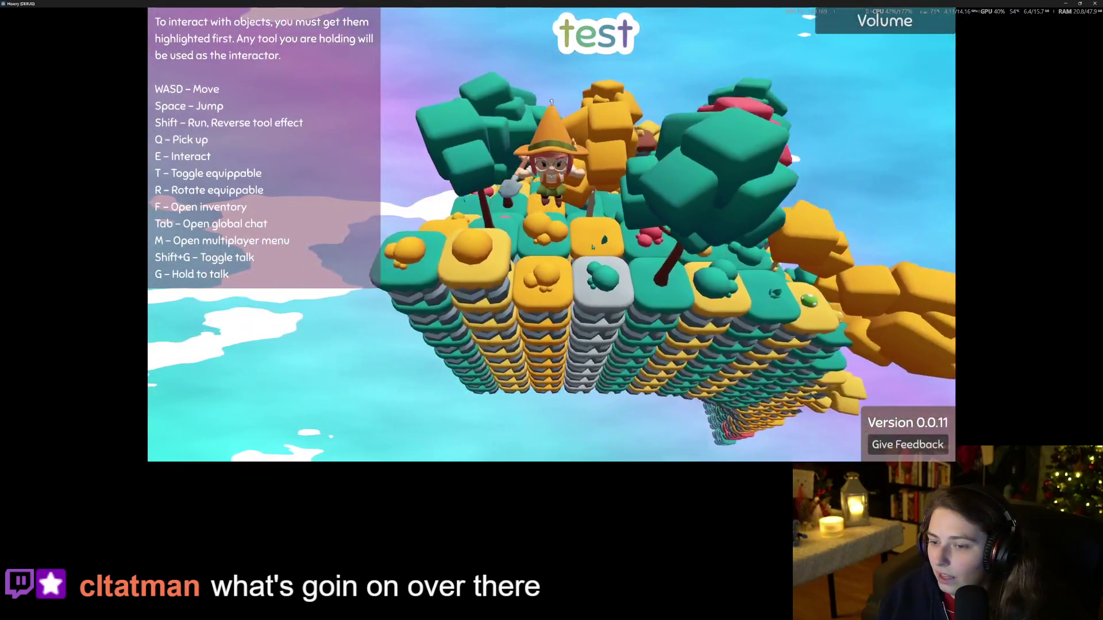
key("s")
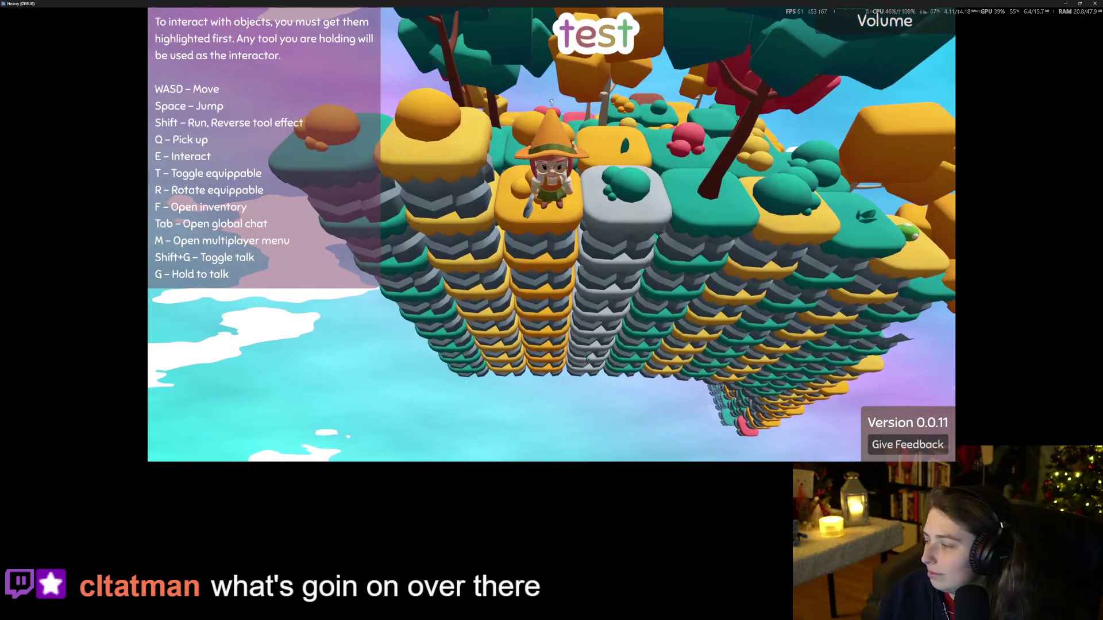
Step: Zoom the camera in and out while walking toward the camera, then stop the game
scroll(595, 352, "up", 5)
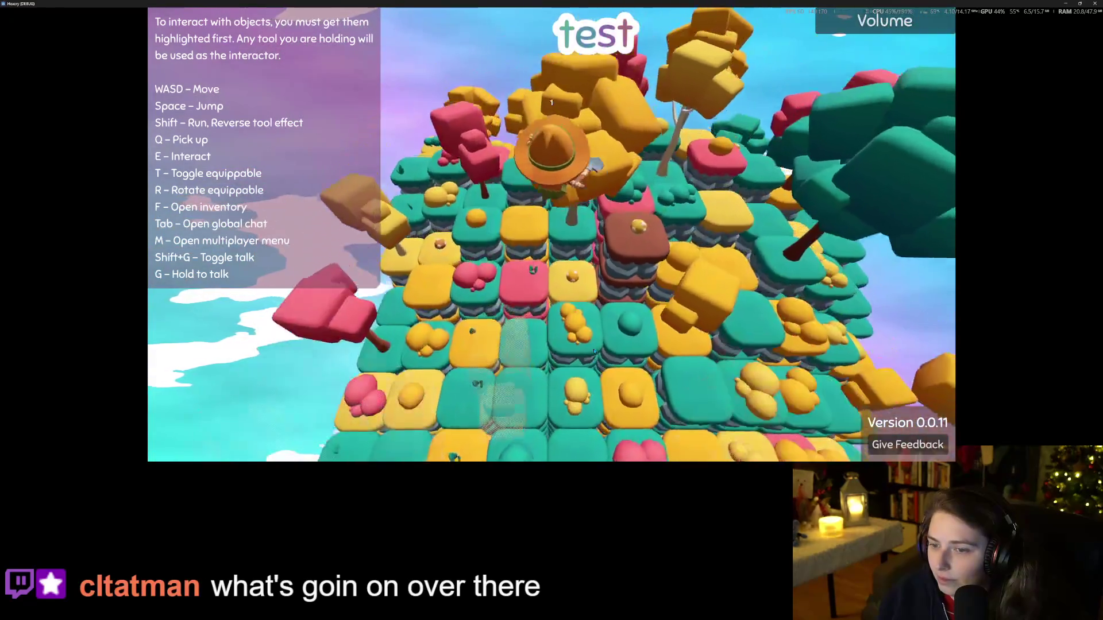
scroll(594, 352, "down", 3)
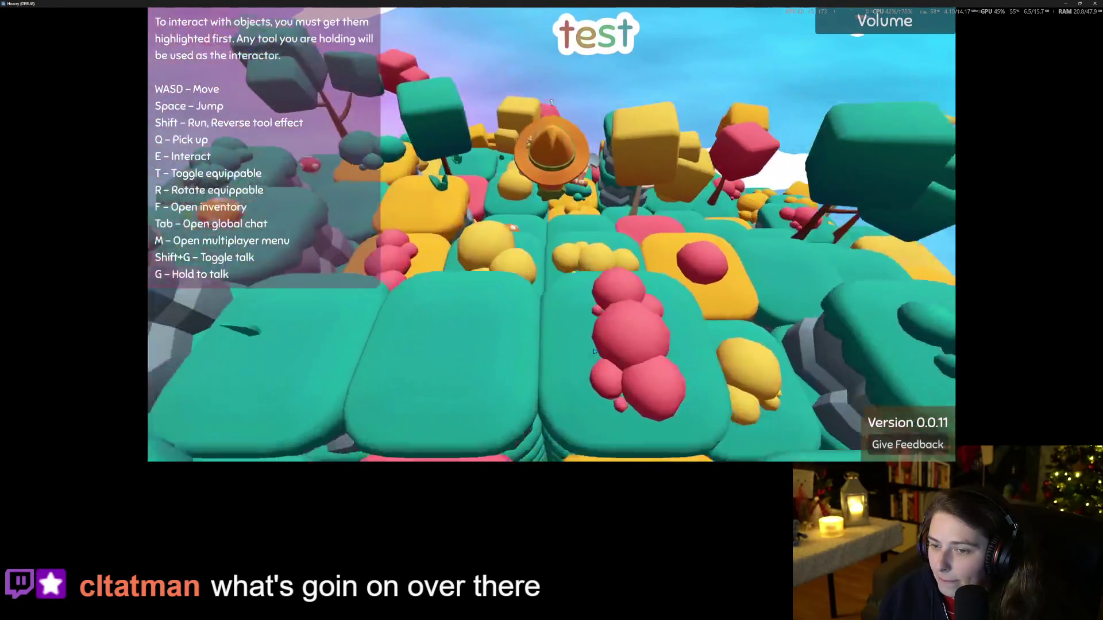
scroll(594, 352, "up", 4)
scroll(594, 352, "down", 4)
scroll(595, 352, "down", 4)
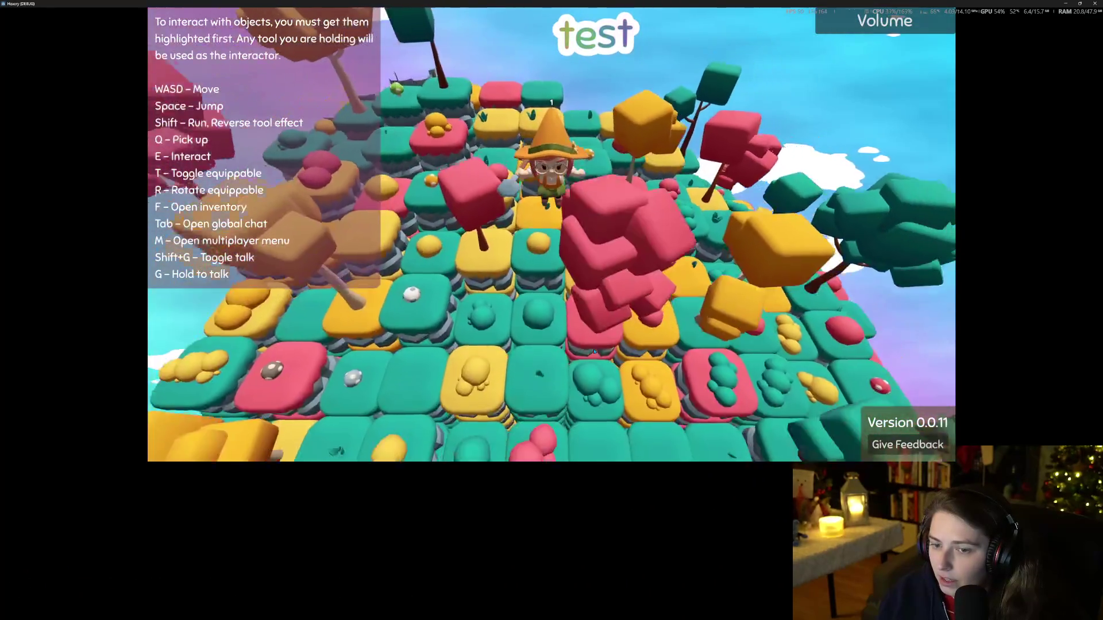
scroll(594, 352, "up", 4)
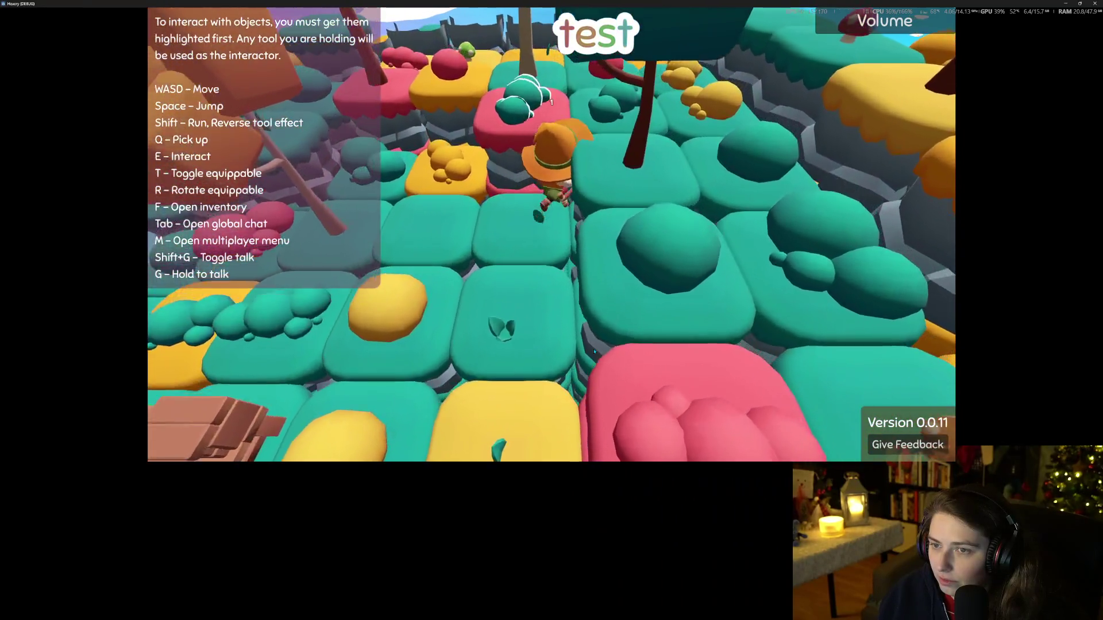
key("w")
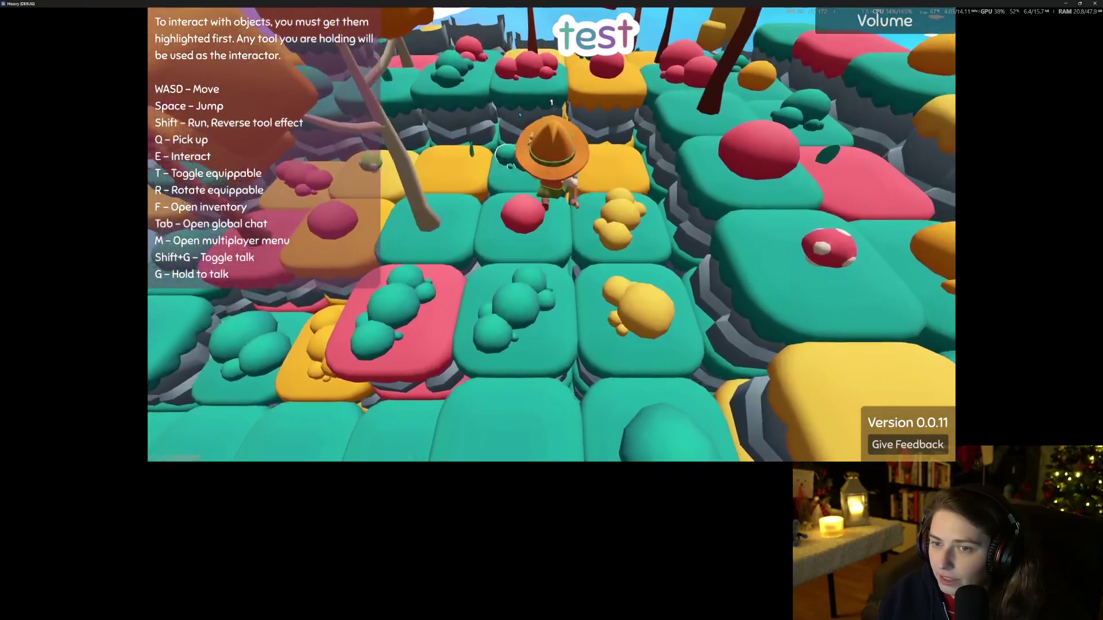
key("s")
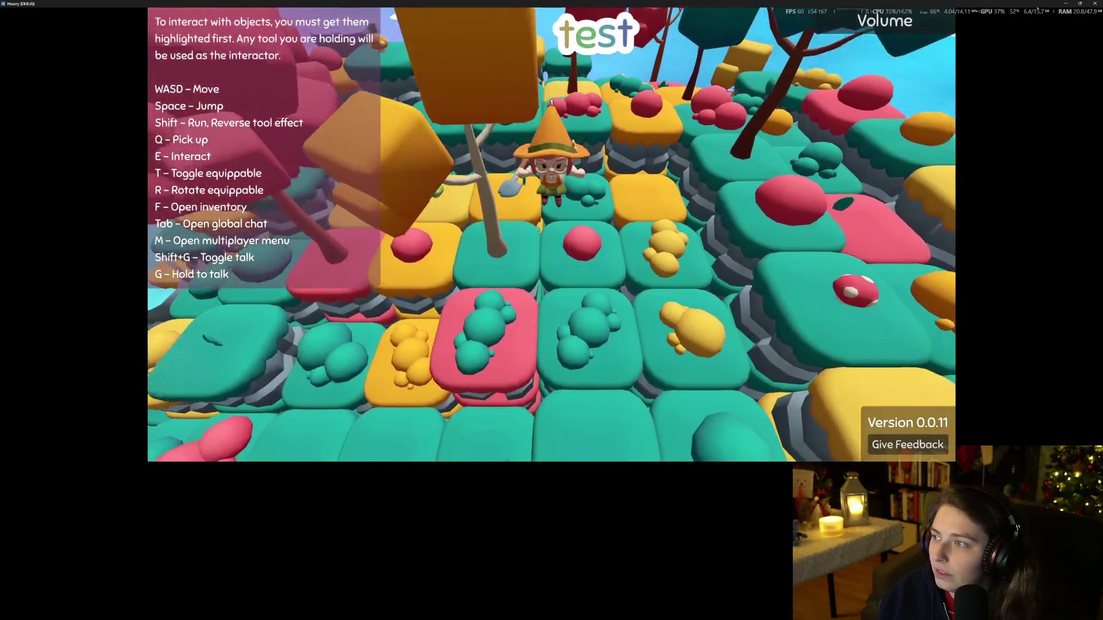
key("s")
left_click(1094, 4)
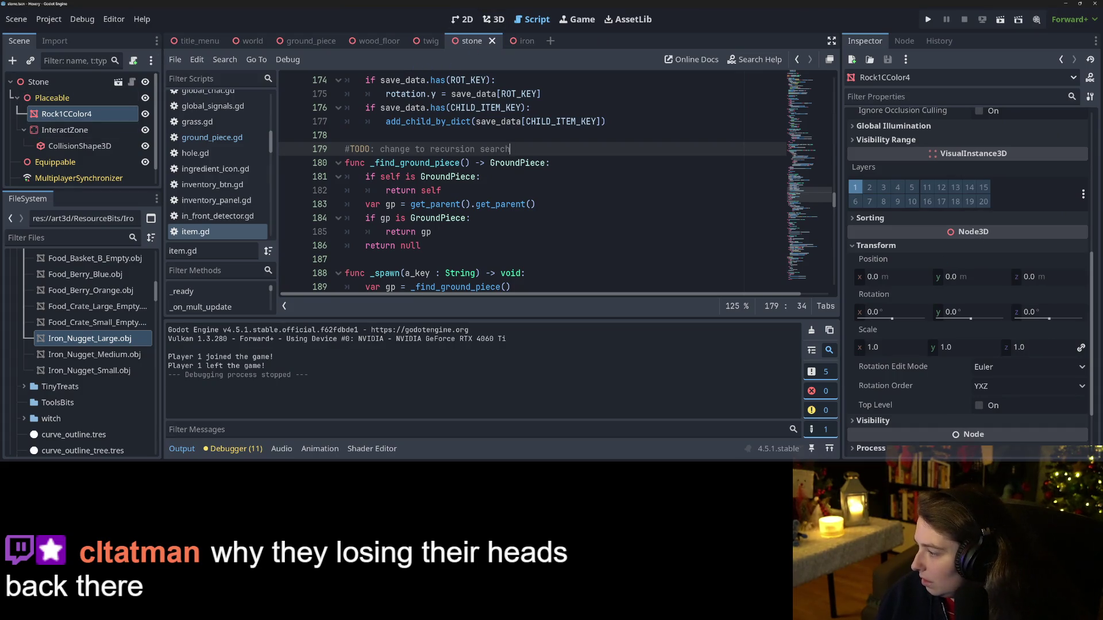
Step: Open the ground_piece scene and select its TopMesh node in the 3D view
left_click(310, 41)
scroll(69, 150, "up", 1)
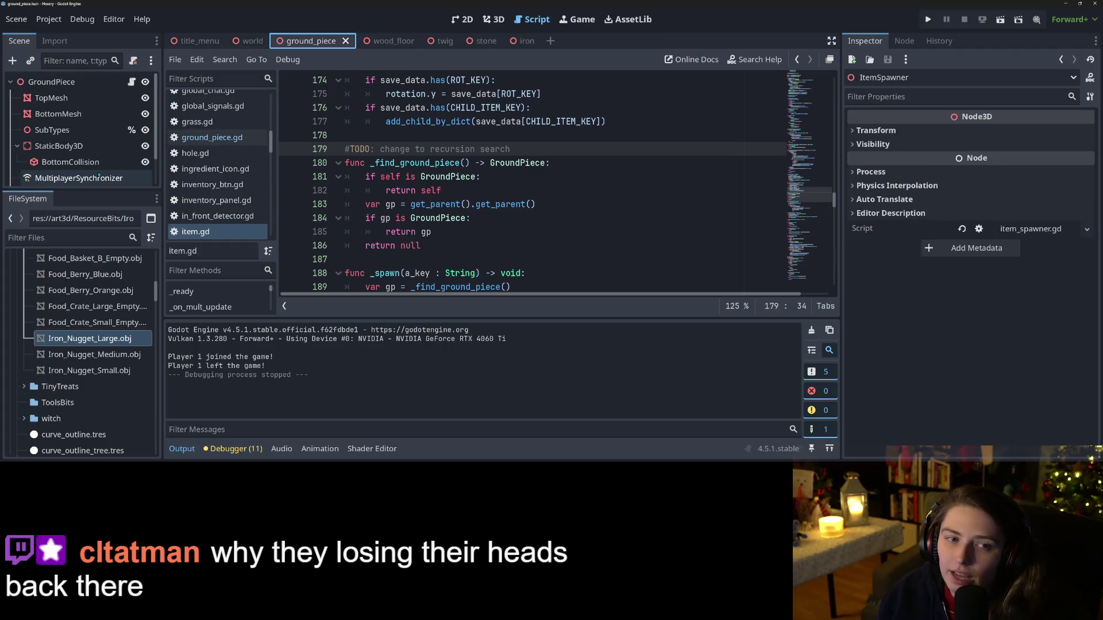
left_click(58, 98)
left_click(491, 19)
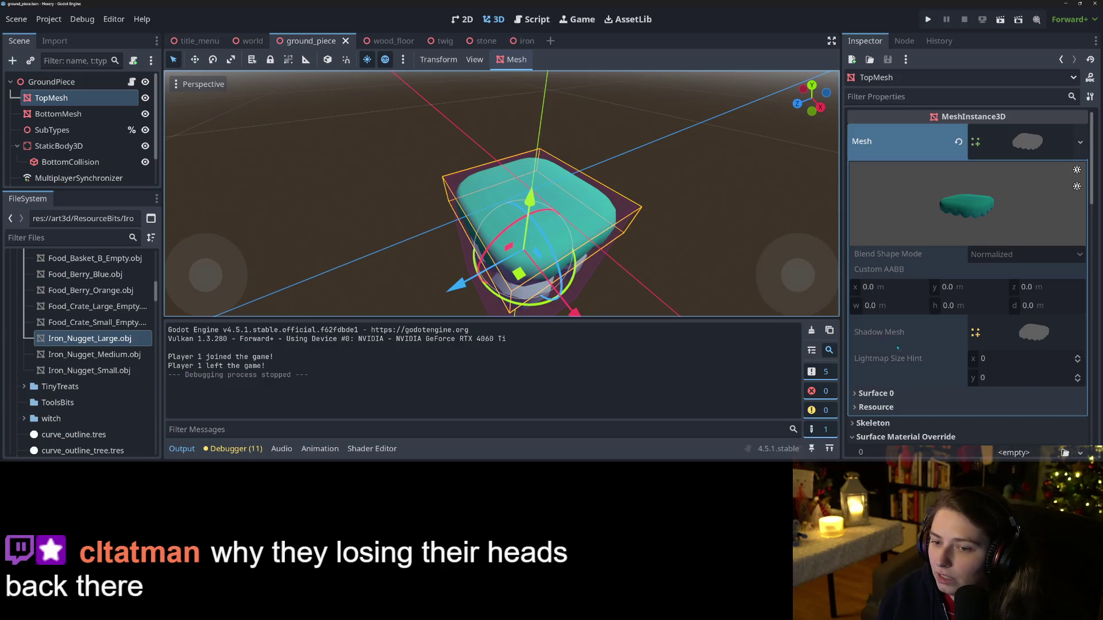
scroll(894, 345, "down", 10)
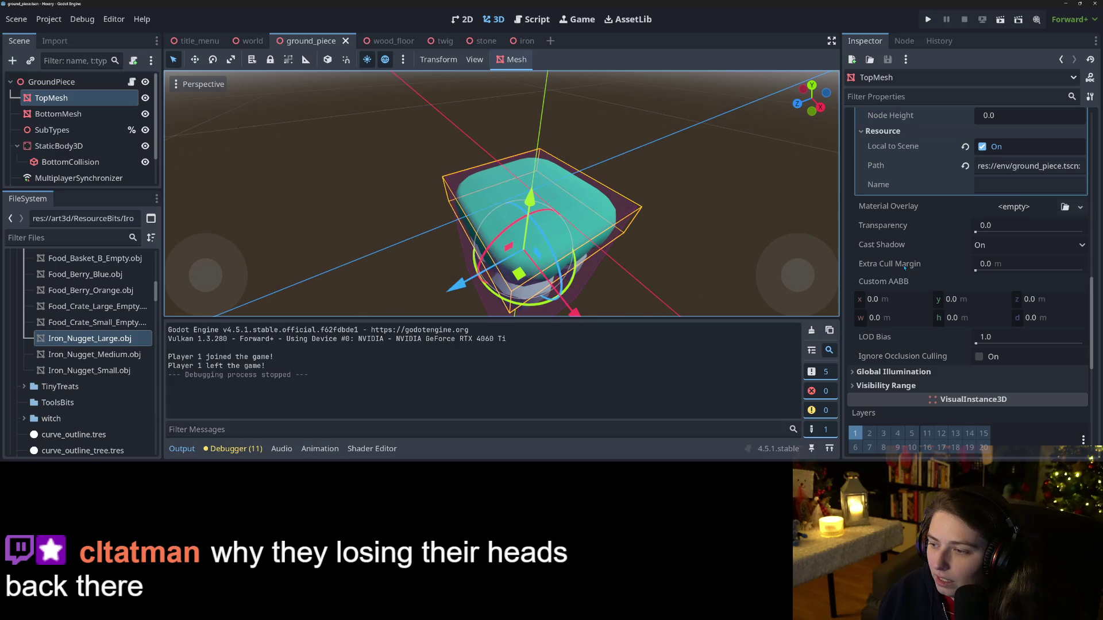
Step: Set TopMesh's Extra Cull Margin to 1 m, then 2 m, and relaunch the game
mouse_move(905, 267)
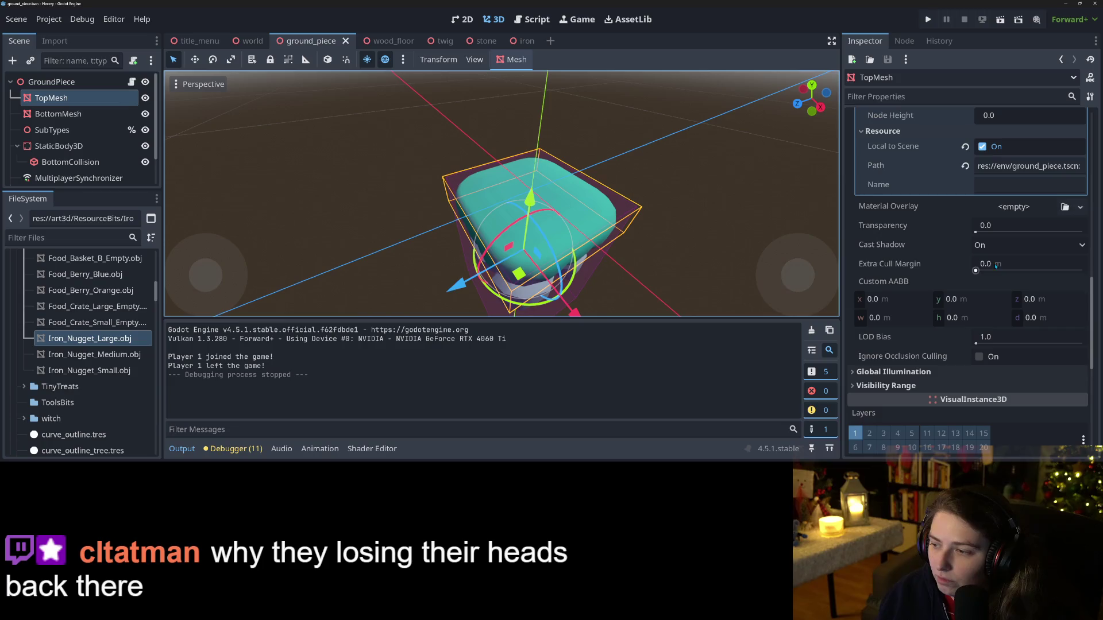
left_click(994, 264)
type("1")
key("Return")
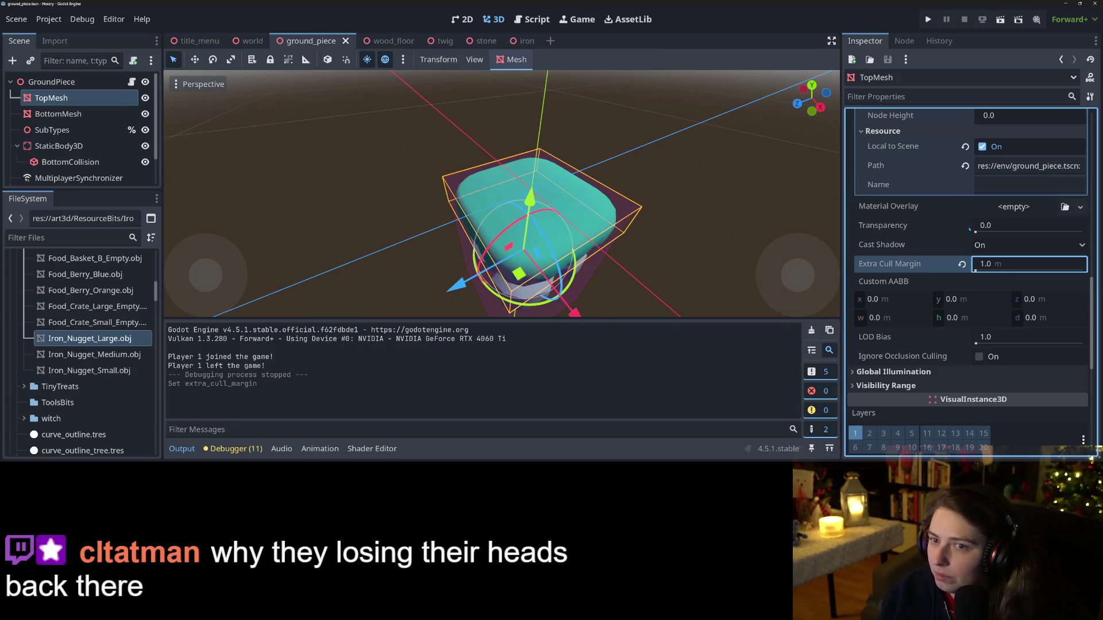
left_click(1006, 265)
type("2")
key("Return")
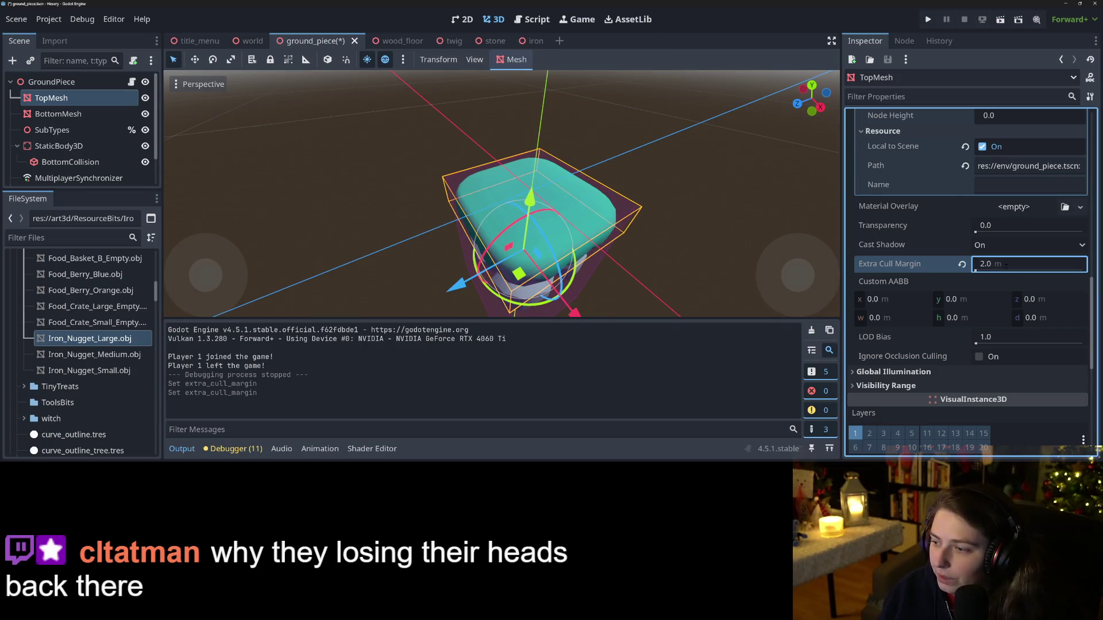
left_click(929, 21)
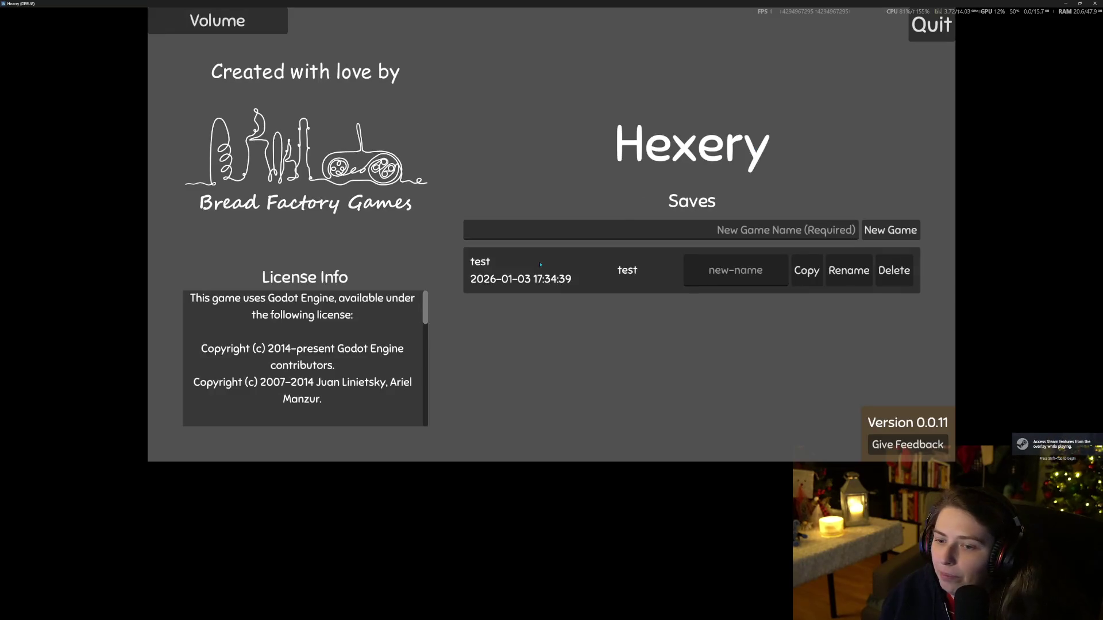
Step: Load the test save and walk the witch around the yellow pillar tile while zooming the camera
left_click(858, 257)
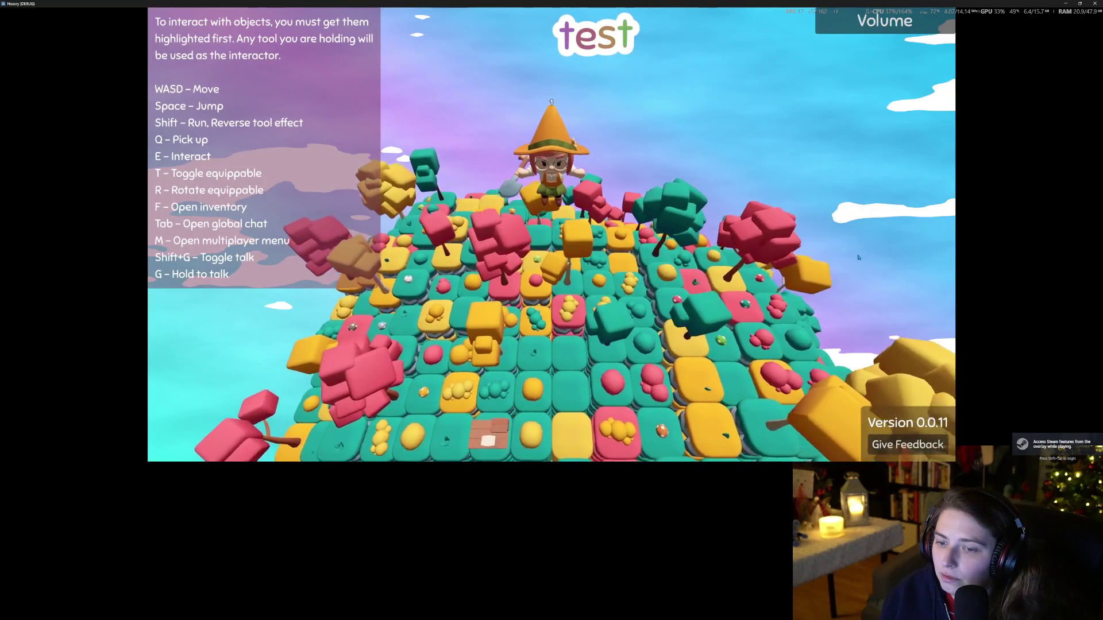
key("s")
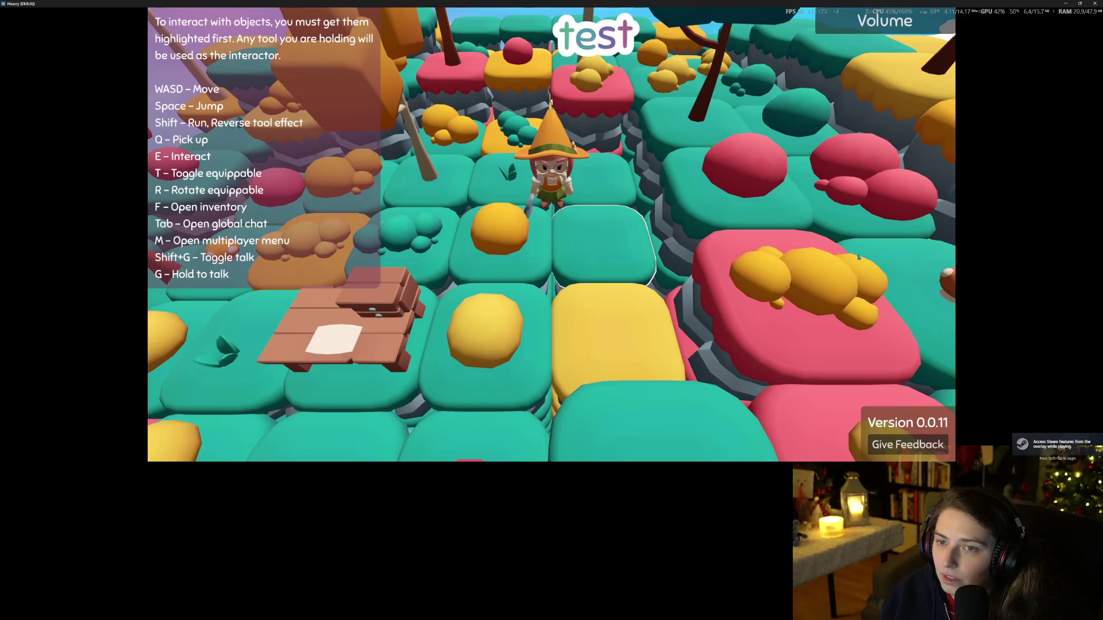
scroll(858, 258, "down", 3)
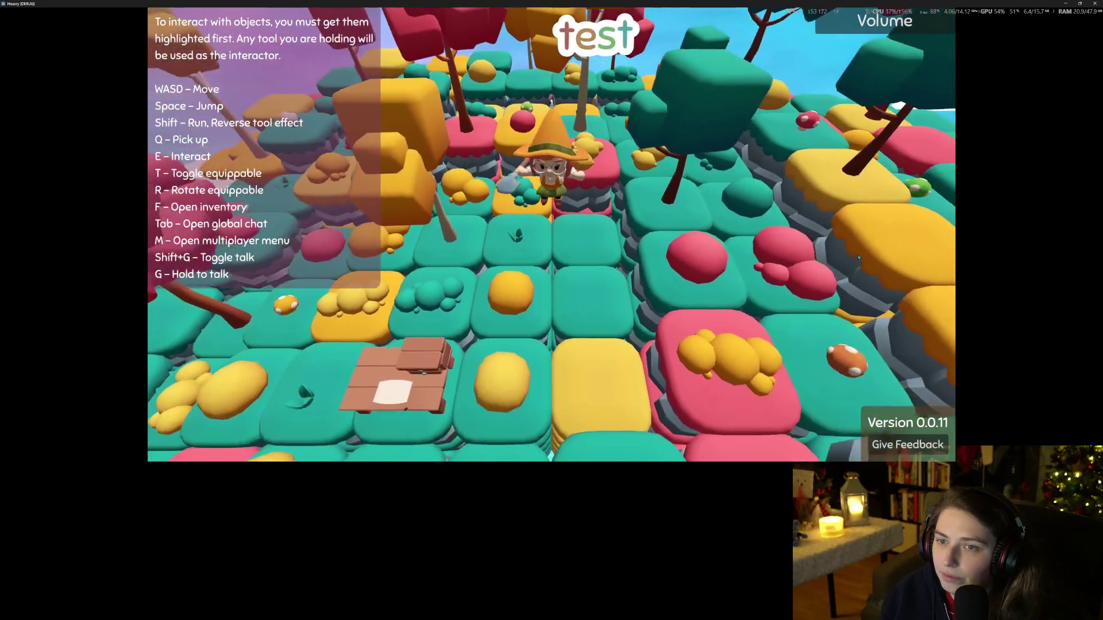
key("w")
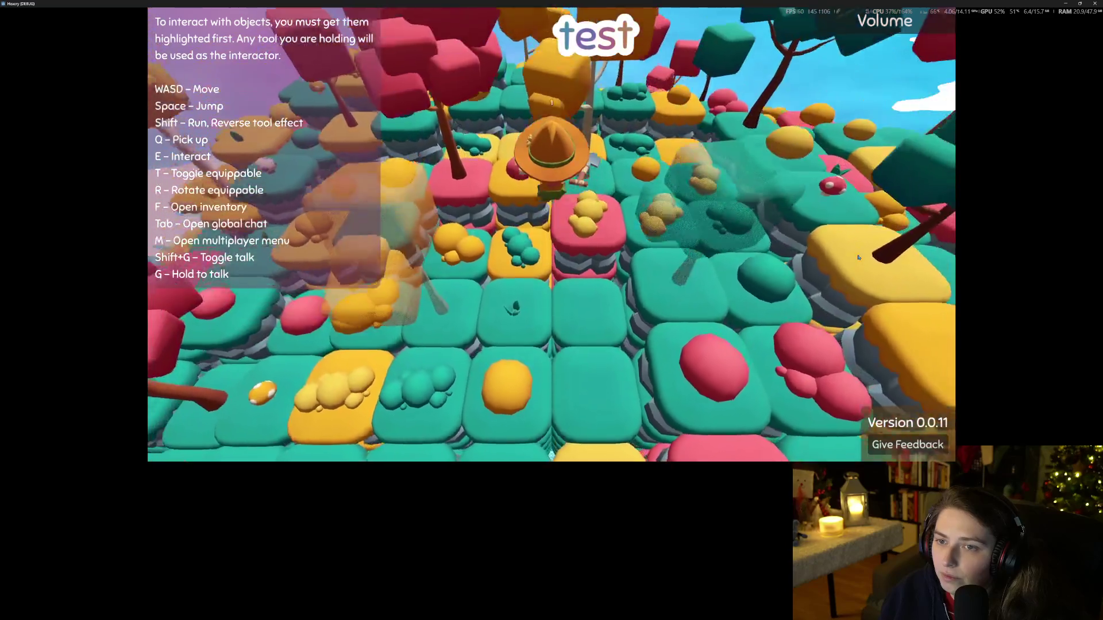
scroll(858, 258, "up", 3)
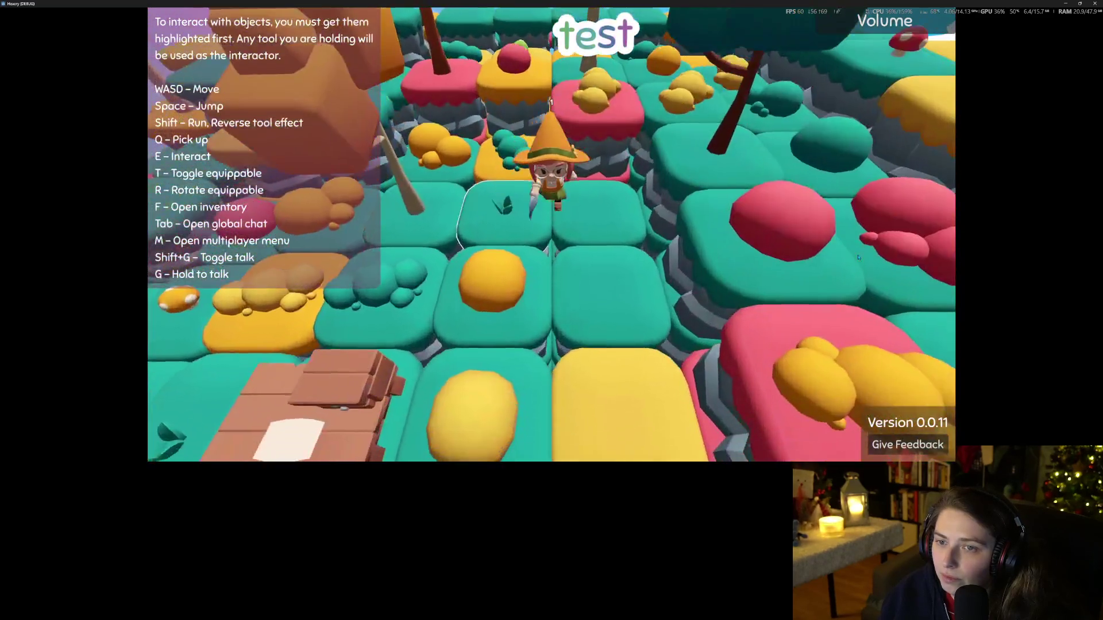
scroll(857, 258, "down", 3)
key("w")
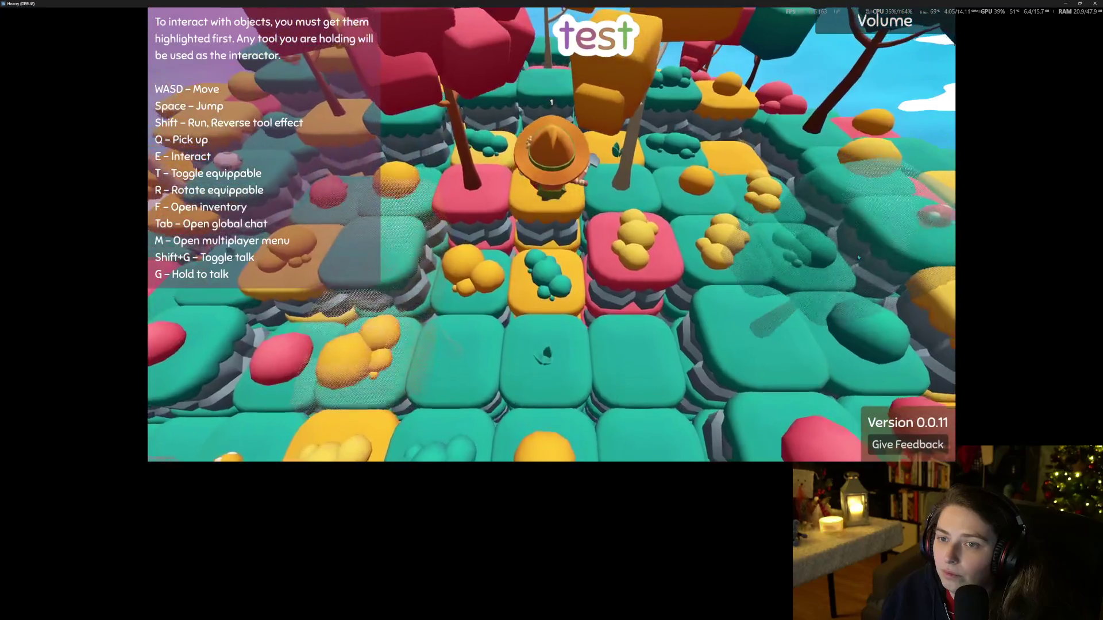
key("s")
scroll(858, 257, "up", 2)
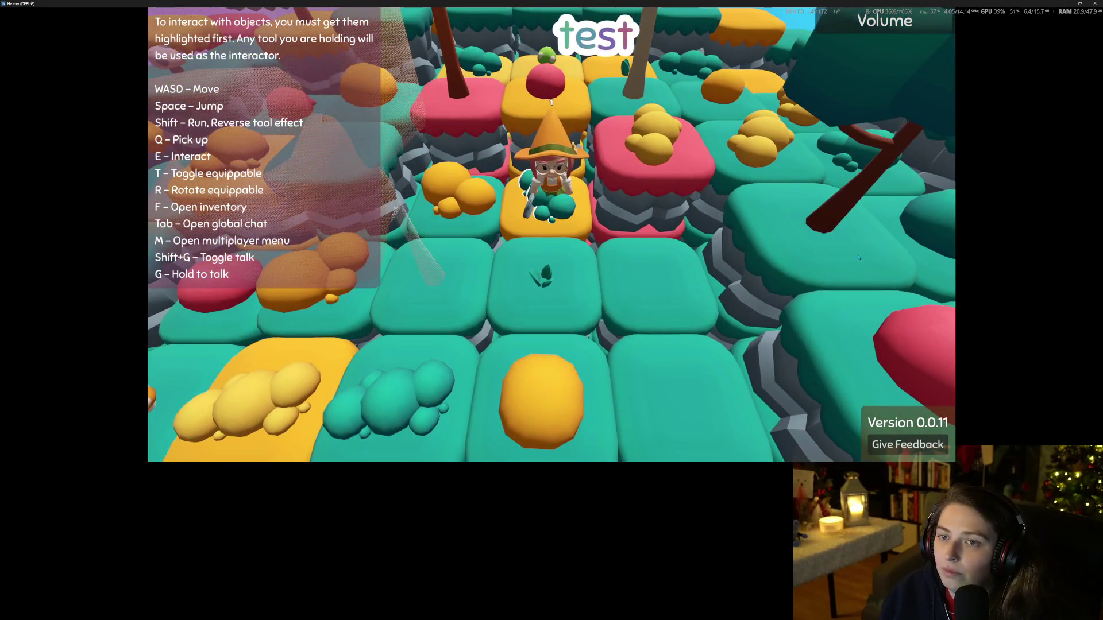
scroll(858, 258, "down", 3)
key("w")
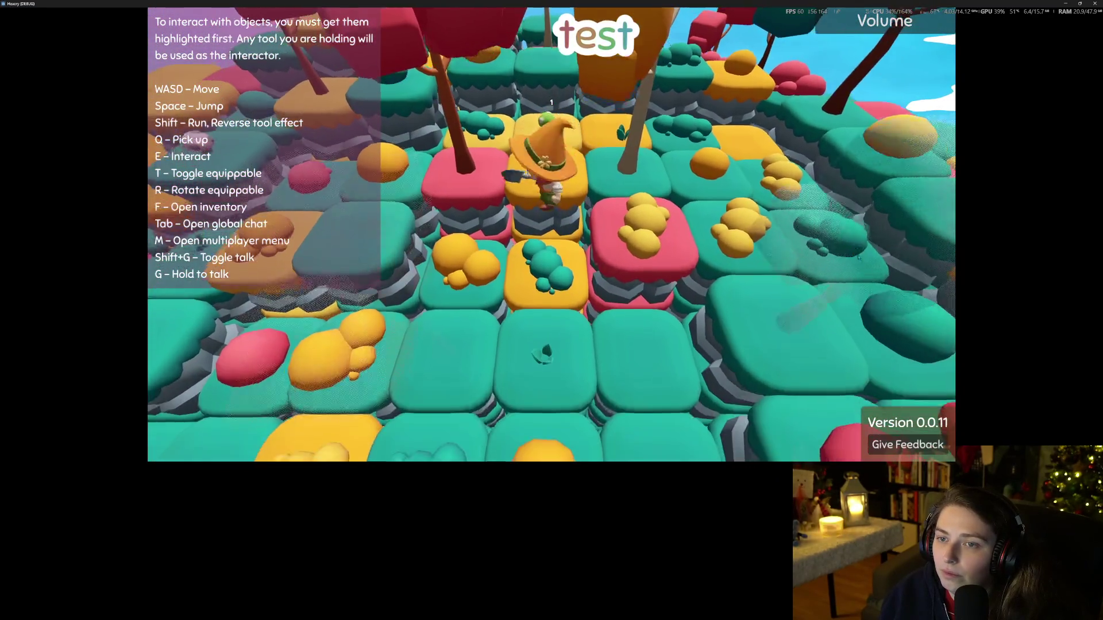
Step: Walk the witch toward the camera to the floating island's edge, then close the game
key("s")
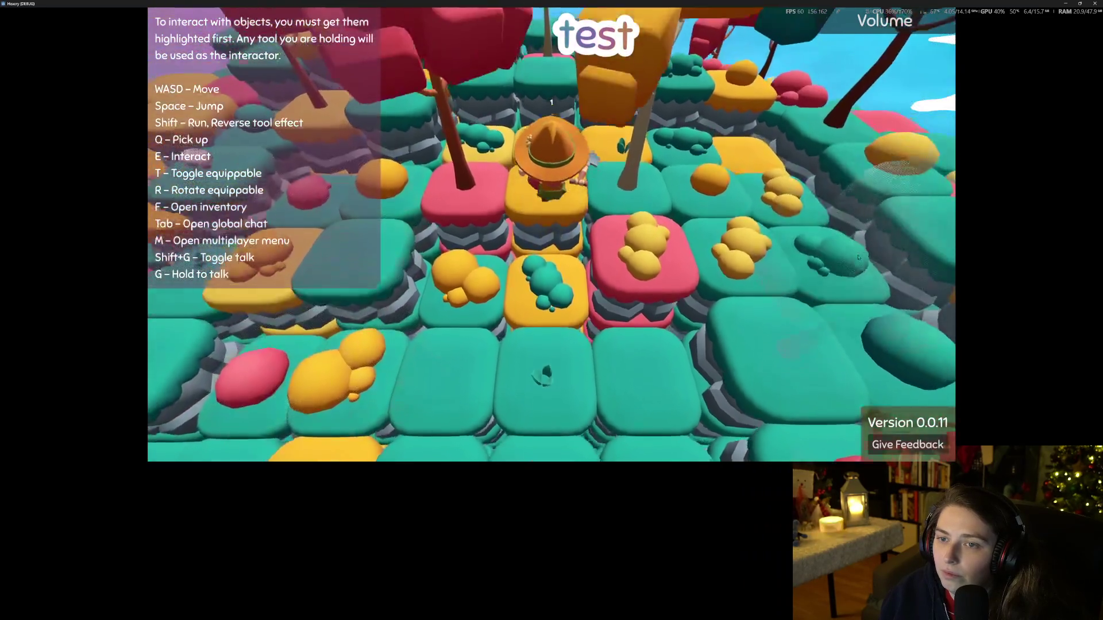
key("s")
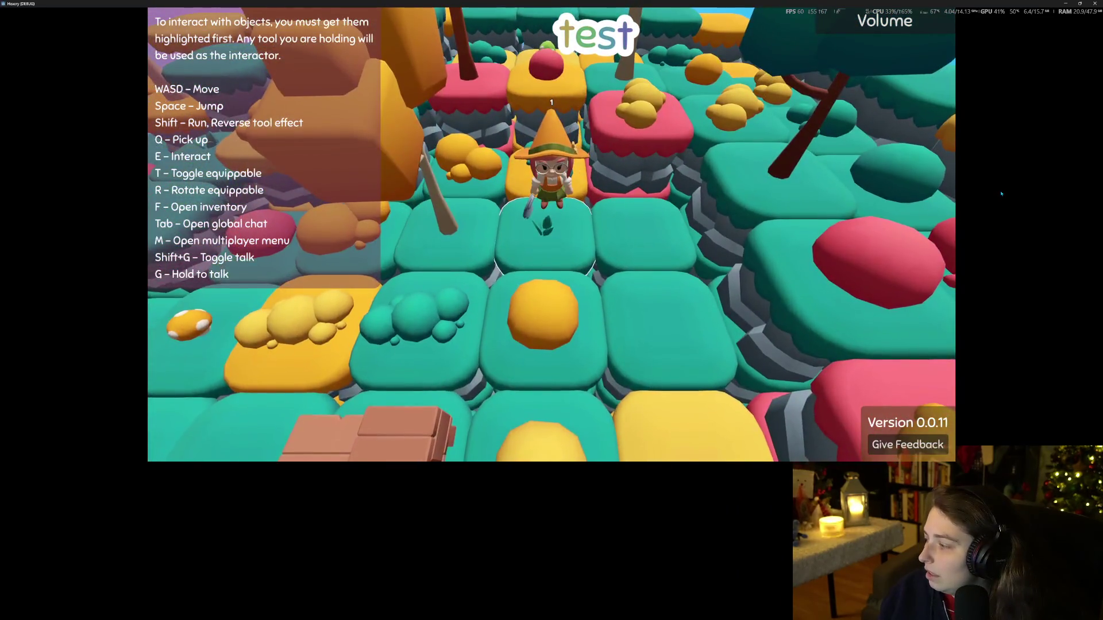
scroll(1001, 193, "down", 5)
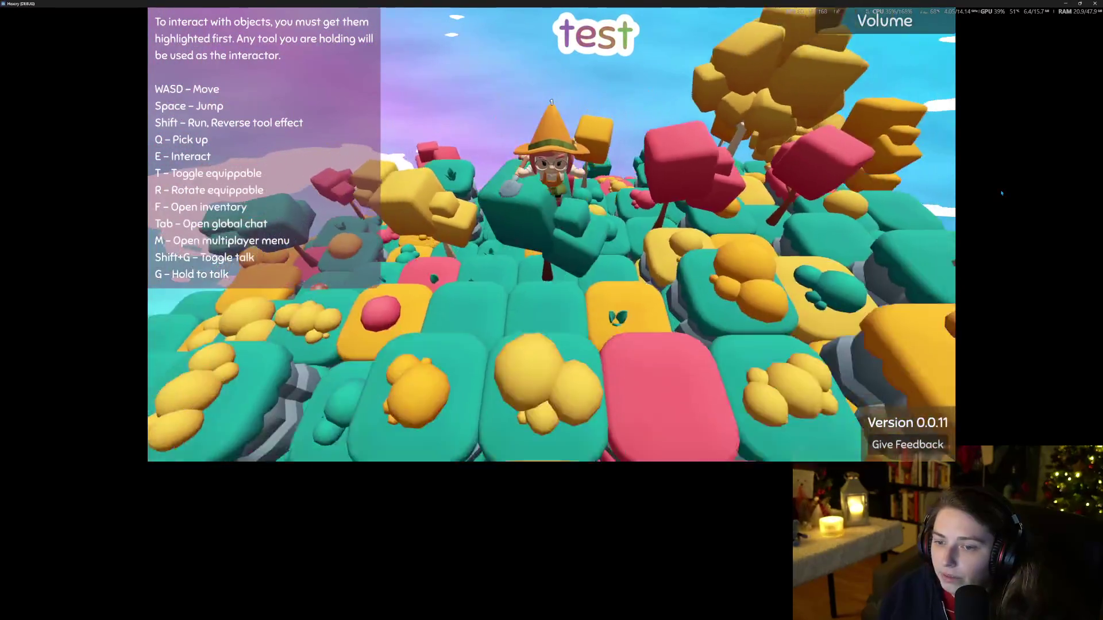
key("s")
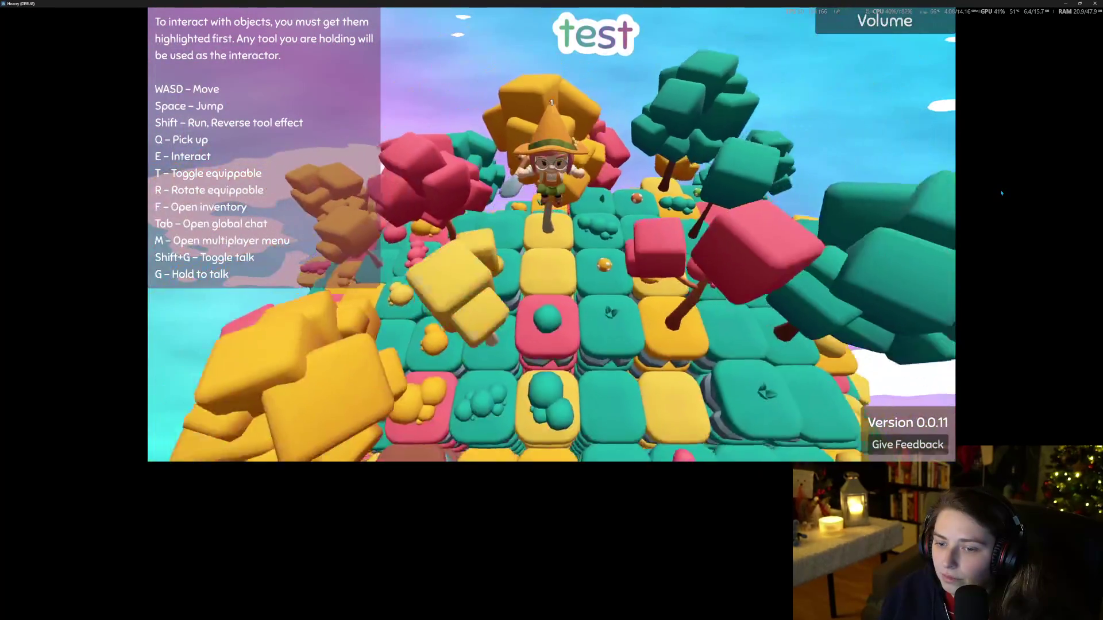
key("s")
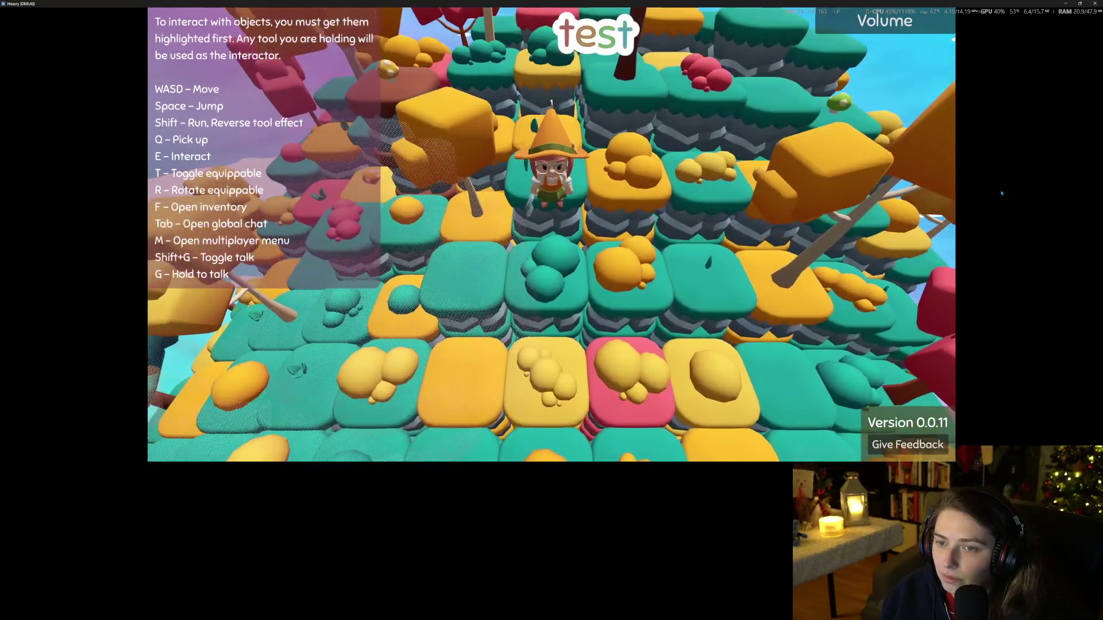
key("s")
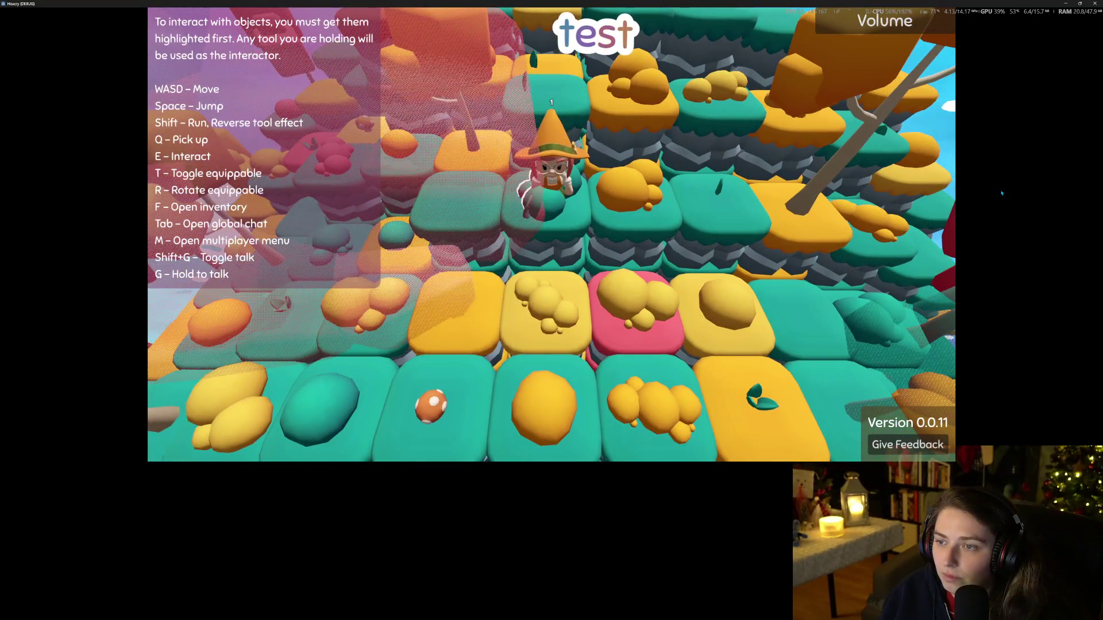
key("s")
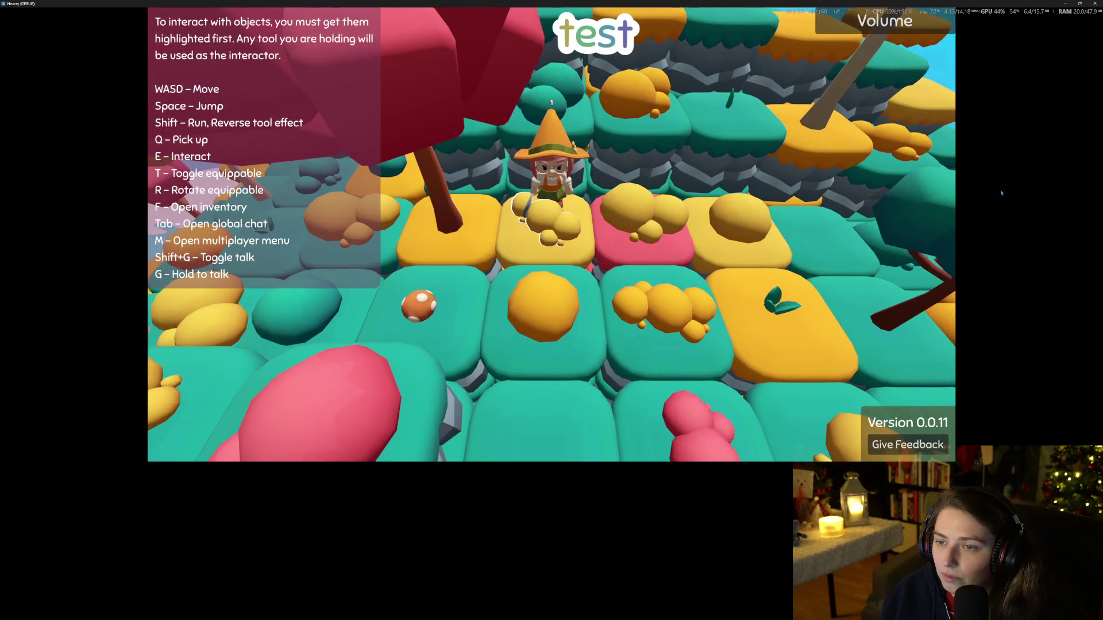
key("s")
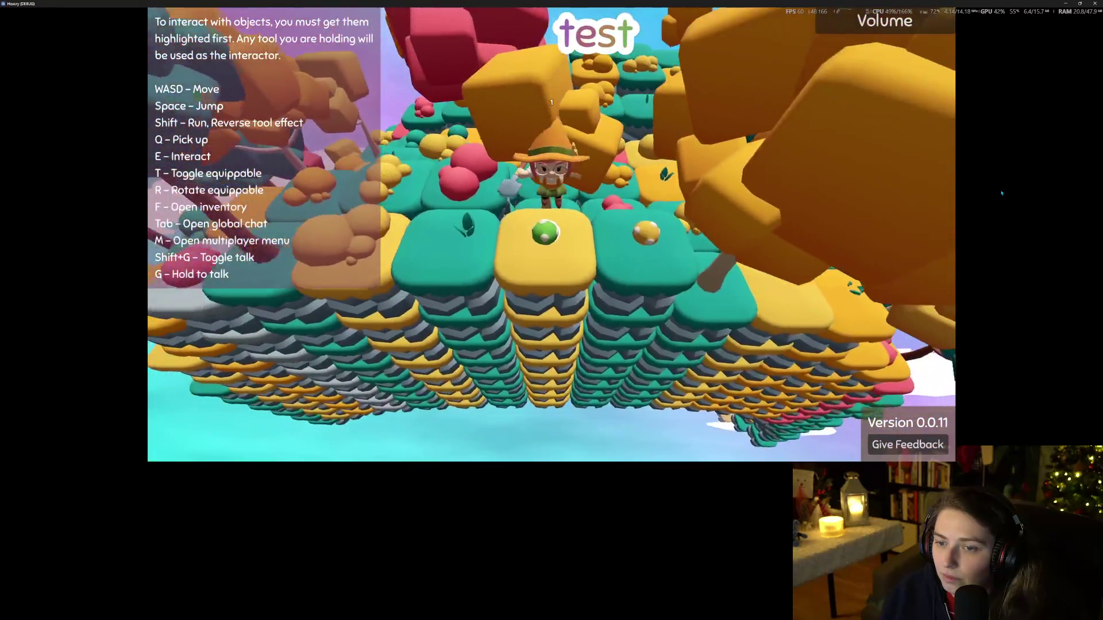
key("w")
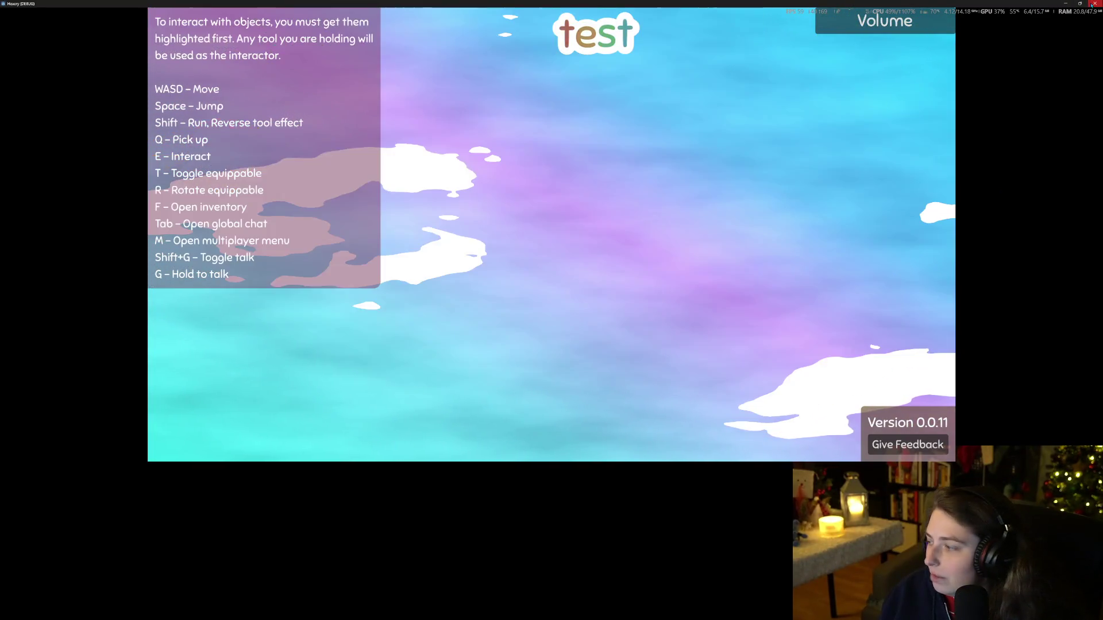
left_click(1091, 4)
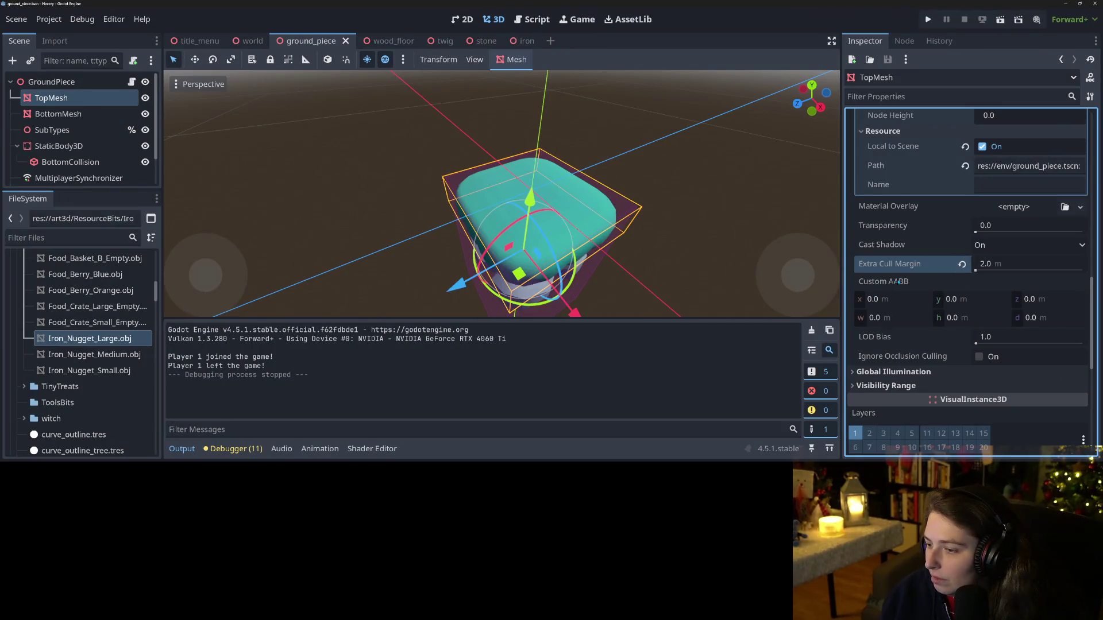
mouse_move(898, 281)
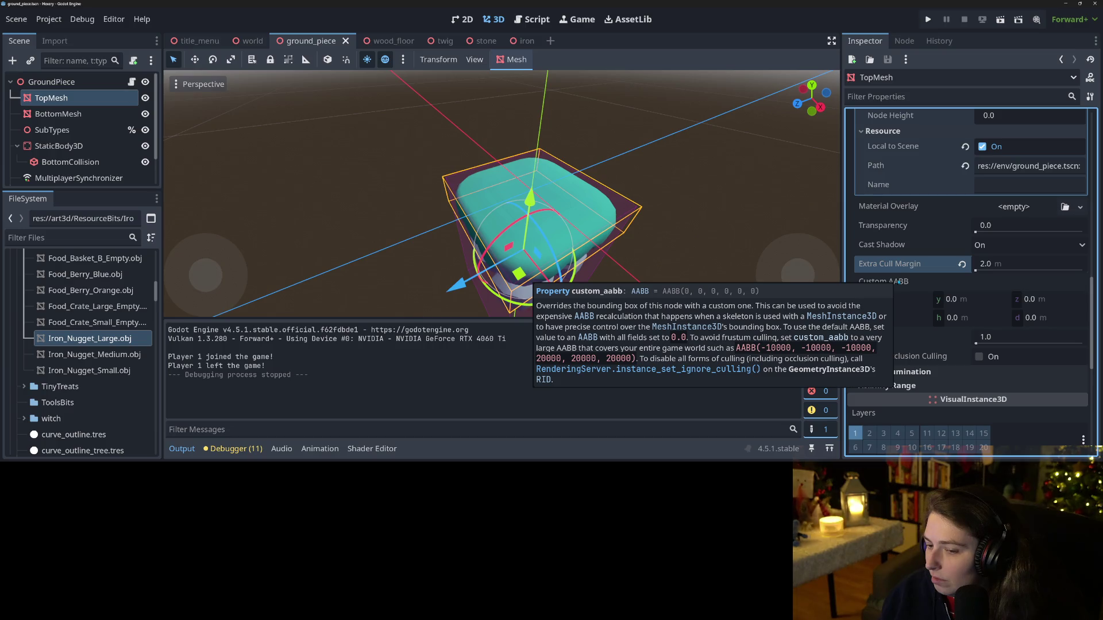
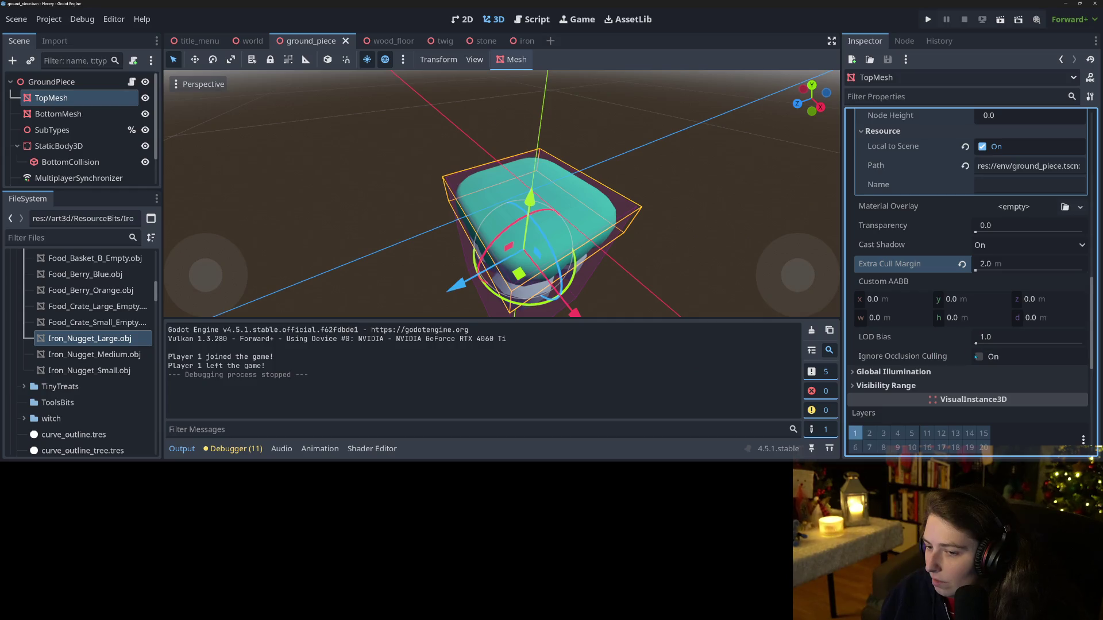
Step: Reset TopMesh's Extra Cull Margin to 0 and save the ground_piece scene
mouse_move(706, 272)
left_mouse_down()
mouse_move(758, 247)
mouse_move(914, 263)
left_mouse_up()
left_click(963, 264)
key("ctrl+s")
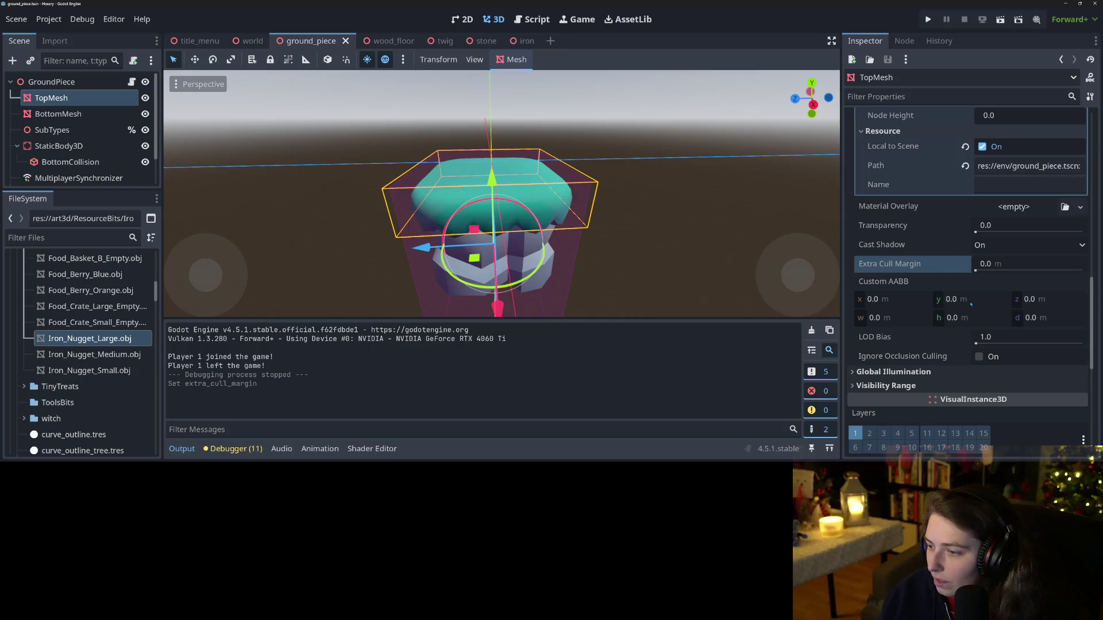
Step: Inspect TopMesh's Custom AABB fields and the mesh's Surface 0 details in the Inspector
left_click(971, 301)
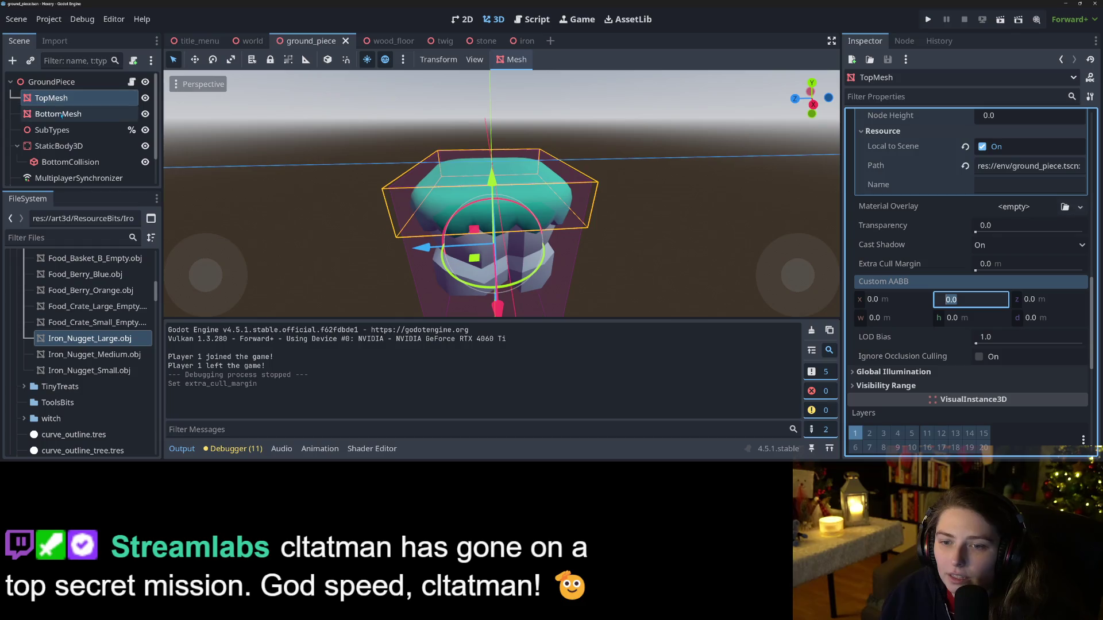
scroll(885, 337, "up", 10)
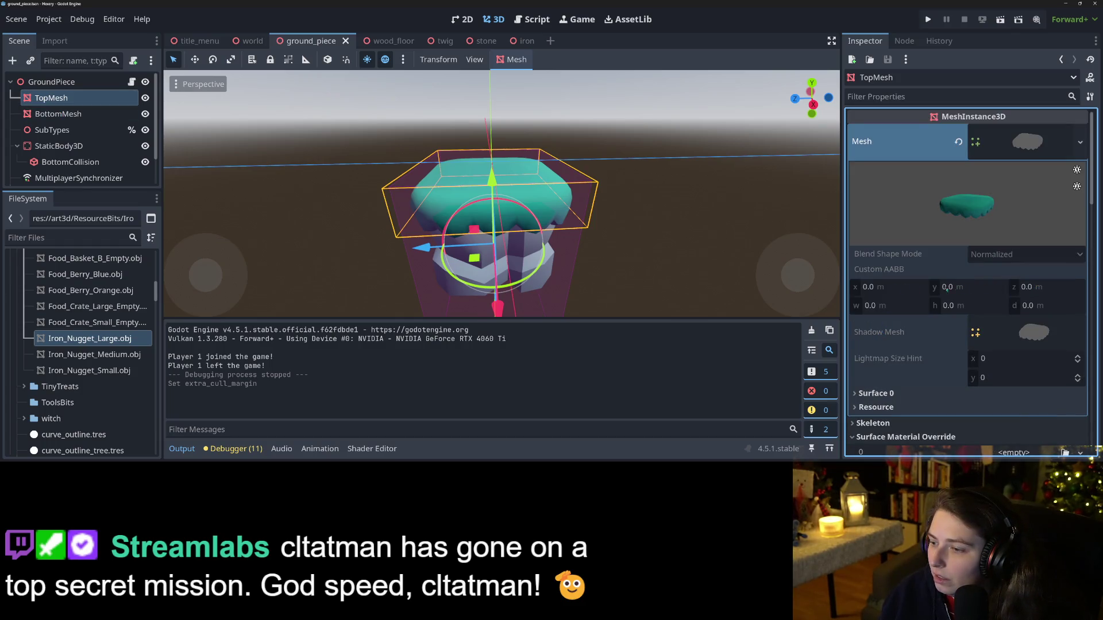
left_click(883, 395)
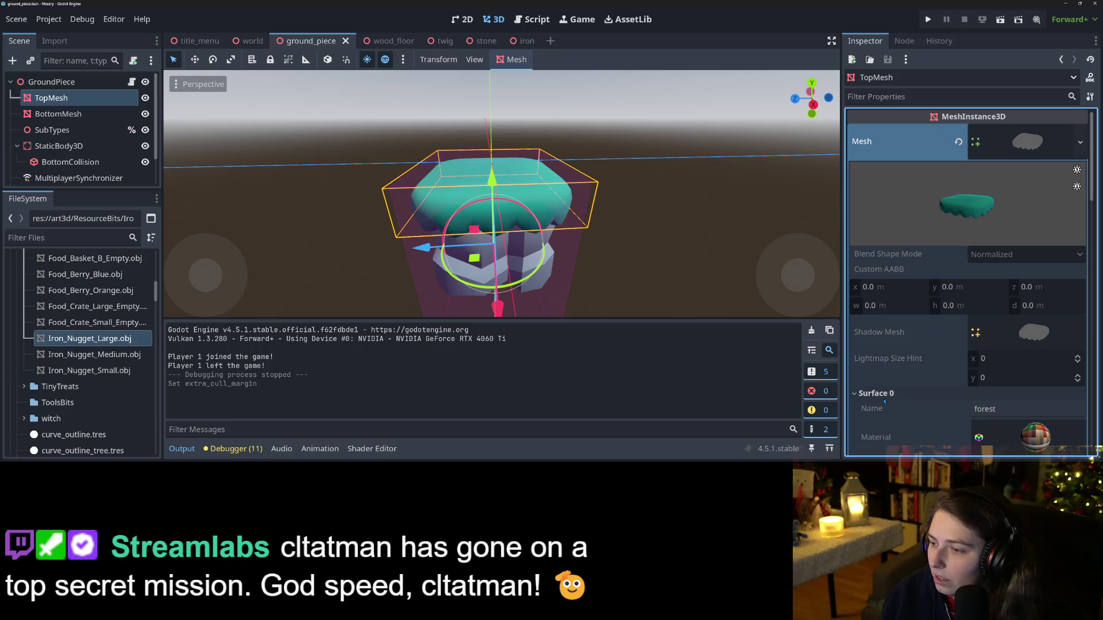
left_click(885, 396)
scroll(937, 342, "down", 10)
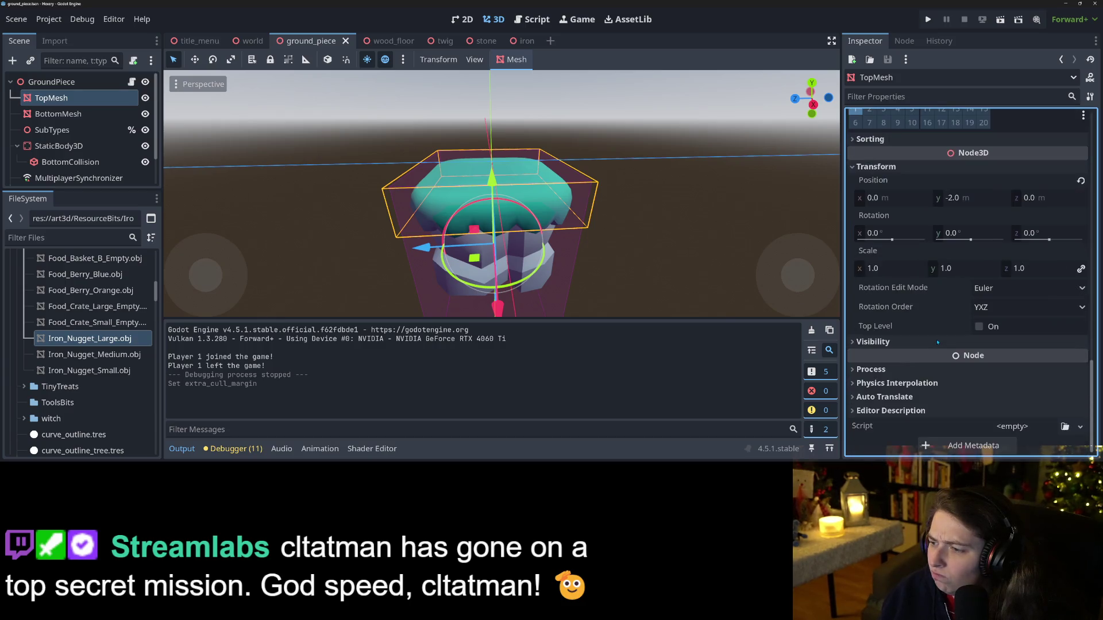
scroll(984, 304, "up", 2)
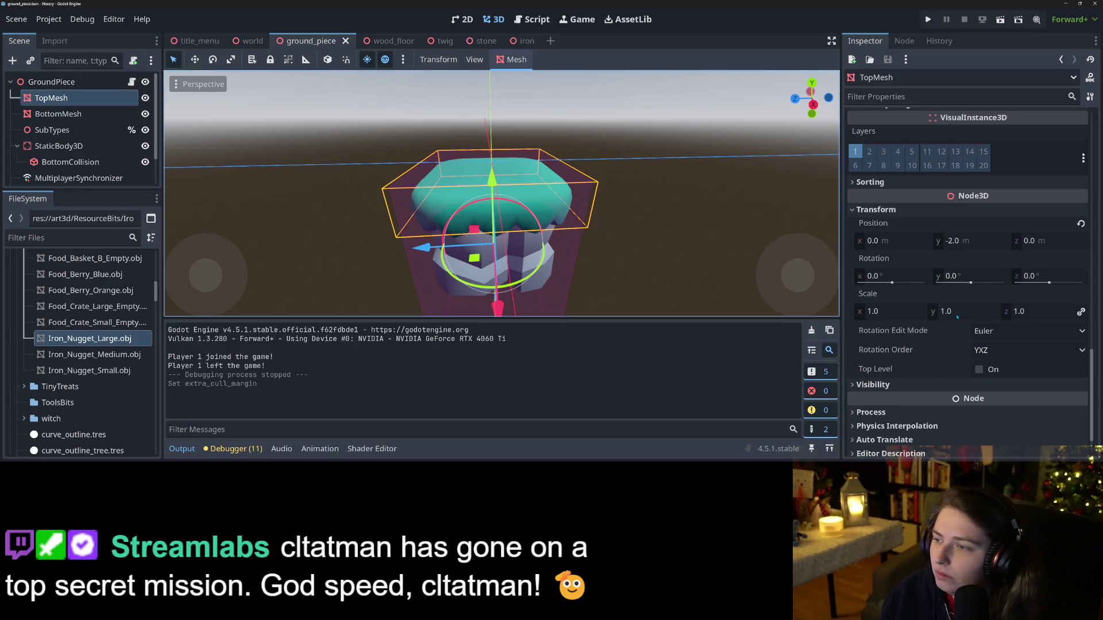
scroll(962, 316, "up", 10)
scroll(990, 329, "up", 12)
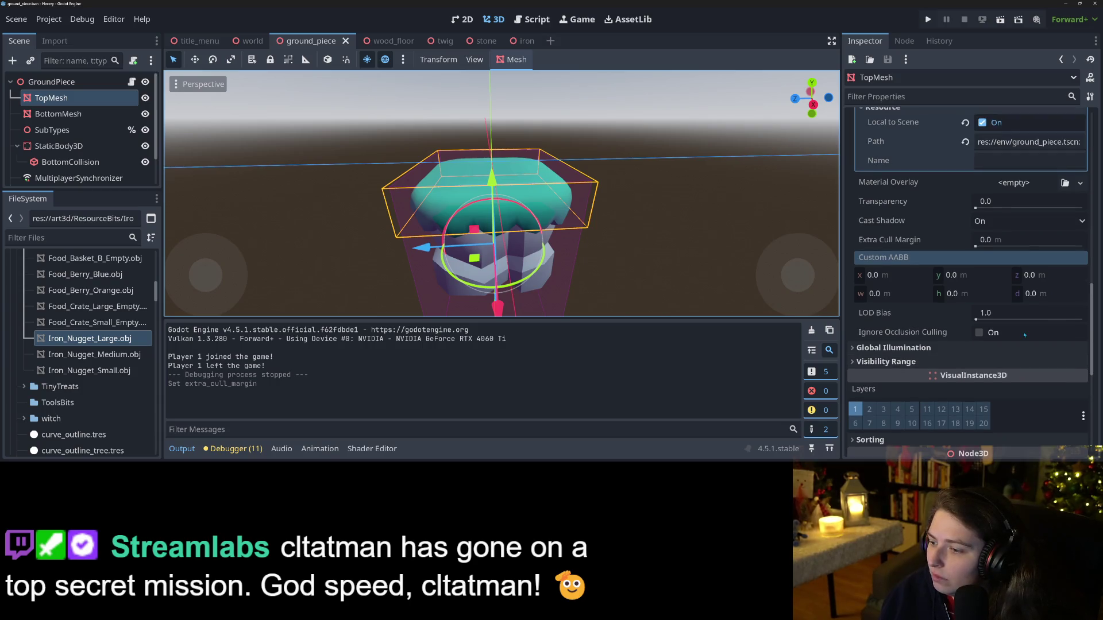
scroll(1038, 376, "up", 15)
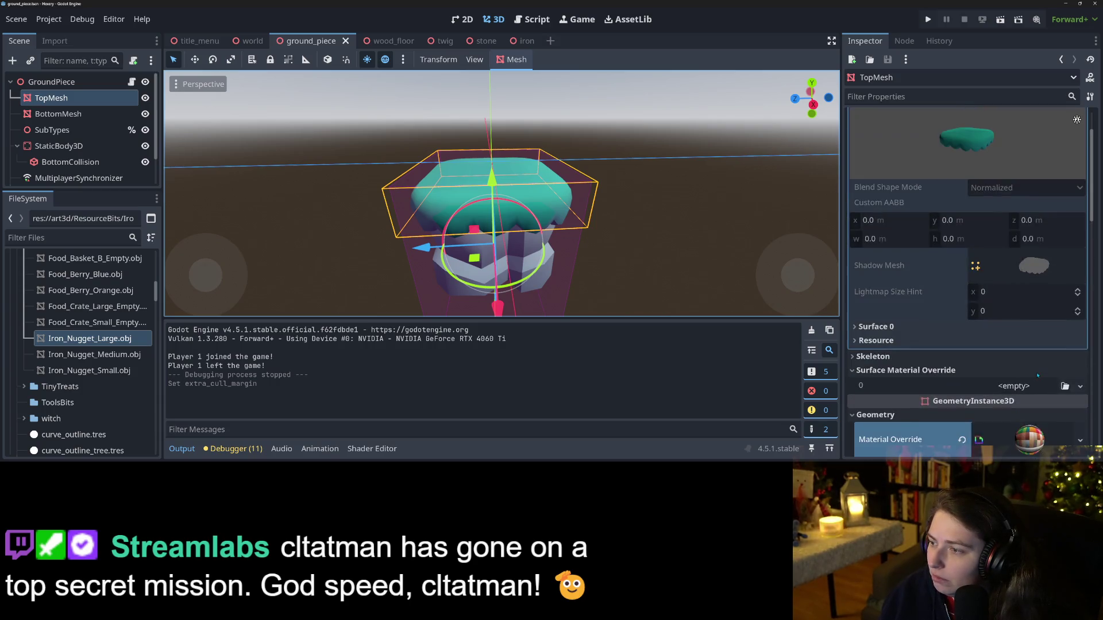
scroll(1038, 376, "up", 3)
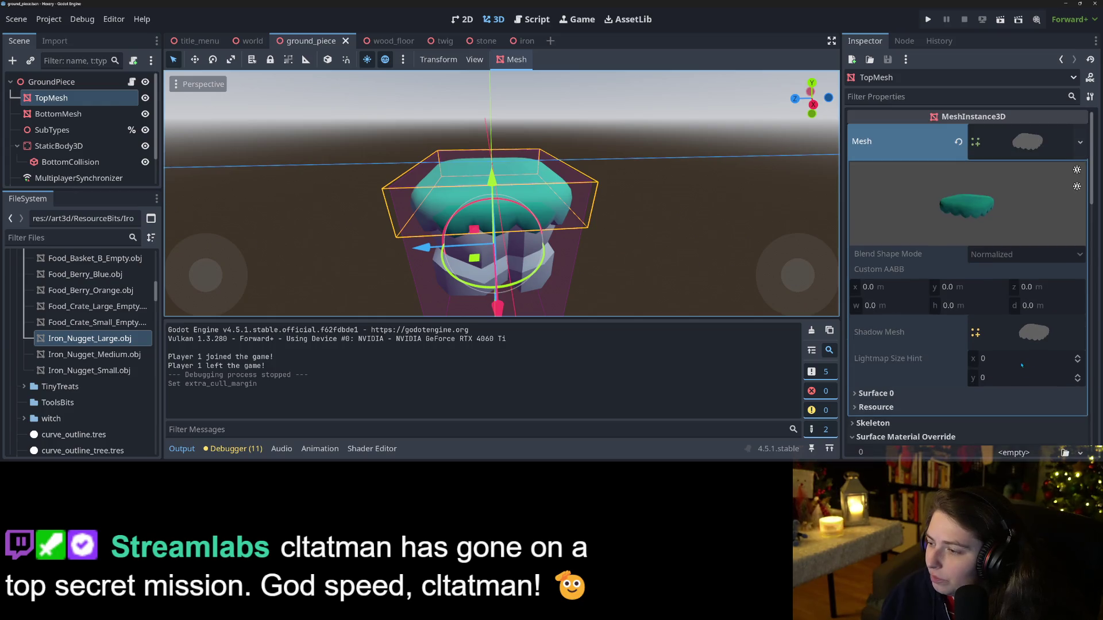
scroll(1022, 366, "down", 15)
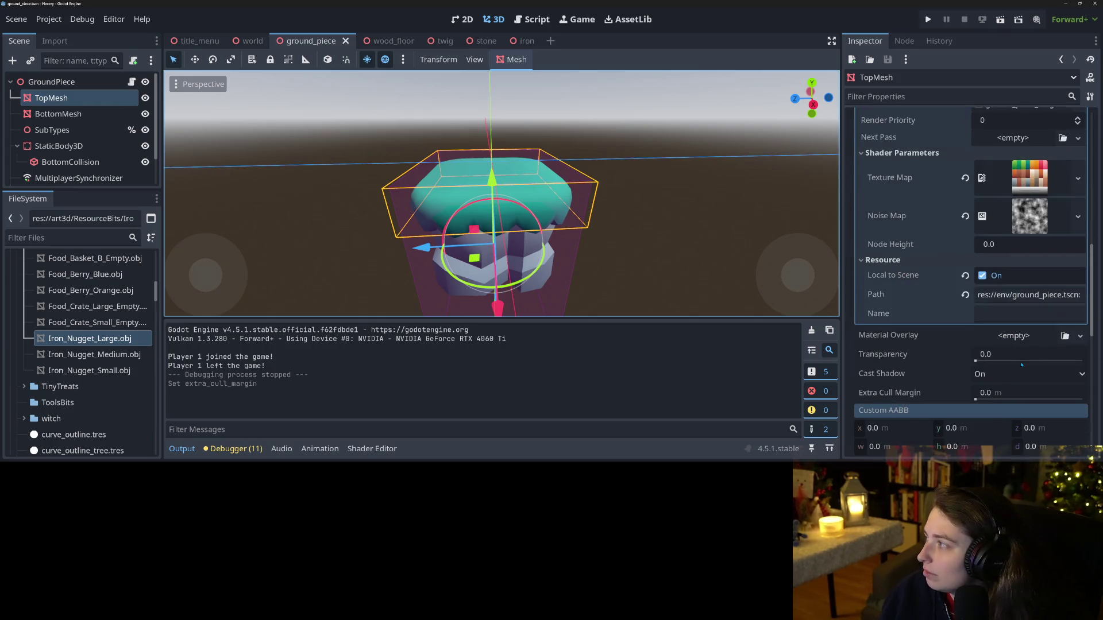
scroll(1022, 365, "down", 8)
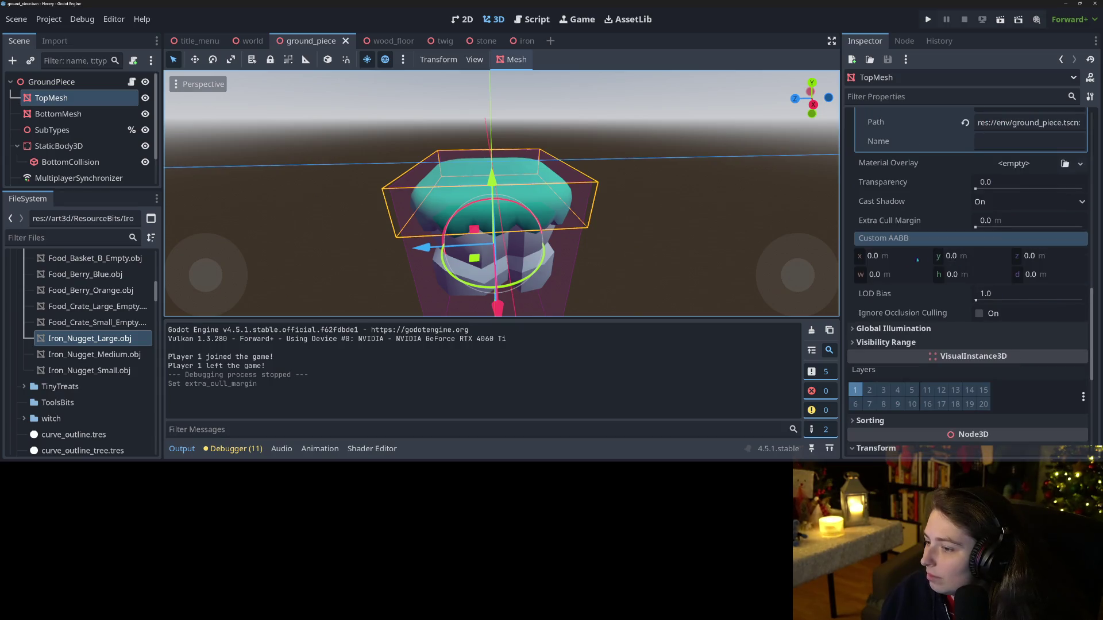
left_click(900, 257)
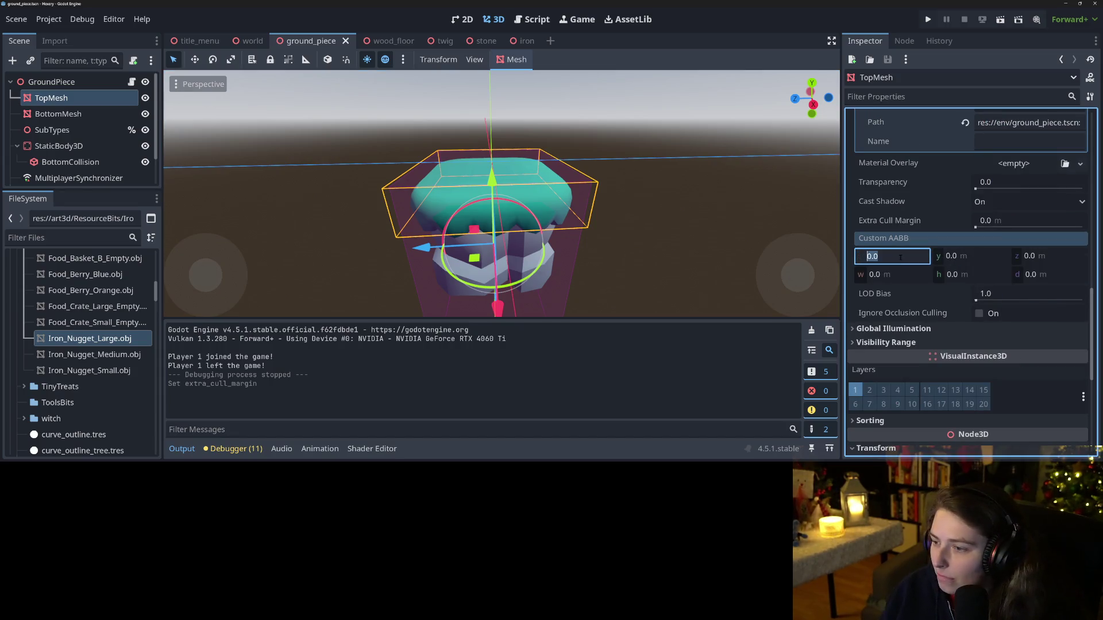
Step: Try a first Custom AABB position, ending at 0, 0, 0
type("2")
key("Tab")
type("3")
key("Tab")
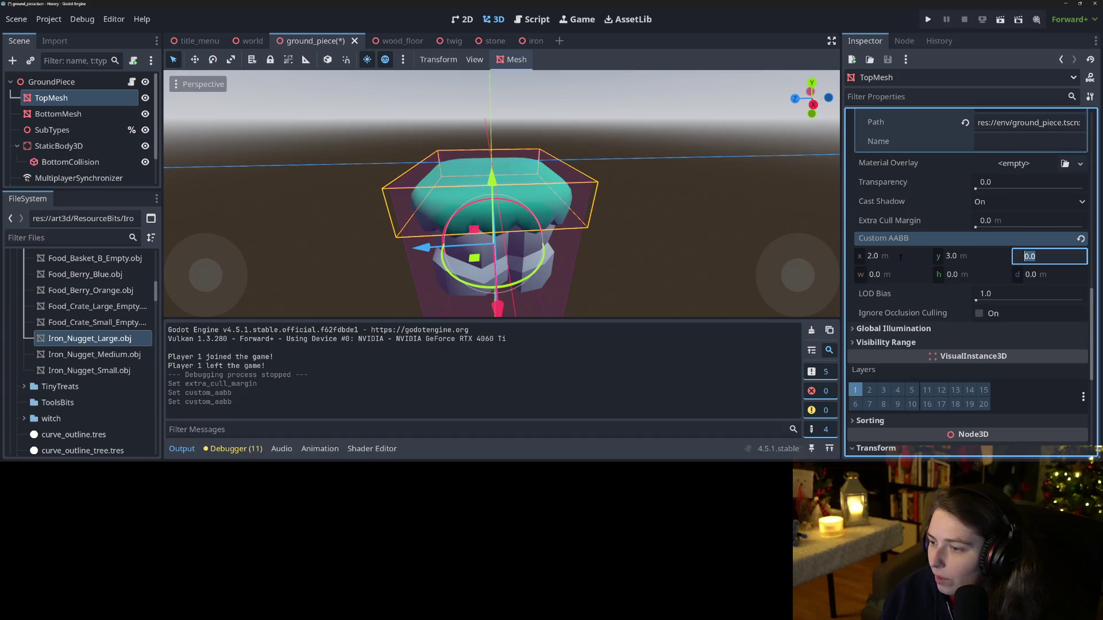
left_click(900, 258)
type("0")
key("Tab")
type("0")
key("Tab")
type("0")
key("Return")
Step: Set the Custom AABB size to 2 × 2 × 2 and save the scene
left_click(896, 275)
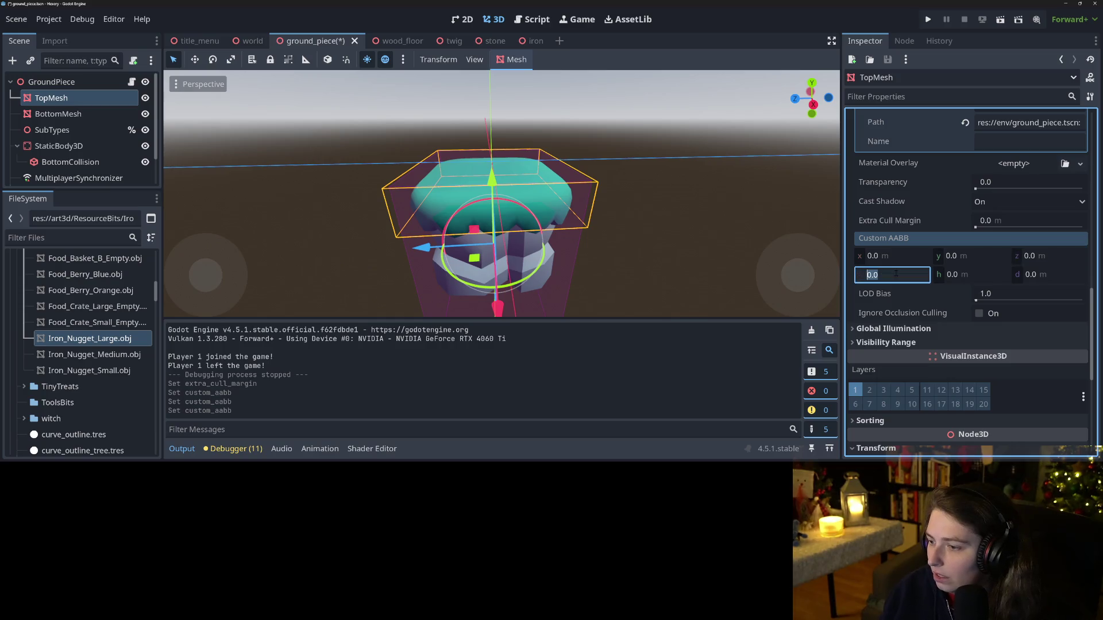
type("2")
key("Tab")
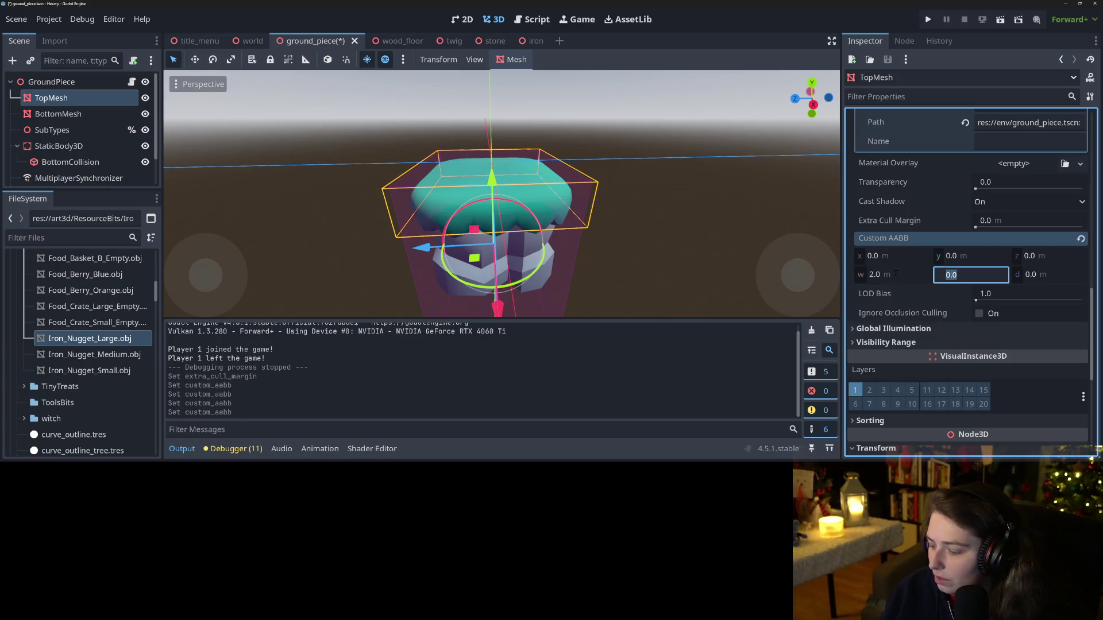
type("2")
key("Tab")
type("2")
key("Return")
key("ctrl+s")
Step: Try new Custom AABB offsets: 1, then z -1, y -1 and y -0.5
scroll(641, 247, "down", 3)
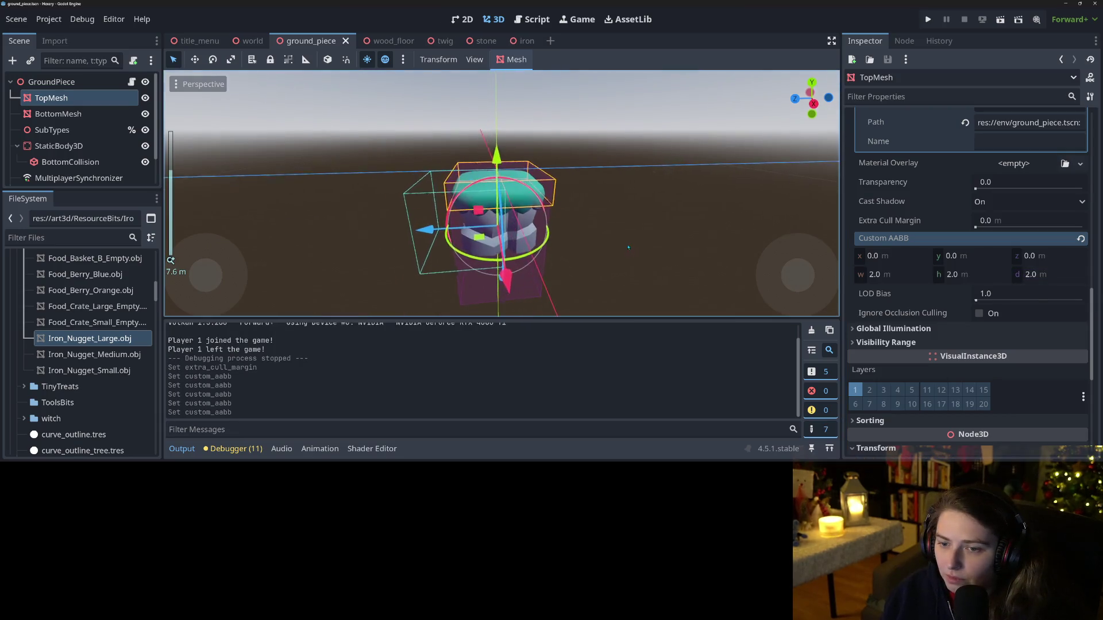
left_click(904, 257)
type("1")
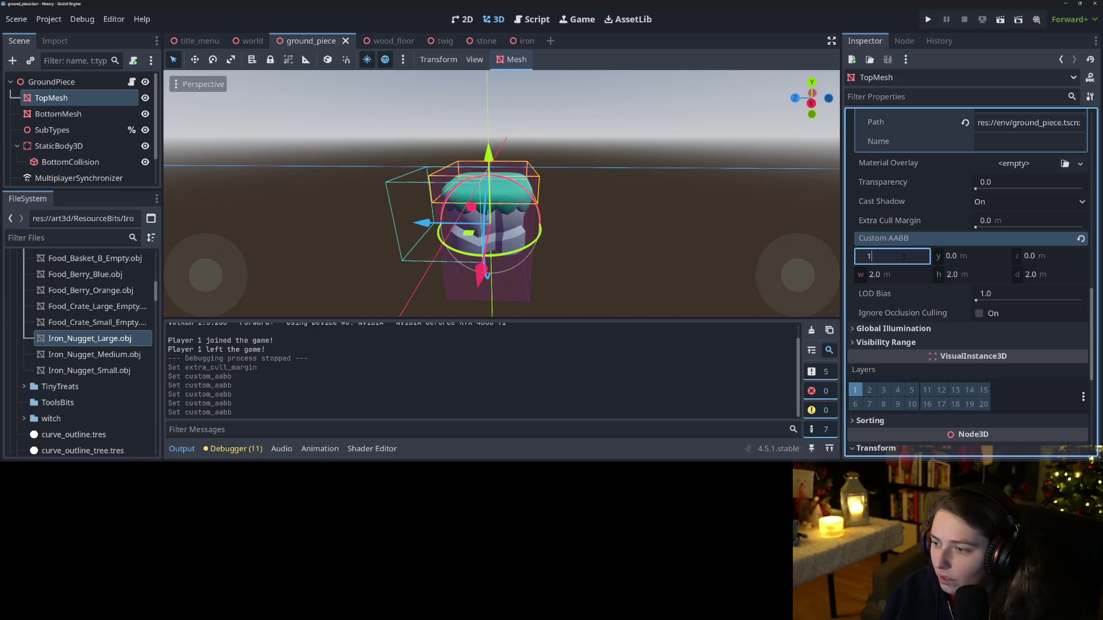
key("Tab")
type("1")
key("Tab")
type("1")
key("Return")
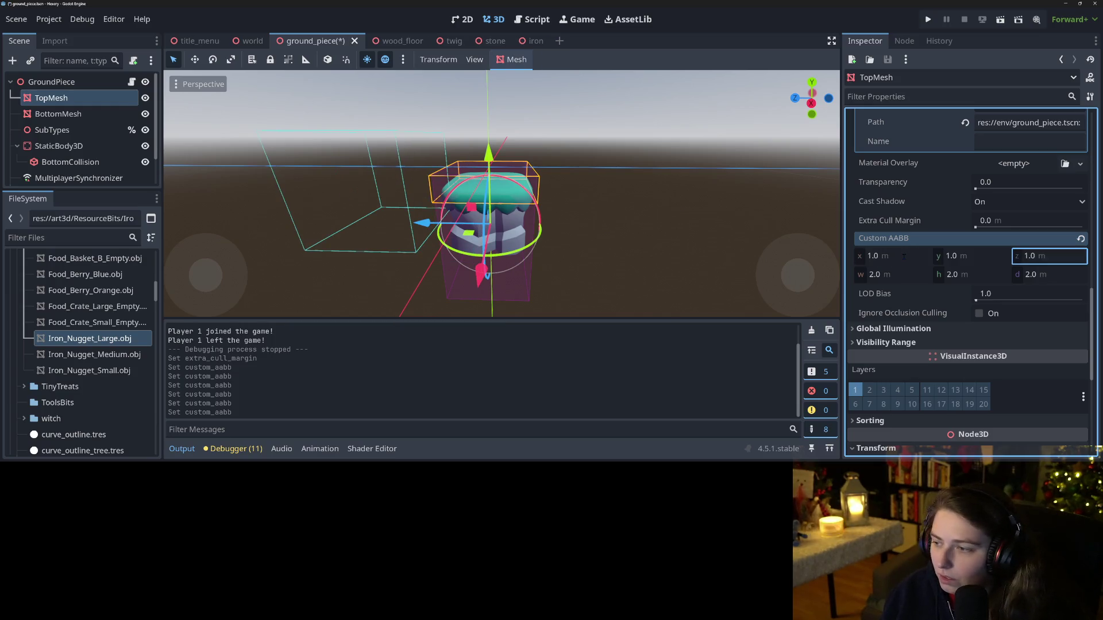
left_click(1048, 259)
type("-1")
key("Return")
left_click(997, 260)
type("-1")
key("Return")
left_click(997, 260)
type("-.5")
key("Return")
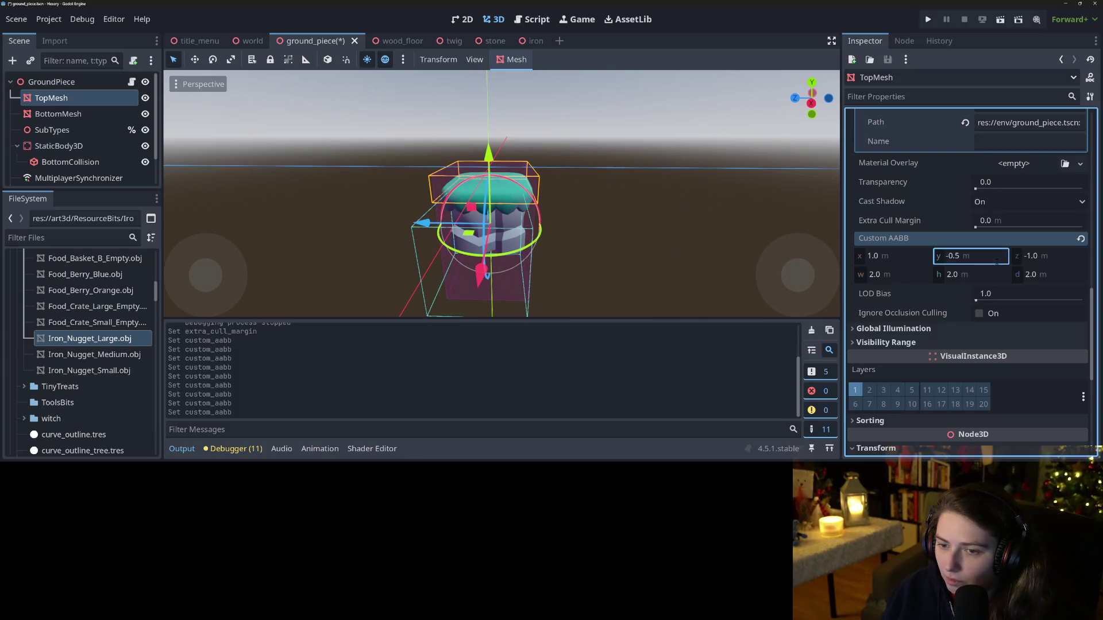
Step: Check the bounding box, then set its y offset to 0 and x offset to -1
mouse_move(707, 224)
left_mouse_down()
mouse_move(729, 214)
mouse_move(723, 233)
left_mouse_up()
left_click(968, 258)
type("0")
key("Return")
left_click(907, 262)
type("-1")
key("Return")
Step: Enlarge the Custom AABB to 3 × 3 × 3 and set its x offset to -1.5
left_click_drag(510, 244, 458, 243)
left_click(902, 270)
type("3")
key("Return")
key("Tab")
key("Tab")
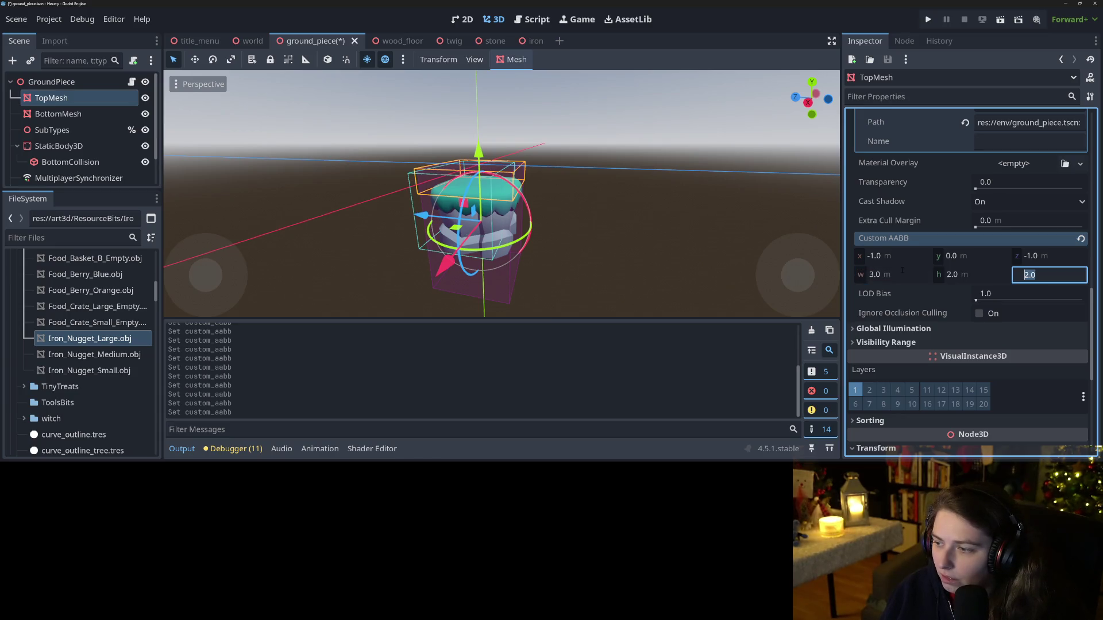
type("3")
key("Return")
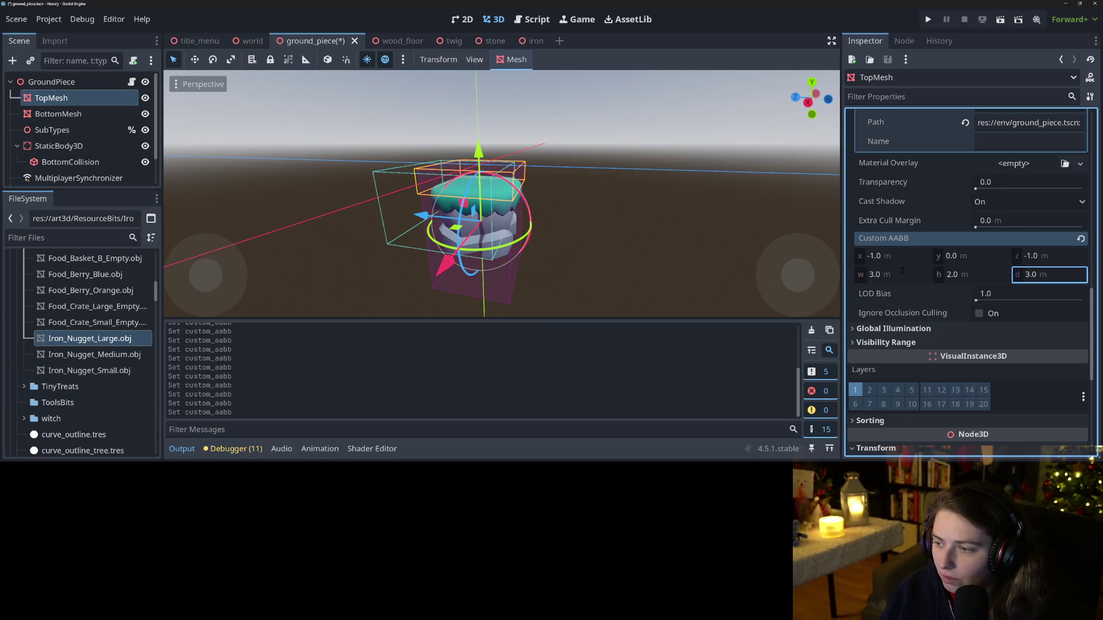
key("shift+Tab")
type("3")
key("Return")
key("shift+Tab")
key("shift+Tab")
key("shift+Tab")
type("-1.5")
key("Return")
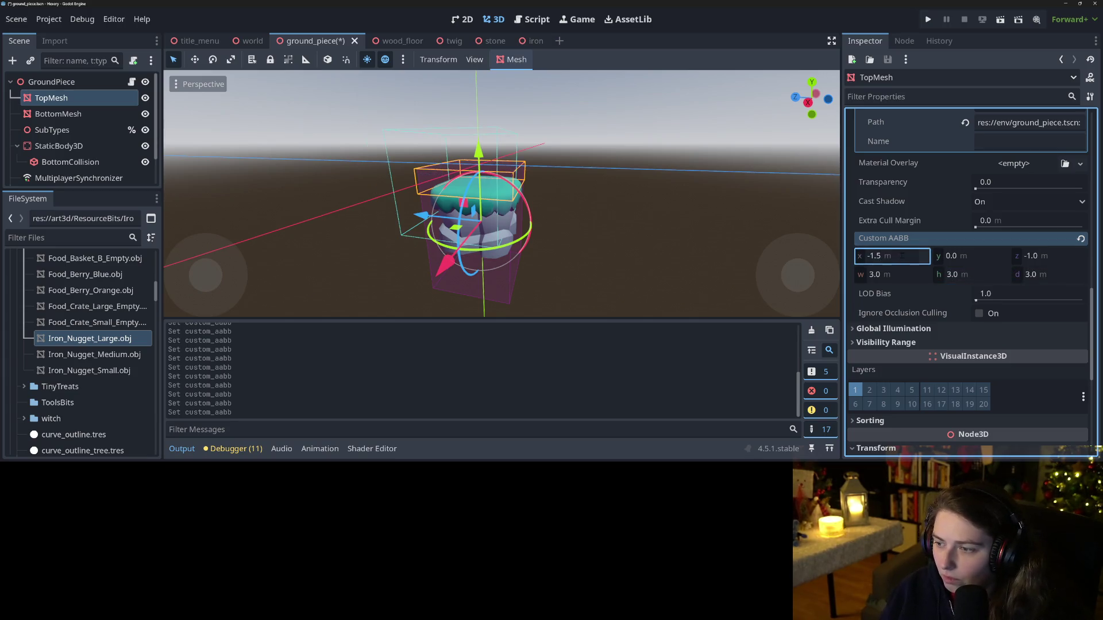
Step: Set the Custom AABB z offset to -1.5 and y offset to -1.0, then save
key("Tab")
type("-")
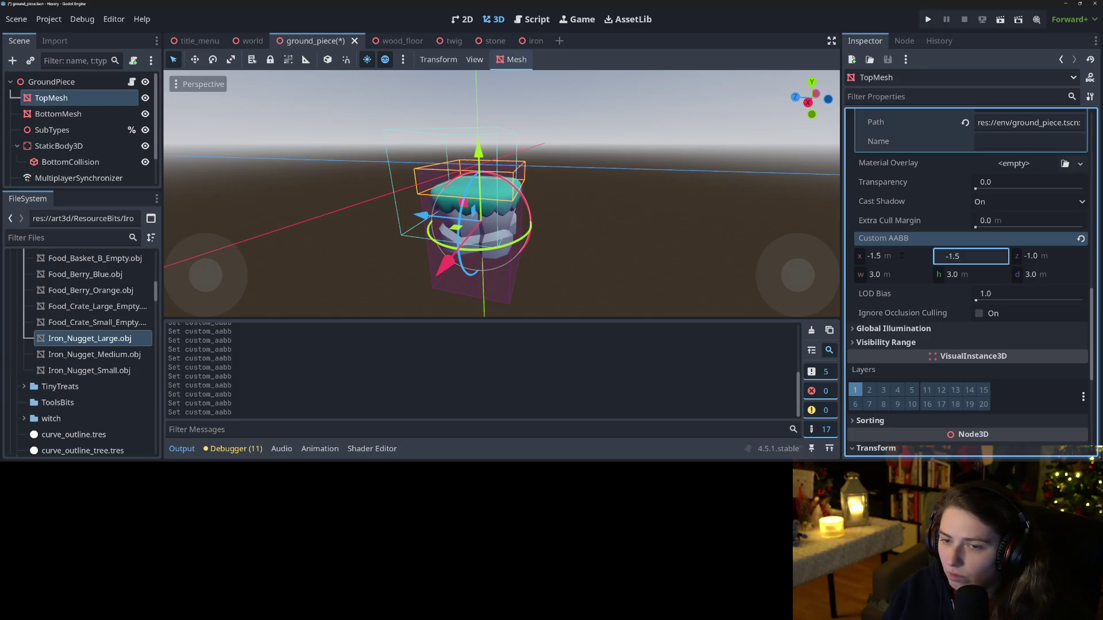
key("Tab")
type("-1.5")
key("Return")
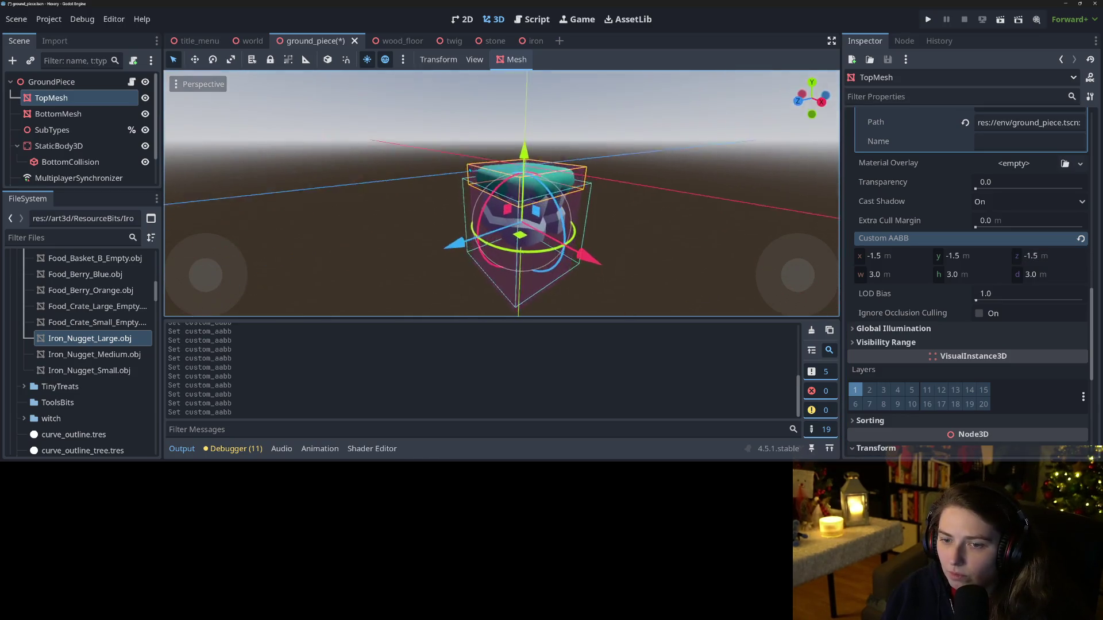
left_click(997, 259)
type("-")
key("Return")
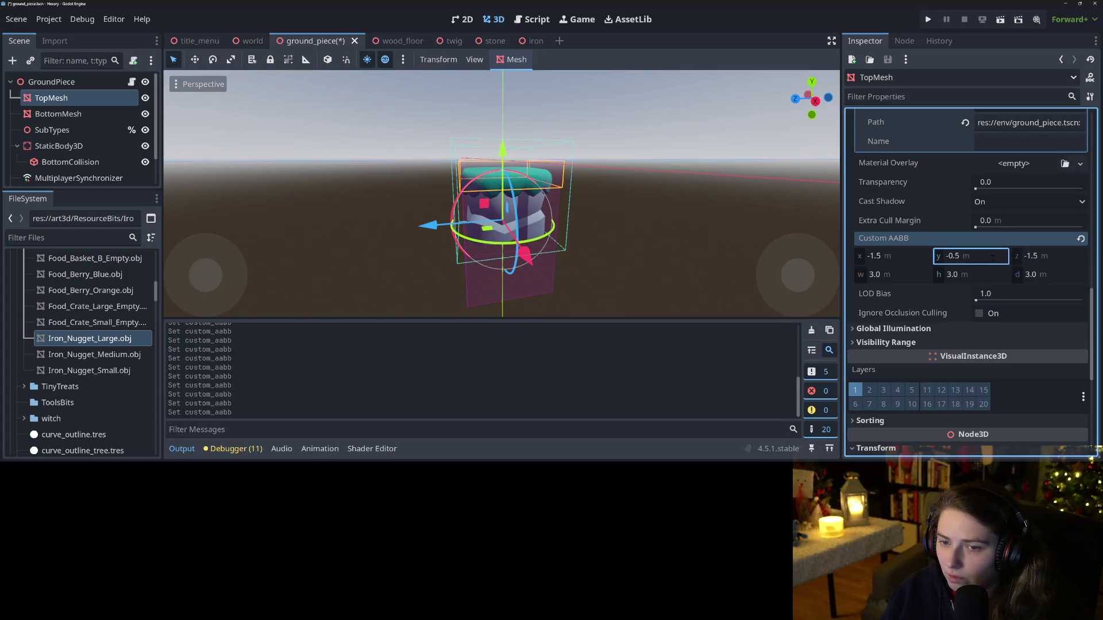
left_click(993, 257)
type("-1")
key("Return")
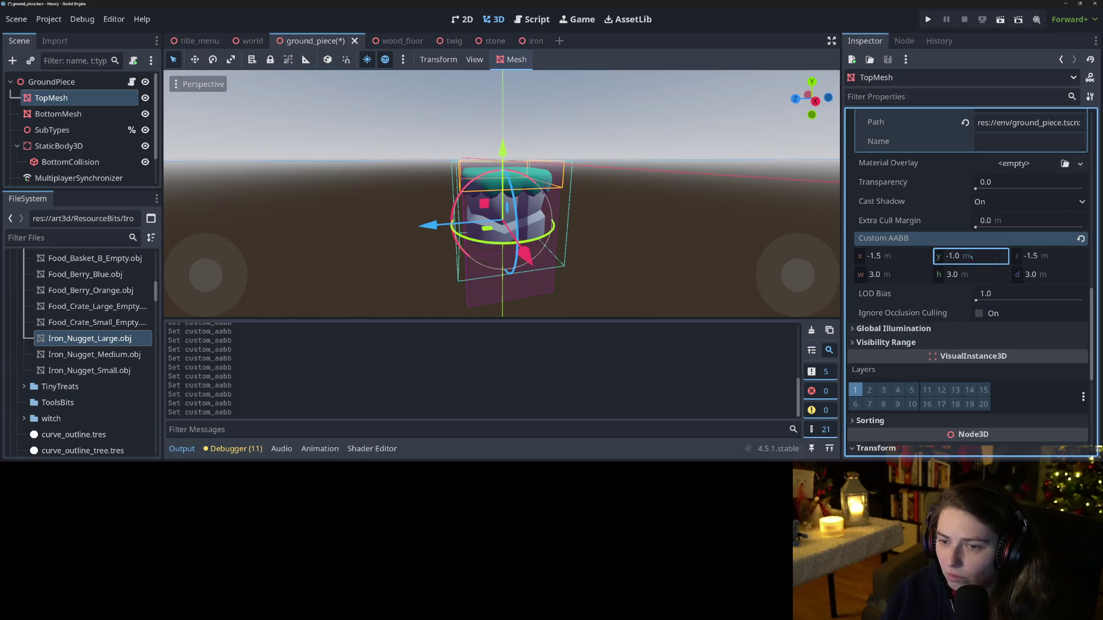
key("ctrl+s")
mouse_move(660, 242)
left_mouse_down()
mouse_move(694, 204)
mouse_move(624, 189)
left_mouse_up()
scroll(620, 187, "up", 3)
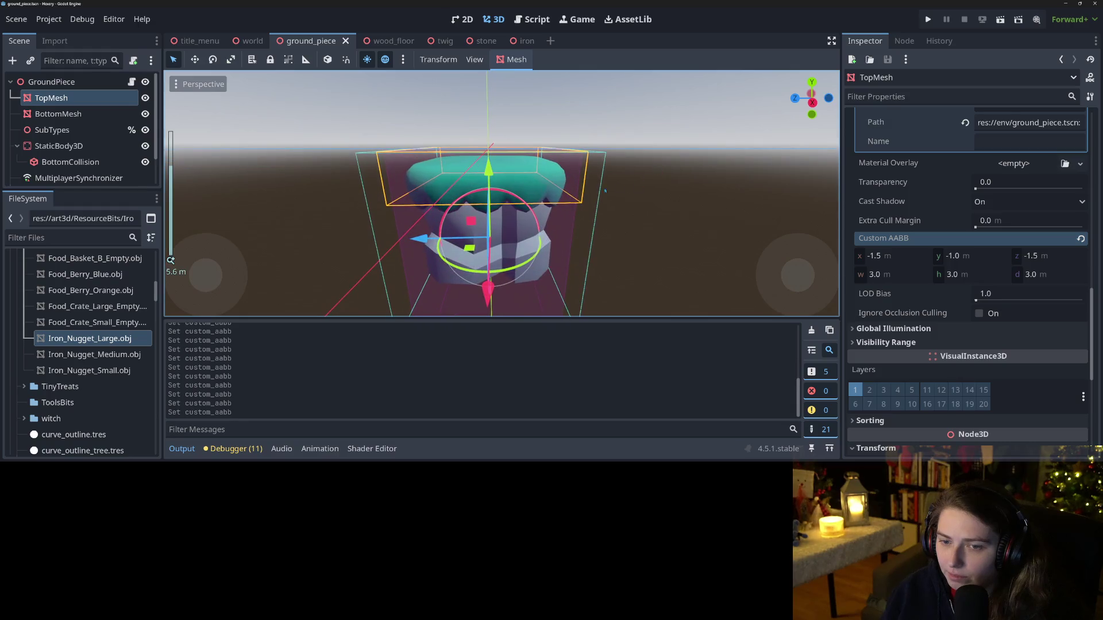
Step: Copy TopMesh's Custom AABB, paste it onto BottomMesh, and save the scene
right_click(893, 239)
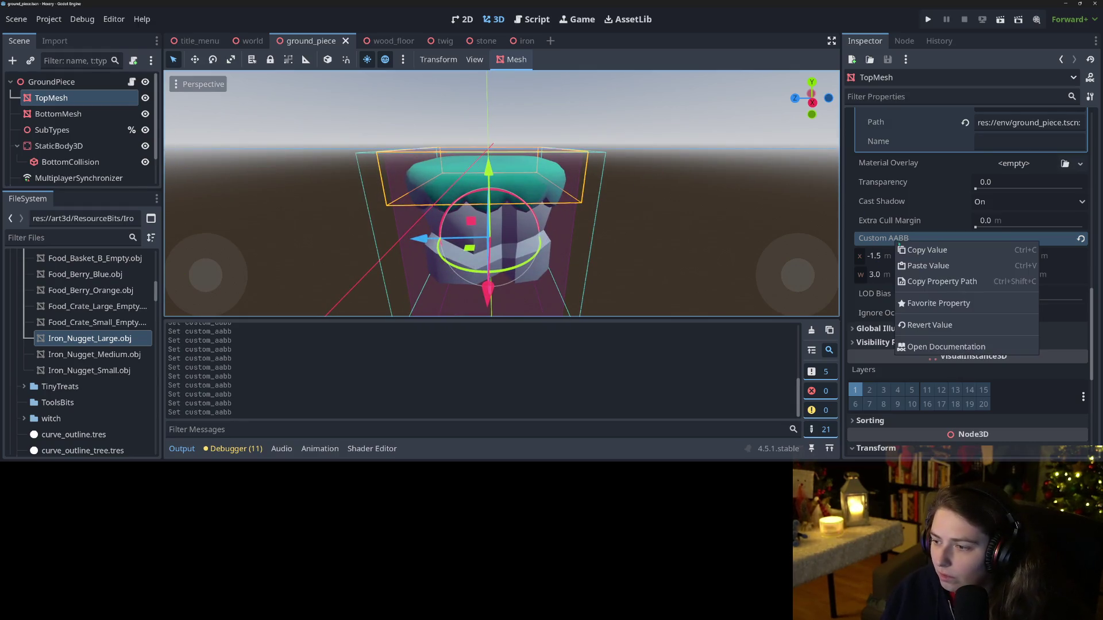
left_click(920, 250)
left_click(58, 113)
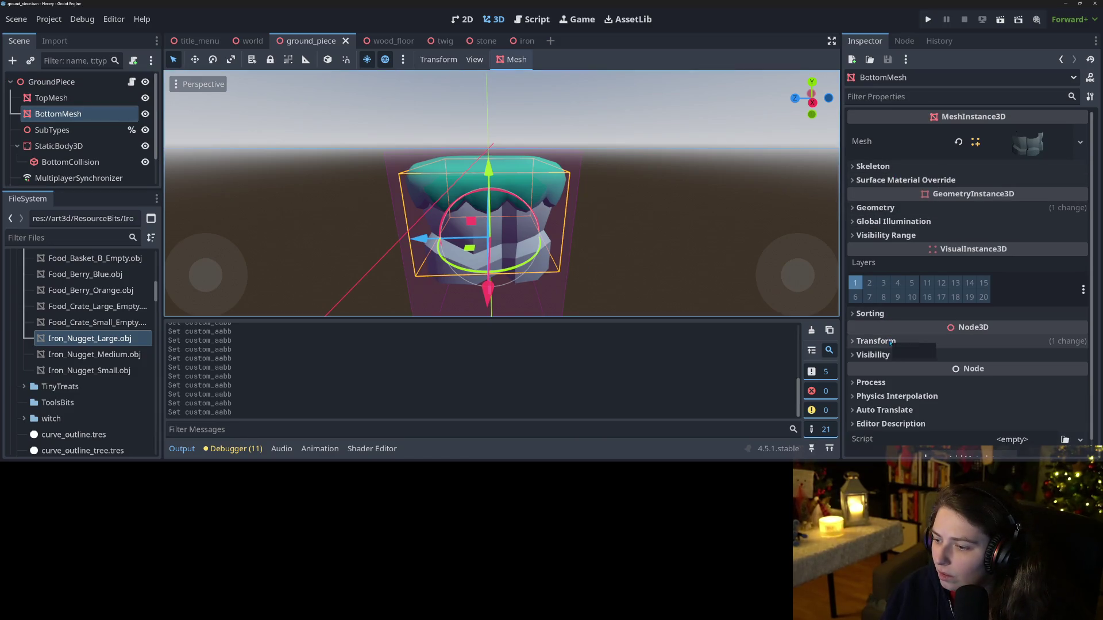
left_click(896, 208)
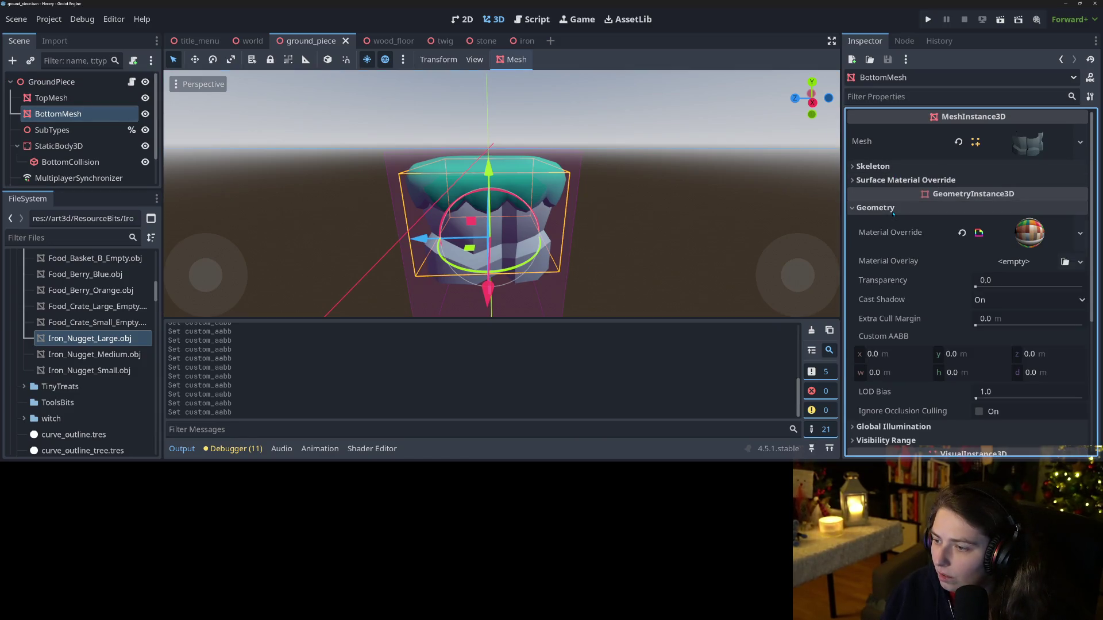
right_click(891, 336)
left_click(910, 357)
key("ctrl+s")
Step: Launch the game from the editor
left_click_drag(597, 288, 587, 296)
scroll(587, 296, "down", 3)
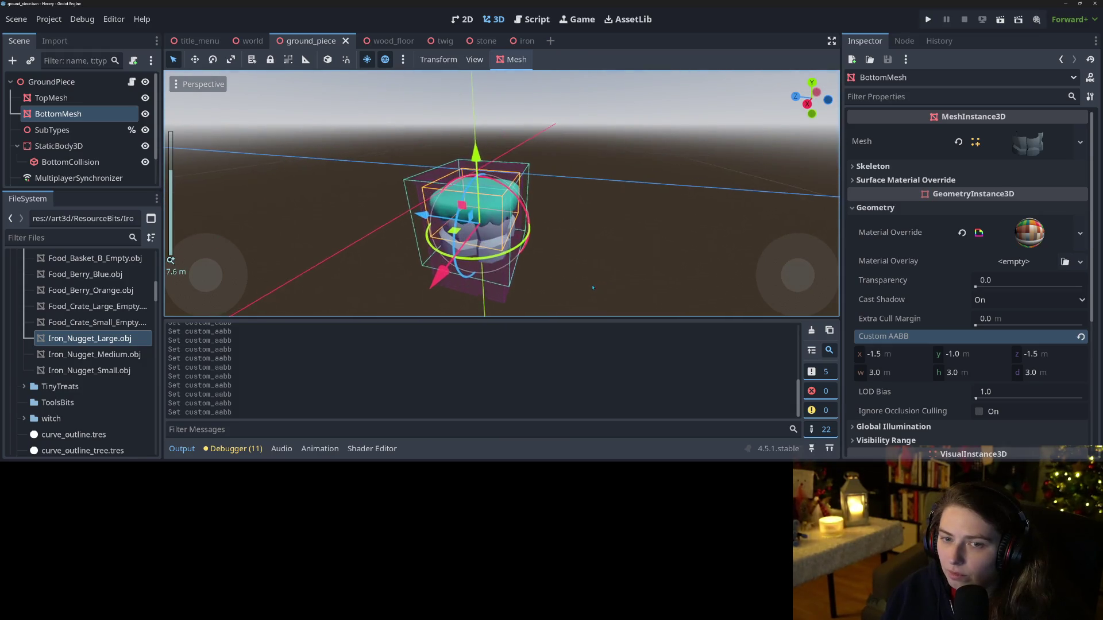
scroll(588, 296, "up", 3)
left_click(927, 19)
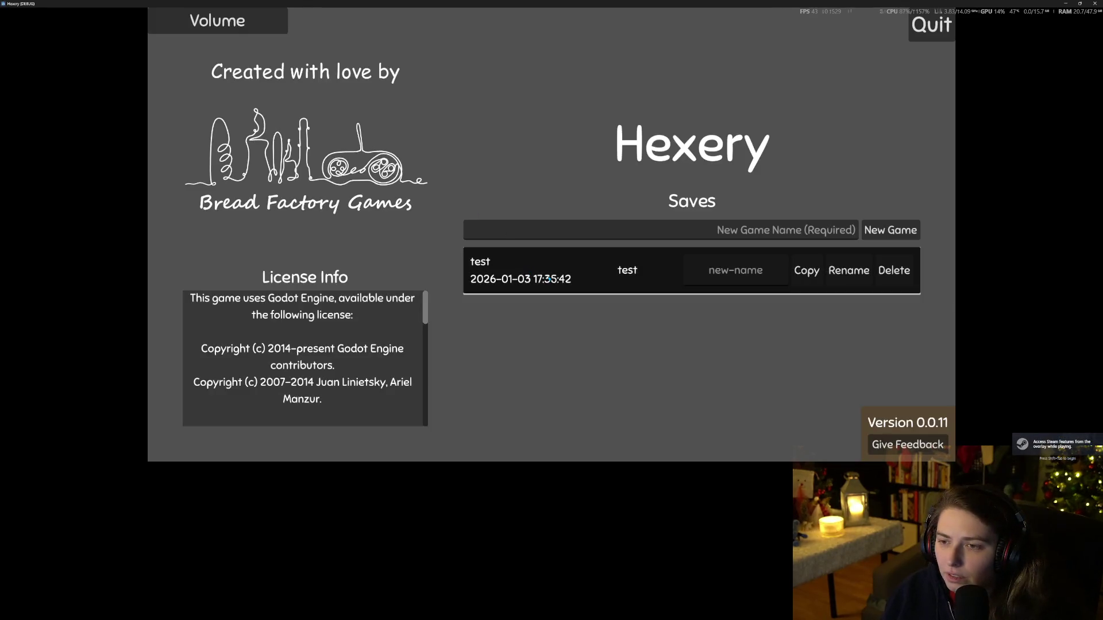
Step: Load the test save, walk the character back and forth across the tiles, then close the game
left_click(585, 275)
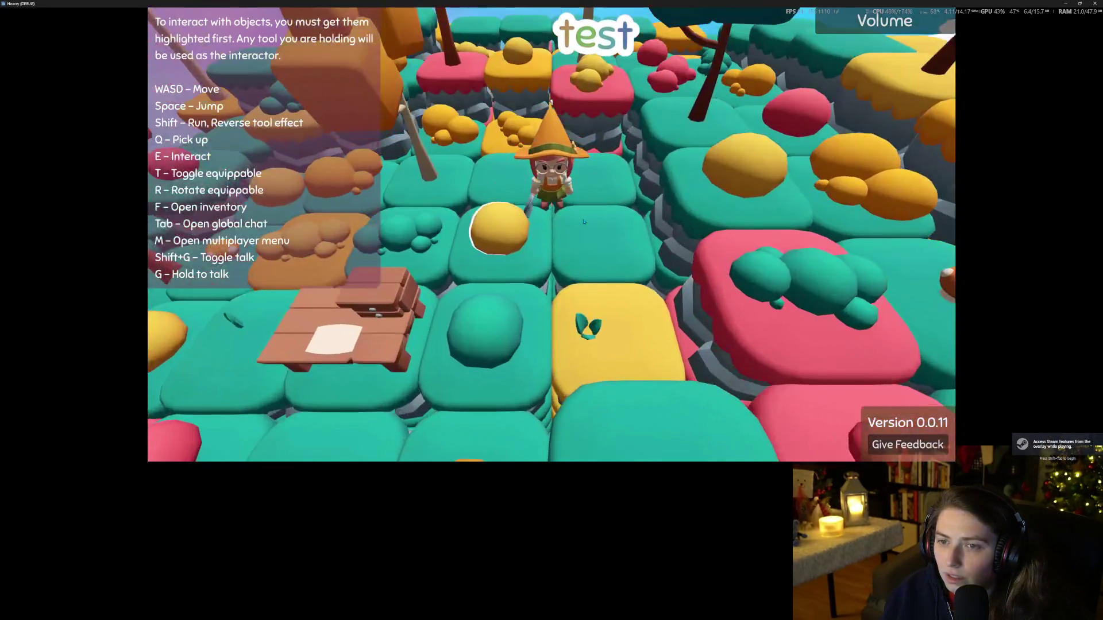
key("s")
key("w")
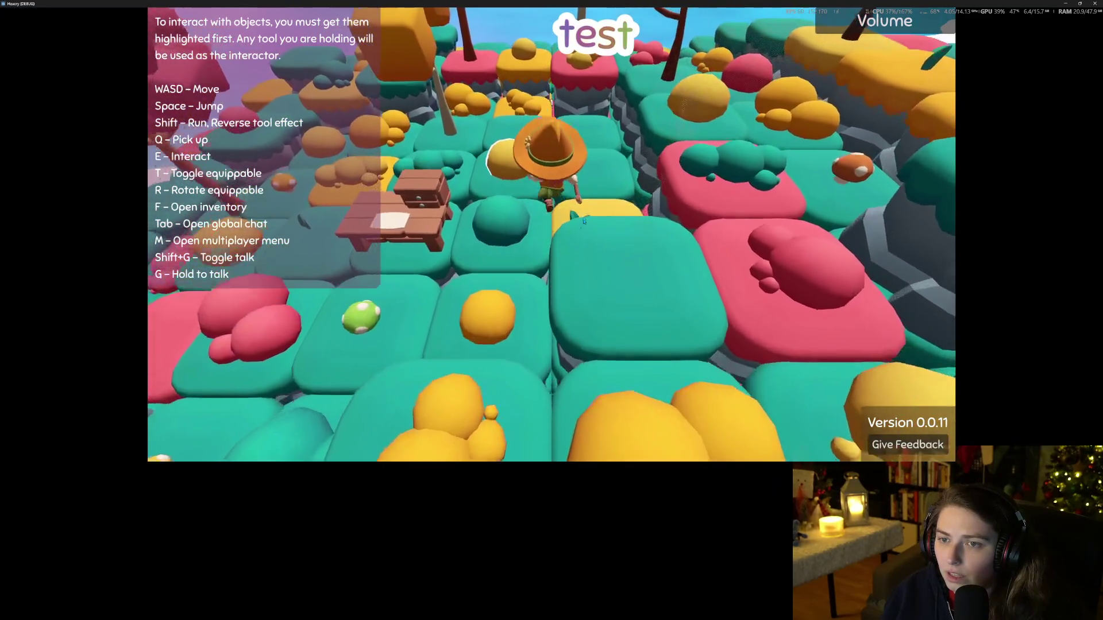
key("w")
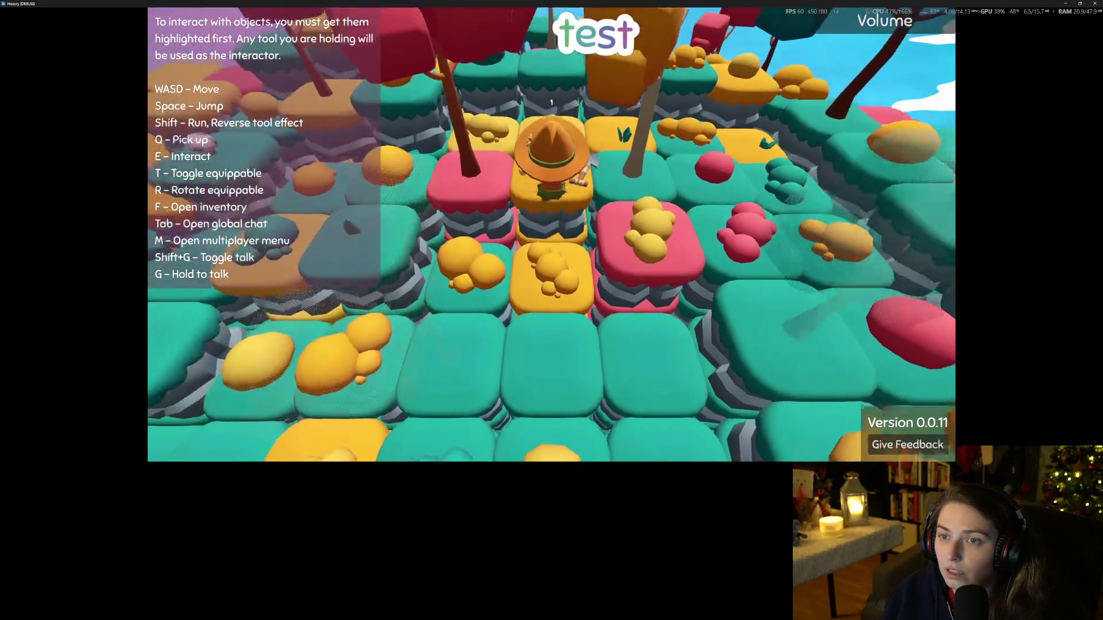
key("s")
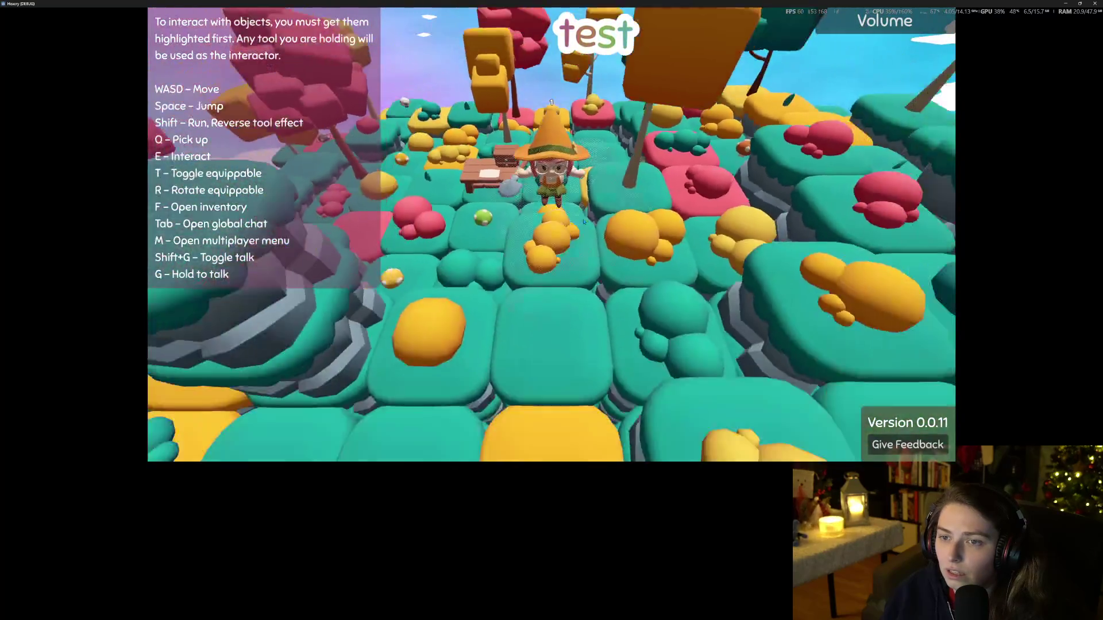
key("w")
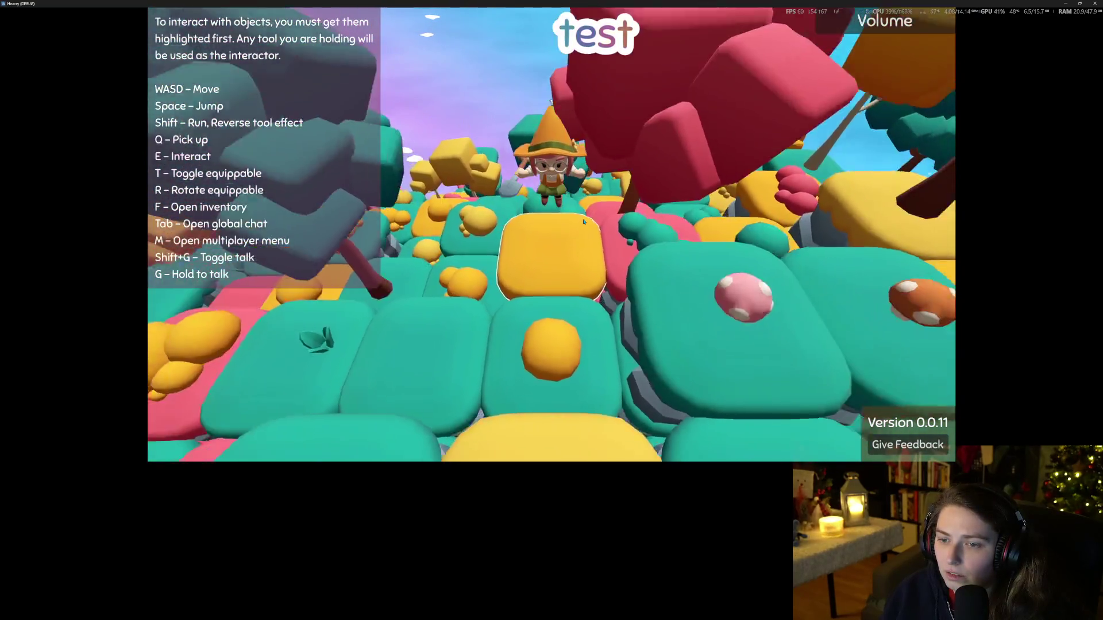
key("s")
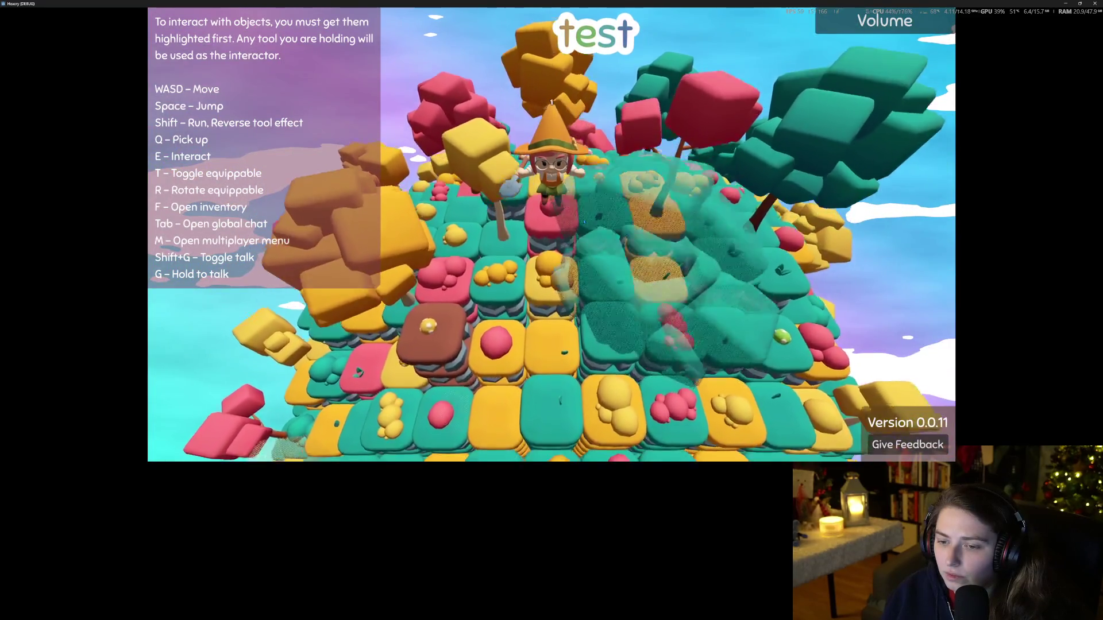
key("s")
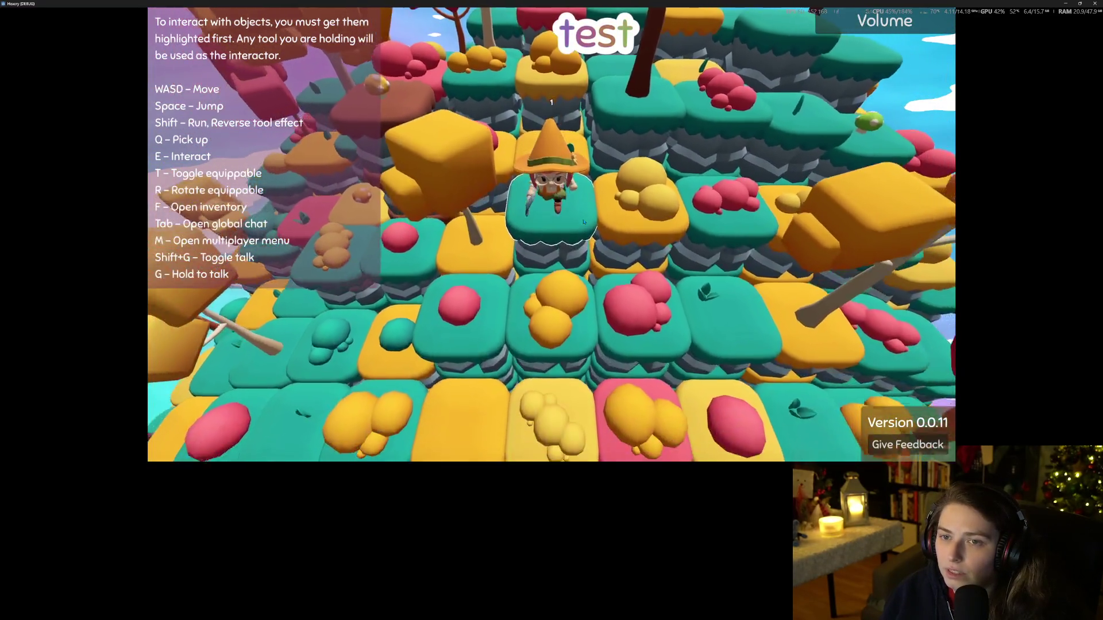
key("s")
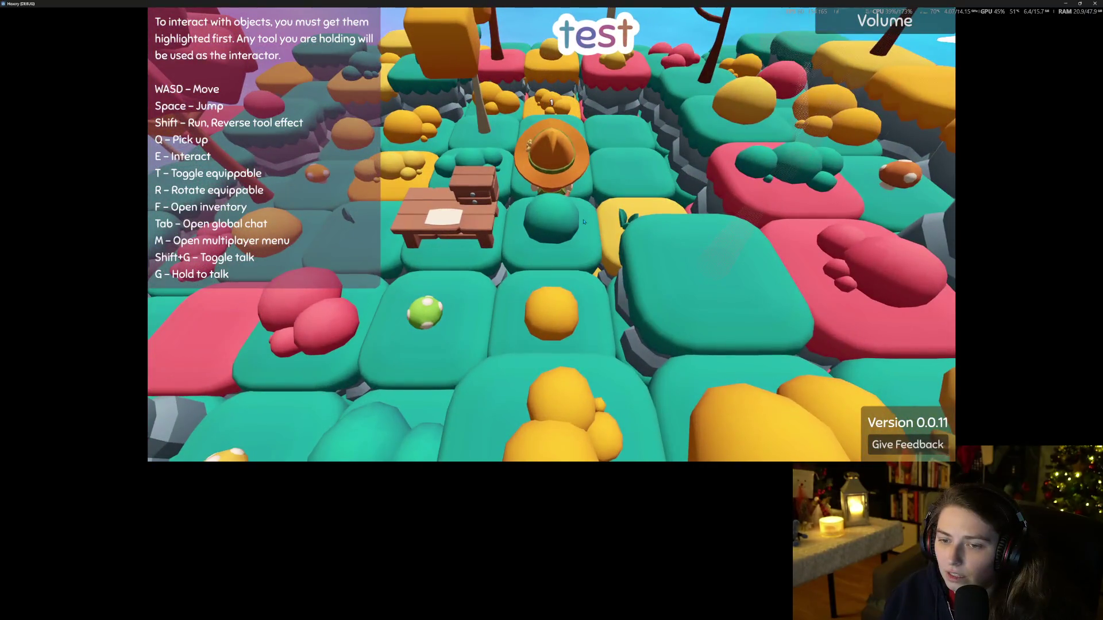
key("s")
key("w")
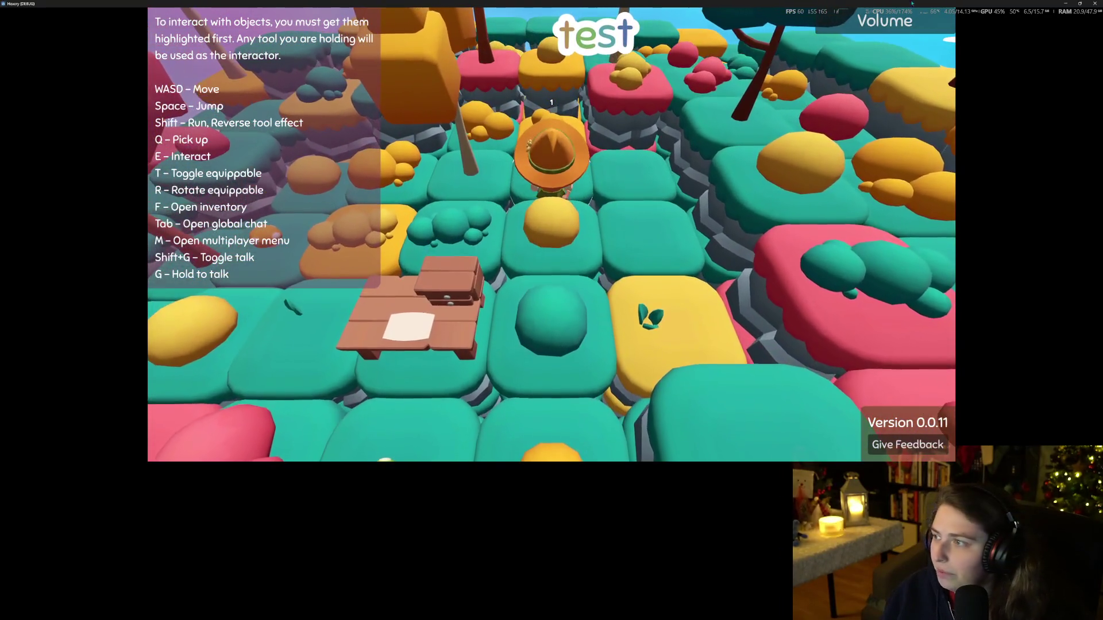
left_click(1095, 4)
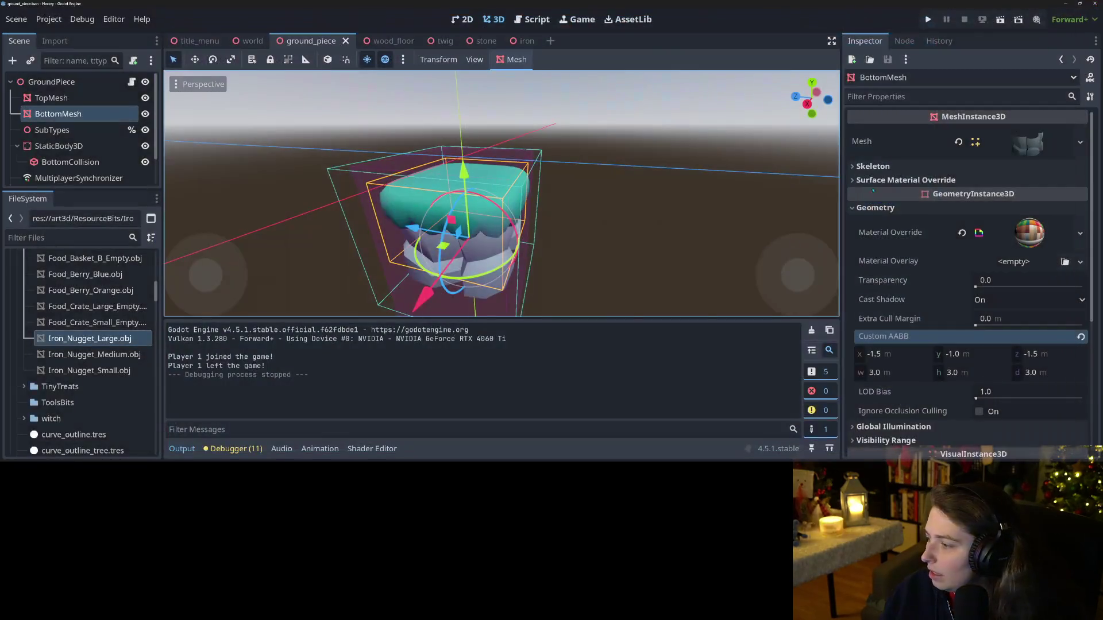
Step: Orbit around the ground piece mesh, then switch to the Hexery Trello board
scroll(448, 282, "up", 3)
scroll(445, 284, "down", 3)
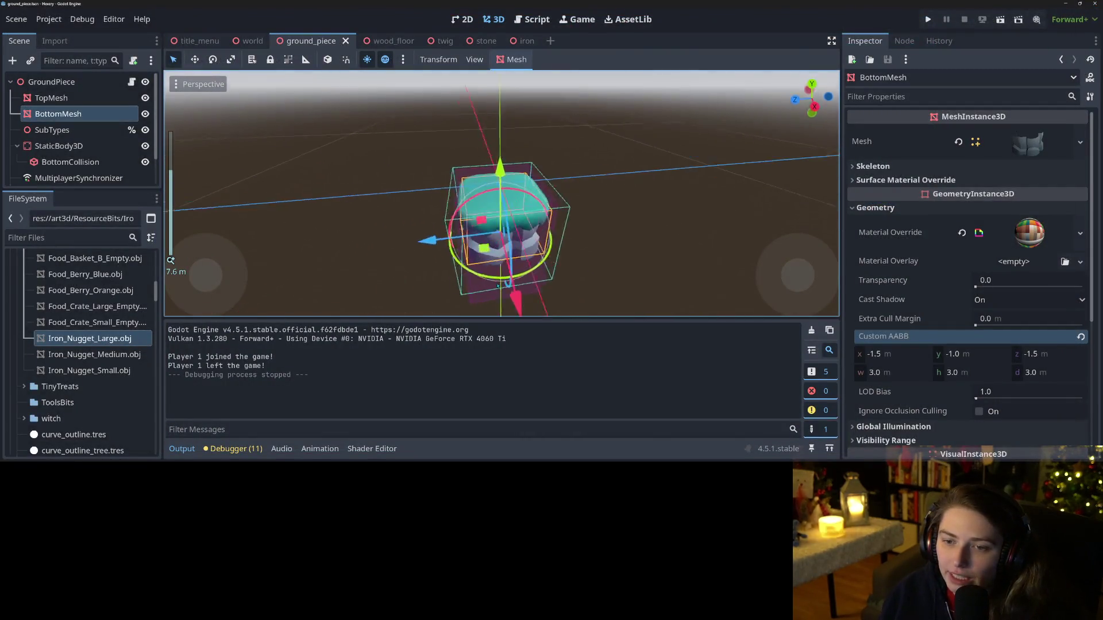
left_click_drag(443, 286, 506, 270)
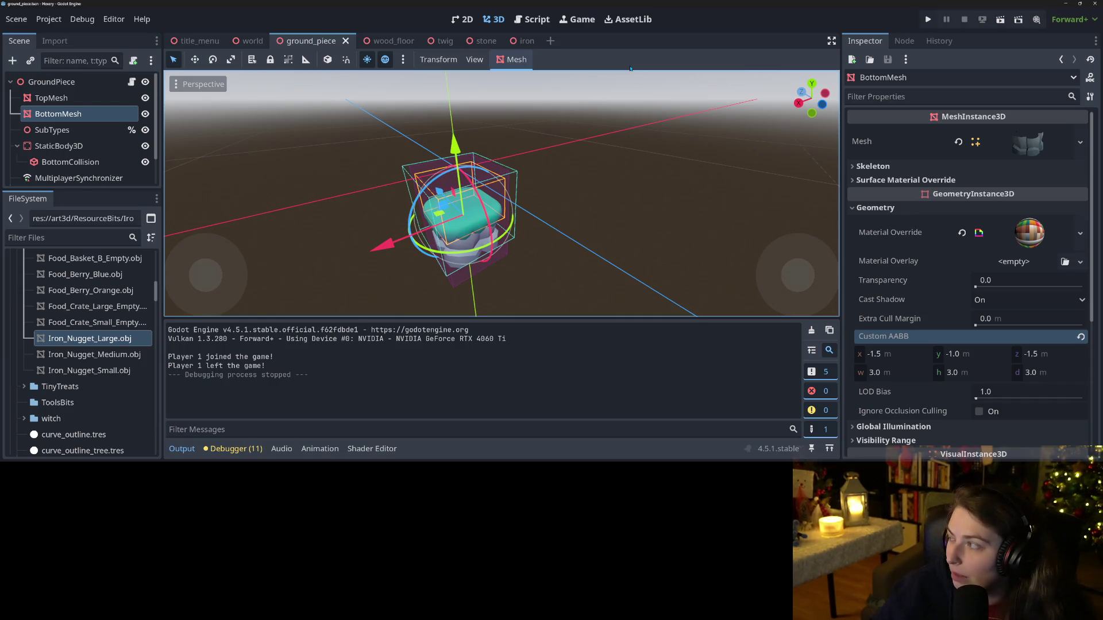
key("alt+Tab")
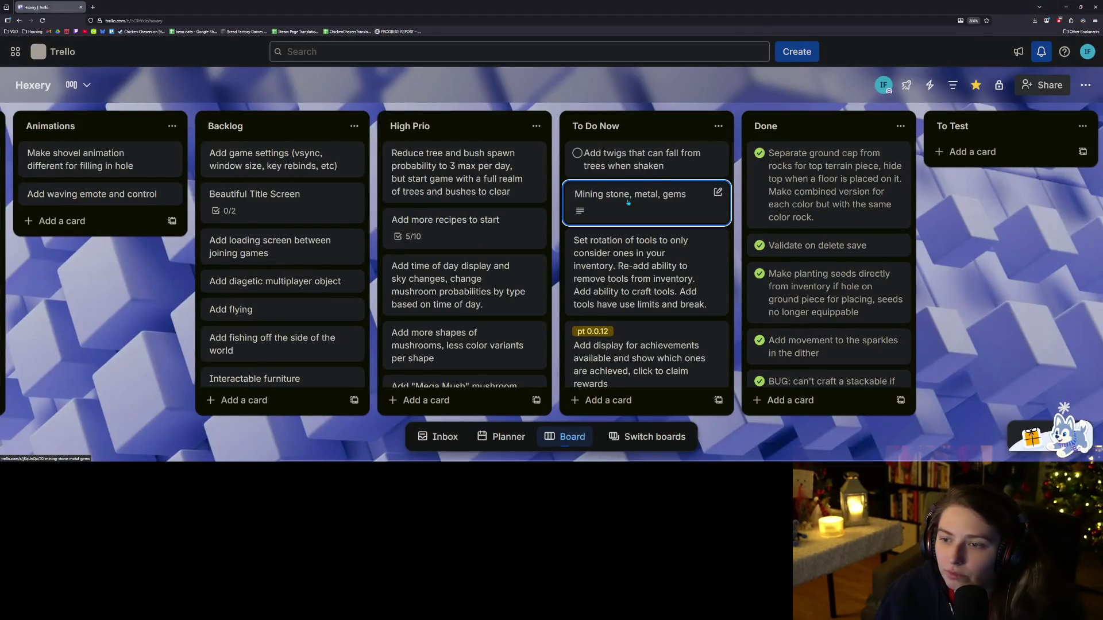
Step: Open the 'Mining stone, metal, gems' card in To Do Now
left_click(669, 204)
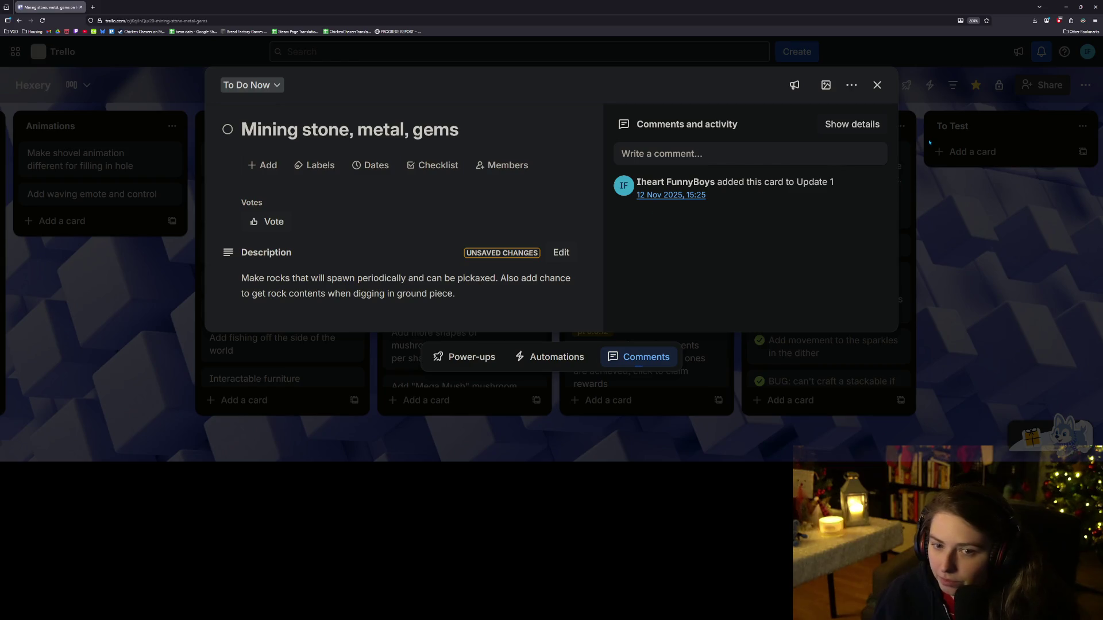
Step: Close the card, minimize the browser, and relaunch the game into the test save
left_click(924, 230)
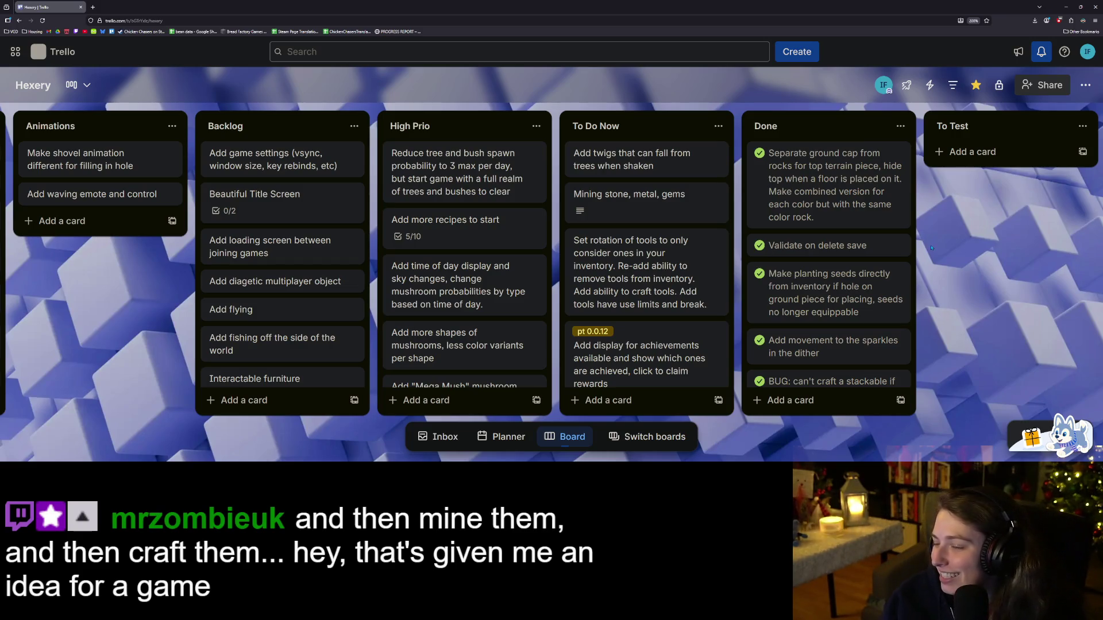
left_click(1066, 7)
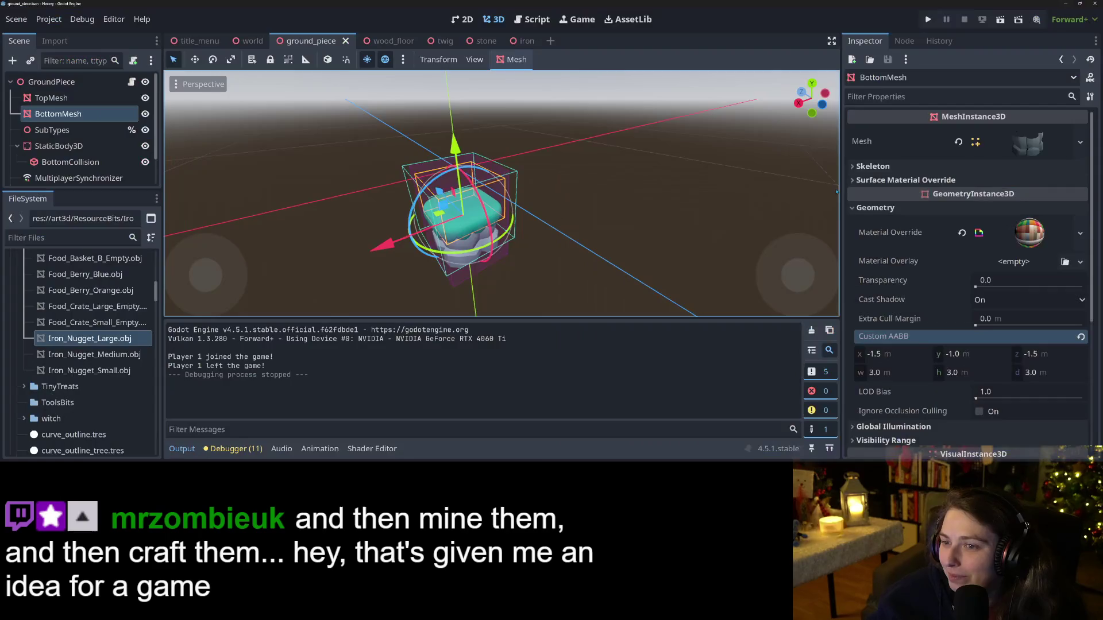
left_click(928, 19)
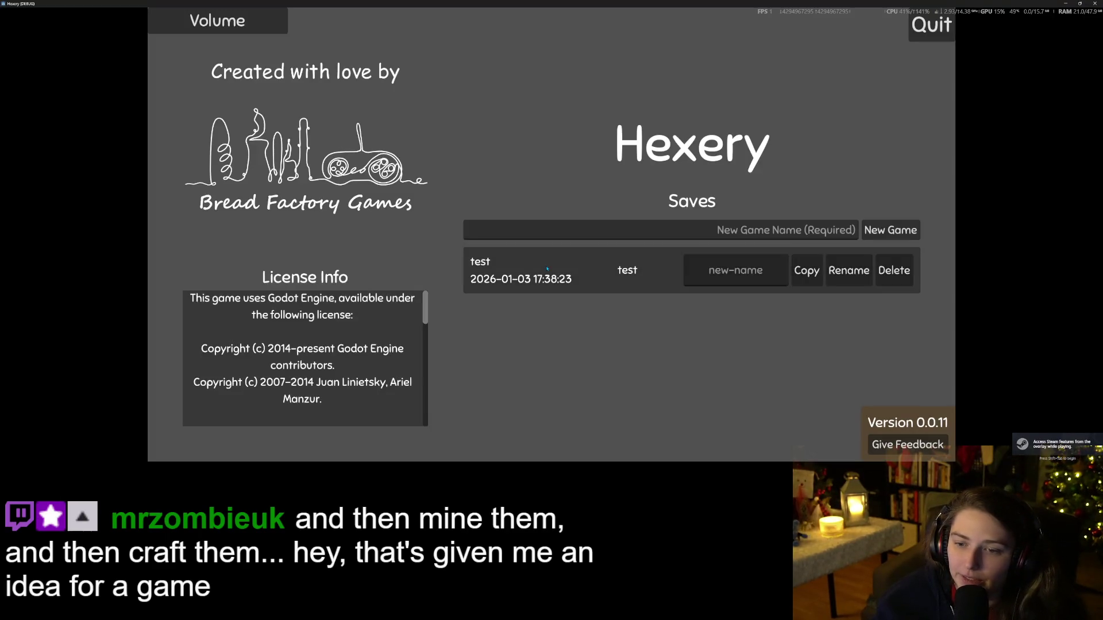
left_click(571, 329)
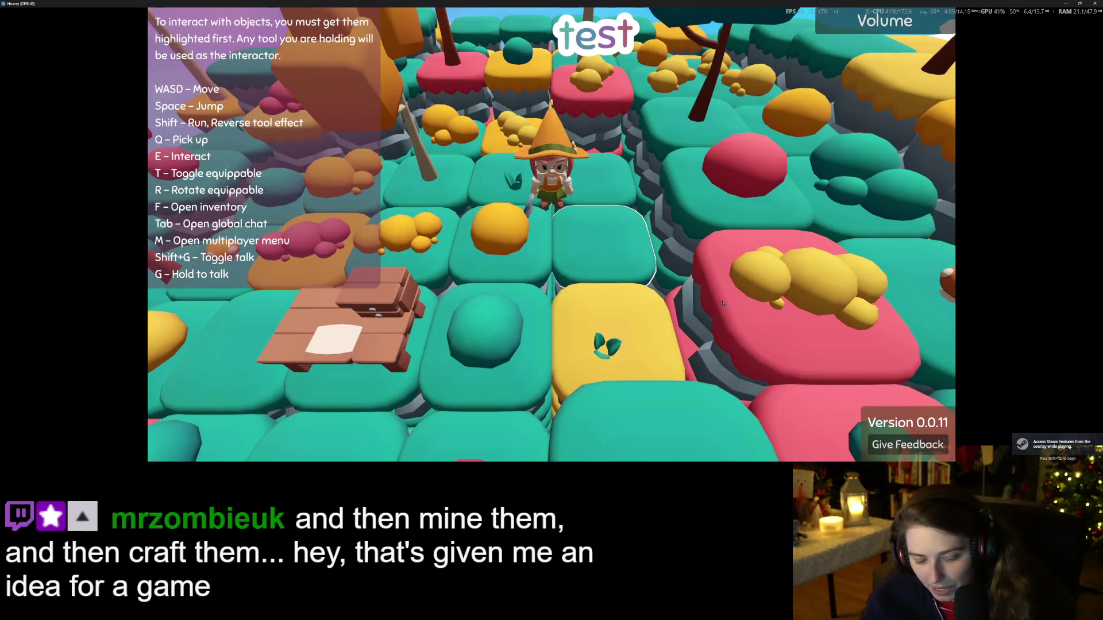
Step: Walk the wizard forward past the bush, then switch to the Hexery Trello board
key("a")
key("s")
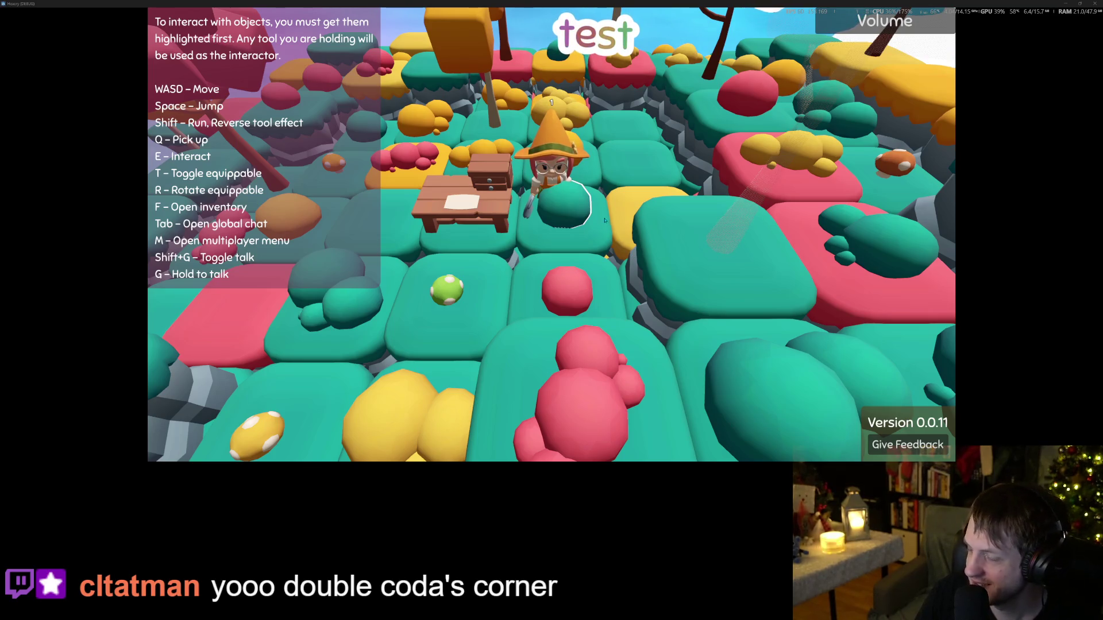
key("w")
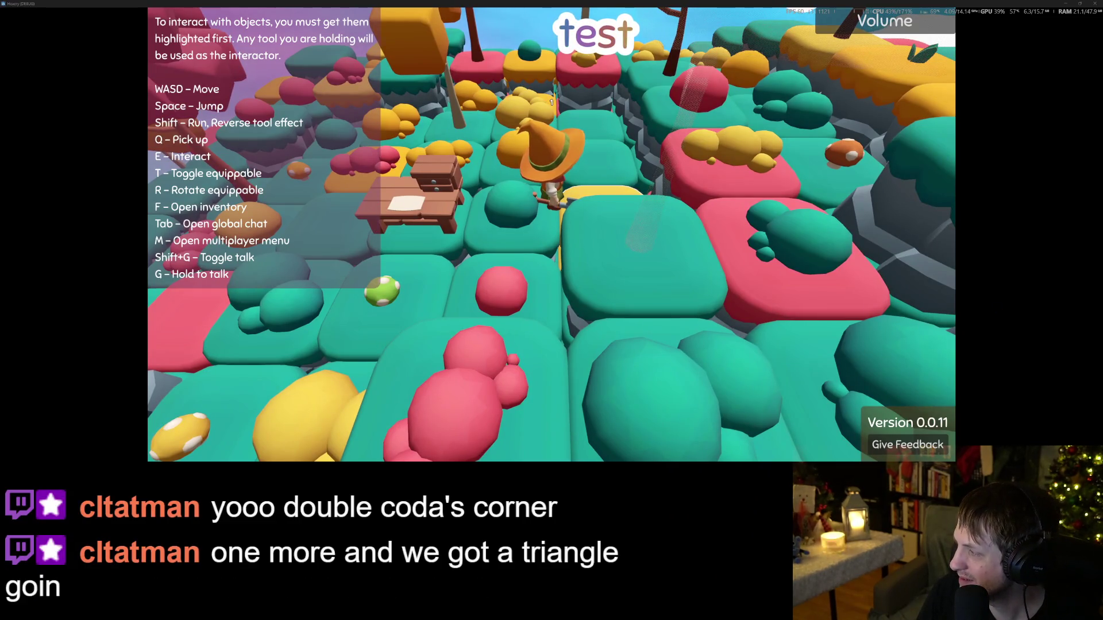
key("alt+Tab")
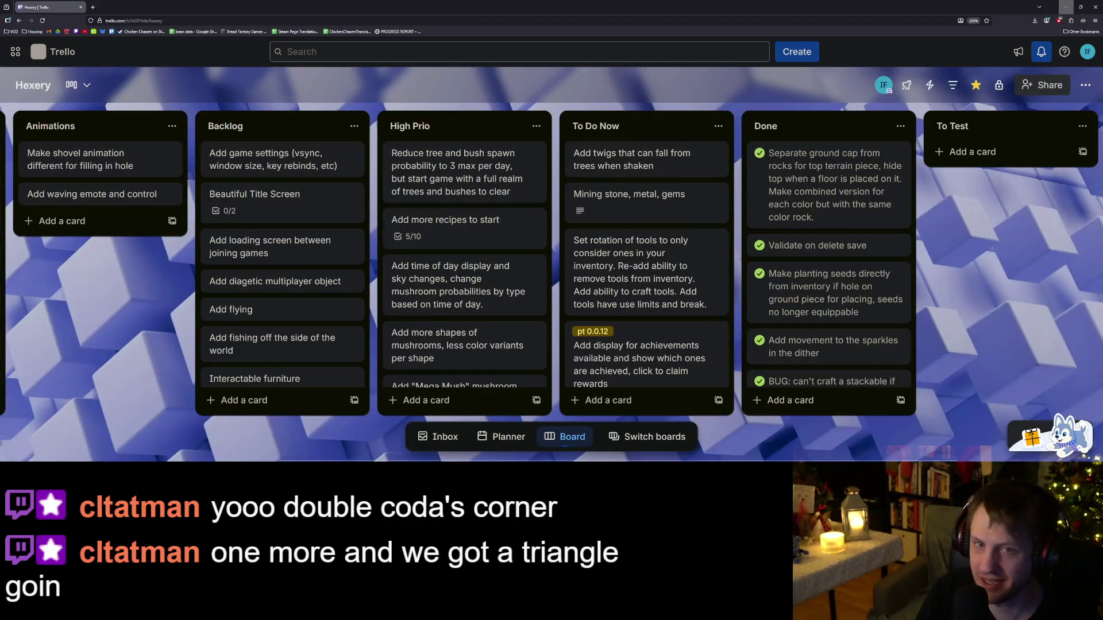
Step: Switch back from Trello to the running Hexery game
key("alt+Tab")
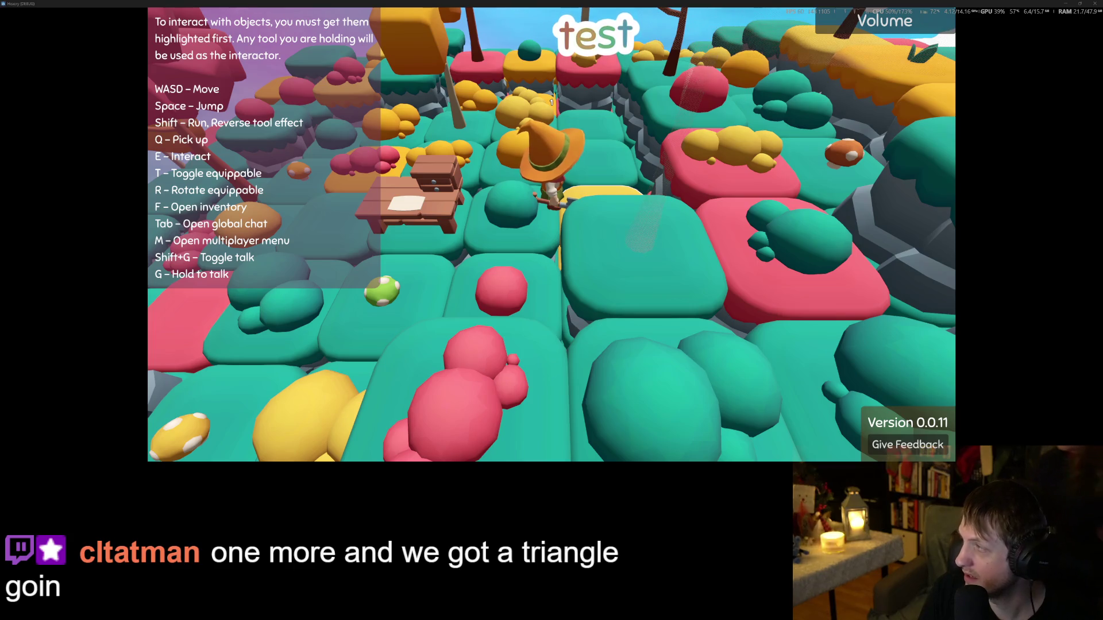
Step: Switch from the game to the Hookpad song arrangement in the browser
key("alt+Tab")
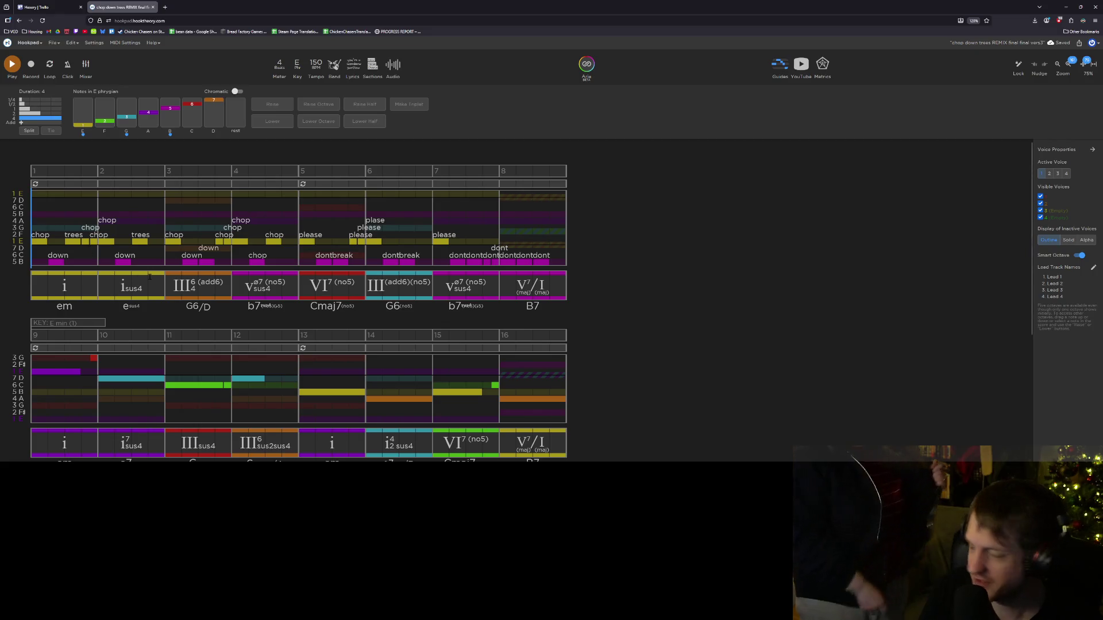
scroll(146, 276, "down", 3)
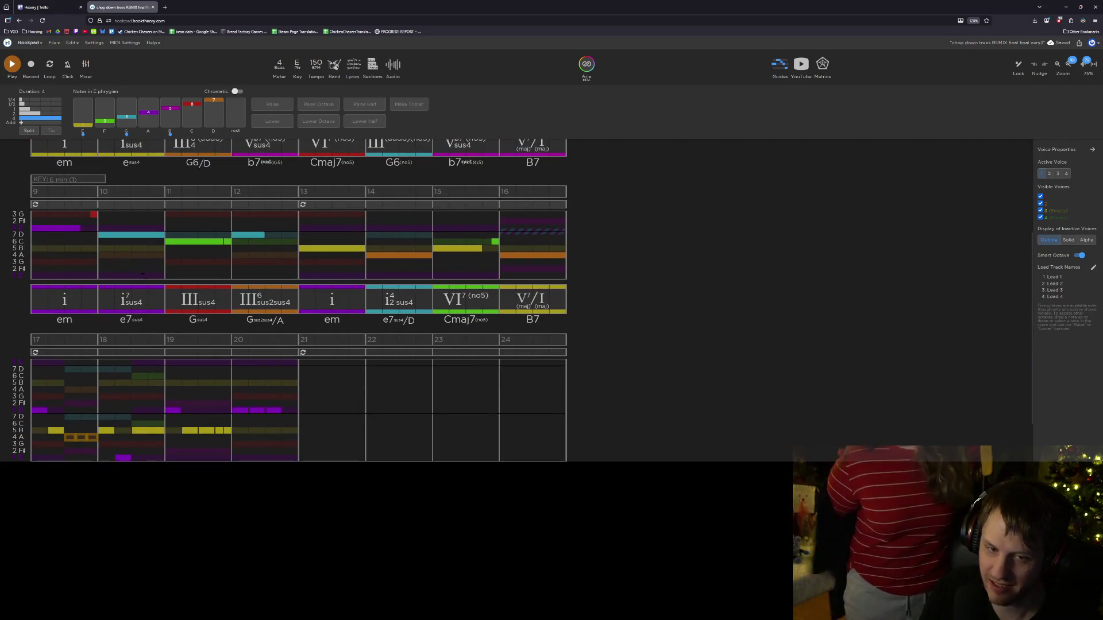
scroll(264, 266, "down", 1)
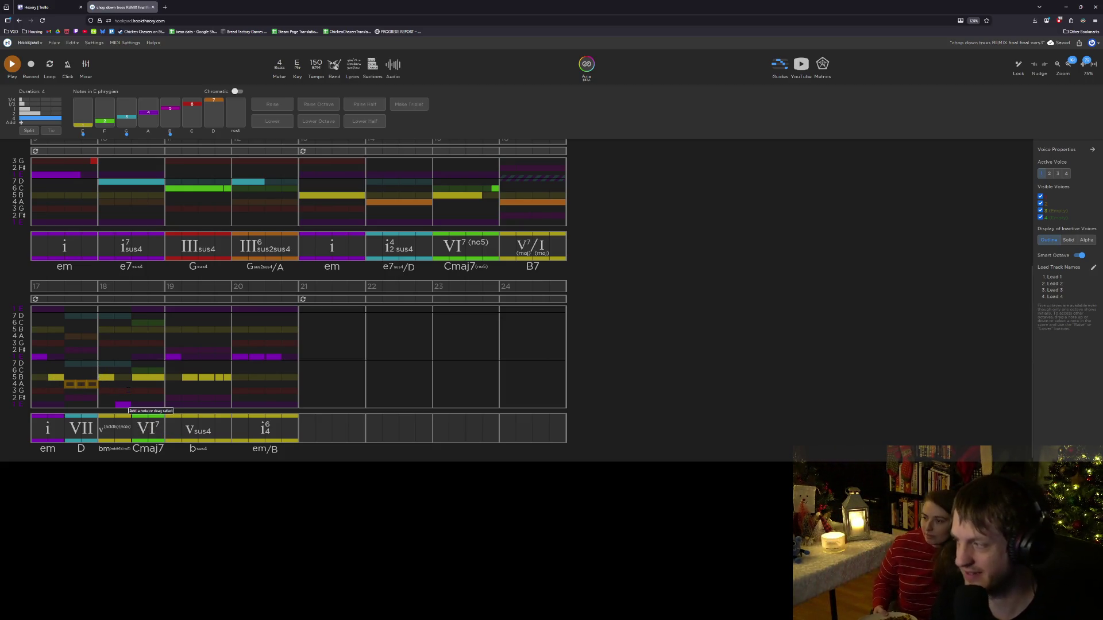
scroll(128, 388, "up", 4)
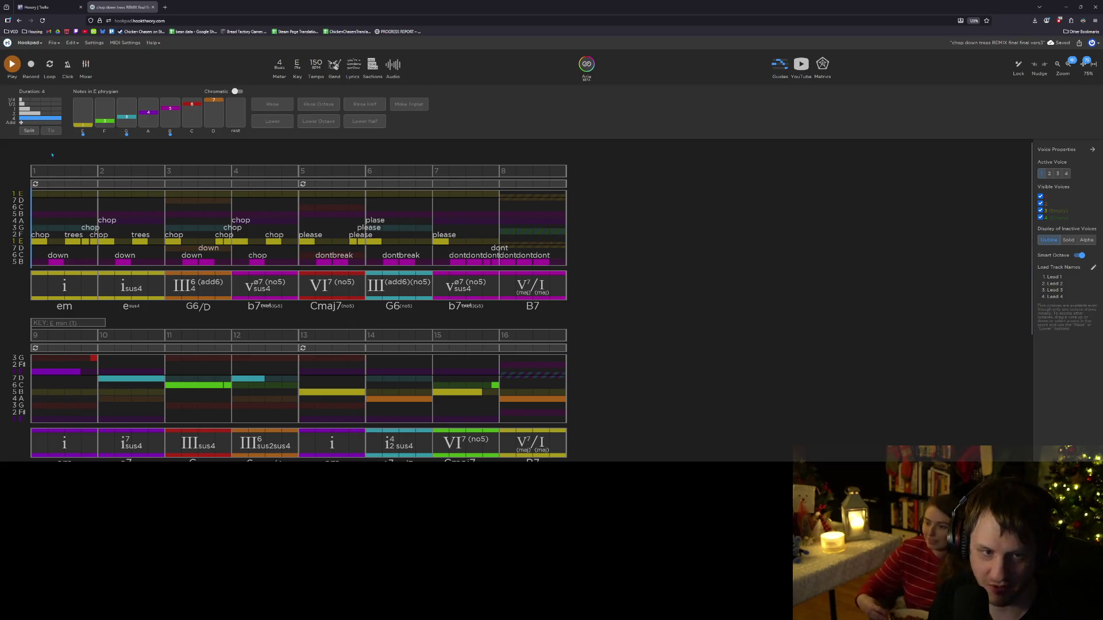
Step: Scroll the score back up so measures 1–8 and their lyrics sit above measures 9–16
left_click(34, 171)
left_click(34, 170)
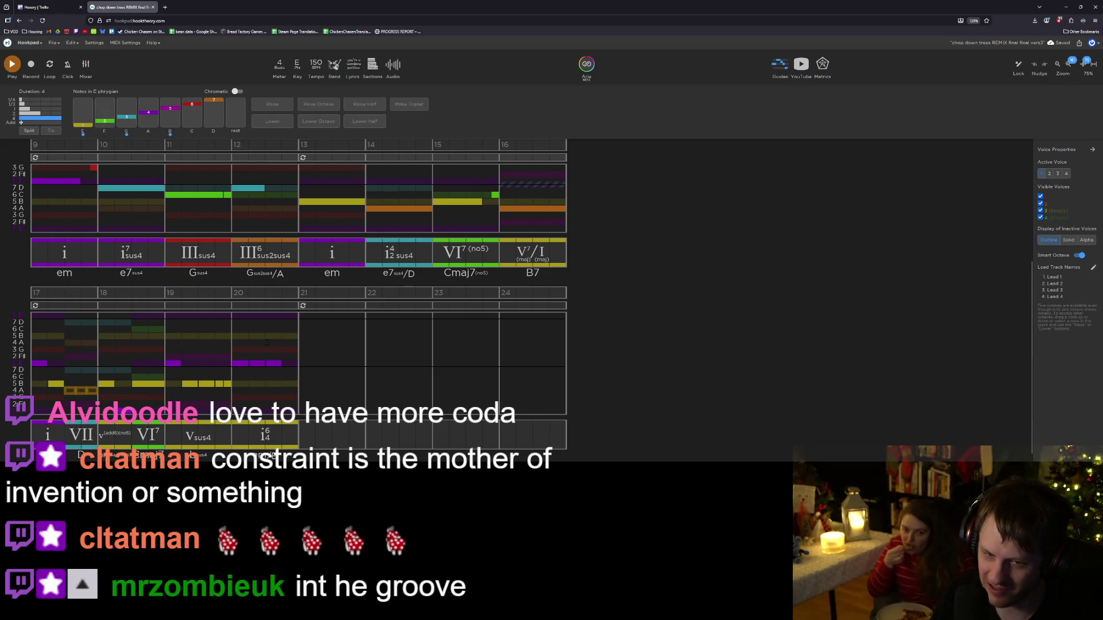
scroll(266, 342, "up", 3)
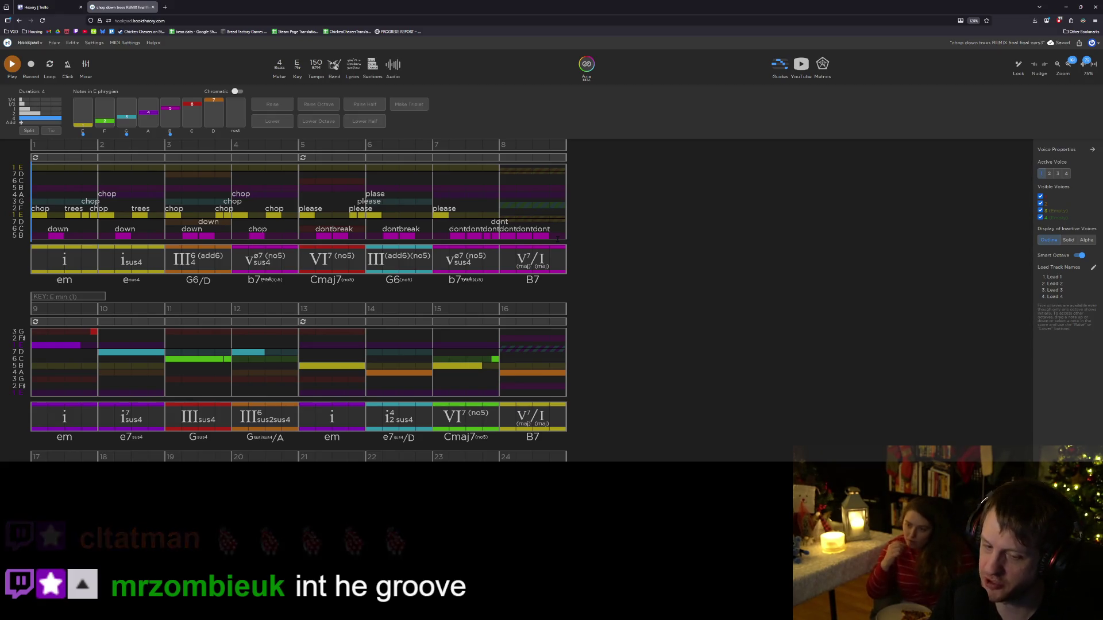
Step: Select the start of measure 9 and scroll down until measures 17–24 and their chords are visible
scroll(557, 239, "down", 1)
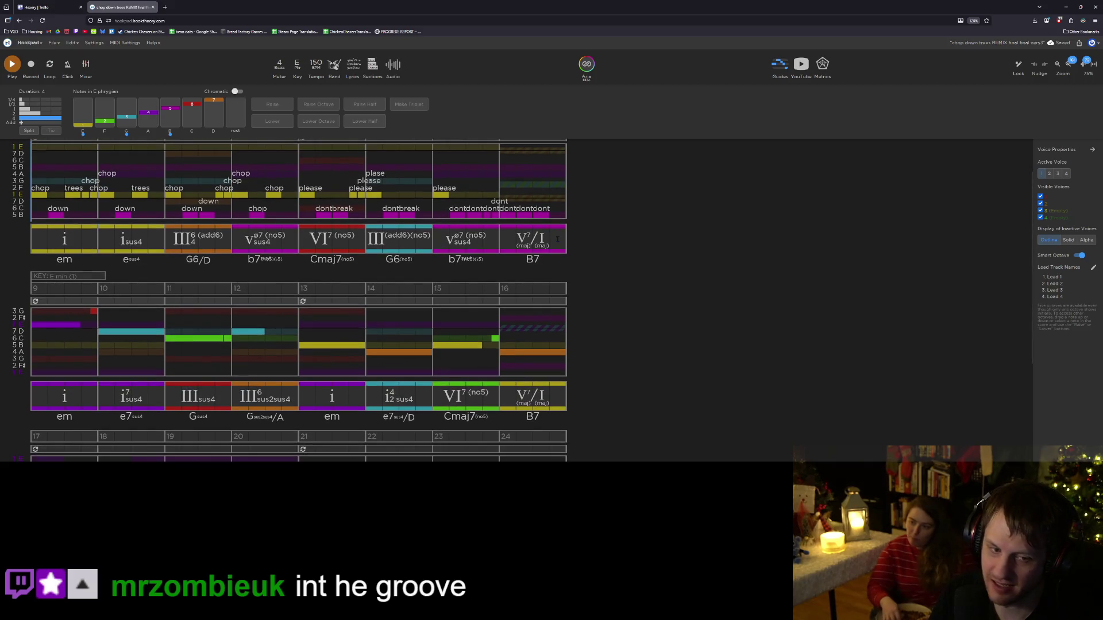
left_click(31, 353)
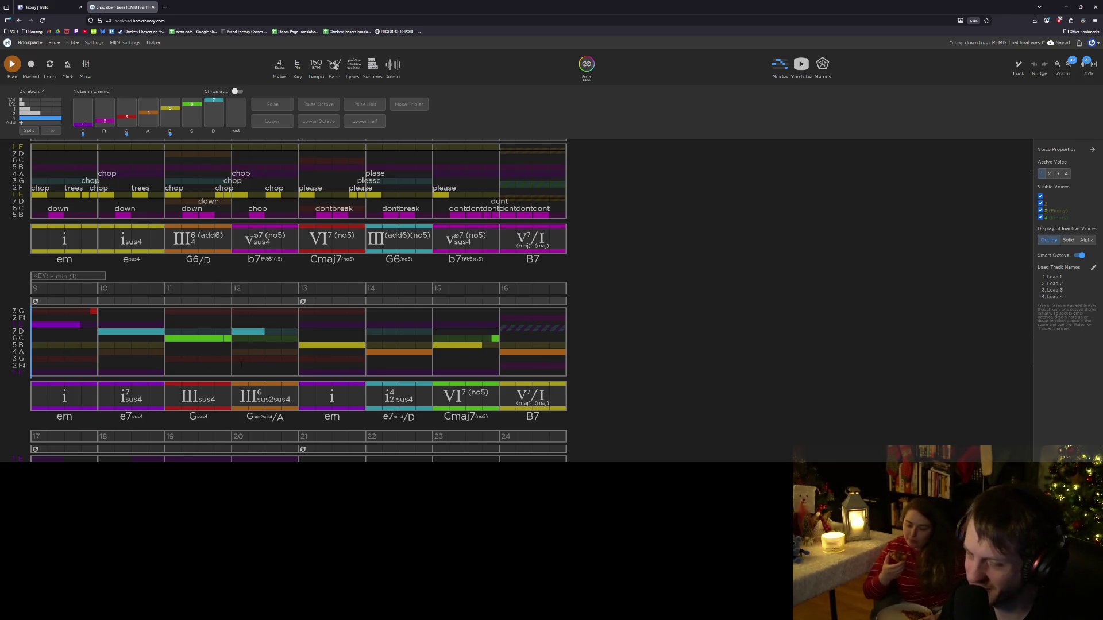
scroll(40, 355, "down", 1)
scroll(229, 329, "down", 3)
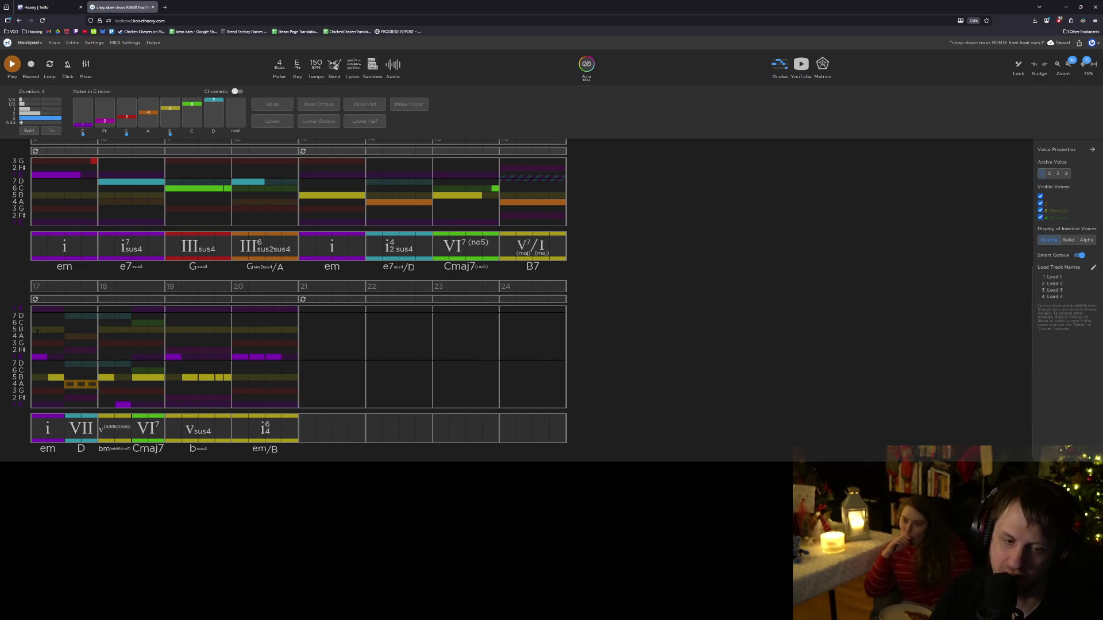
Step: Play from measure 17, then lower measure 19's purple note an octave and replay it
key("space")
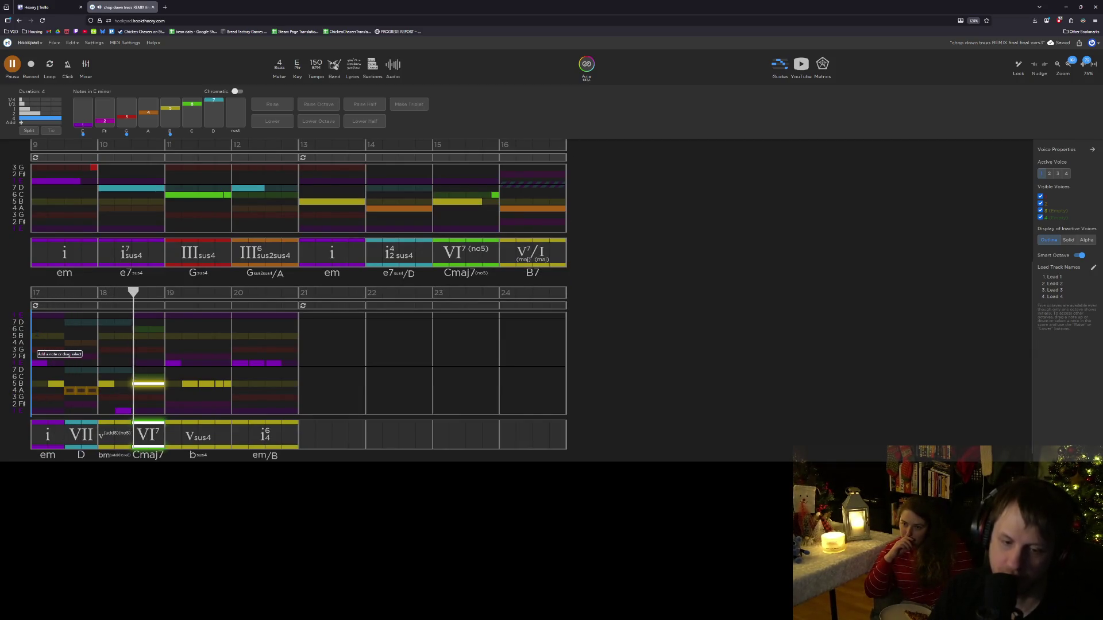
key("space")
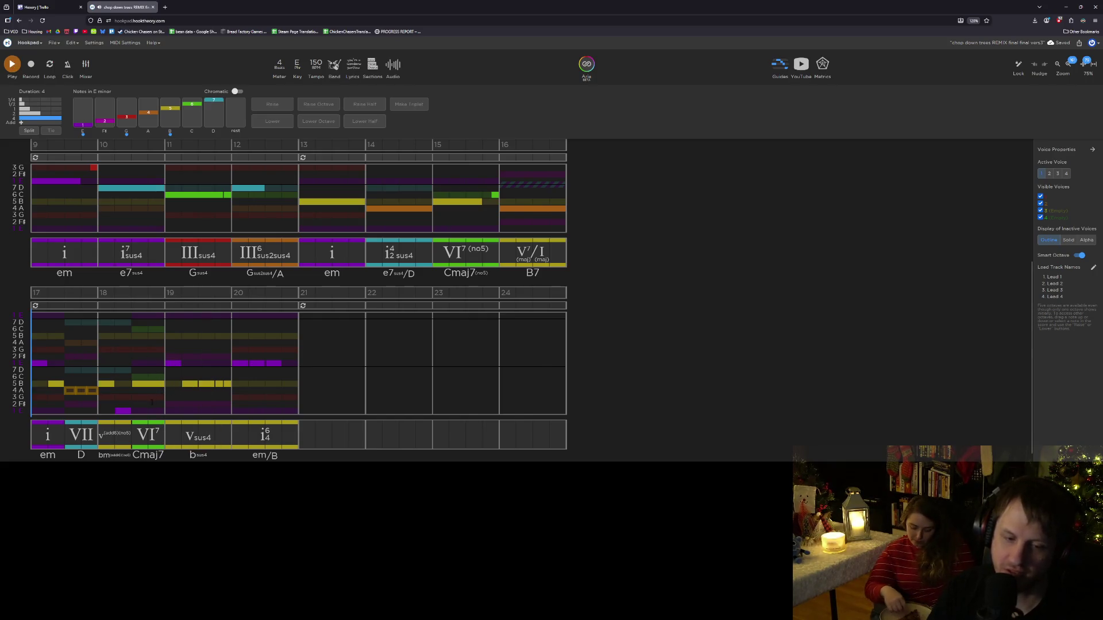
left_click(174, 367)
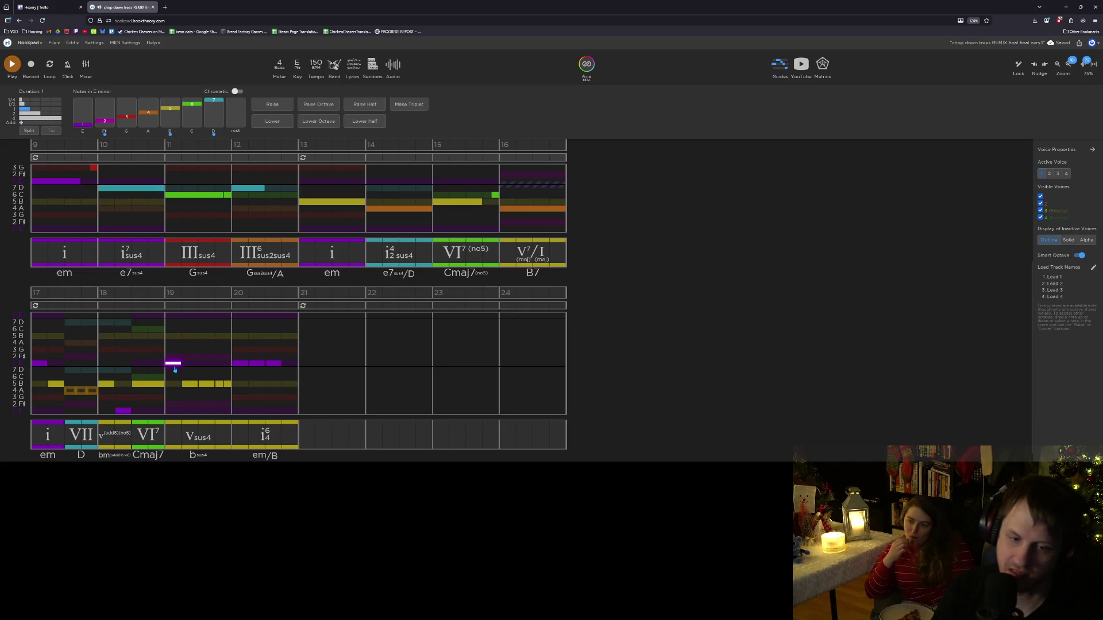
key("ctrl+Down")
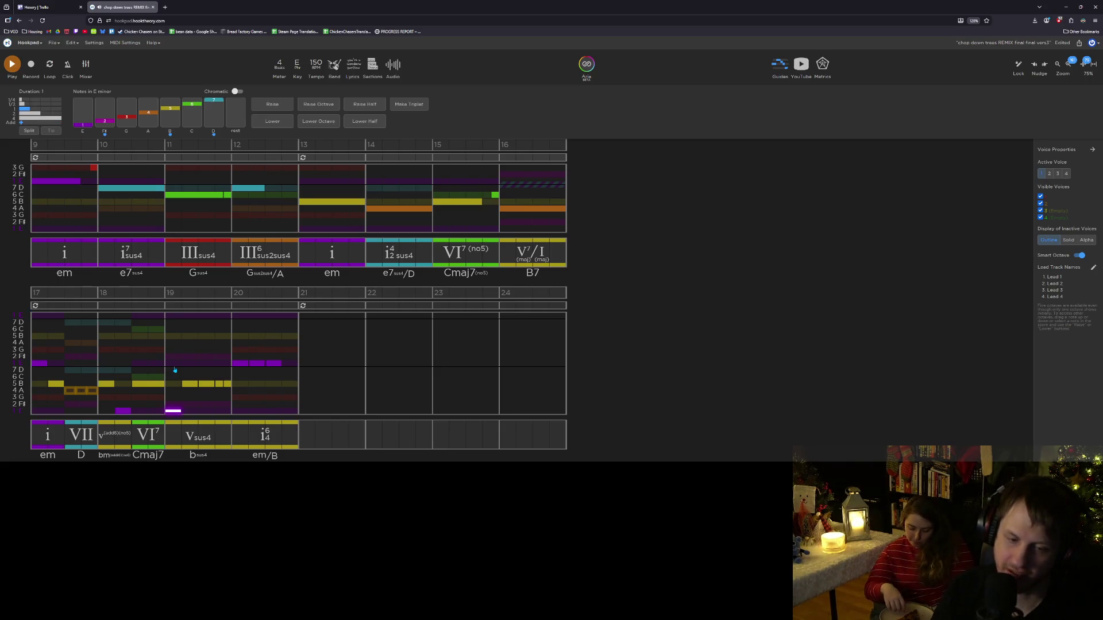
key("Left")
key("space")
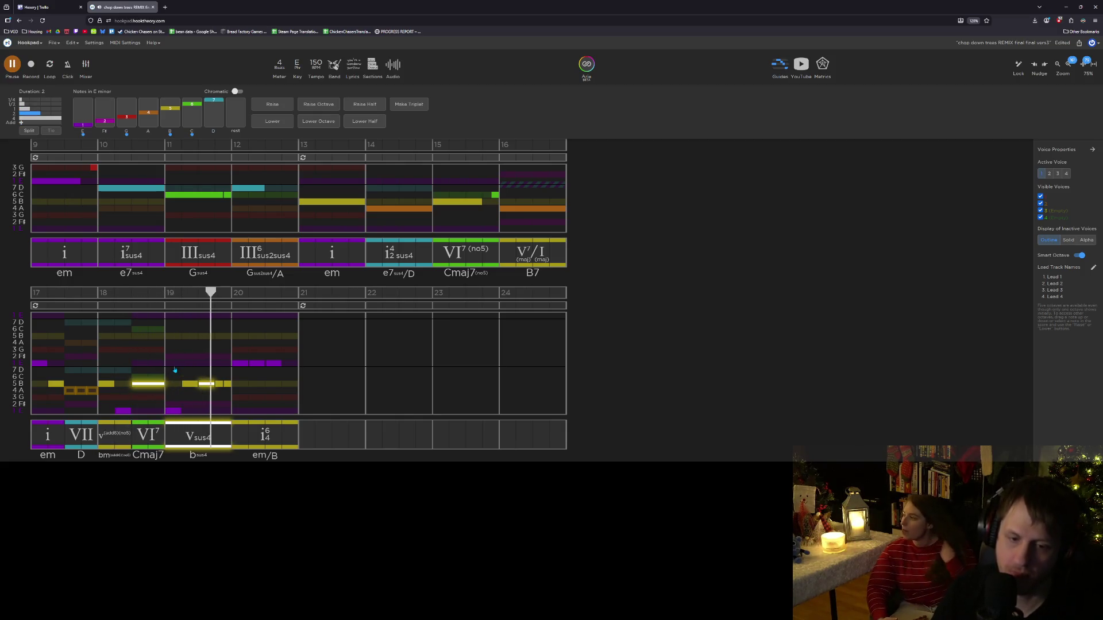
key("space")
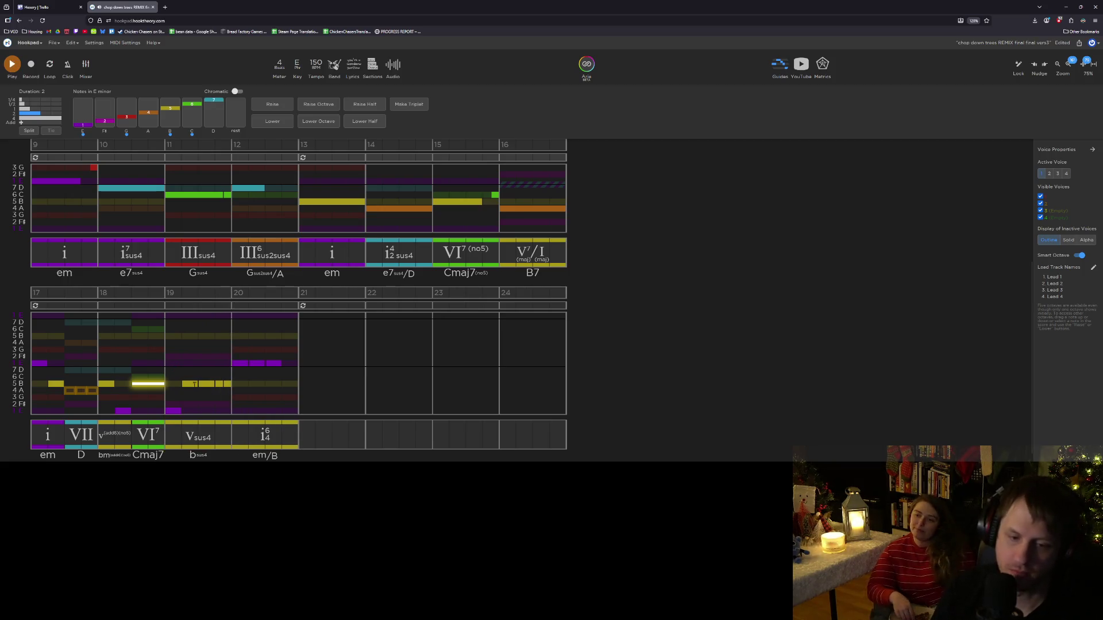
Step: Lower the purple note starting measure 20 an octave and play the passage to check
left_click(239, 365)
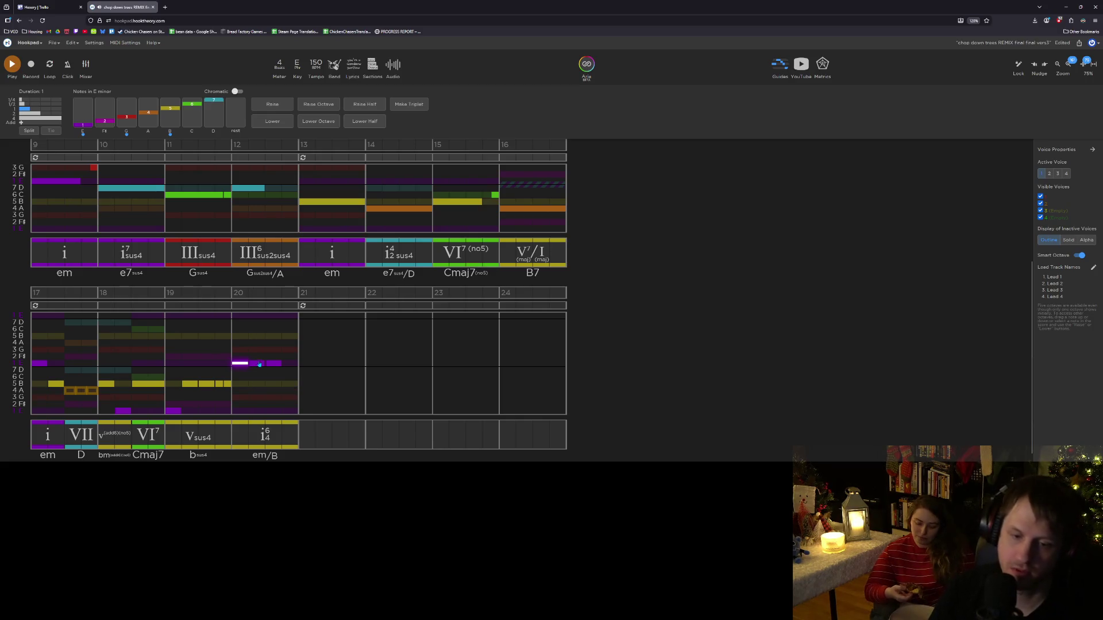
key("ctrl+Down")
key("Left")
key("Left")
key("Left")
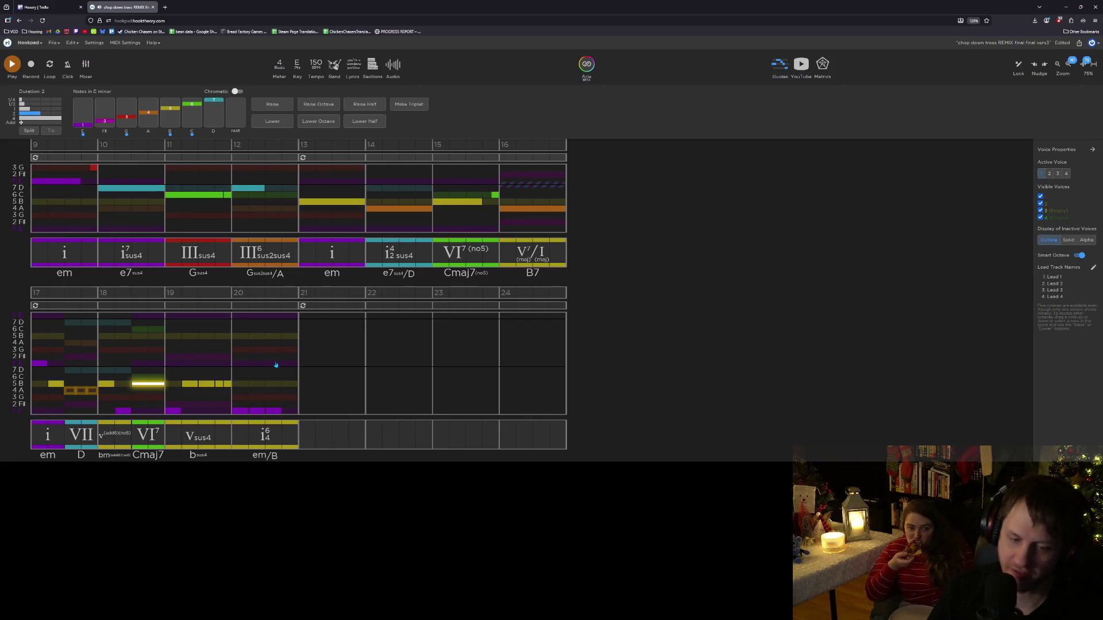
key("space")
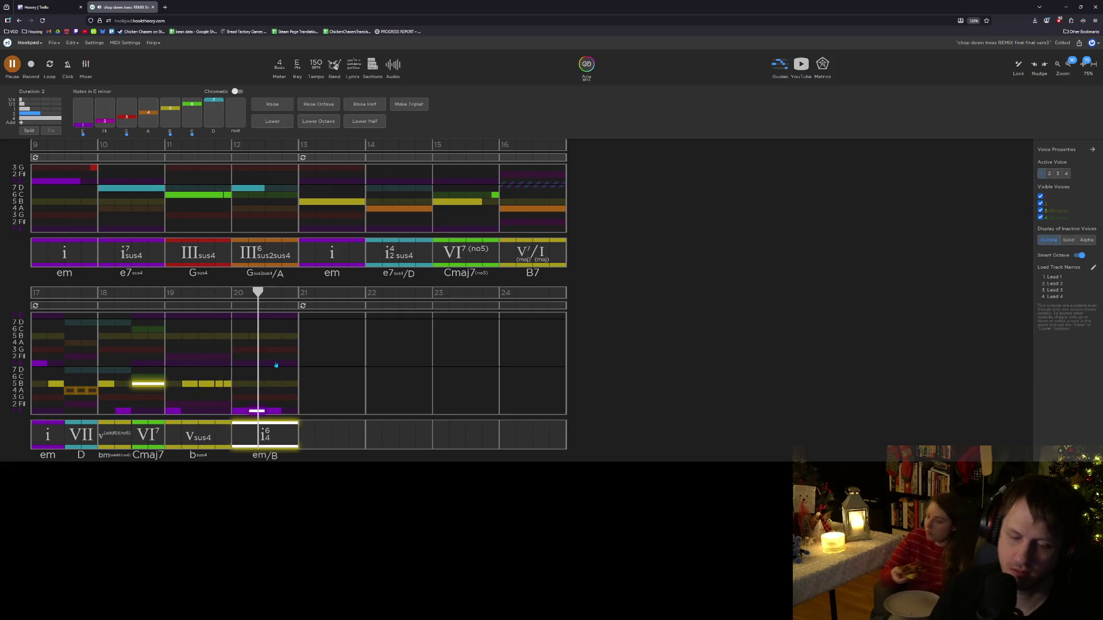
left_click(285, 430)
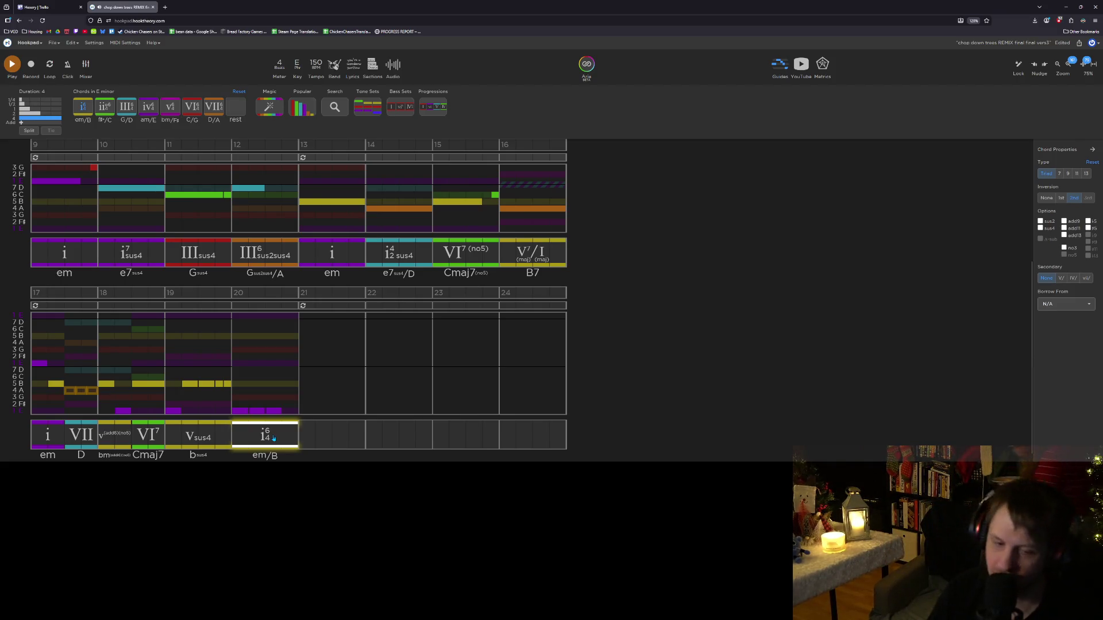
Step: Reset measure 20's i6/4 chord to a root-position i (Em) and play the passage back
key("space")
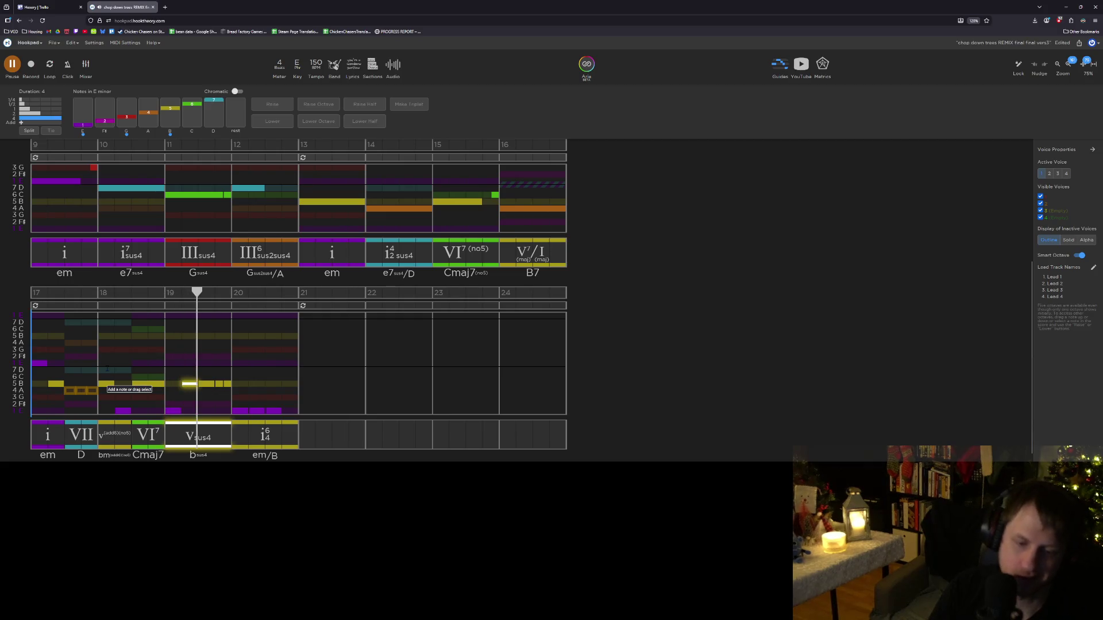
left_click(199, 434)
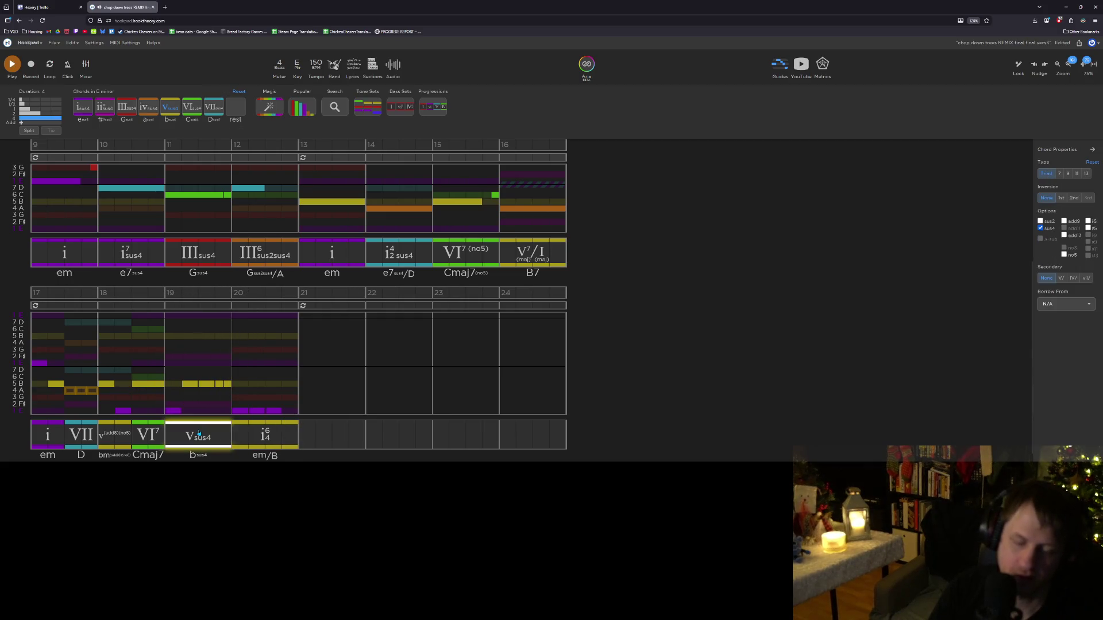
left_click(245, 436)
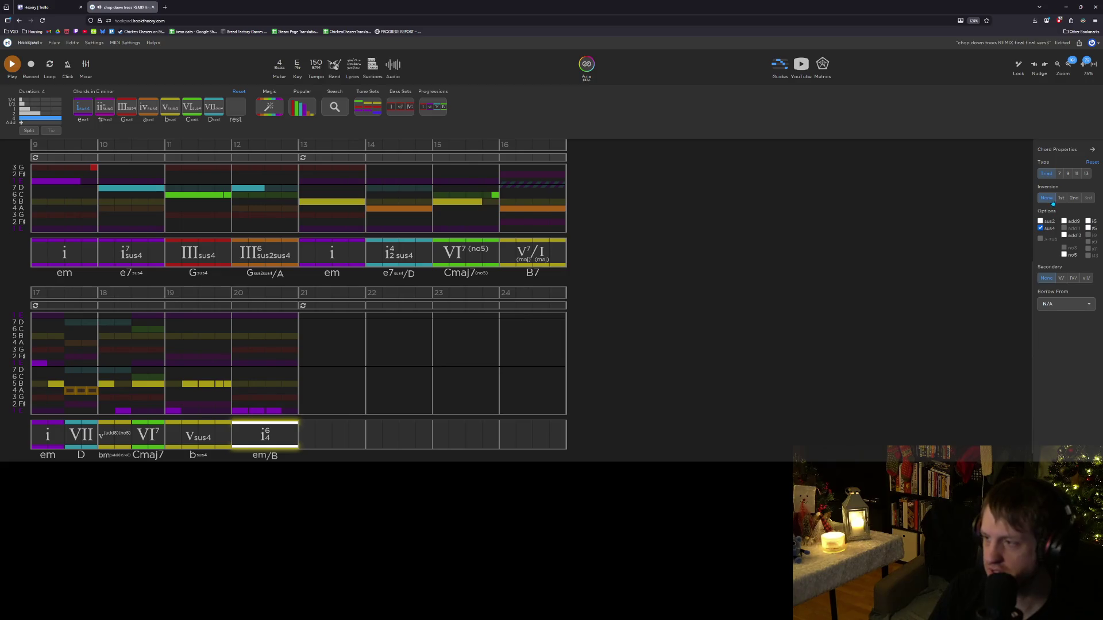
left_click(1092, 162)
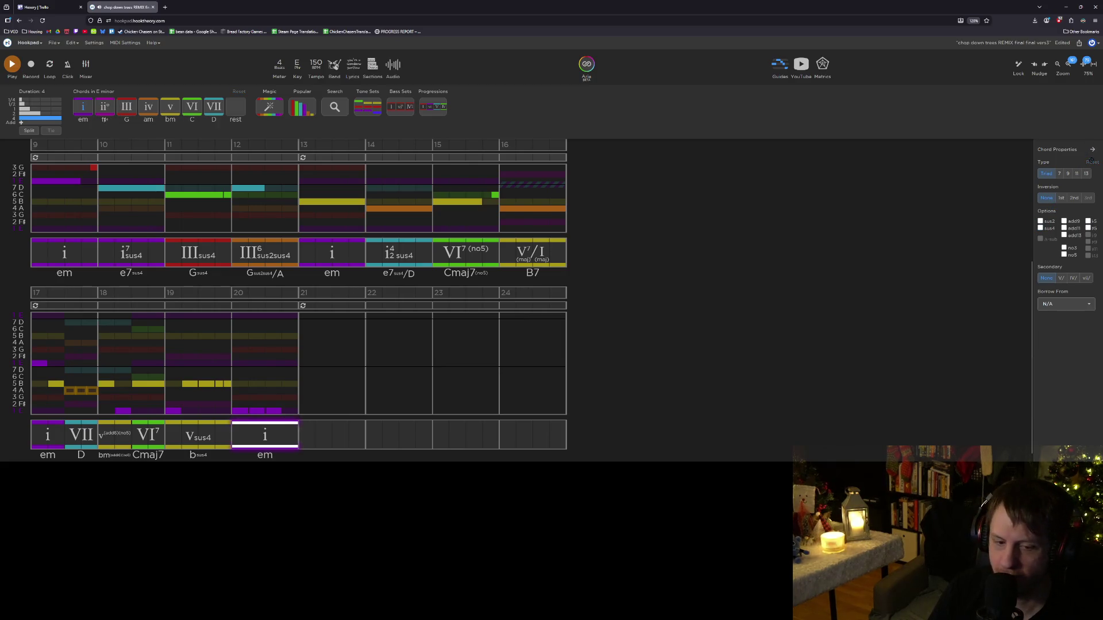
left_click(198, 435)
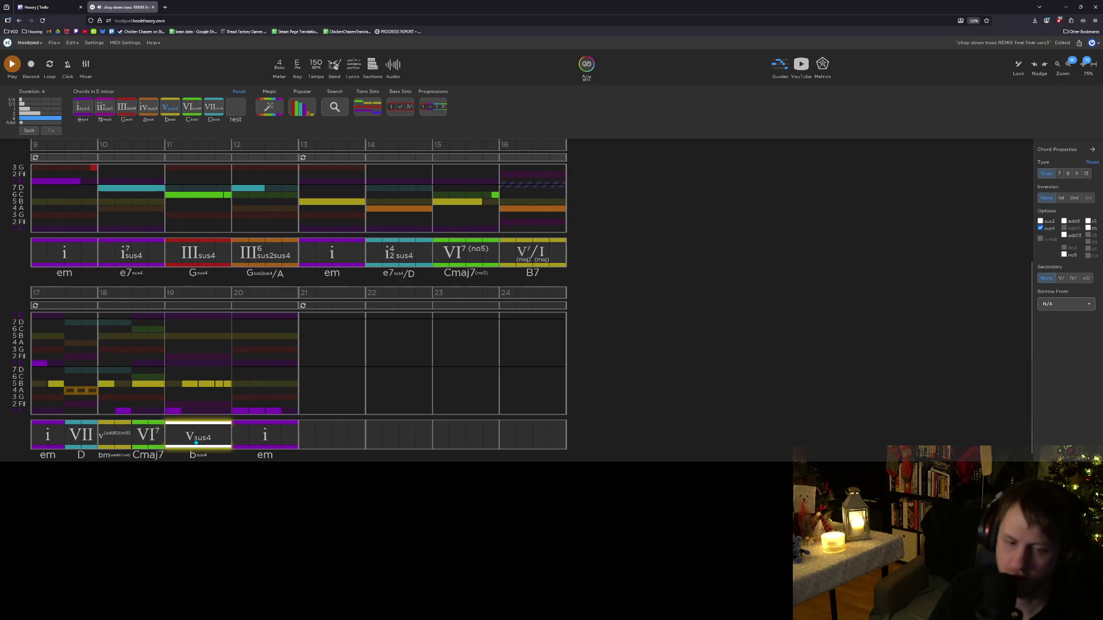
left_click(265, 435)
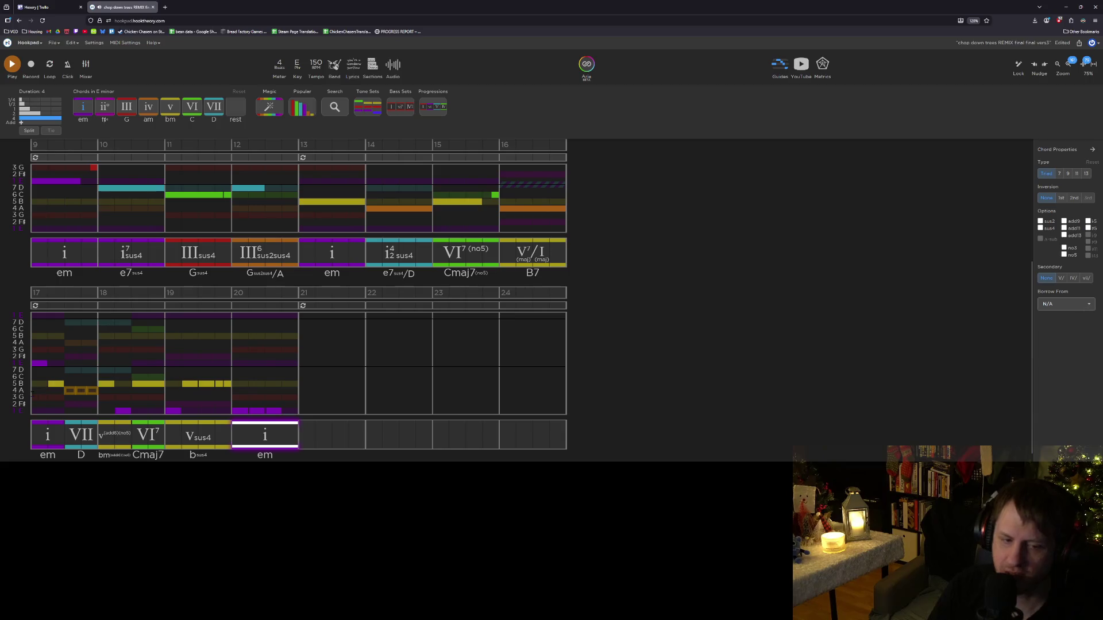
left_click(31, 393)
key("space")
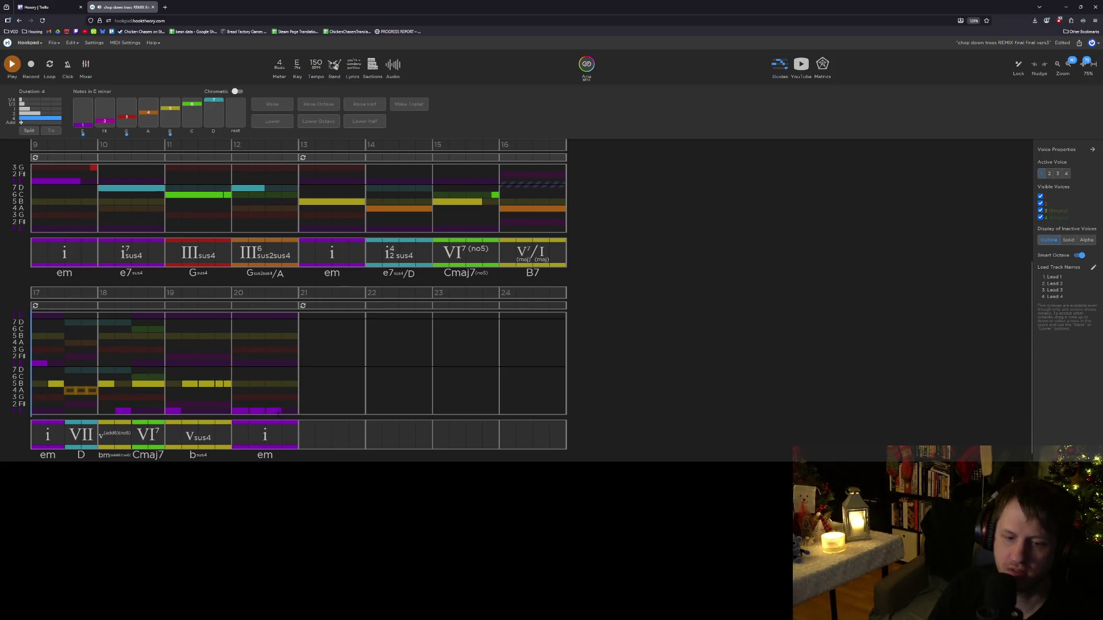
Step: Raise the measure 20 melody notes back up an octave
left_click(275, 411)
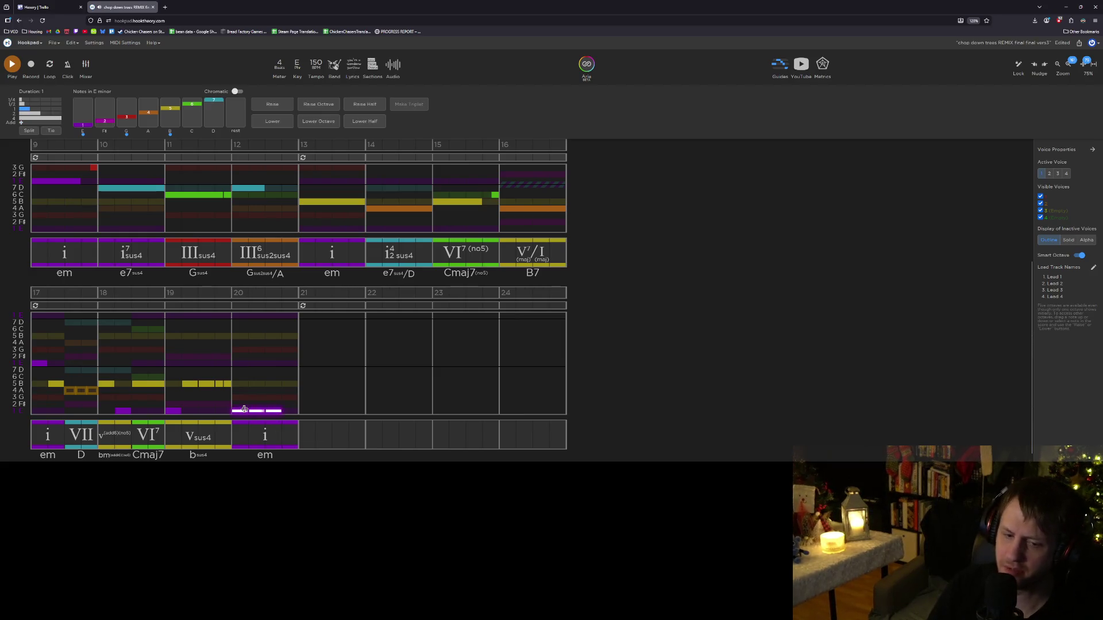
key("ctrl+Up")
key("Left")
key("Left")
key("Left")
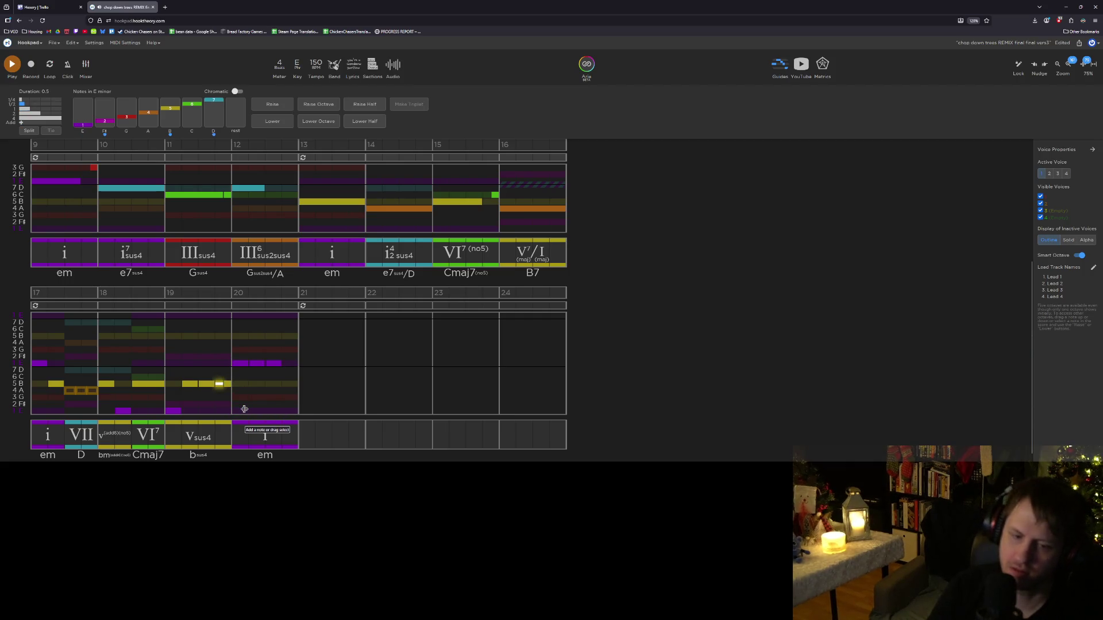
Step: Shorten measure 19's Vsus4 chord to 2.25 beats so it starts mid-measure
key("space")
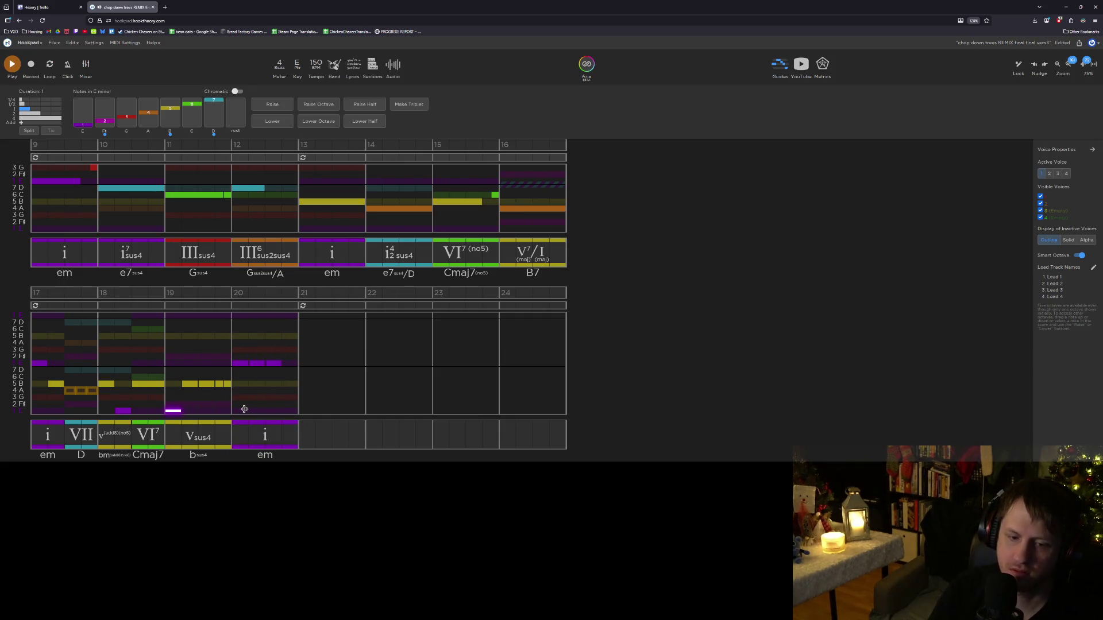
left_click(189, 437)
left_click_drag(180, 432, 210, 431)
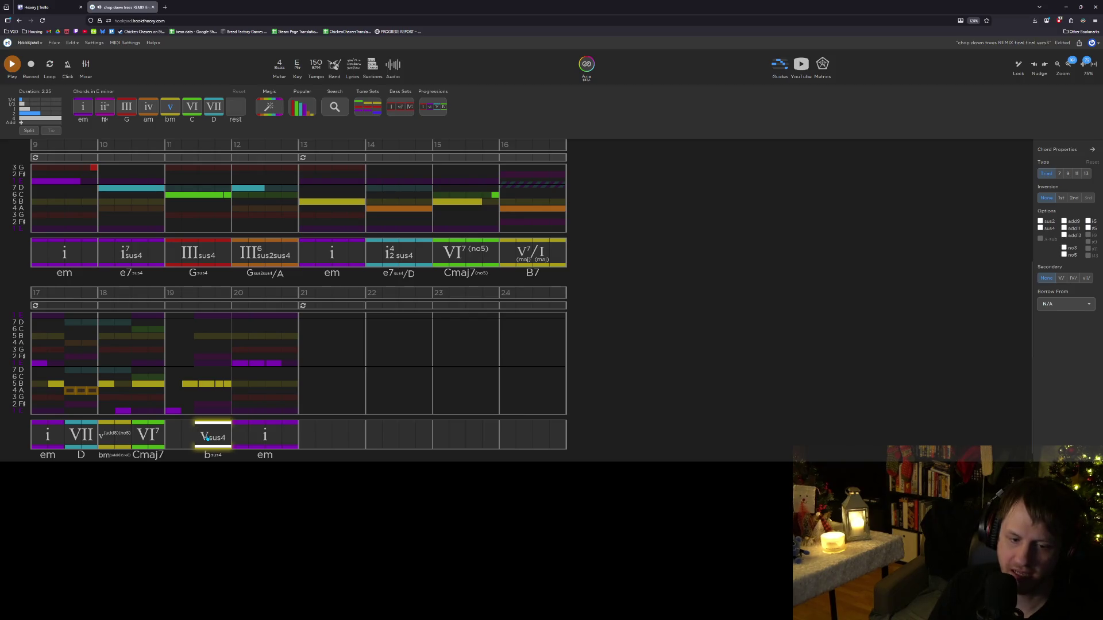
key("ctrl+c")
left_click(168, 431)
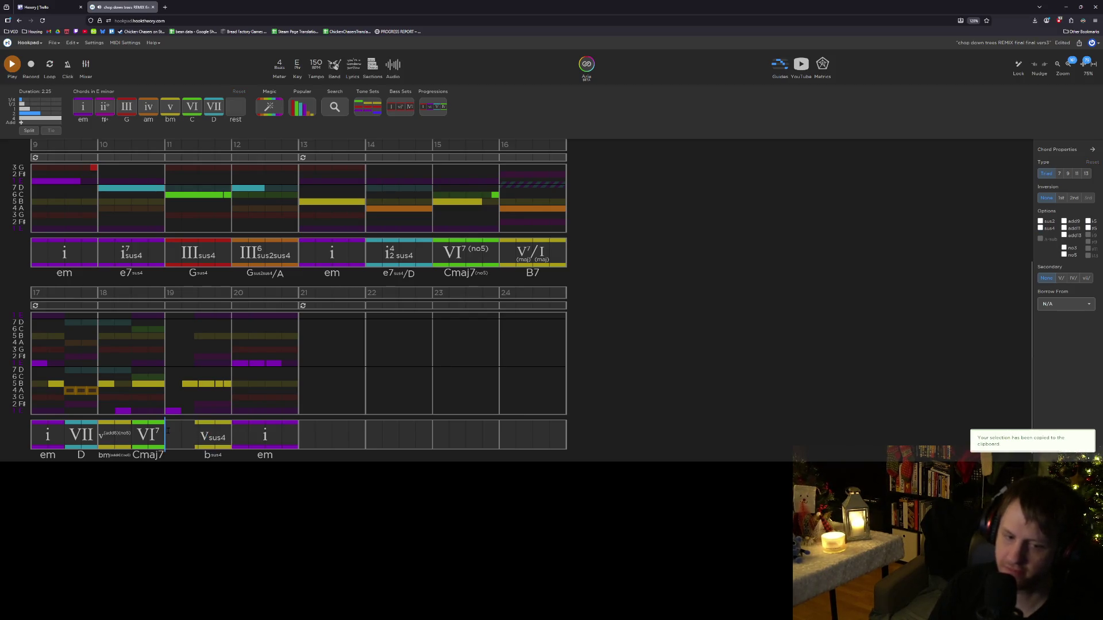
key("ctrl+v")
left_click(196, 436)
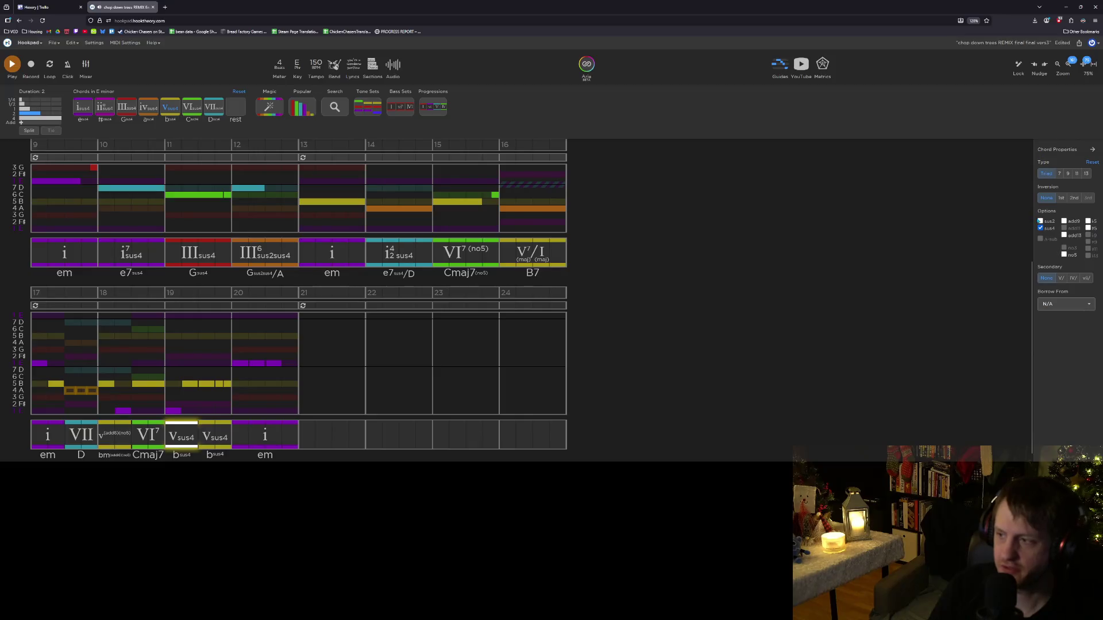
left_click(1040, 221)
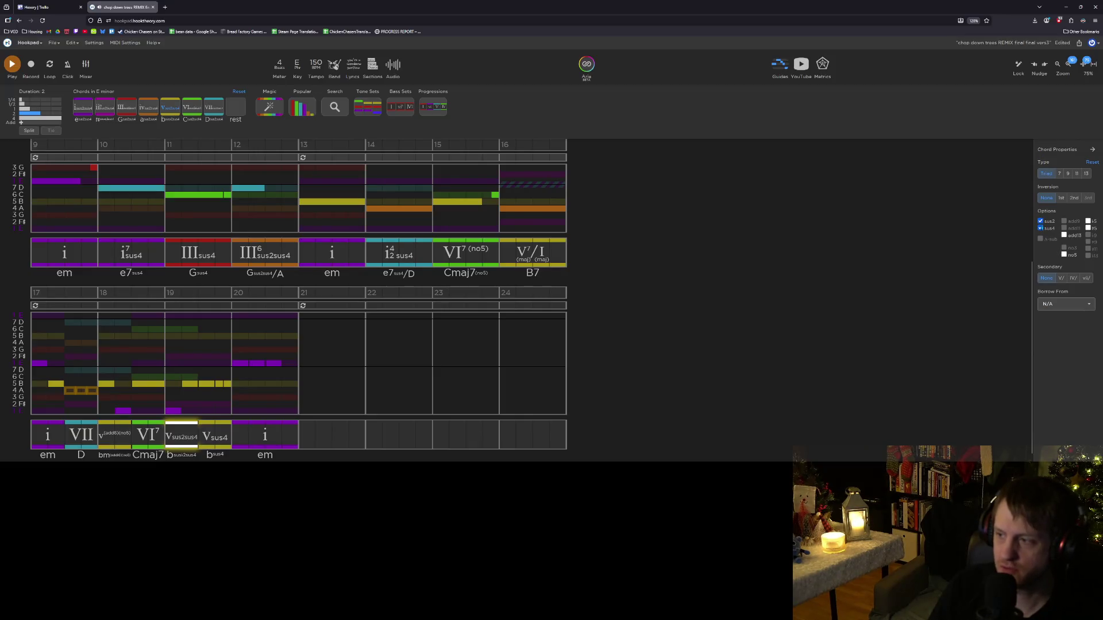
left_click(1041, 228)
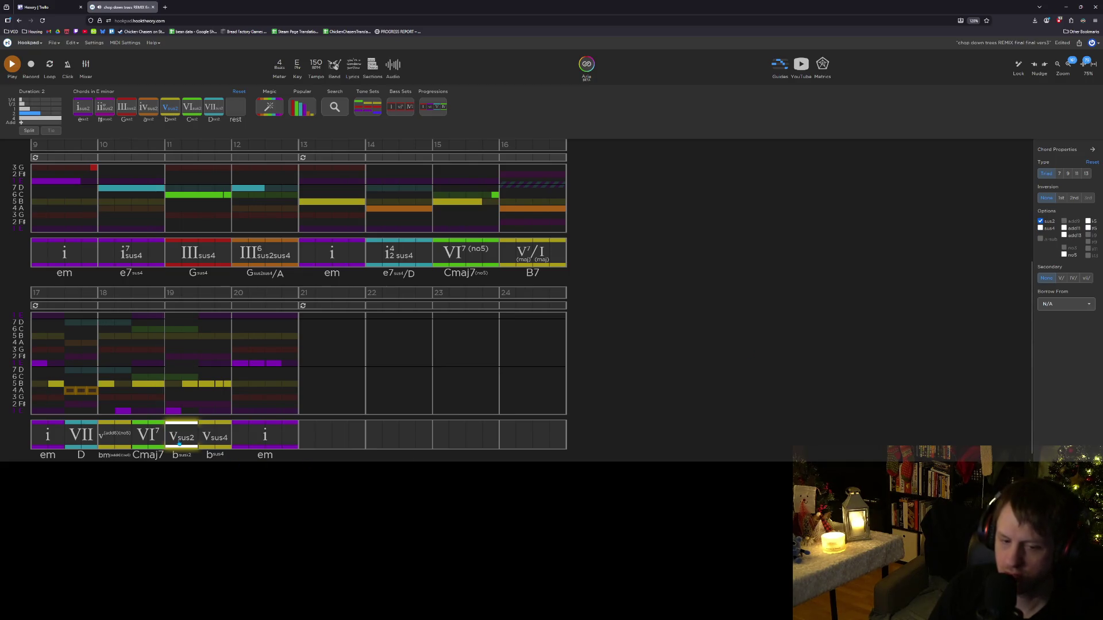
left_click(218, 442)
left_click(269, 439)
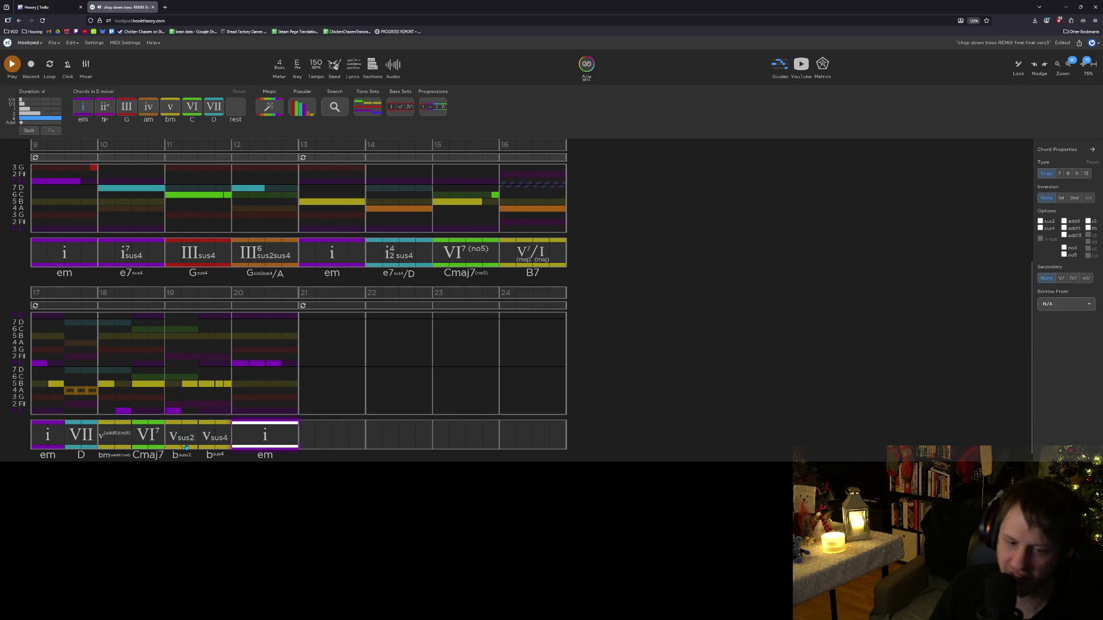
left_click(31, 395)
Step: Play the song through, then save the Hookpad project with Ctrl+S
key("space")
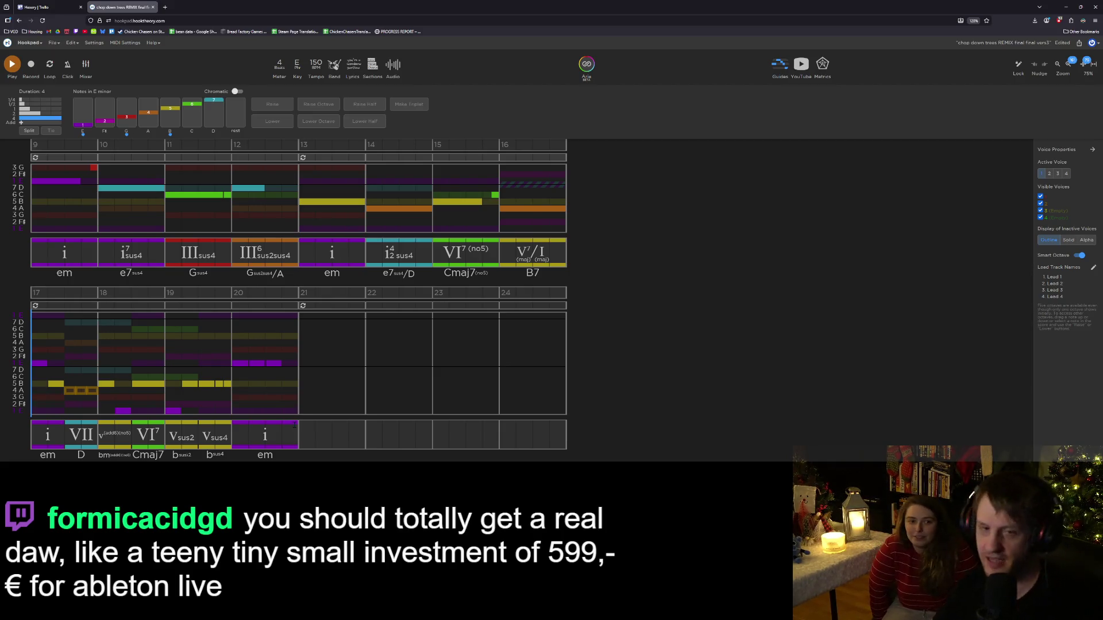
key("ctrl+s")
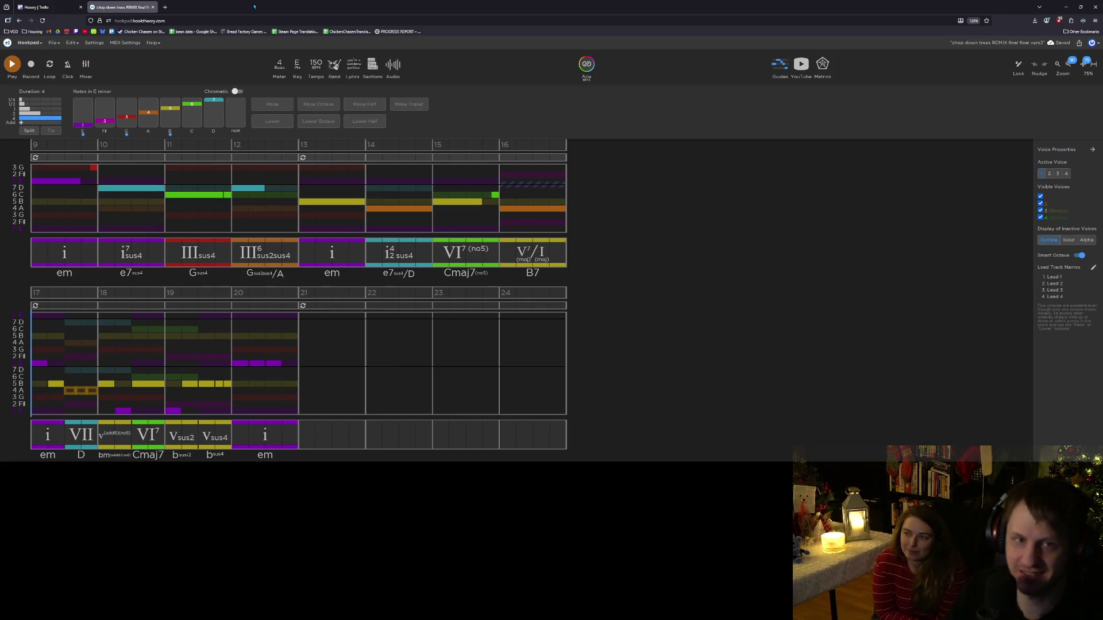
Step: Switch from Hookpad to the running Hexery game window
key("alt+Tab")
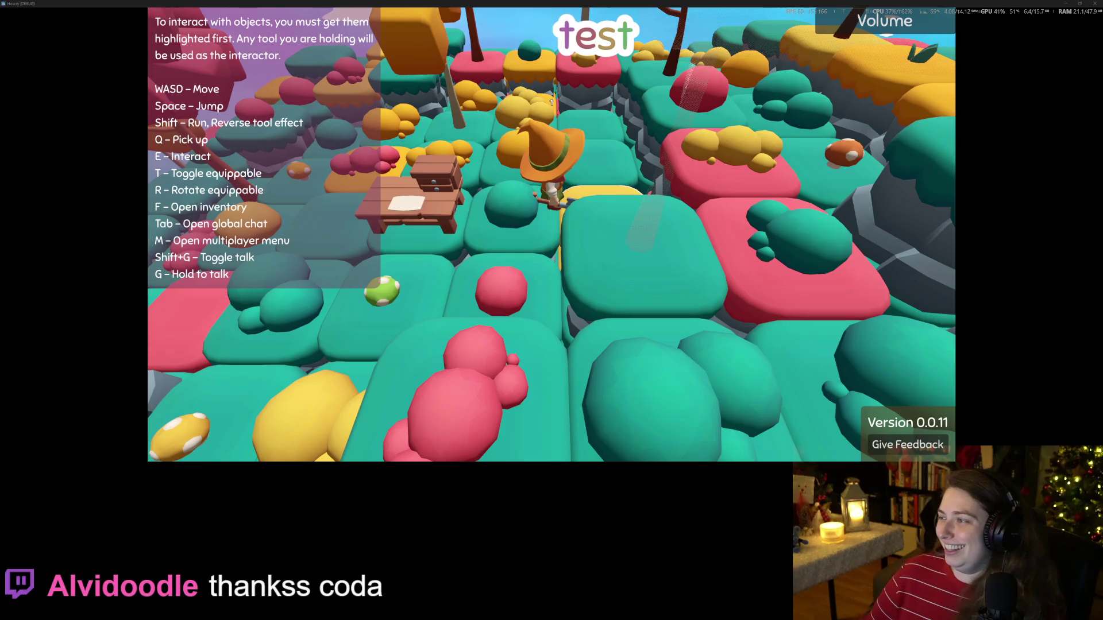
Step: Switch from the Hexery game to the Trello board in the browser
key("alt+Tab")
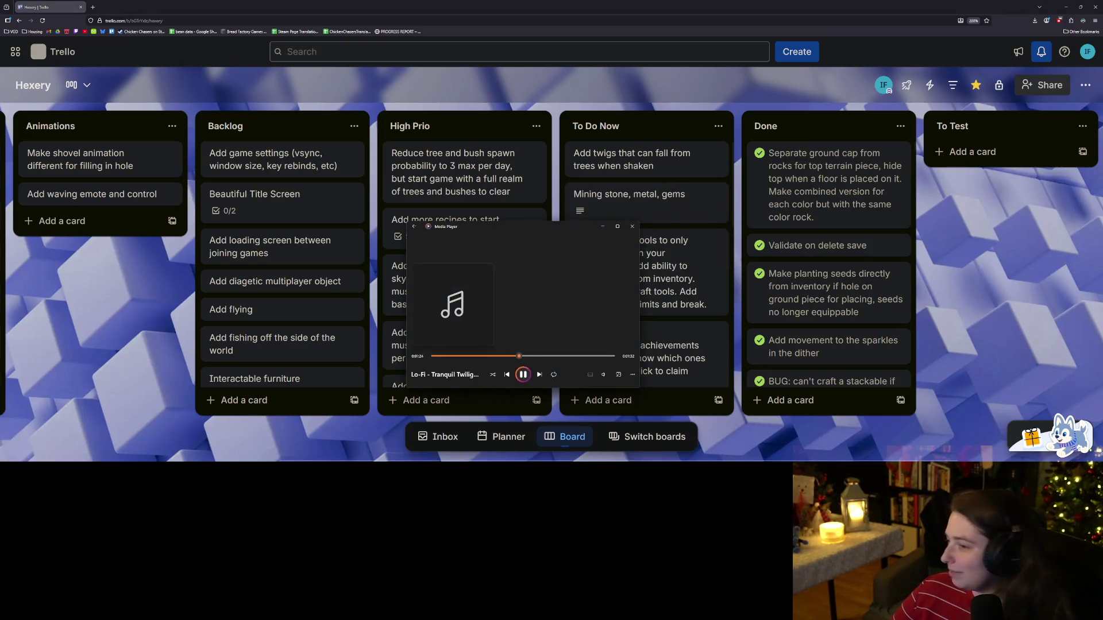
Step: Set the Lo-Fi music volume in the media player, minimize it, and return to the Hexery game
left_click(601, 228)
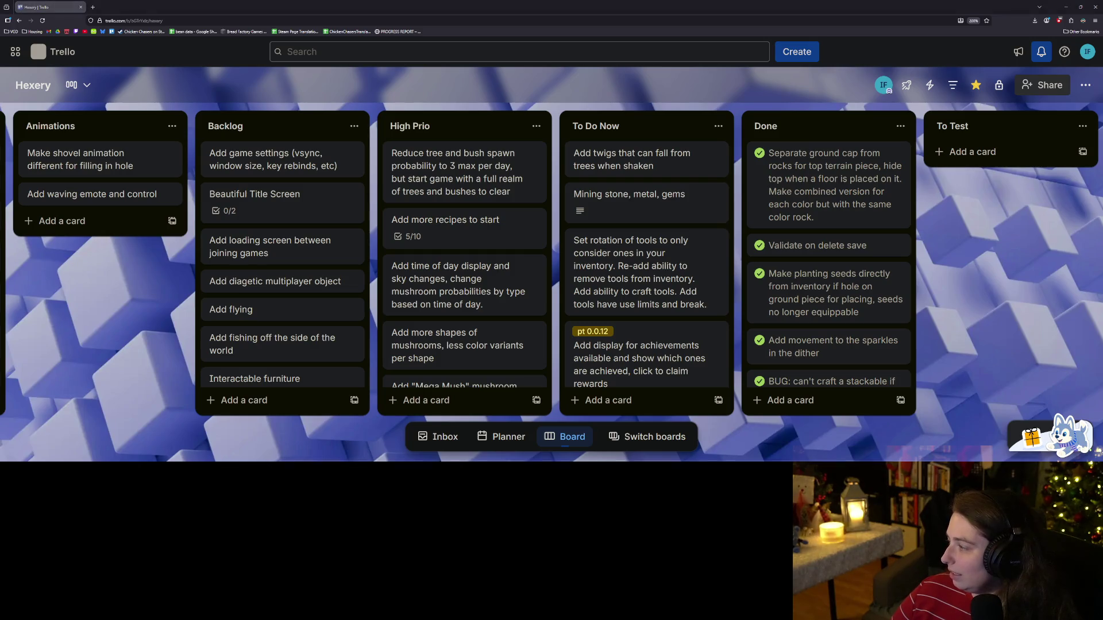
key("XF86AudioPlay")
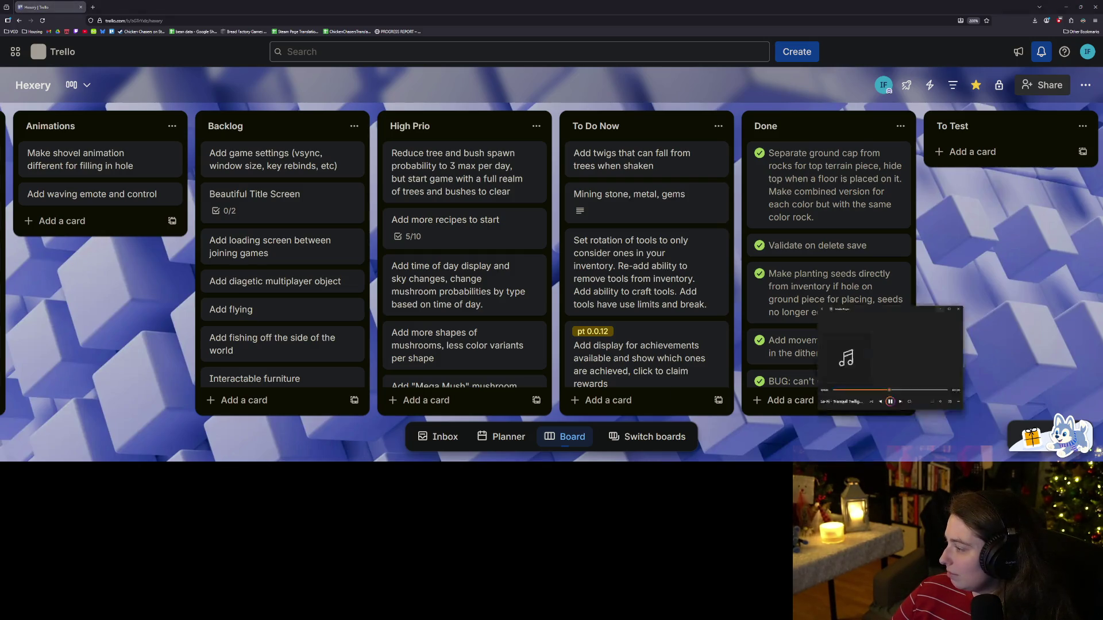
left_click(602, 375)
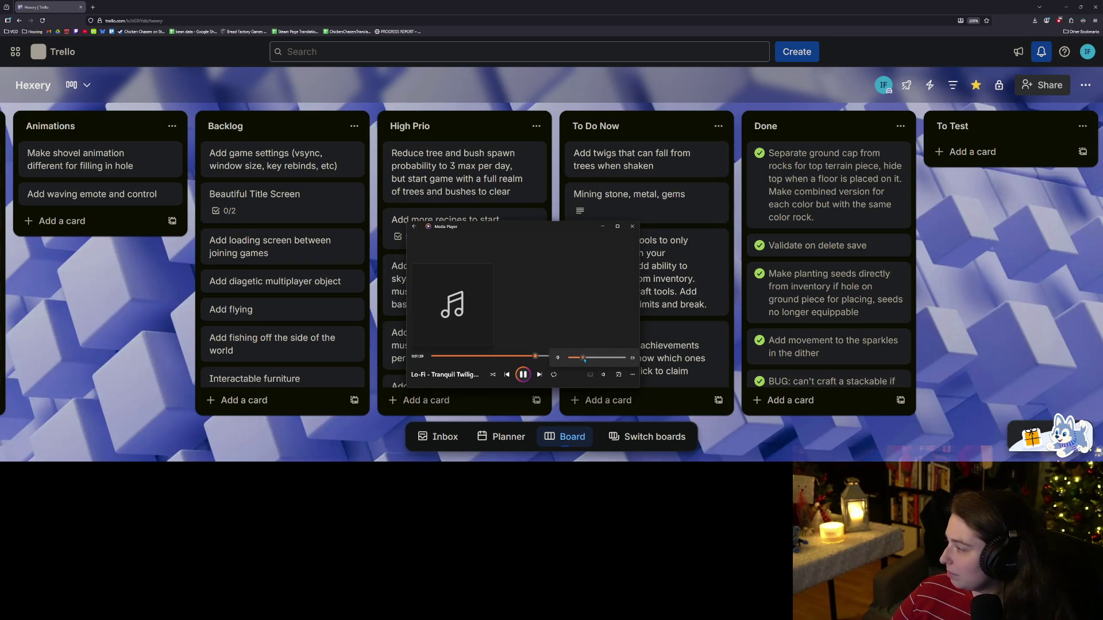
left_click(603, 227)
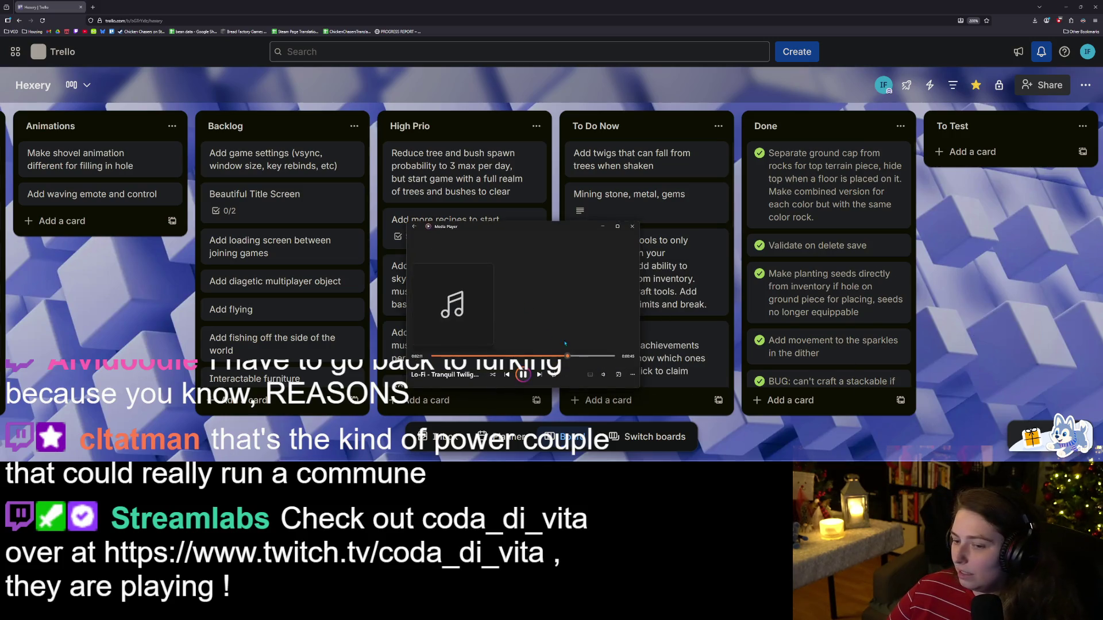
left_click(605, 376)
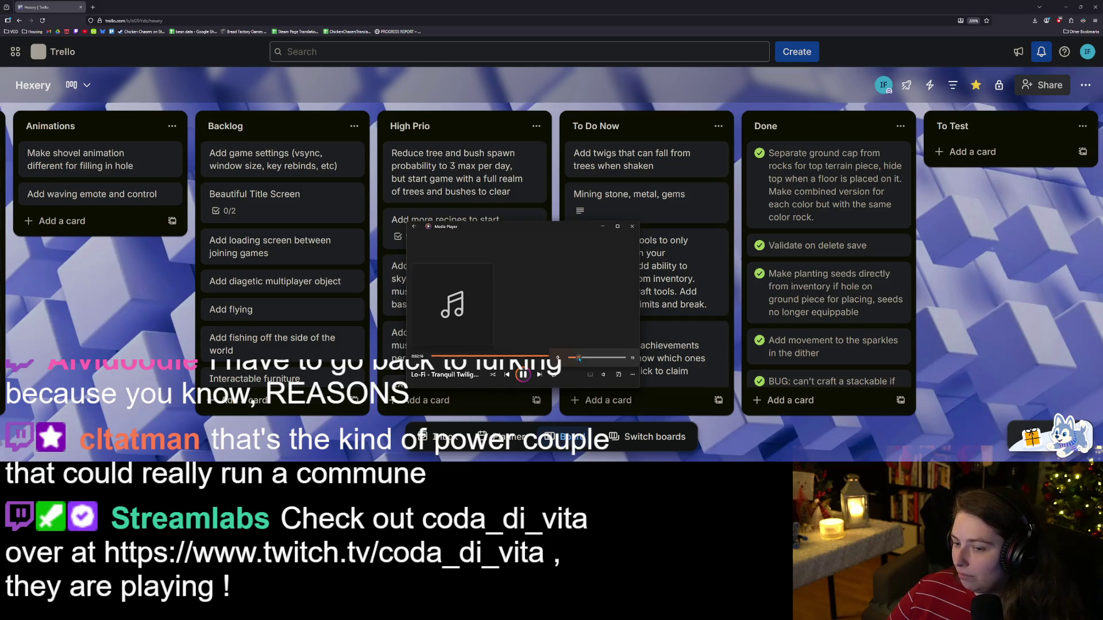
left_click(602, 226)
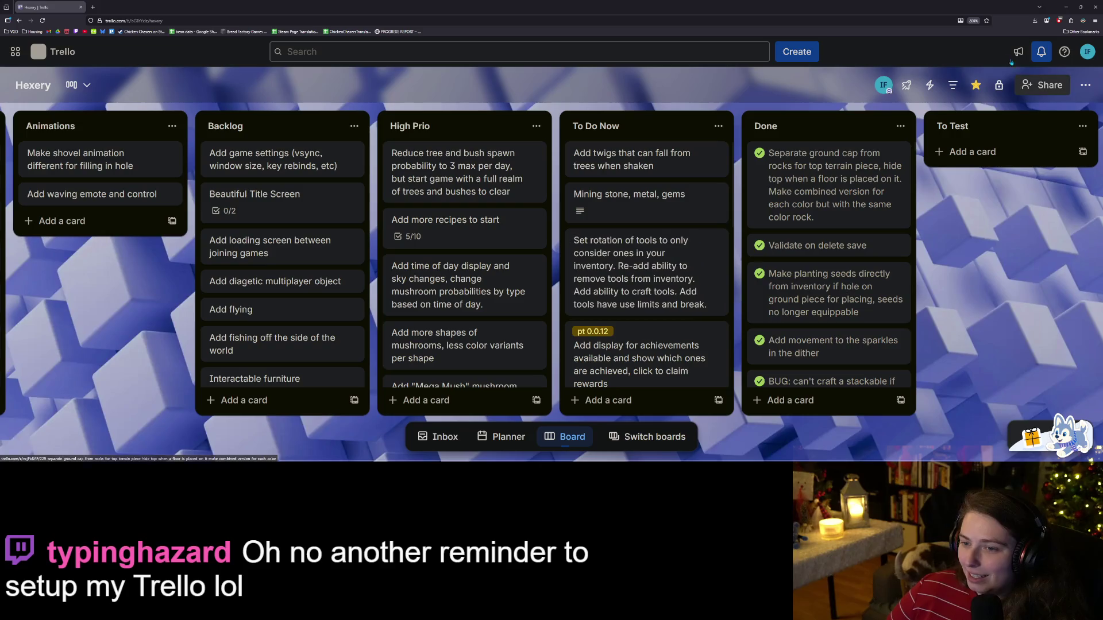
key("alt+Tab")
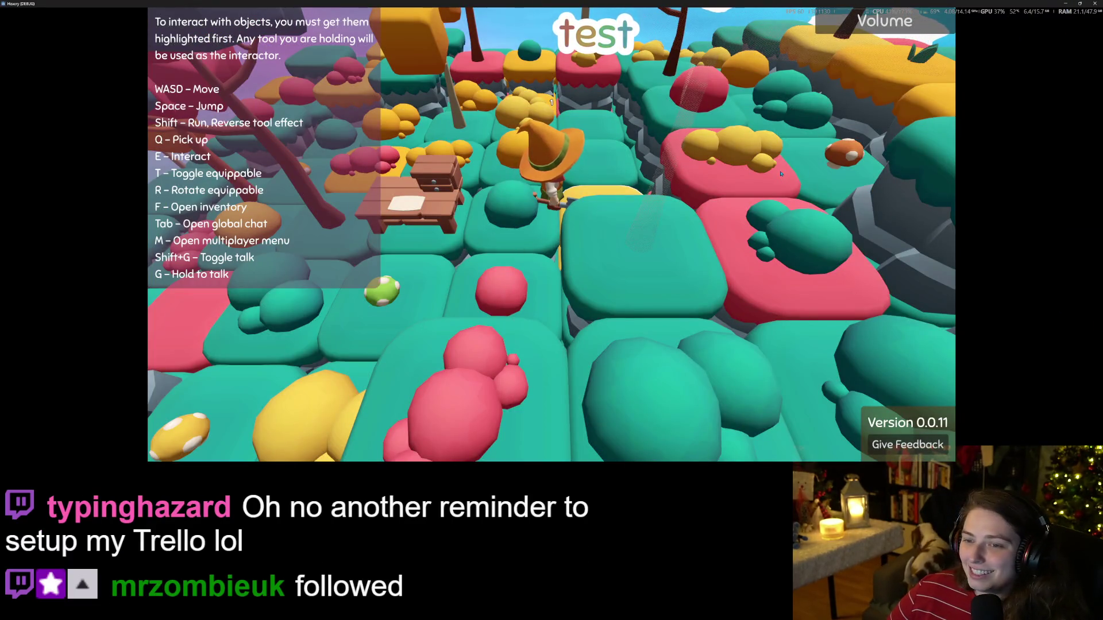
Step: Raise the camera, dig beside the wizard, pick up the grey rock and place stone pieces
left_click_drag(1051, 5, 774, 175)
key("s")
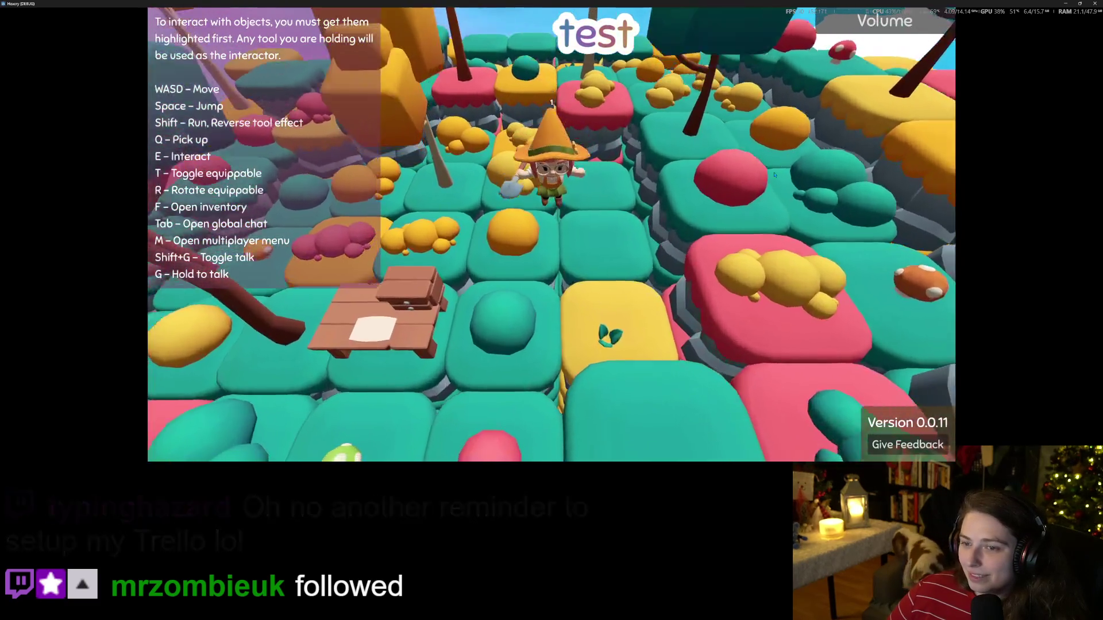
scroll(774, 175, "up", 3)
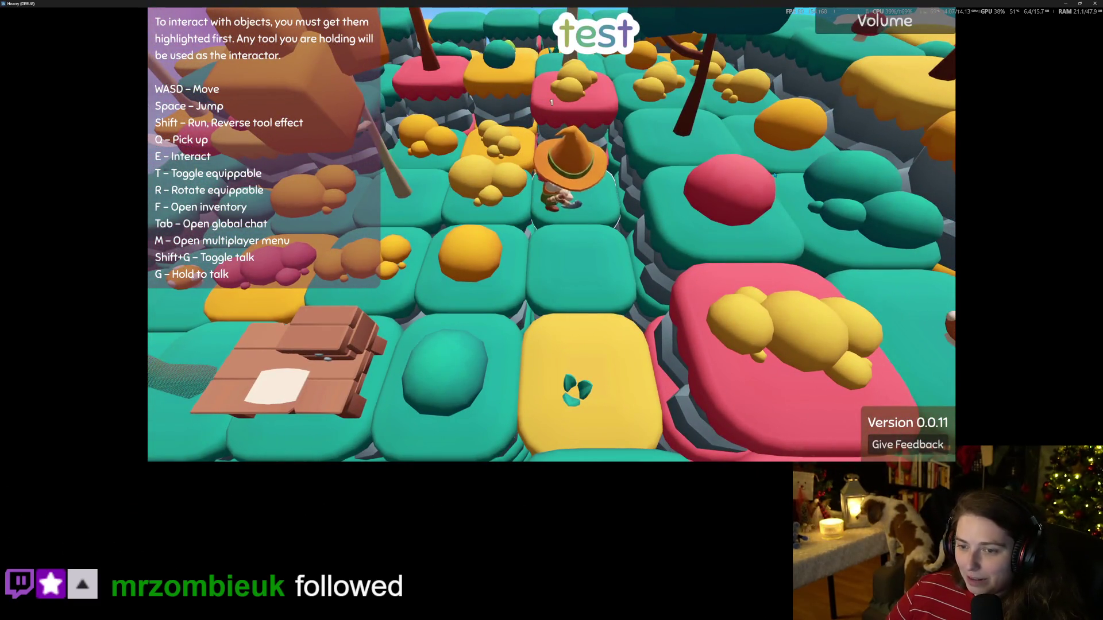
key("e")
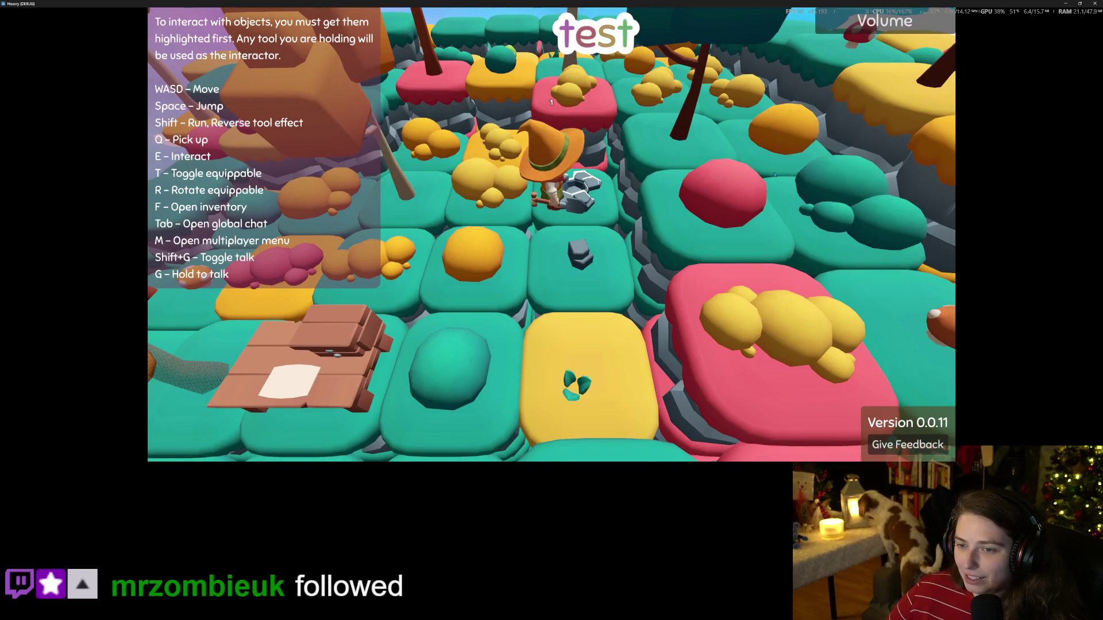
key("e")
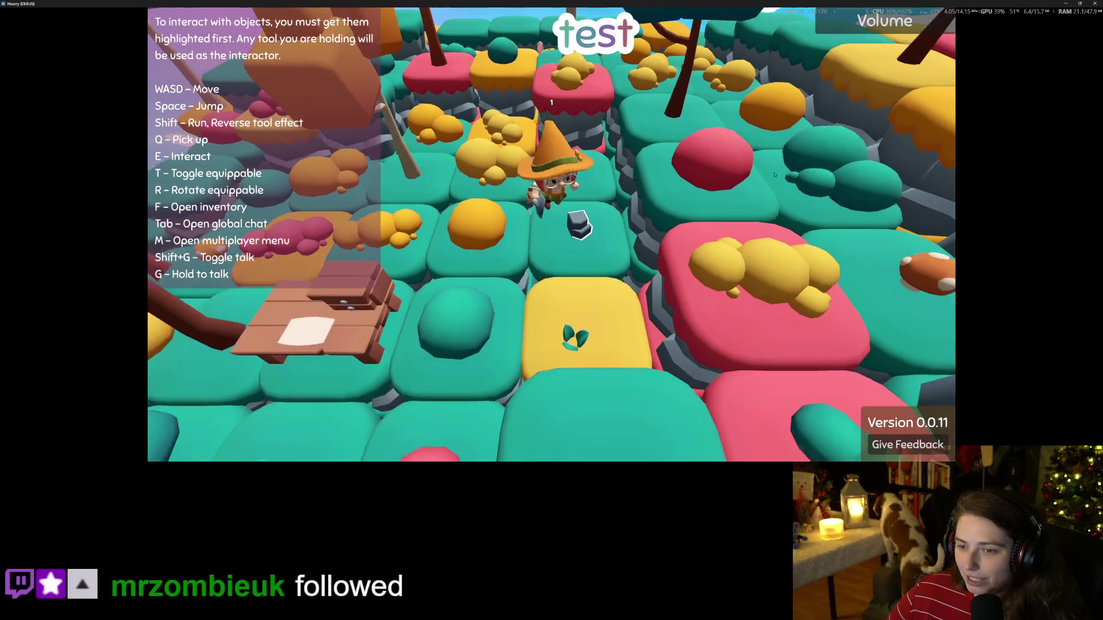
key("e")
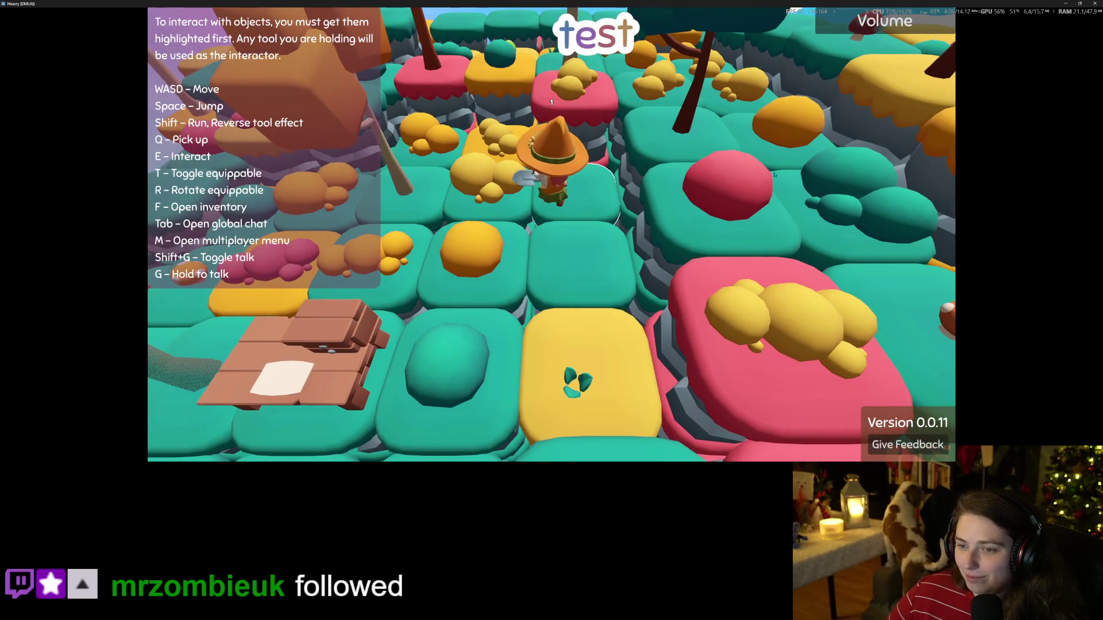
key("e")
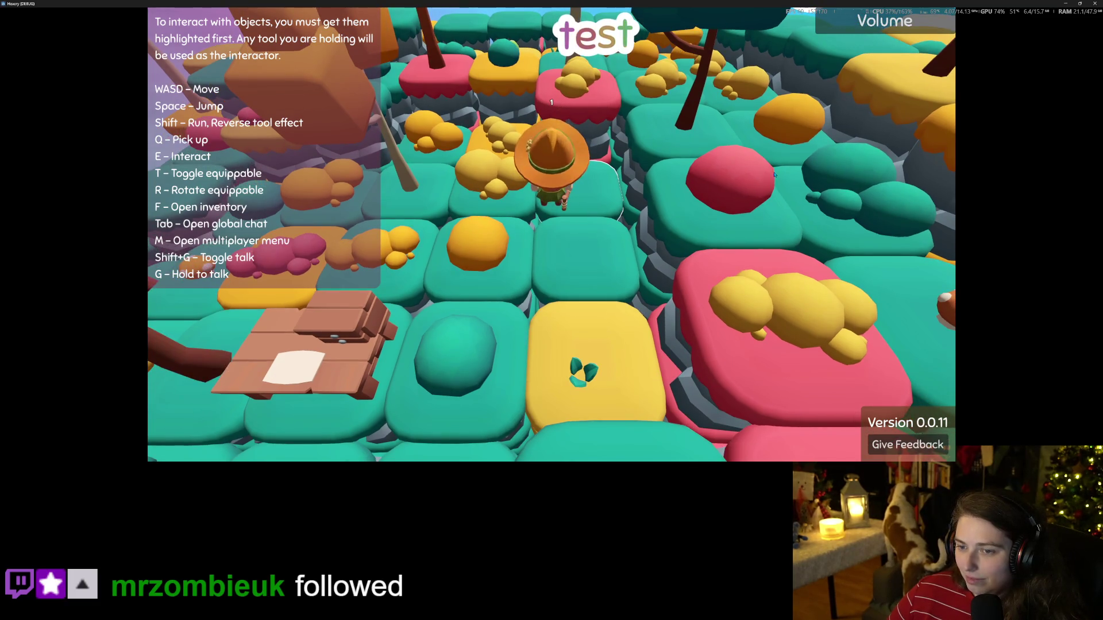
key("e")
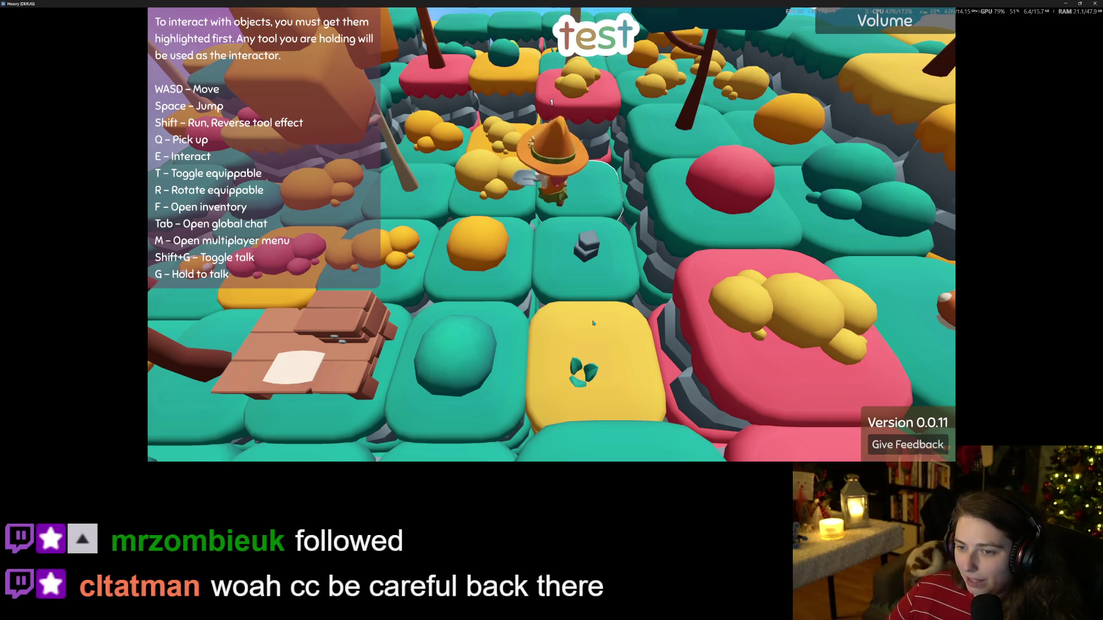
Step: Walk the wizard around, collecting stone and placing a piece on an adjacent tile
key("s")
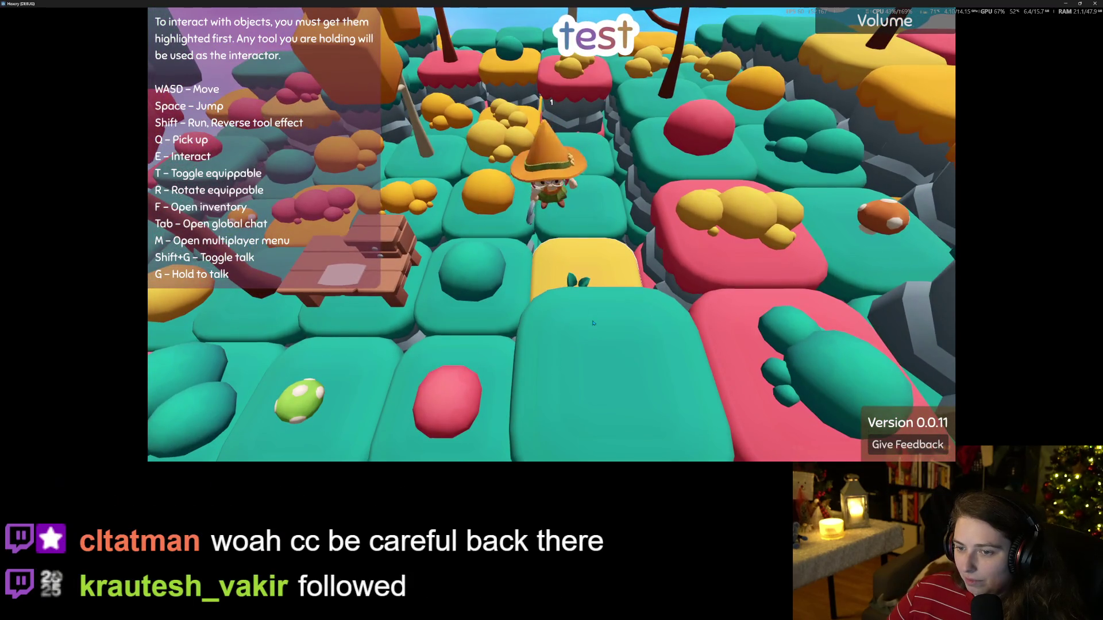
key("w")
key("w")
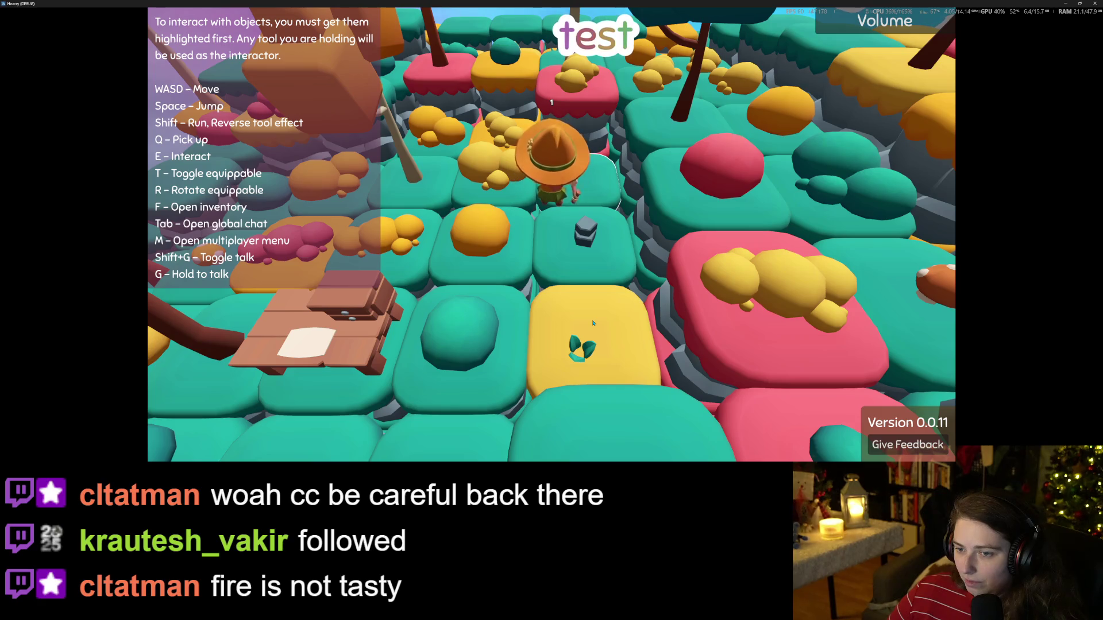
key("s")
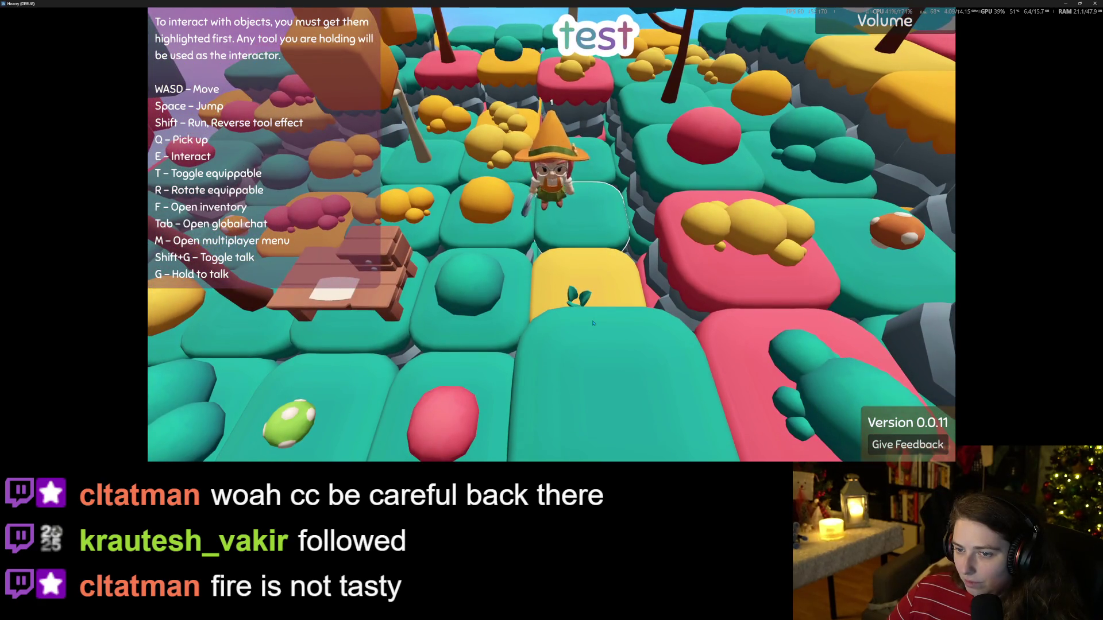
key("w")
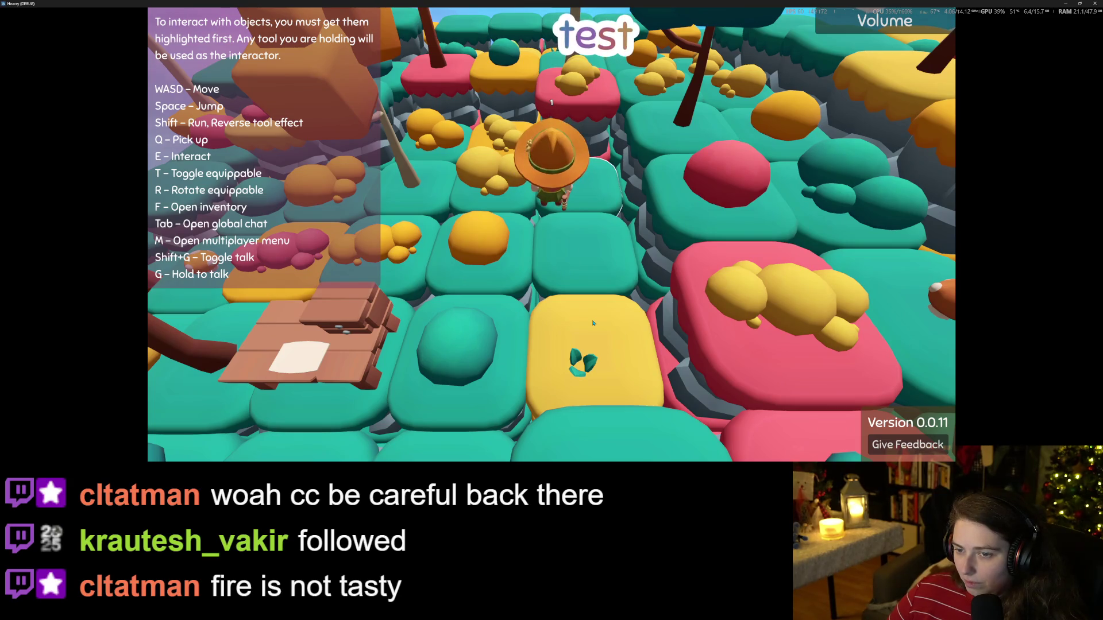
key("d")
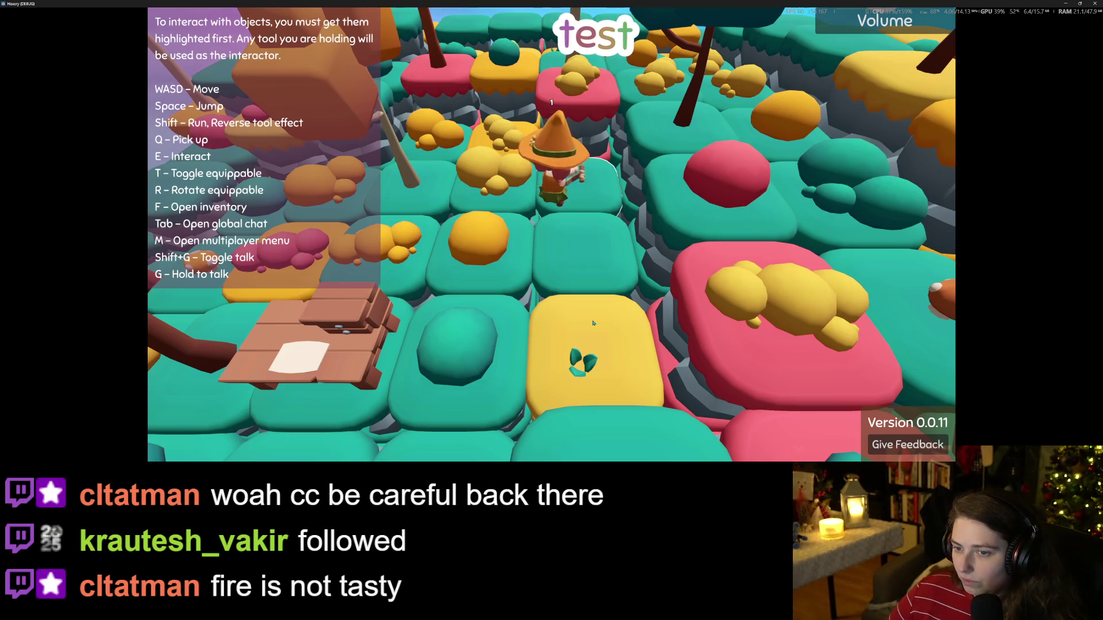
key("s")
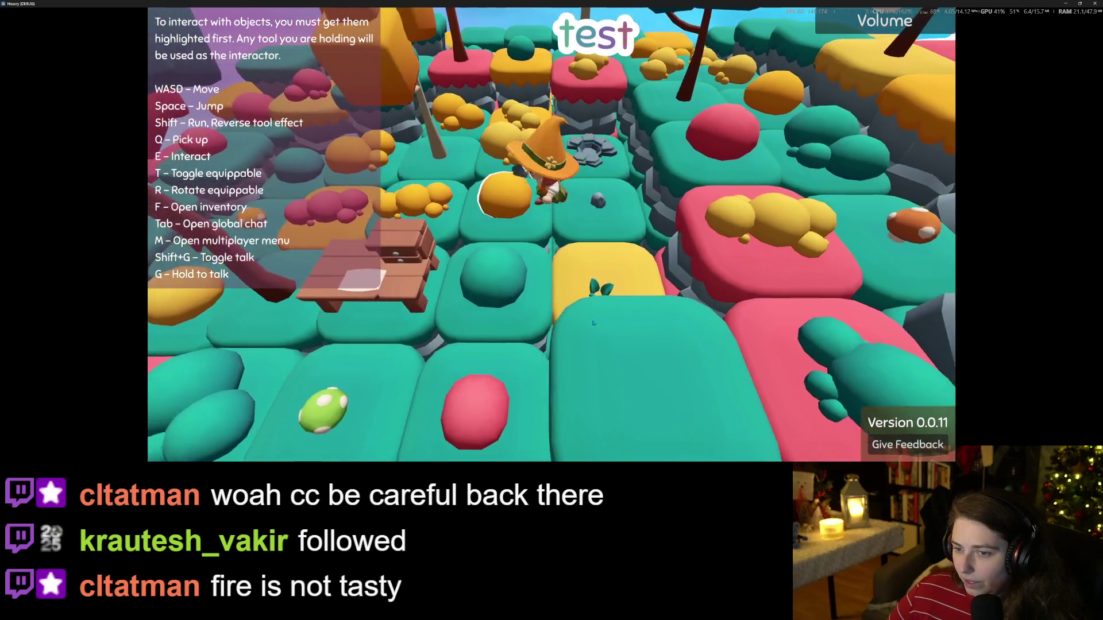
key("a")
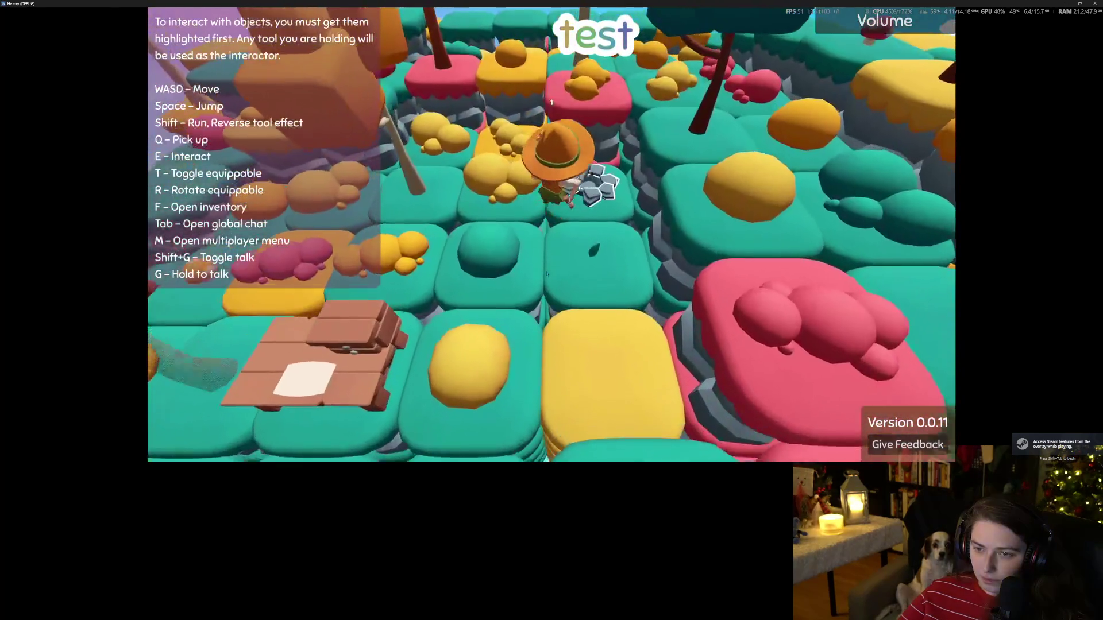
Step: Pick up the hex-stone piece and place it on the outlined tile
key("q")
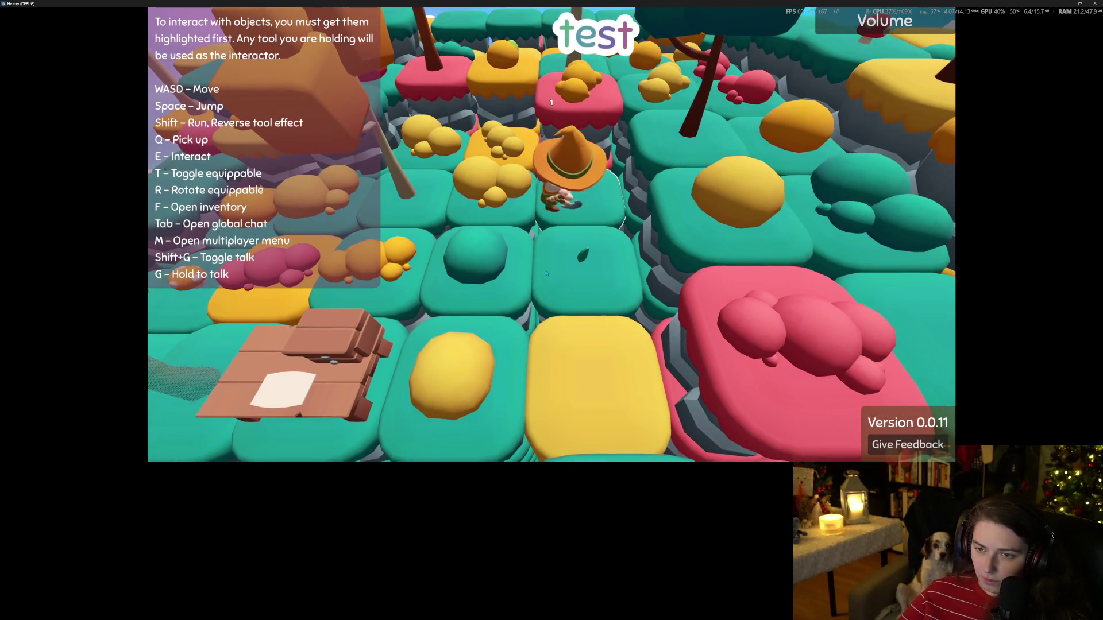
key("q")
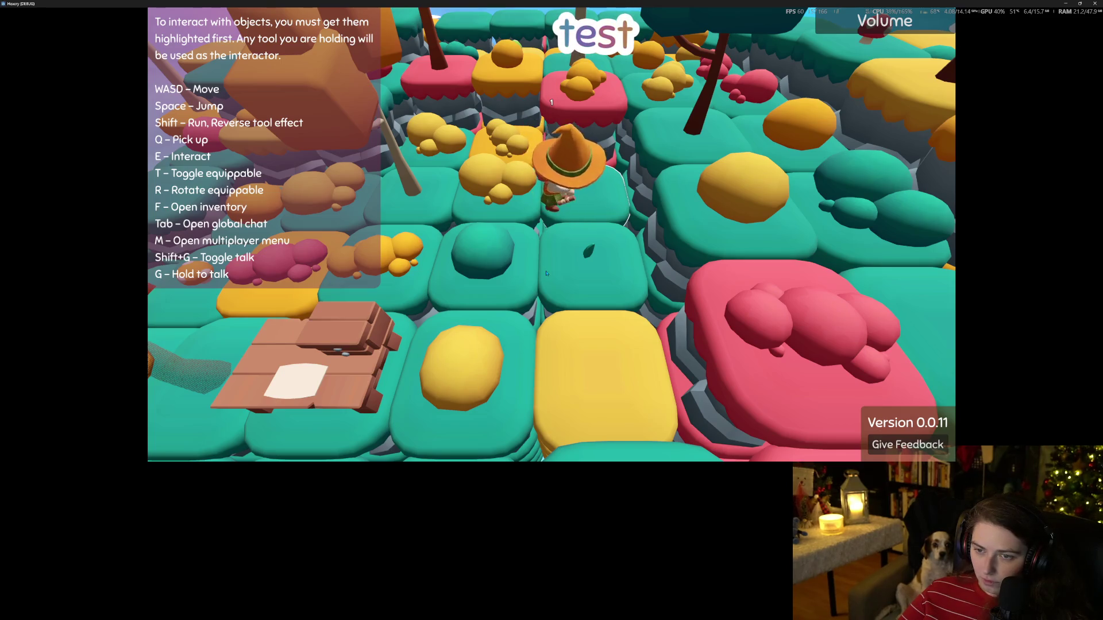
key("q")
Step: Clear the round bush, then pick up and drop the rock pile, triggering the color_index error
key("s")
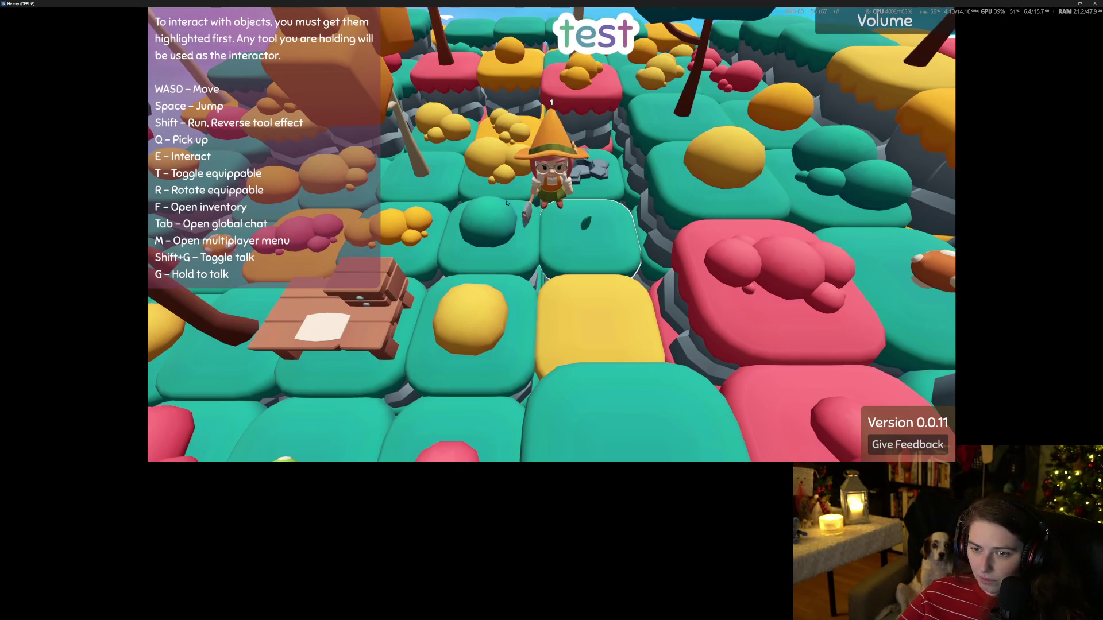
key("a")
key("e")
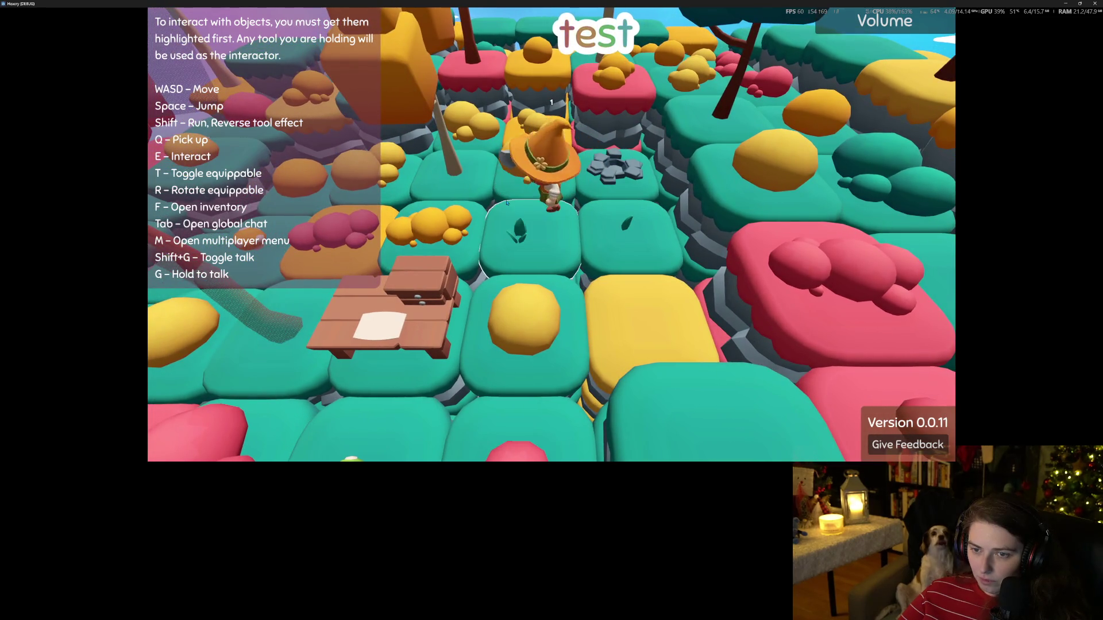
key("w")
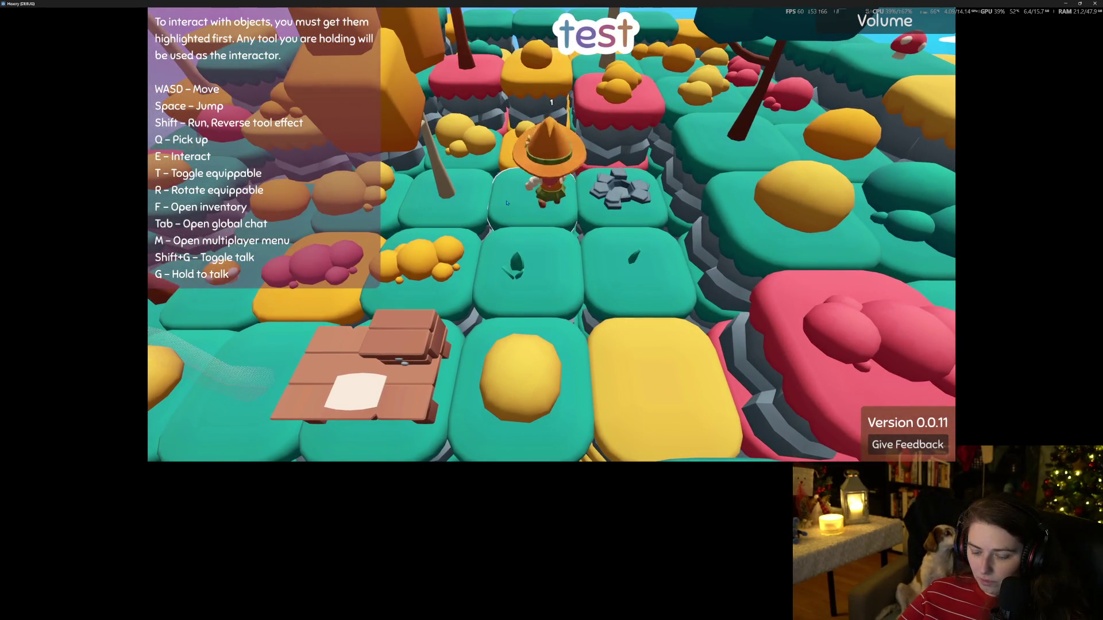
key("d")
key("e")
key("shift+e")
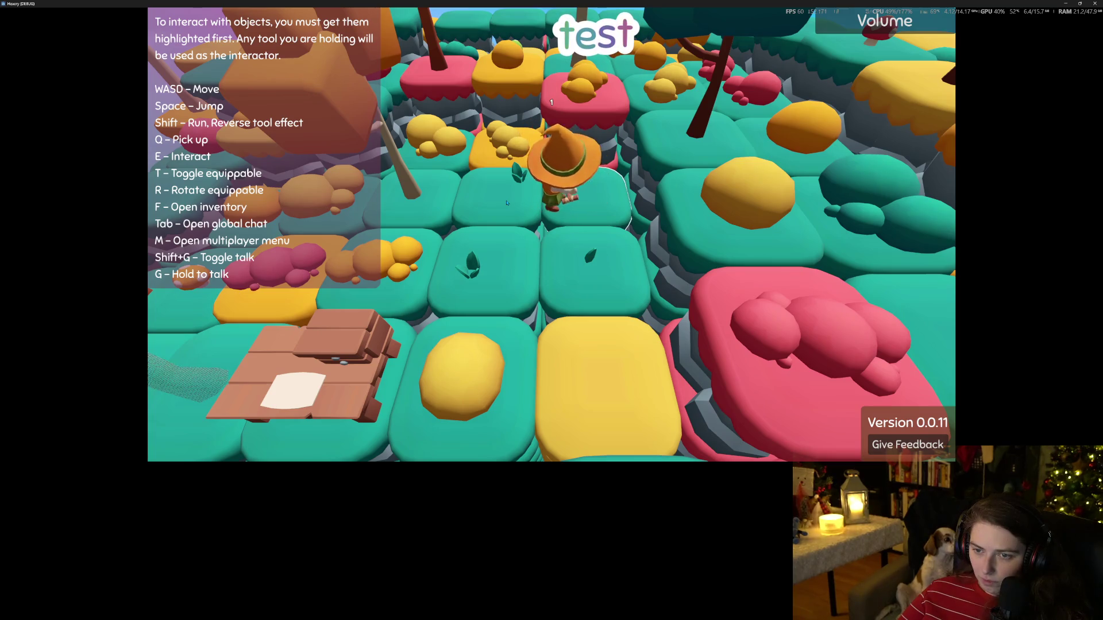
key("alt+Tab")
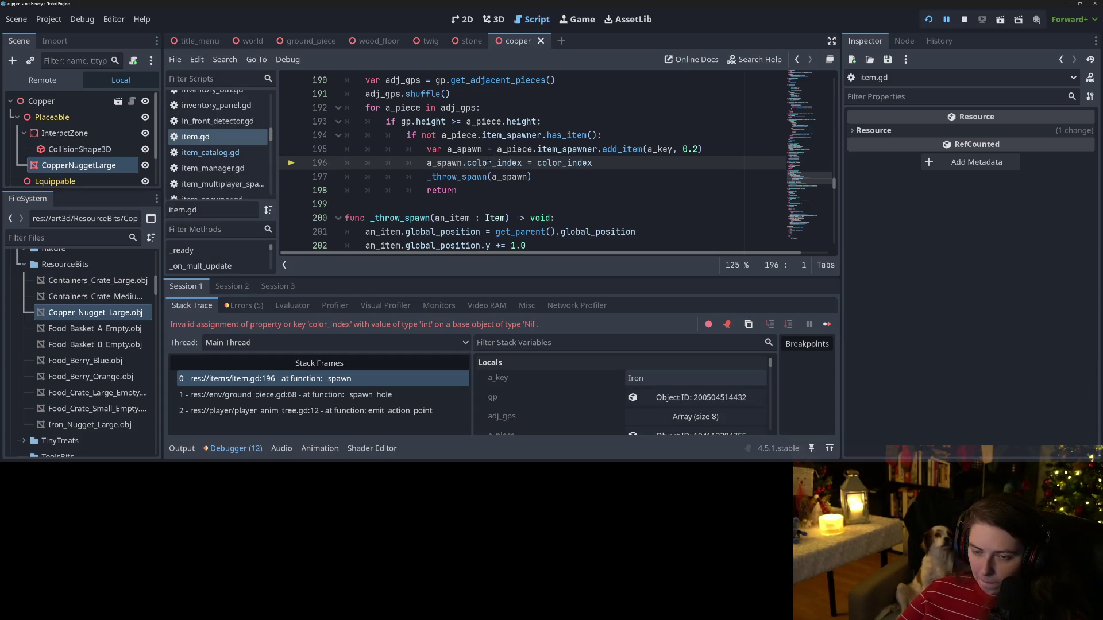
Step: Stop the running debug session and browse back through the ground_piece code
mouse_move(490, 163)
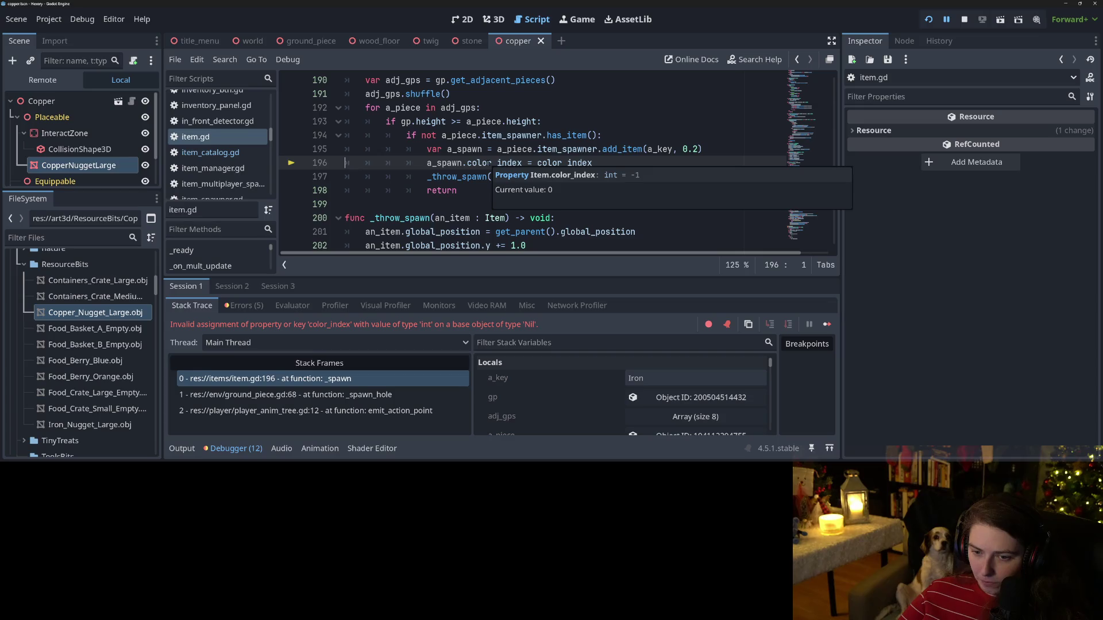
left_click(466, 163)
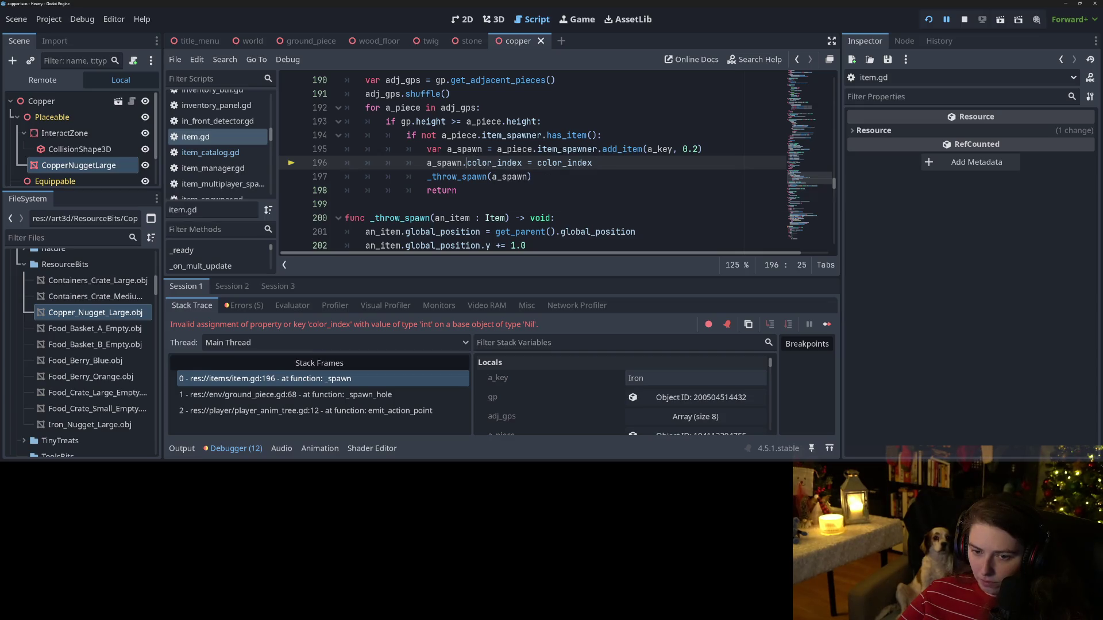
key("F8")
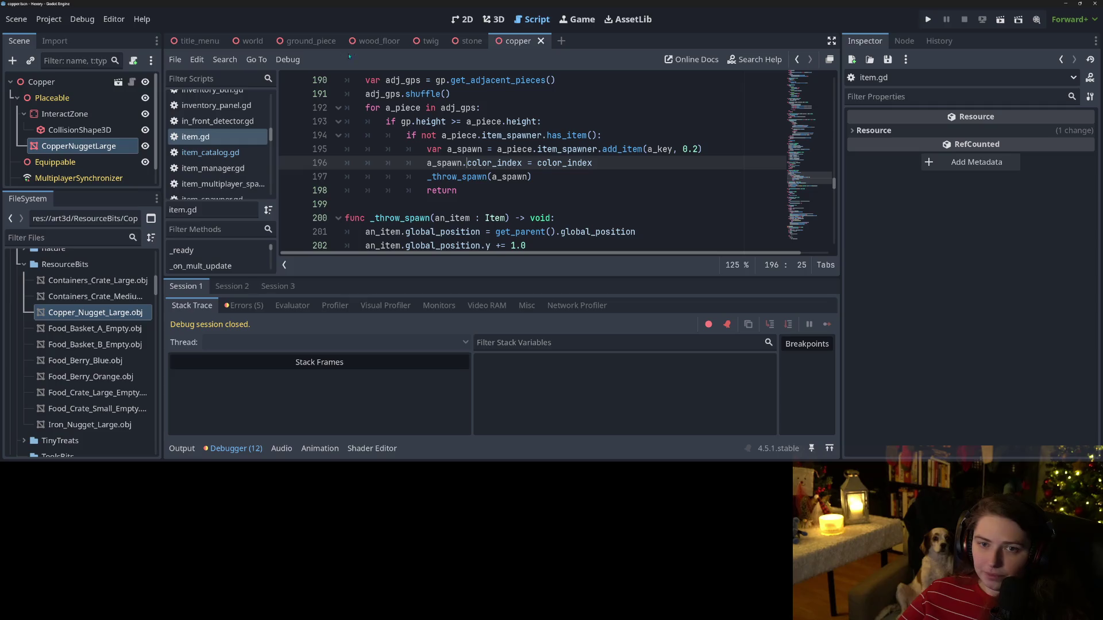
left_click(311, 41)
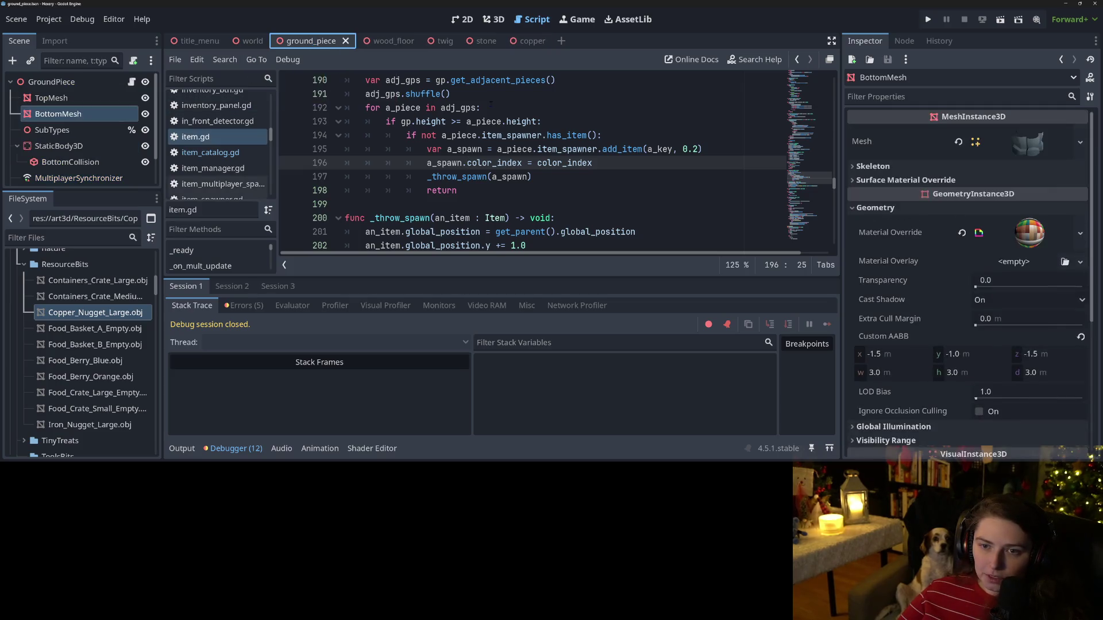
scroll(402, 190, "down", 1)
scroll(402, 190, "up", 2)
double_click(454, 231)
scroll(456, 232, "up", 10)
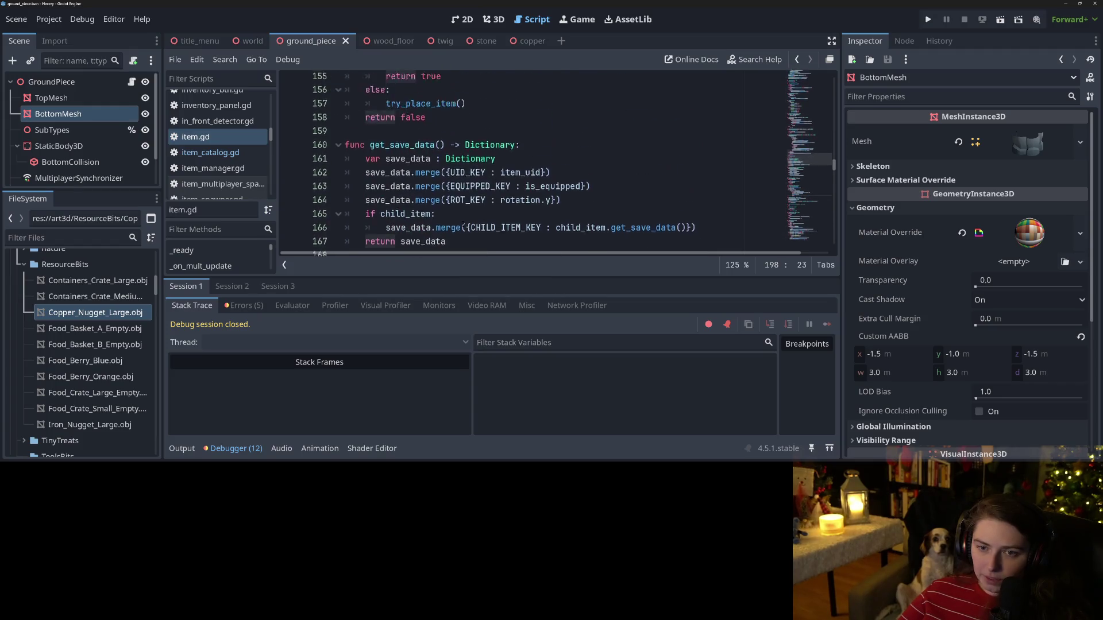
scroll(457, 232, "up", 10)
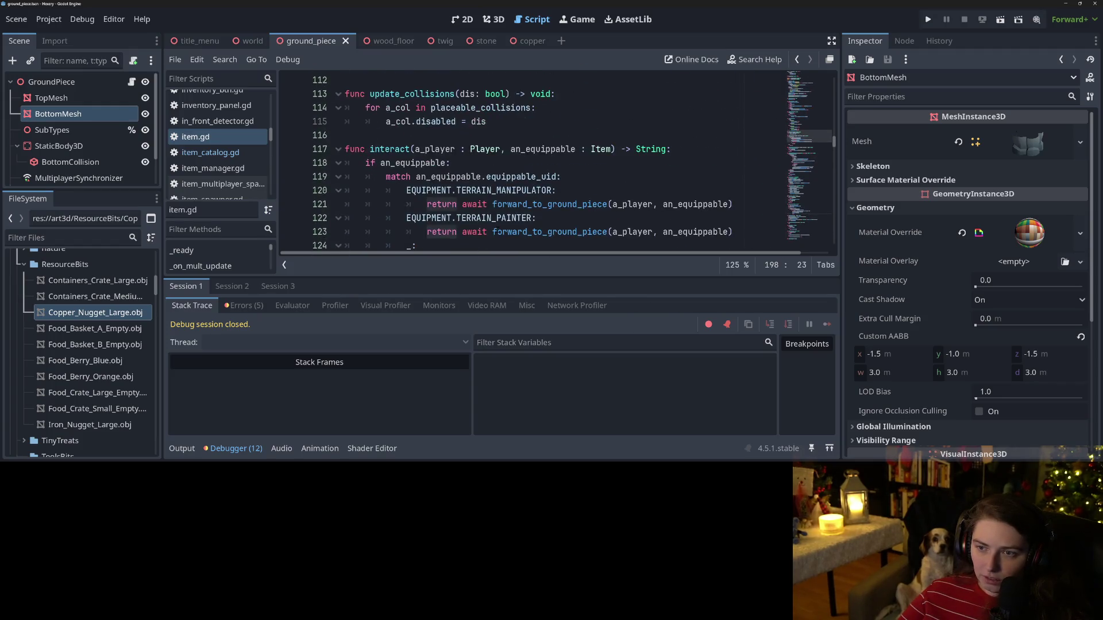
scroll(457, 232, "up", 12)
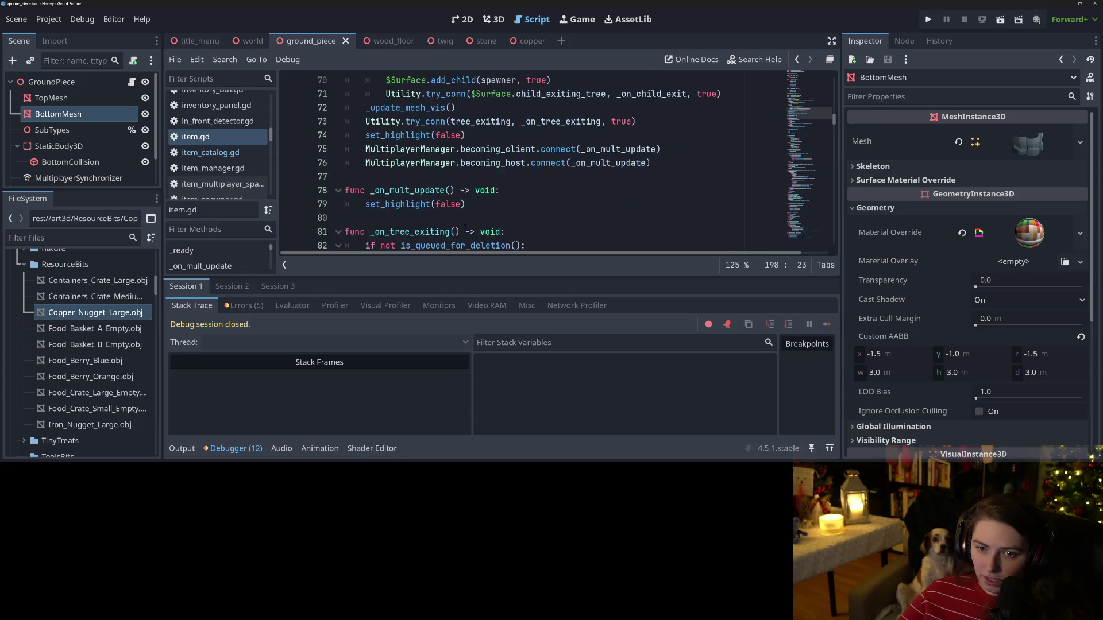
left_click(182, 449)
left_click(182, 449)
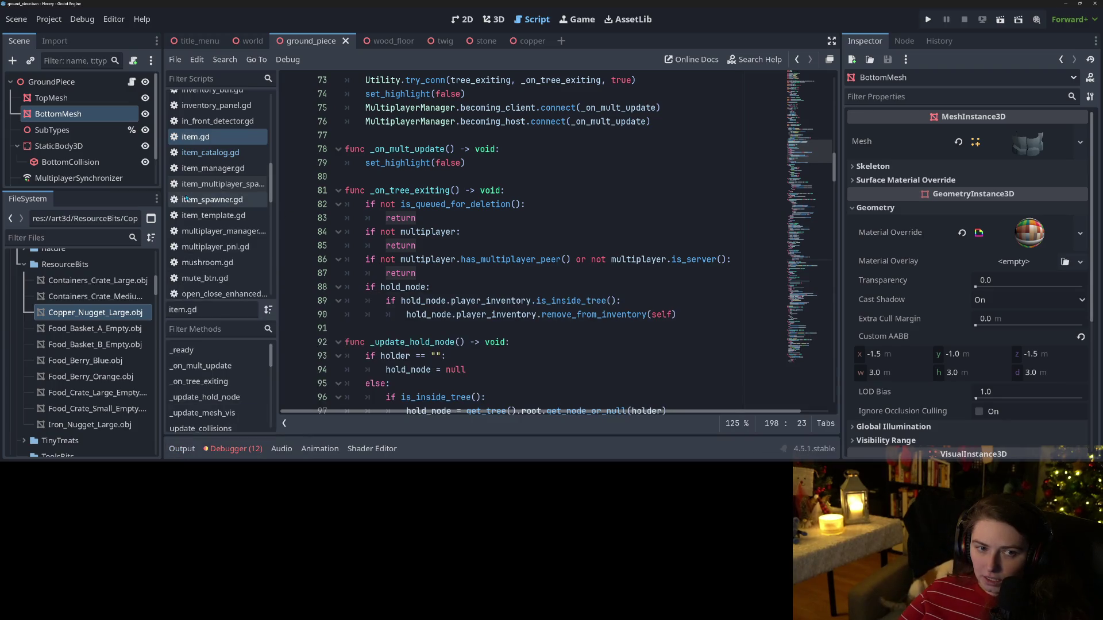
Step: Change line 68 of ground_piece.gd to _spawn("Copper"), check item_catalog.gd, and run the project
left_click(131, 82)
scroll(552, 318, "down", 2)
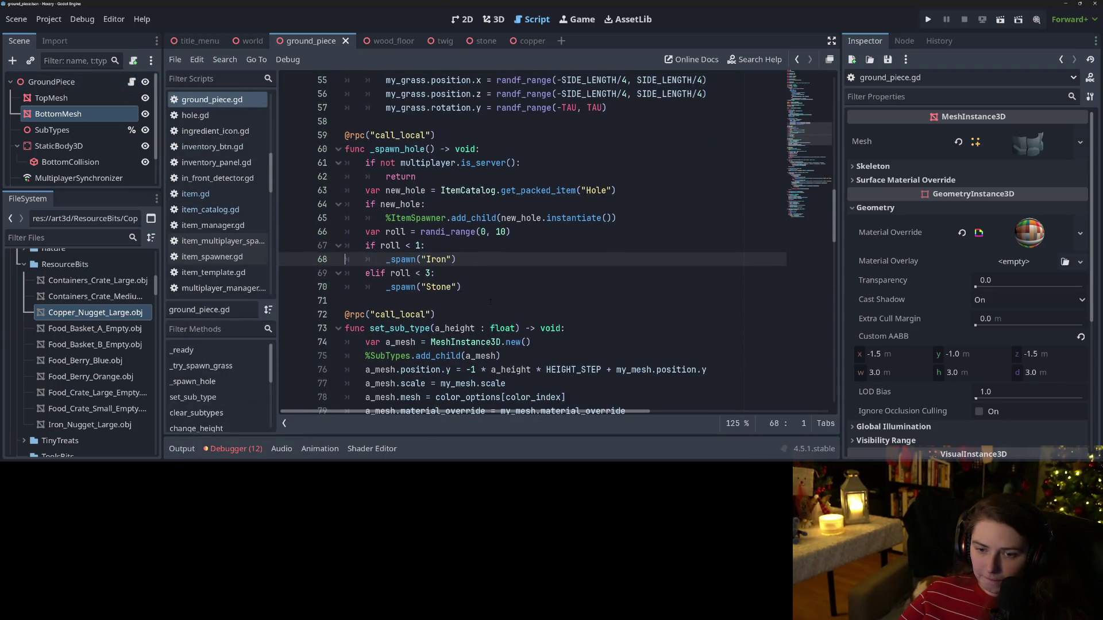
double_click(436, 259)
type("Copper")
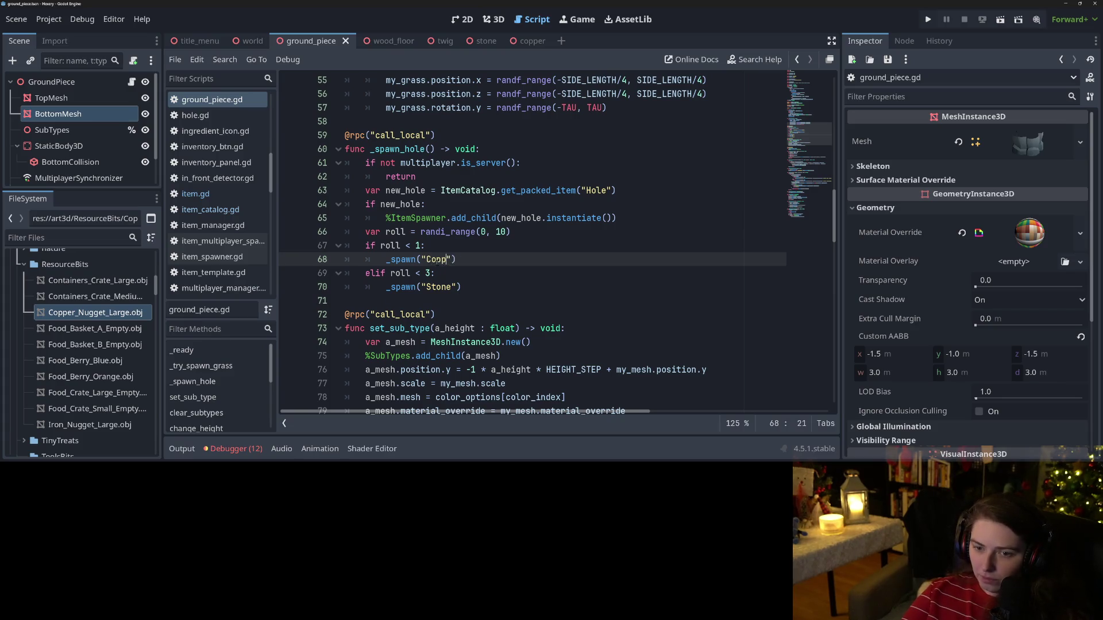
left_click(207, 209)
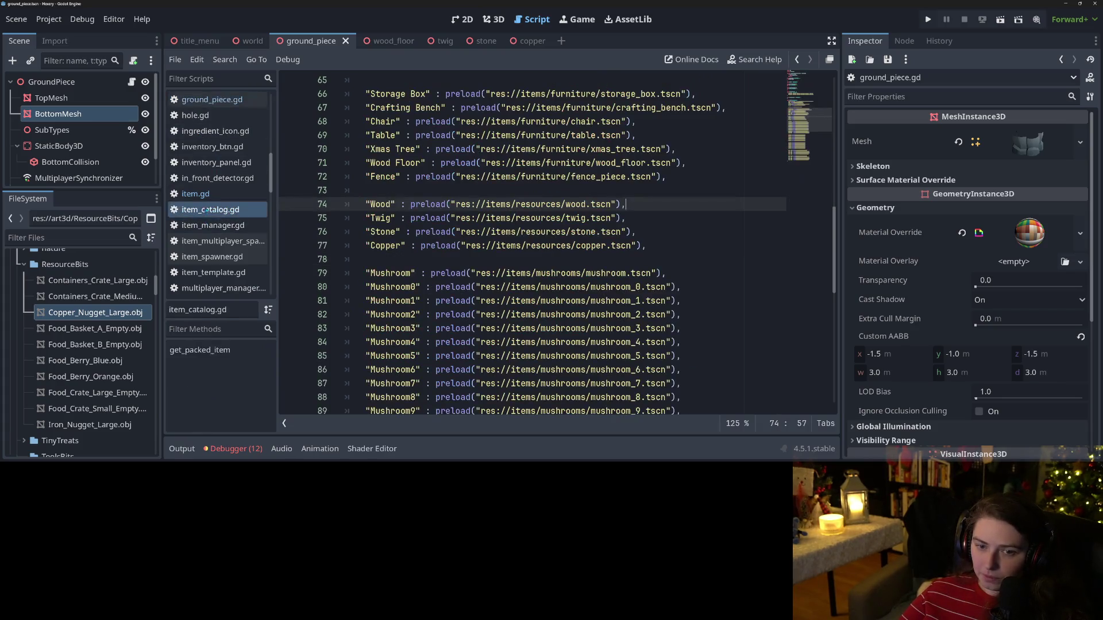
left_click(926, 19)
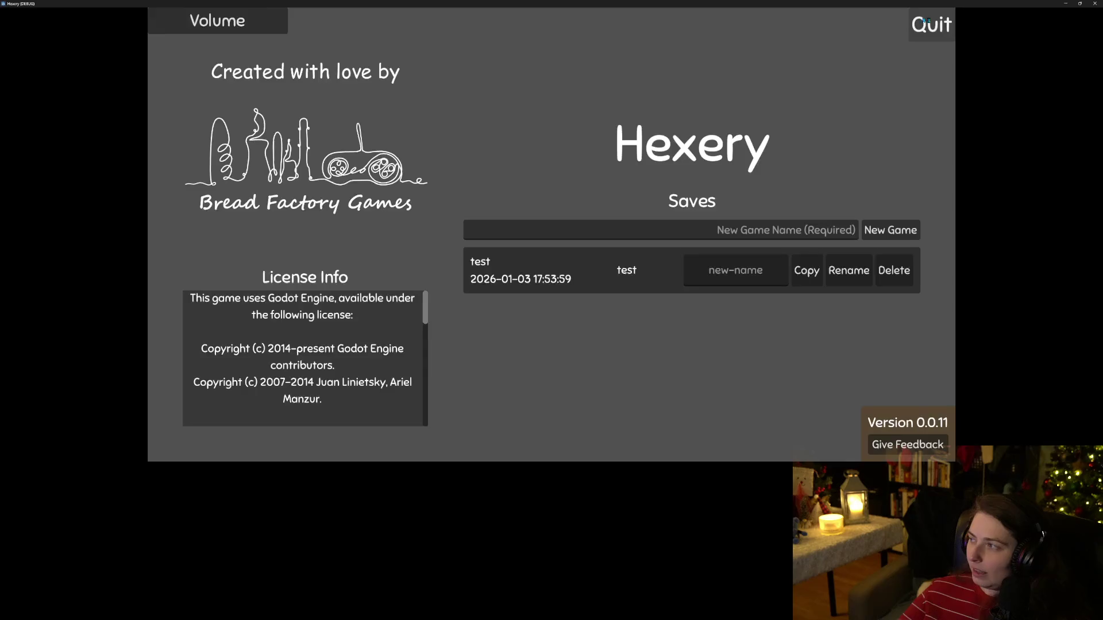
Step: Load the test save, walk to the stone pile, and repeatedly set it down and pick it up
left_click(629, 270)
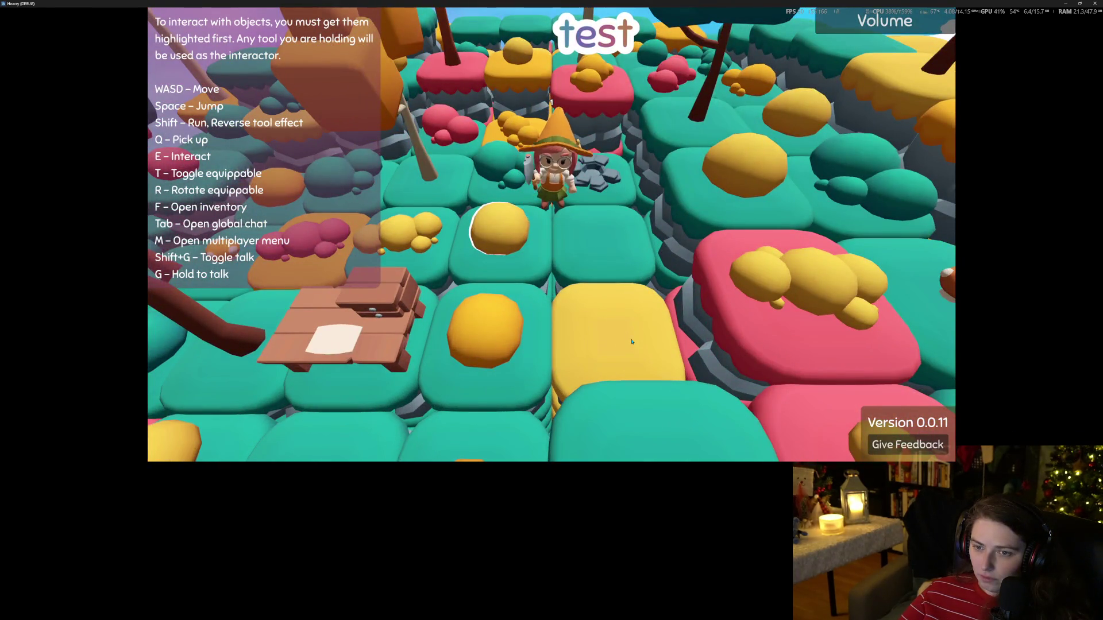
key("a")
key("w")
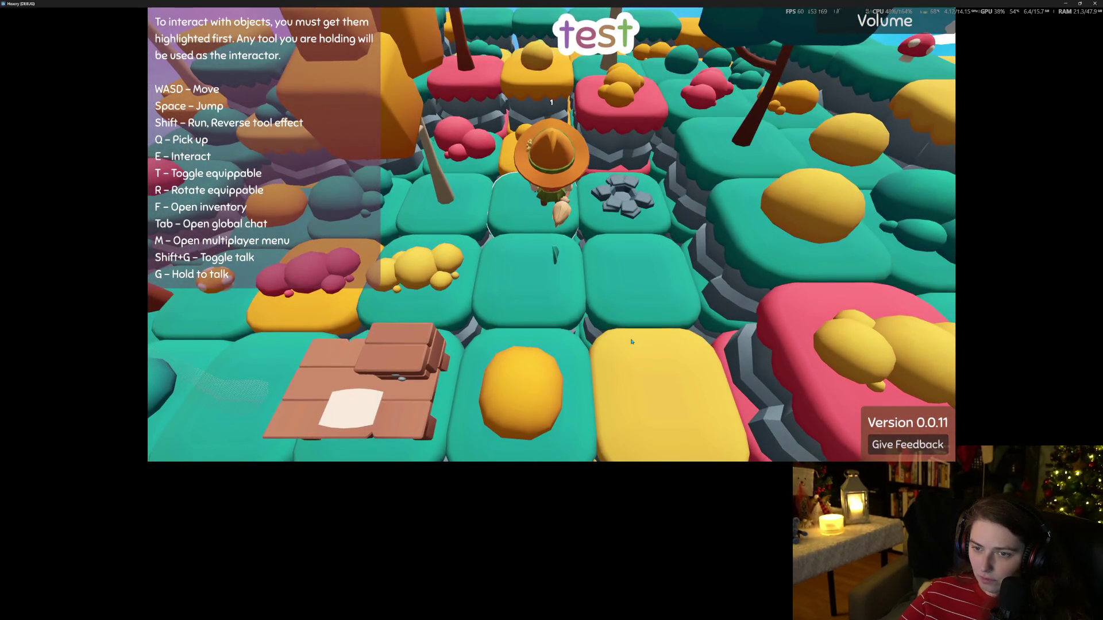
key("d")
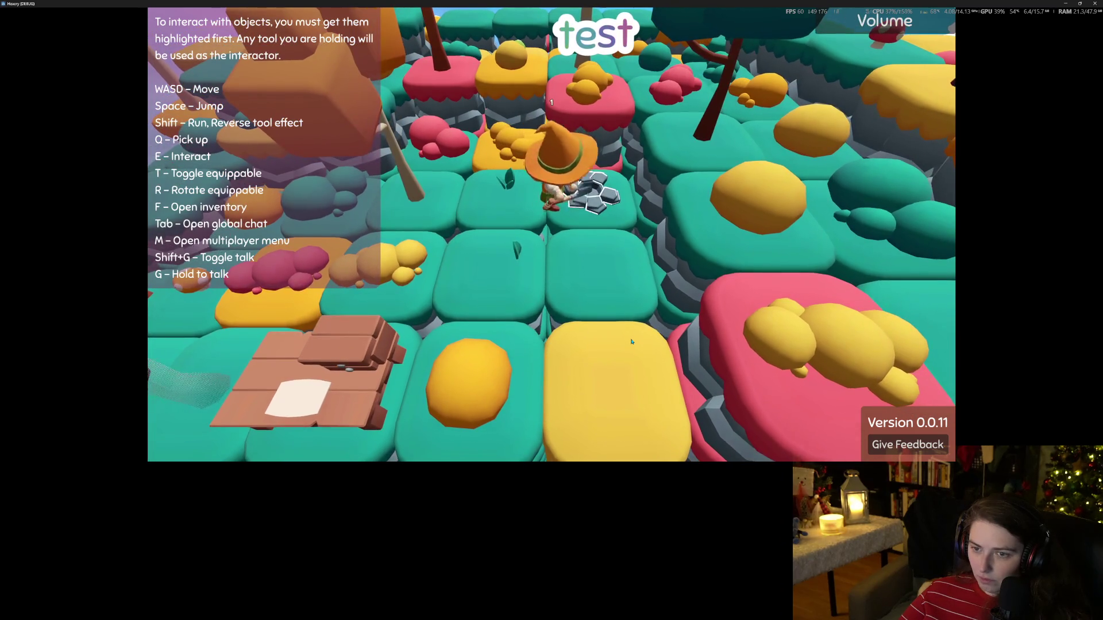
key("e")
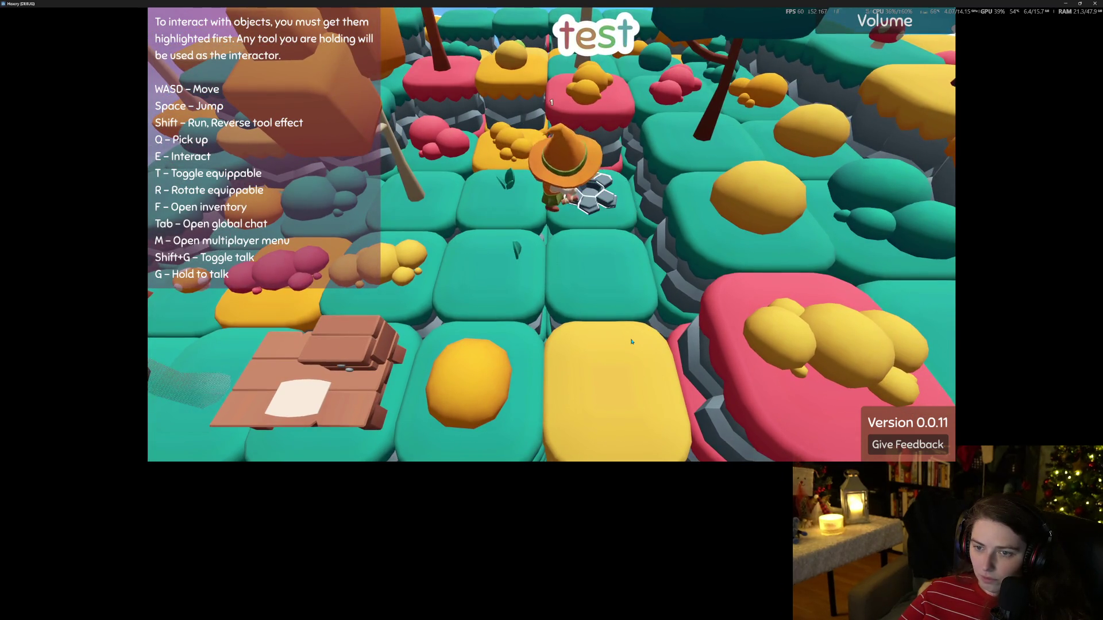
key("e")
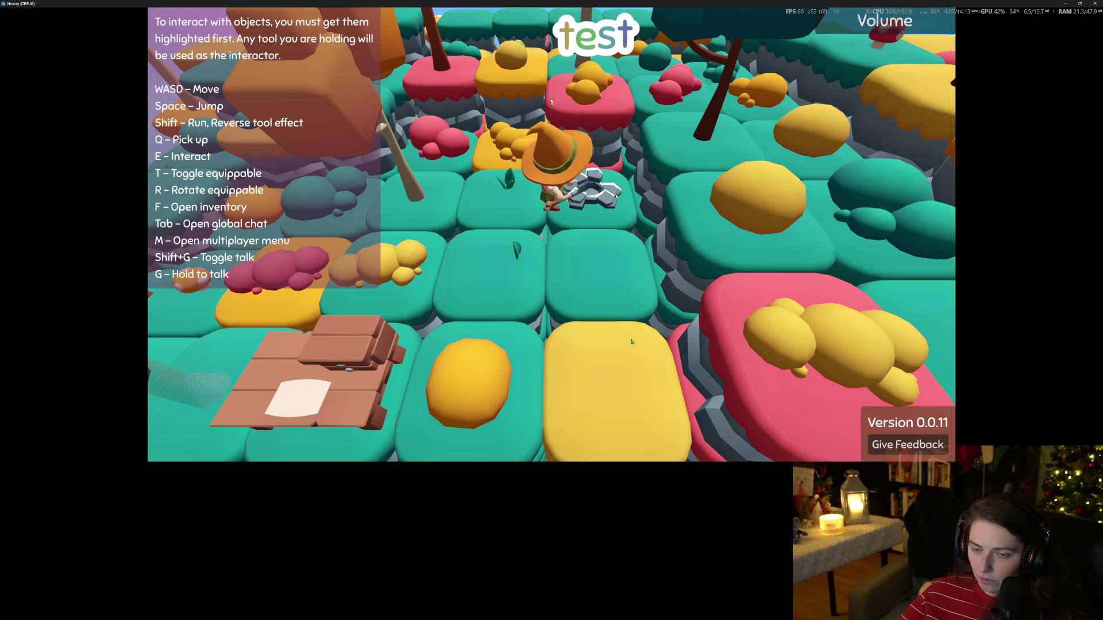
key("e")
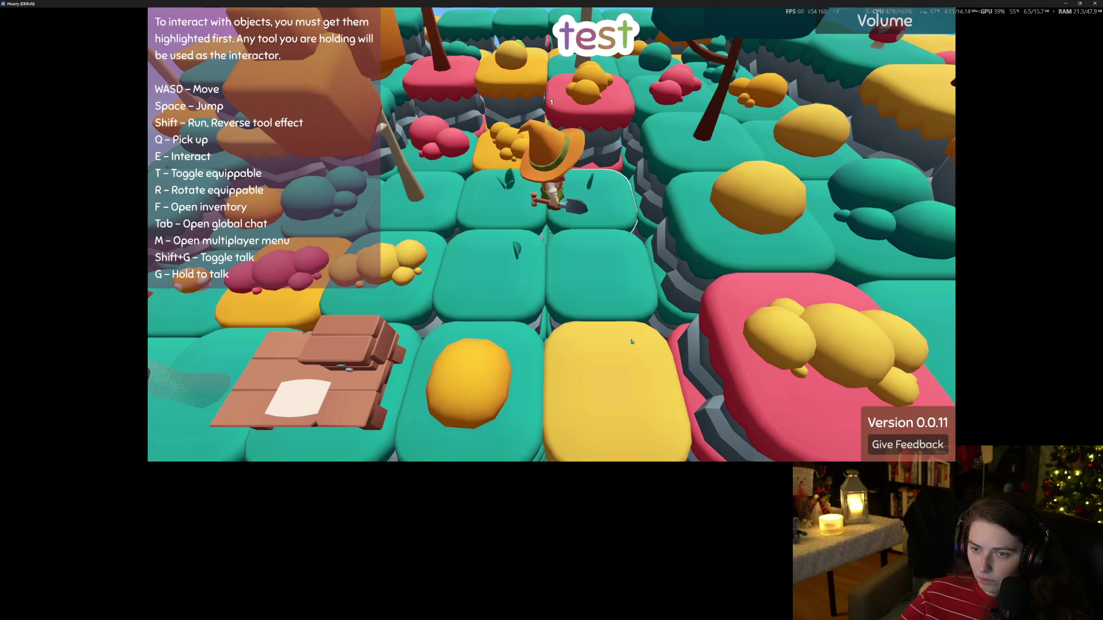
key("e")
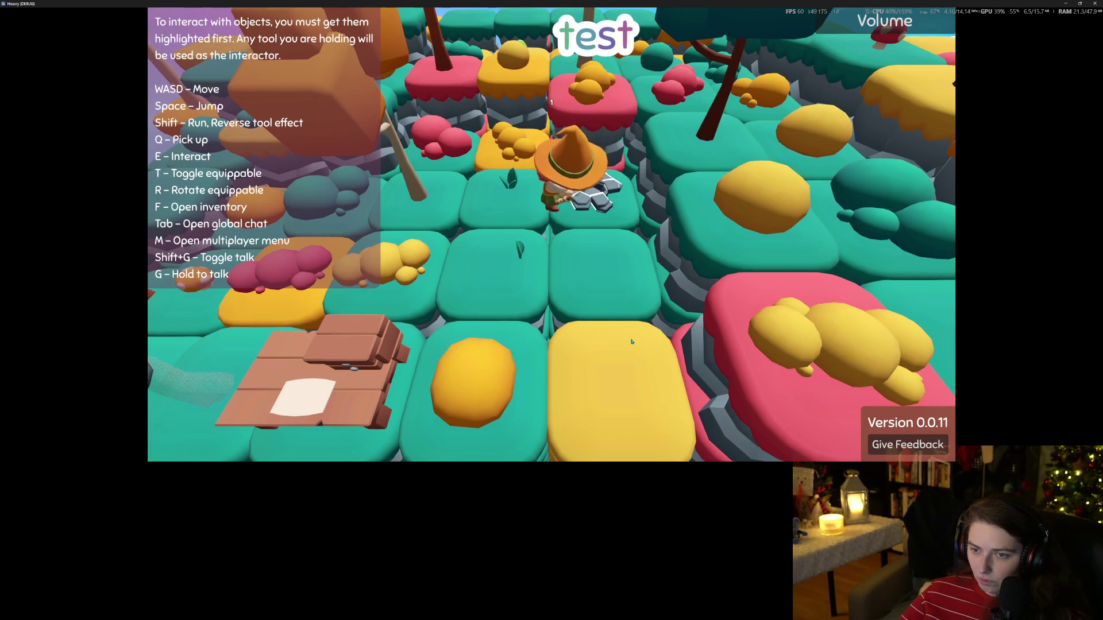
key("e")
key("e")
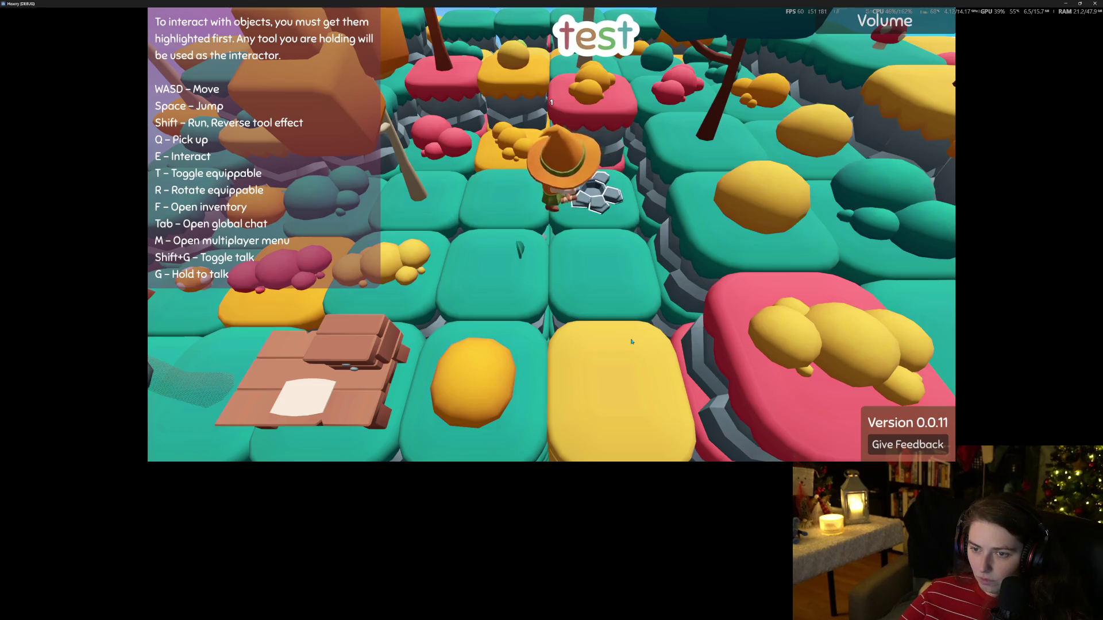
key("e")
key("e")
key("e")
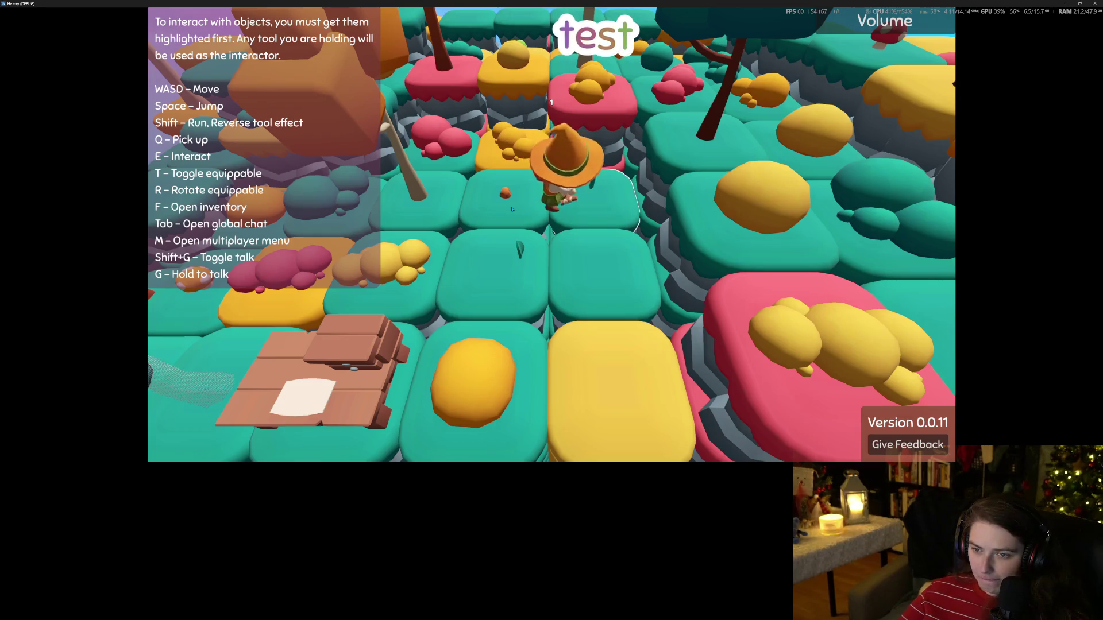
key("e")
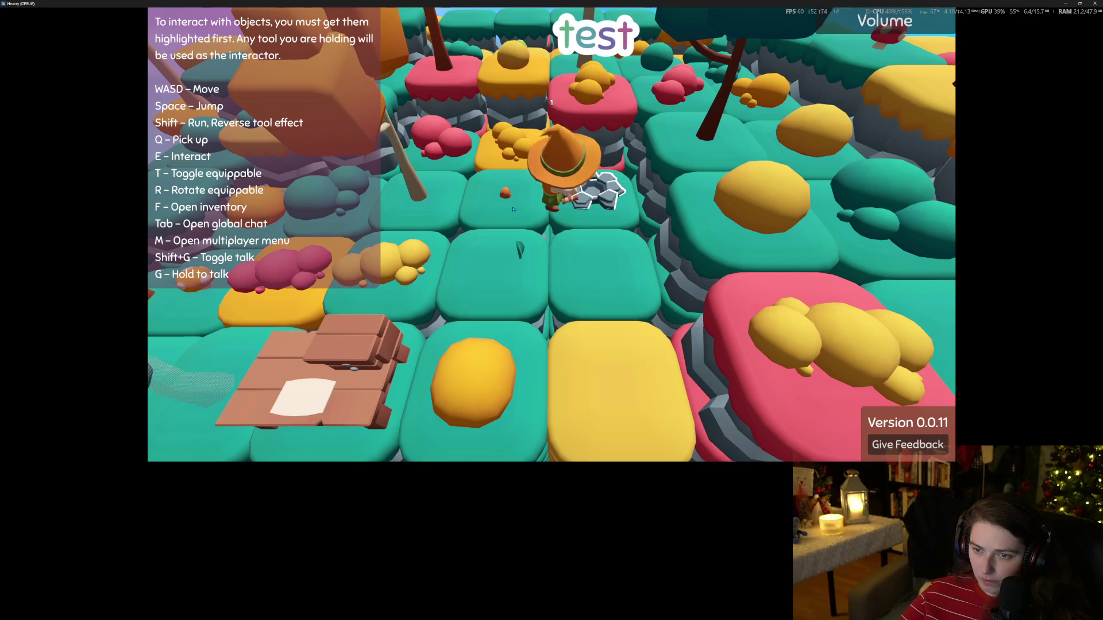
key("e")
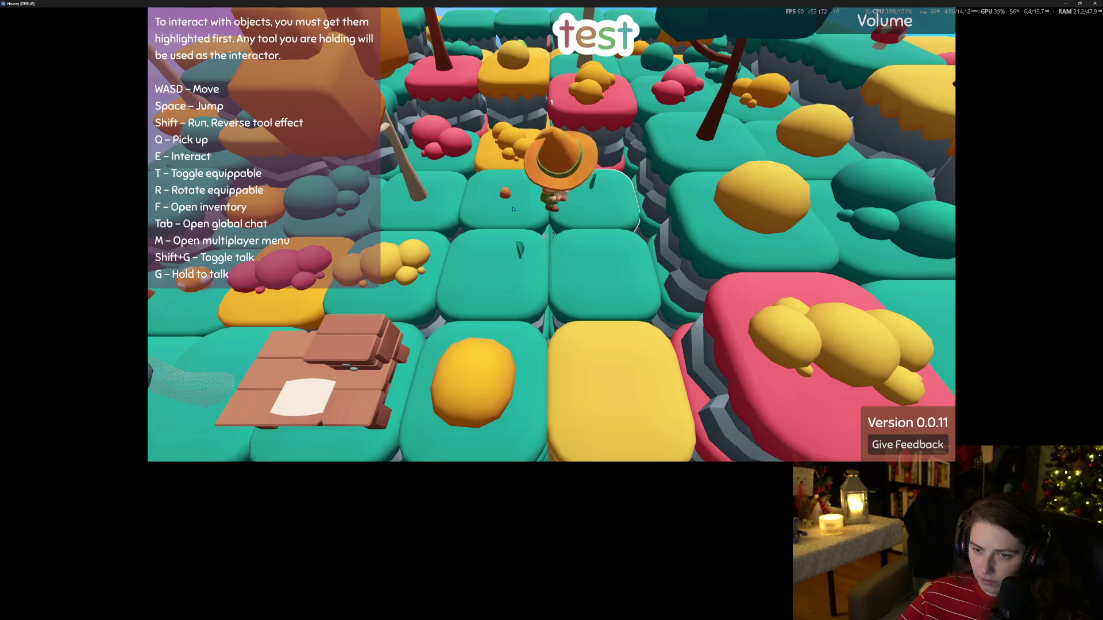
key("e")
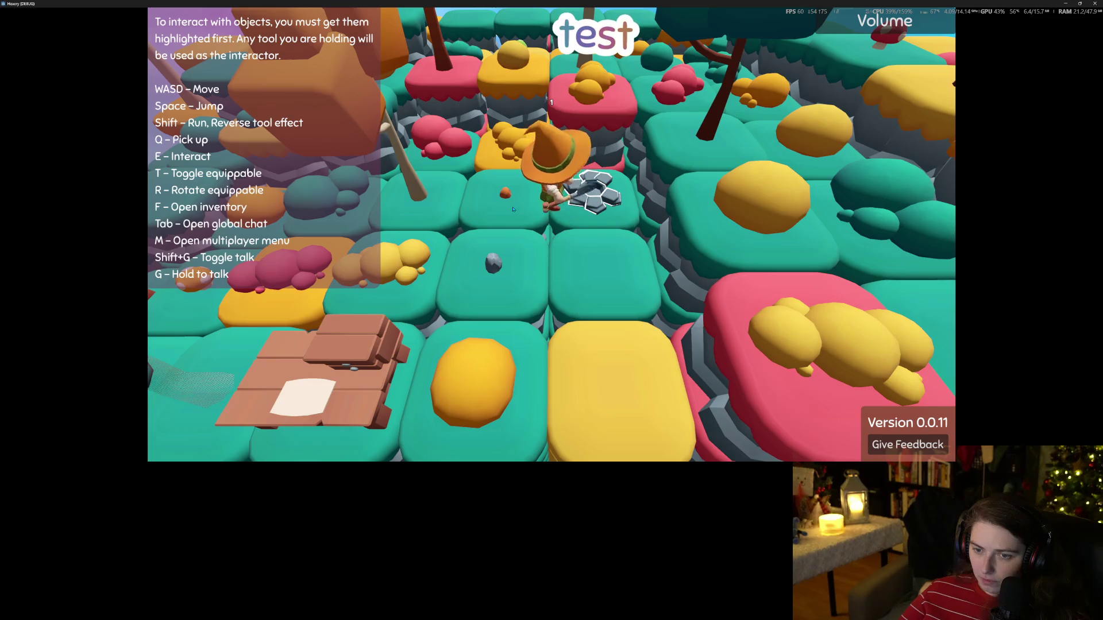
Step: Walk back to the stone ring and dig it off and re-place it four times
key("a")
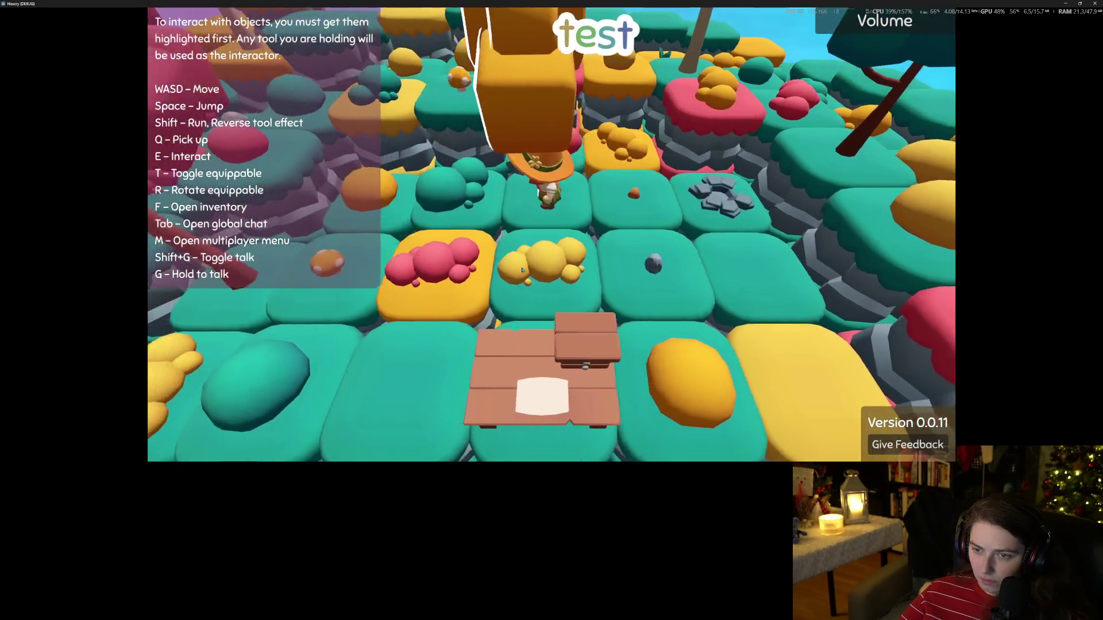
key("s")
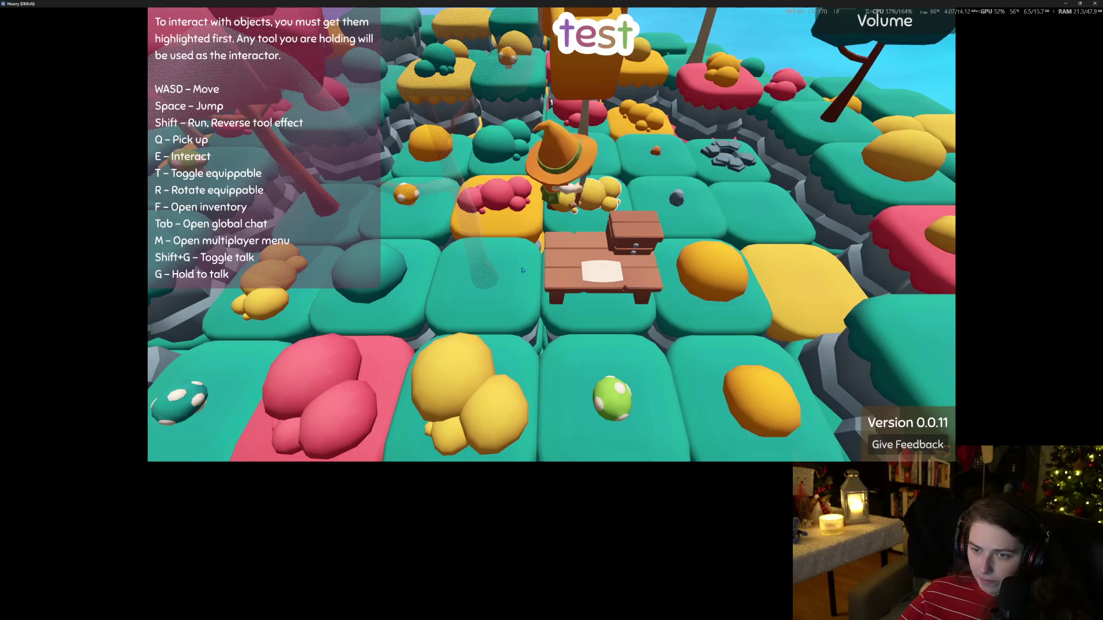
key("w")
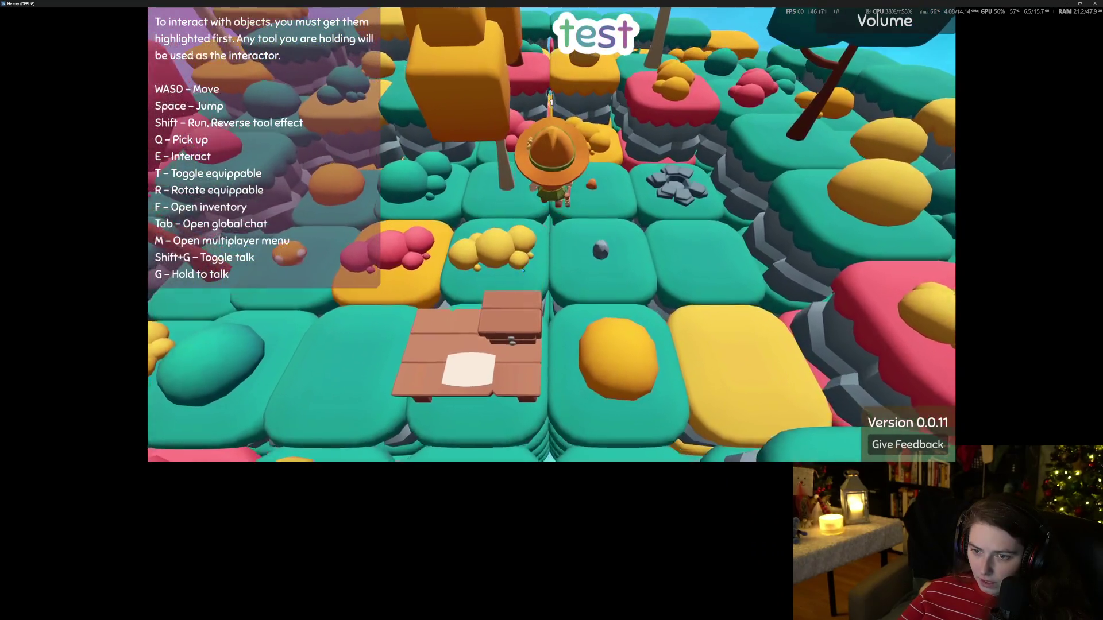
key("d")
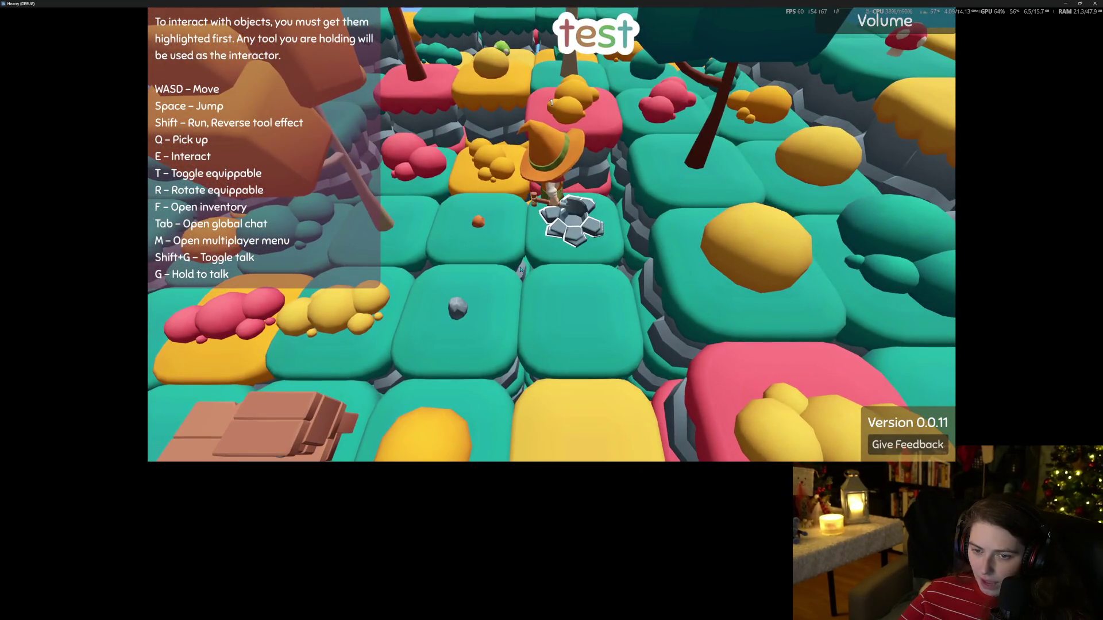
key("s")
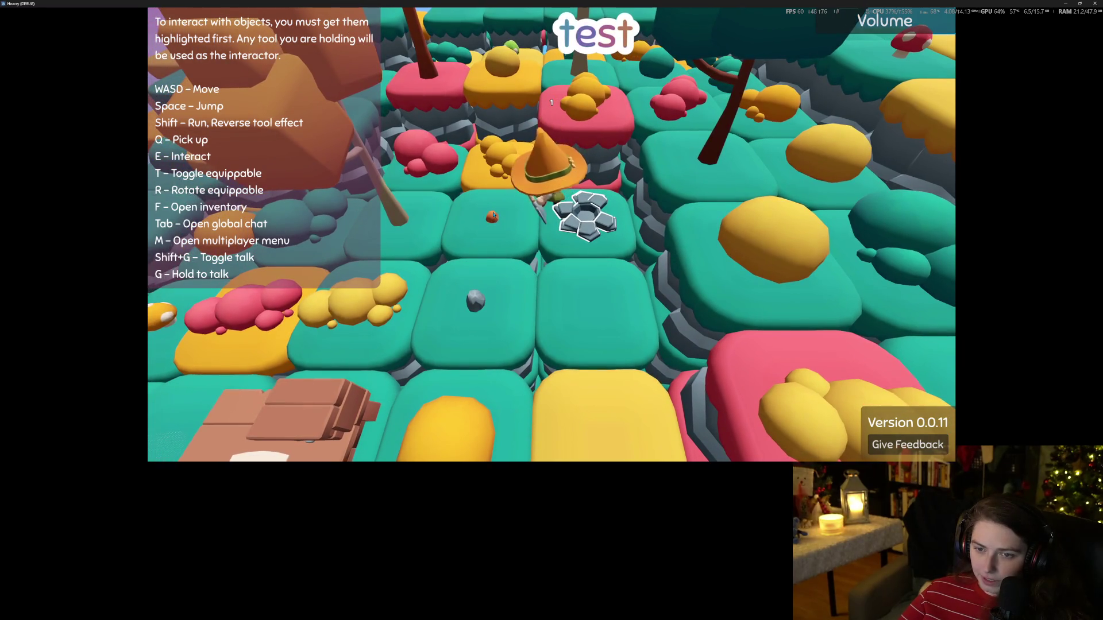
key("e")
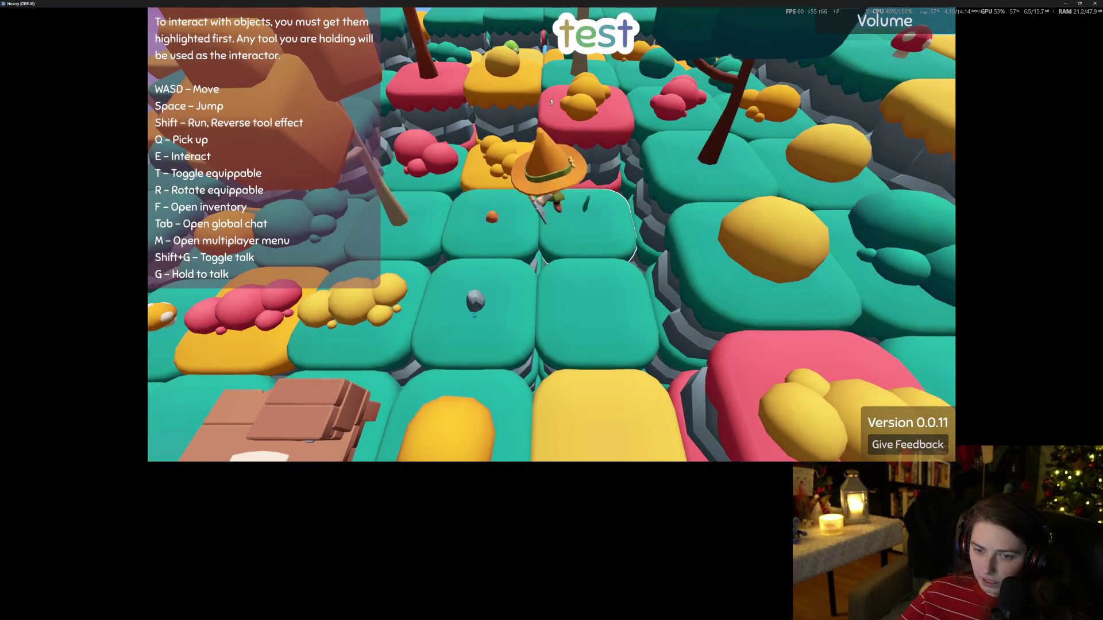
key("shift+e")
key("e")
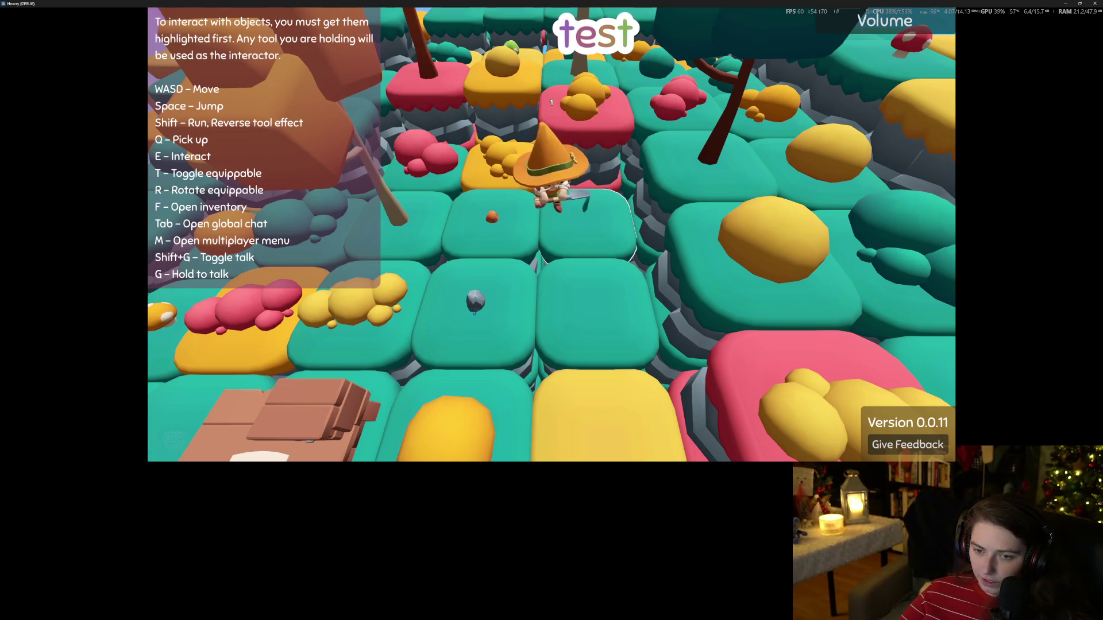
key("shift+e")
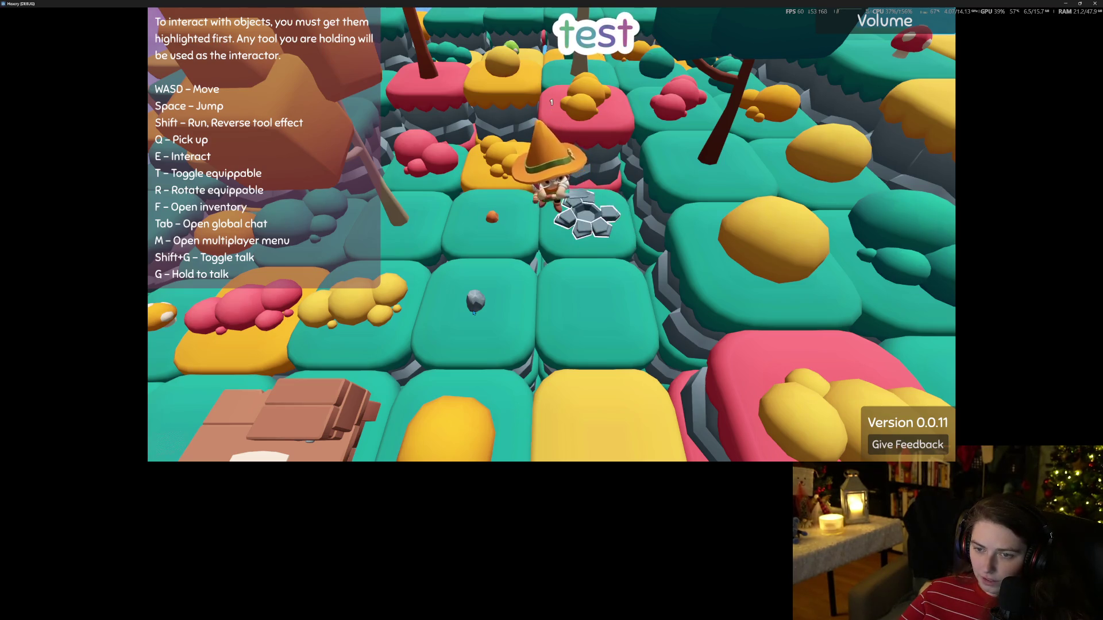
key("e")
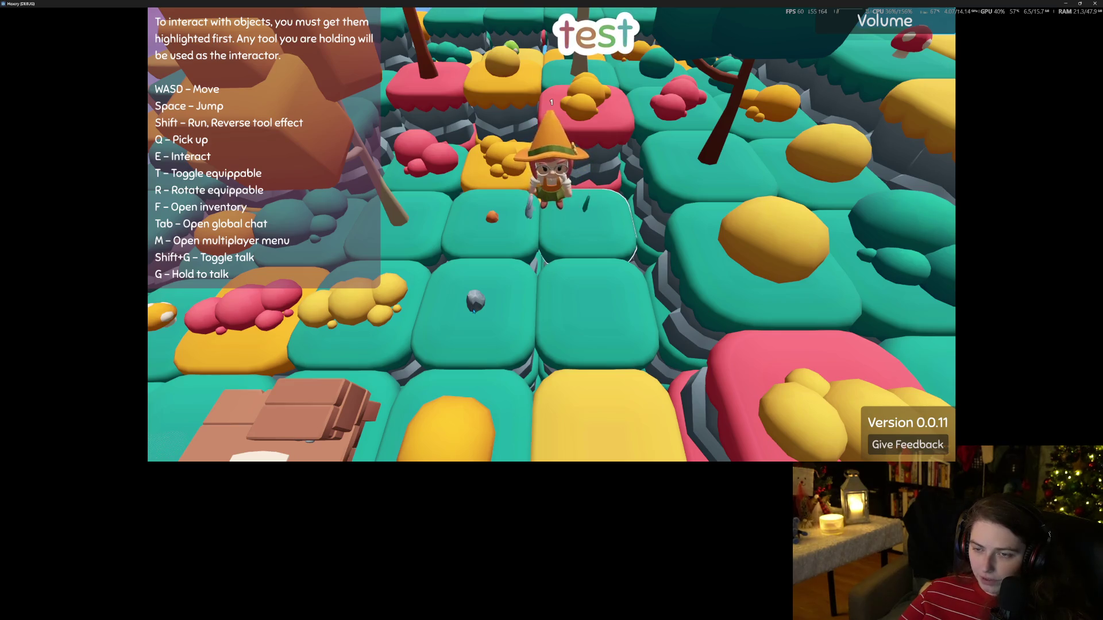
key("shift+e")
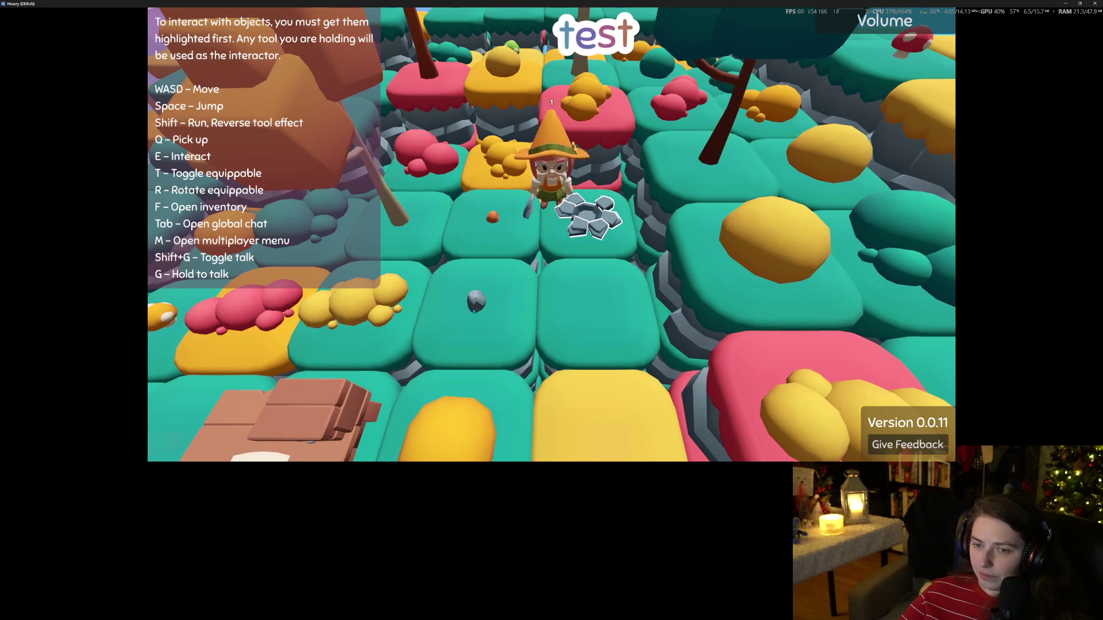
key("e")
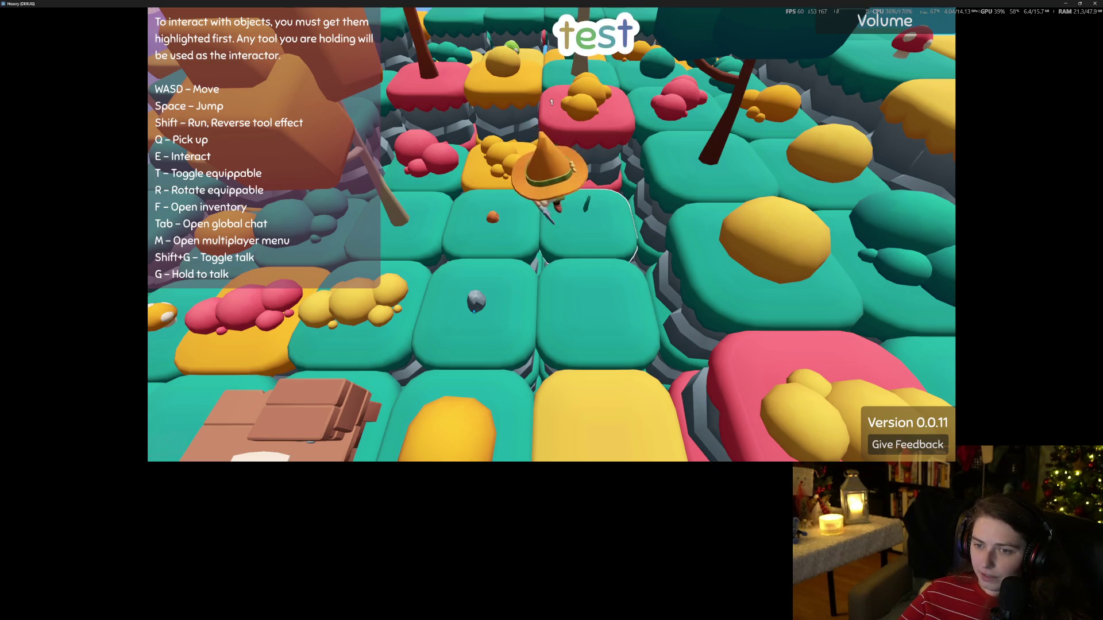
key("shift+e")
Step: Step the character to the right and stop the game to return to the editor
key("w")
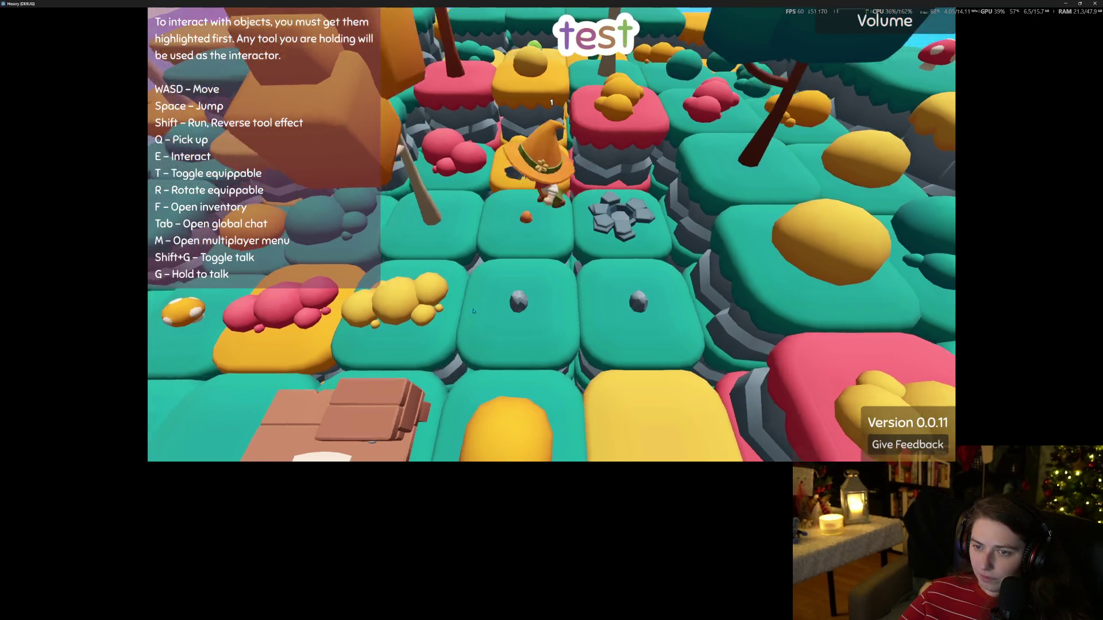
key("d")
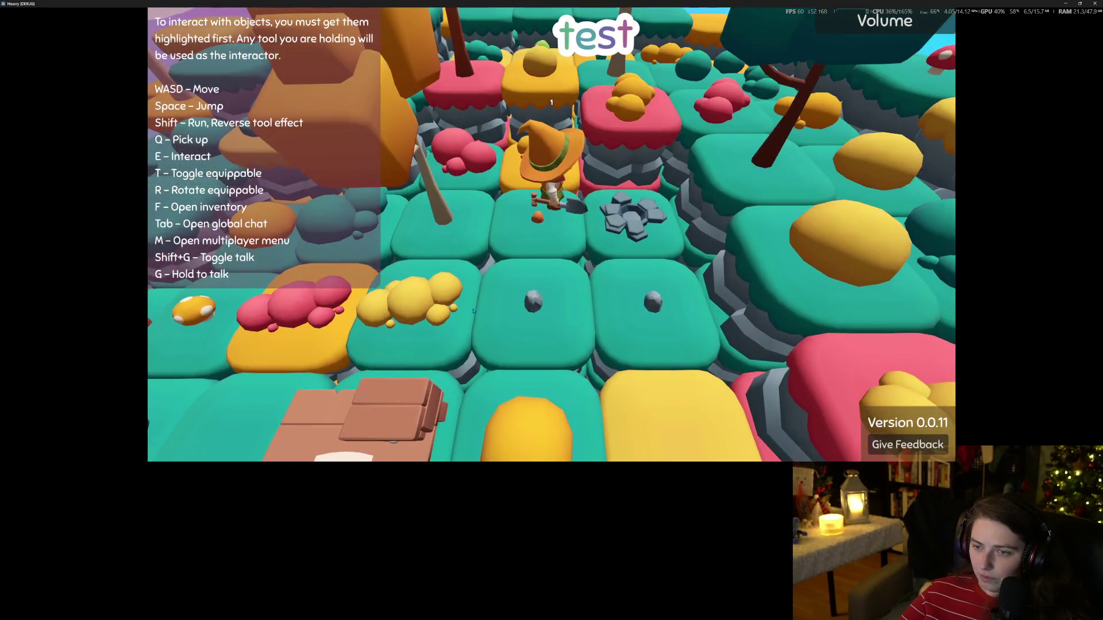
key("e")
key("F8")
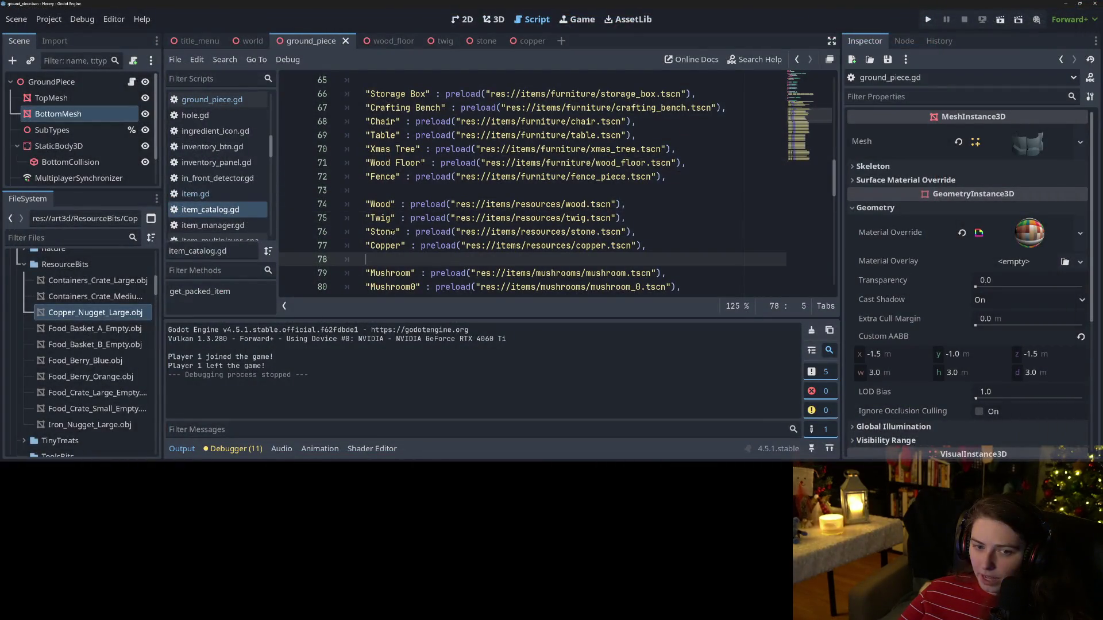
Step: Switch to ground_piece.gd, scroll to its top, and open a blank line below class_name GroundPiece
left_click(212, 99)
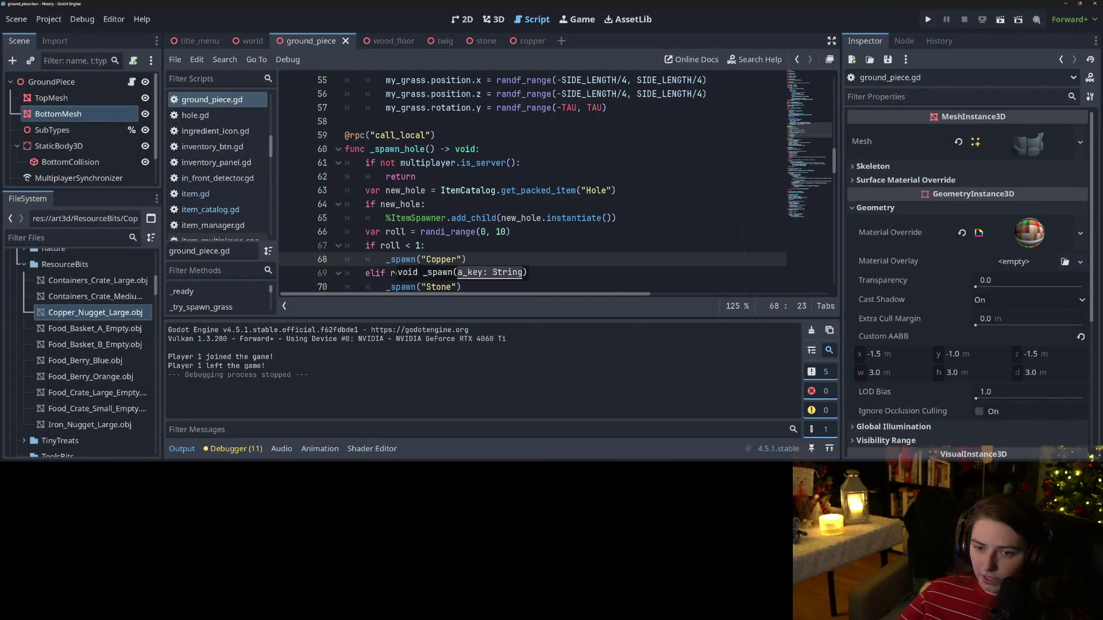
left_click(431, 259)
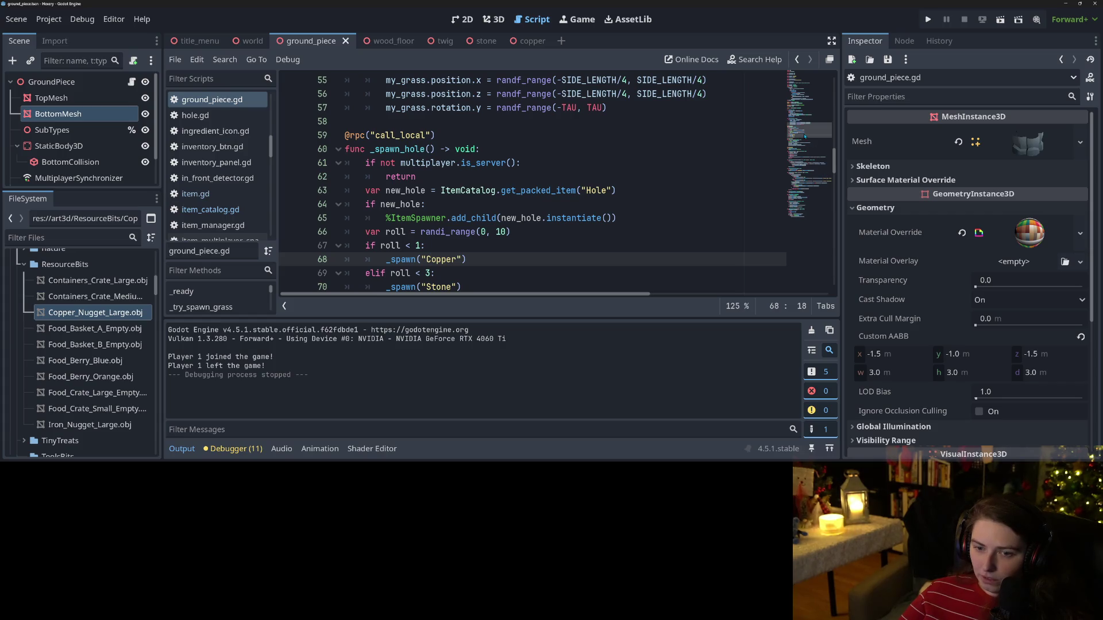
scroll(805, 136, "up", 15)
left_click(491, 162)
left_click(491, 135)
scroll(491, 183, "down", 2)
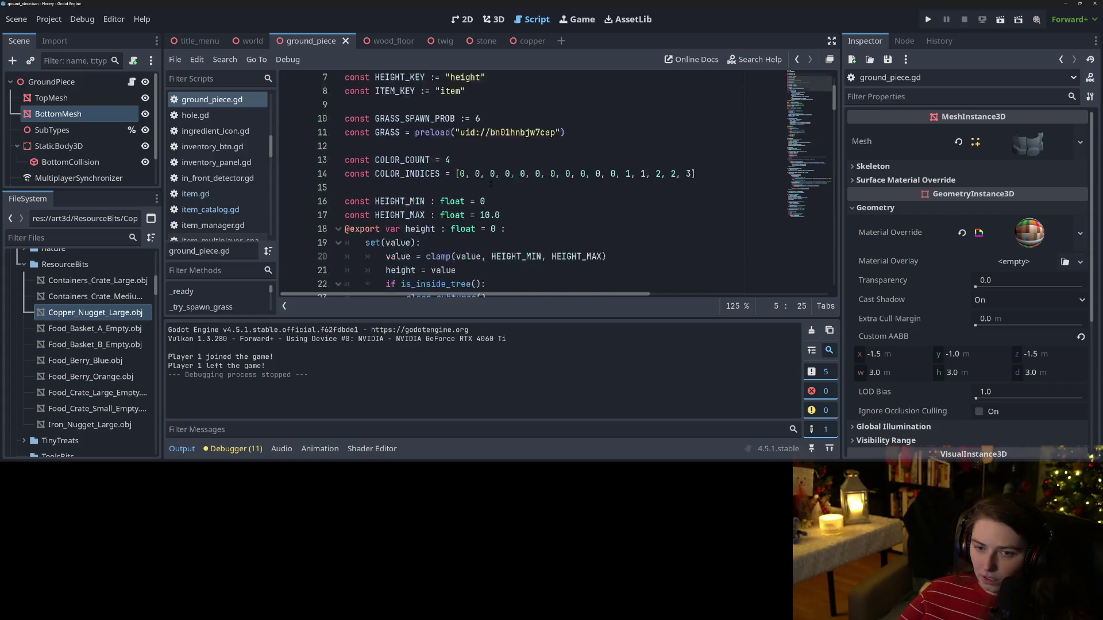
scroll(491, 184, "up", 2)
left_click(404, 106)
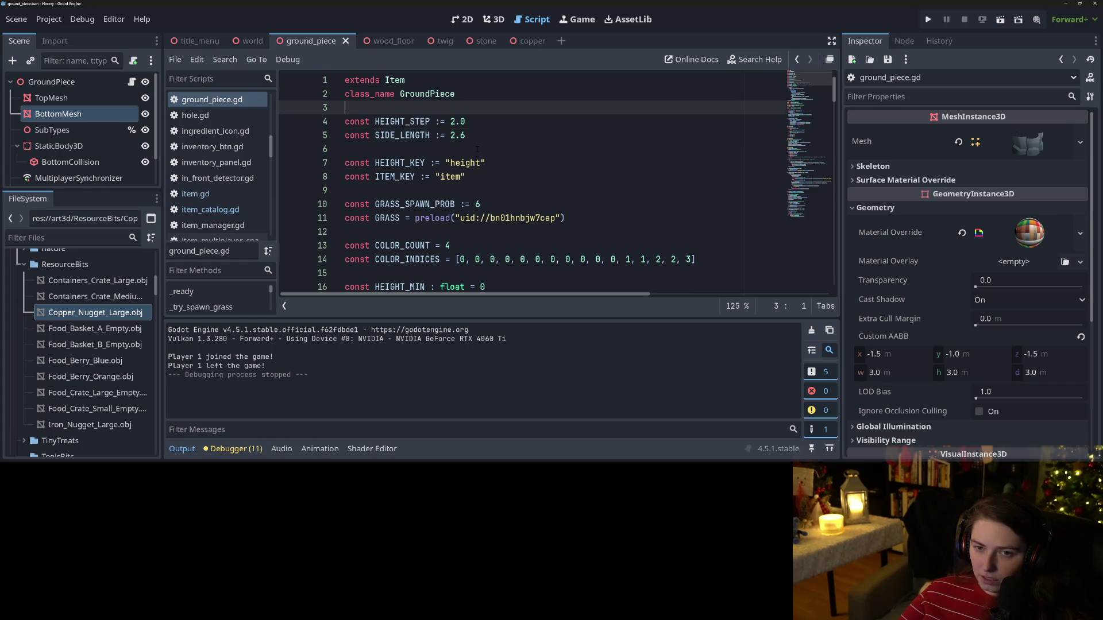
key("Return")
key("Return")
key("Up")
Step: Declare const COPPER_KEY := "Copper" and const STONE_KEY := "Stone"
type("const ")
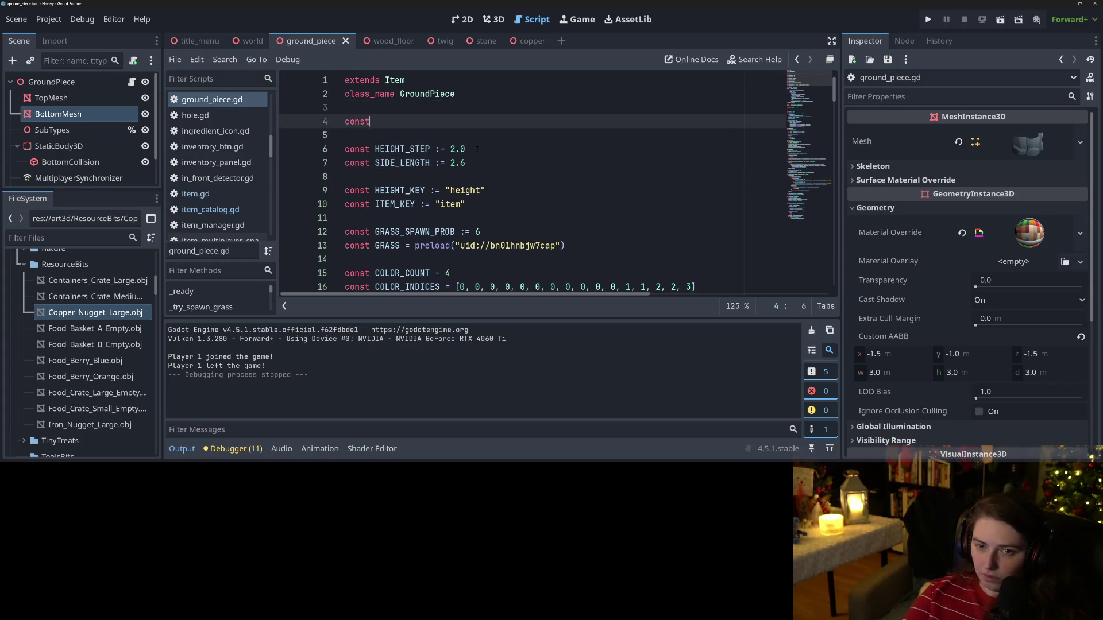
type("COPPER_KEY := \"Copper")
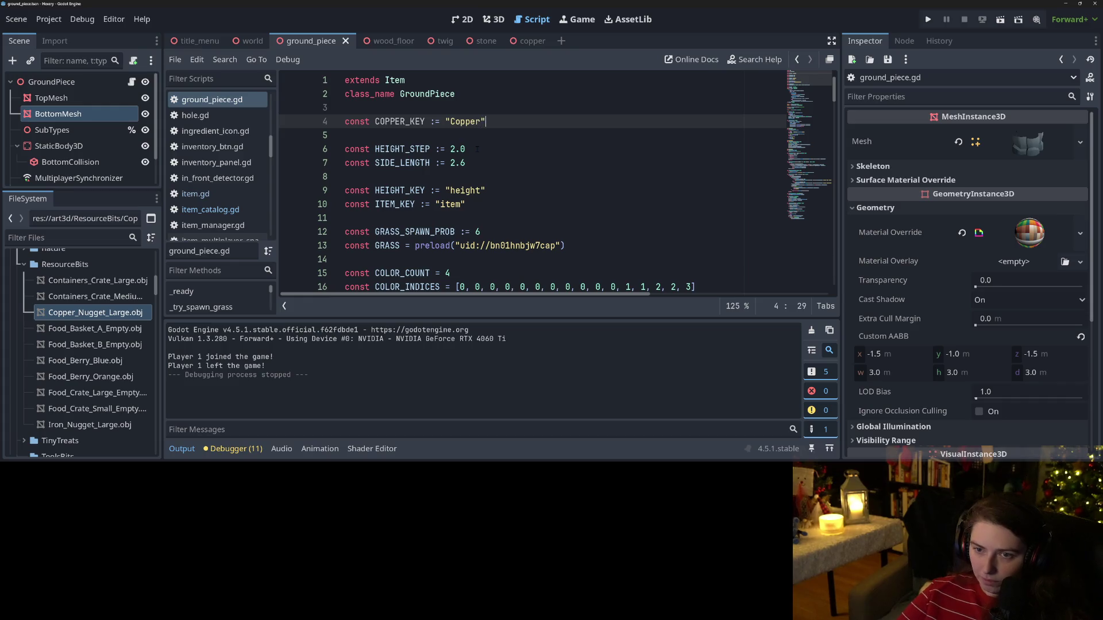
key("Right")
key("Return")
type("cosnt")
key("BackSpace")
key("BackSpace")
key("BackSpace")
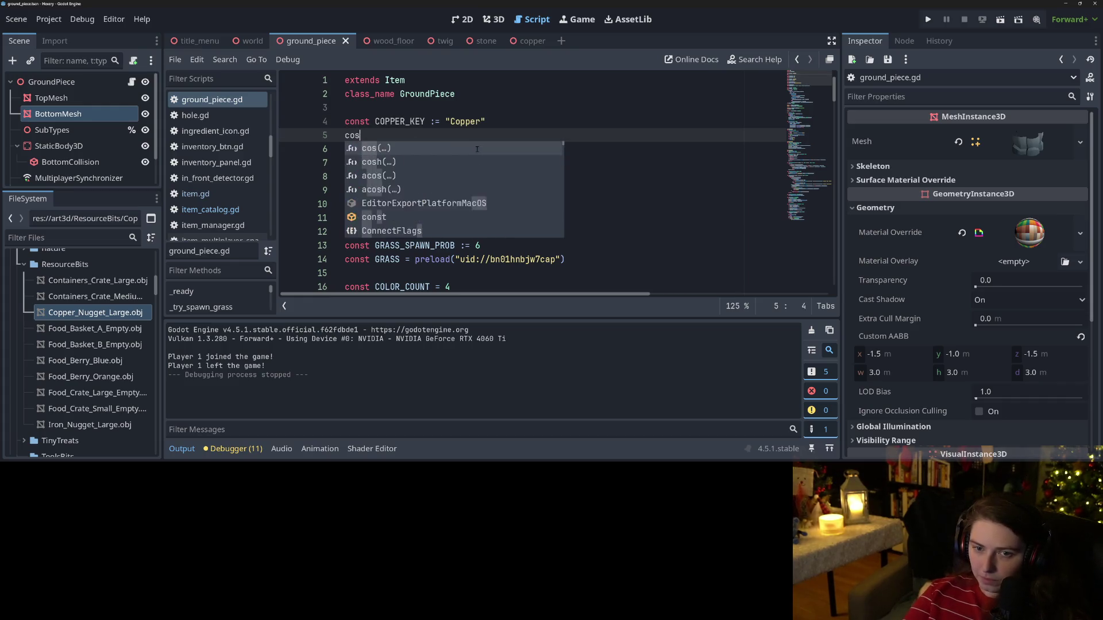
type("nst STONE_KEY")
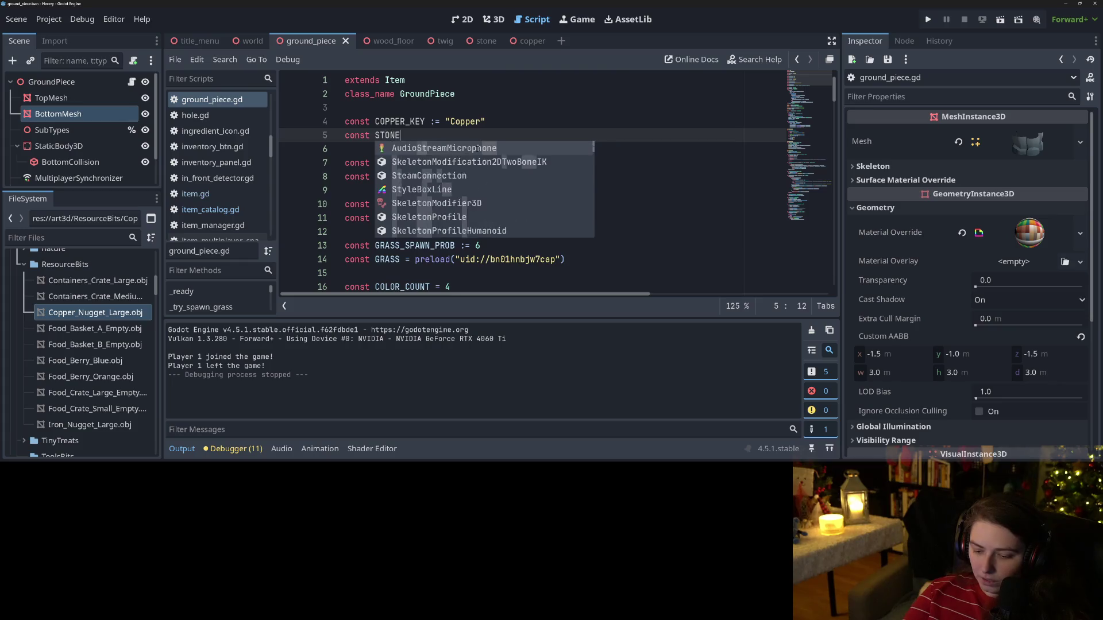
type(" :")
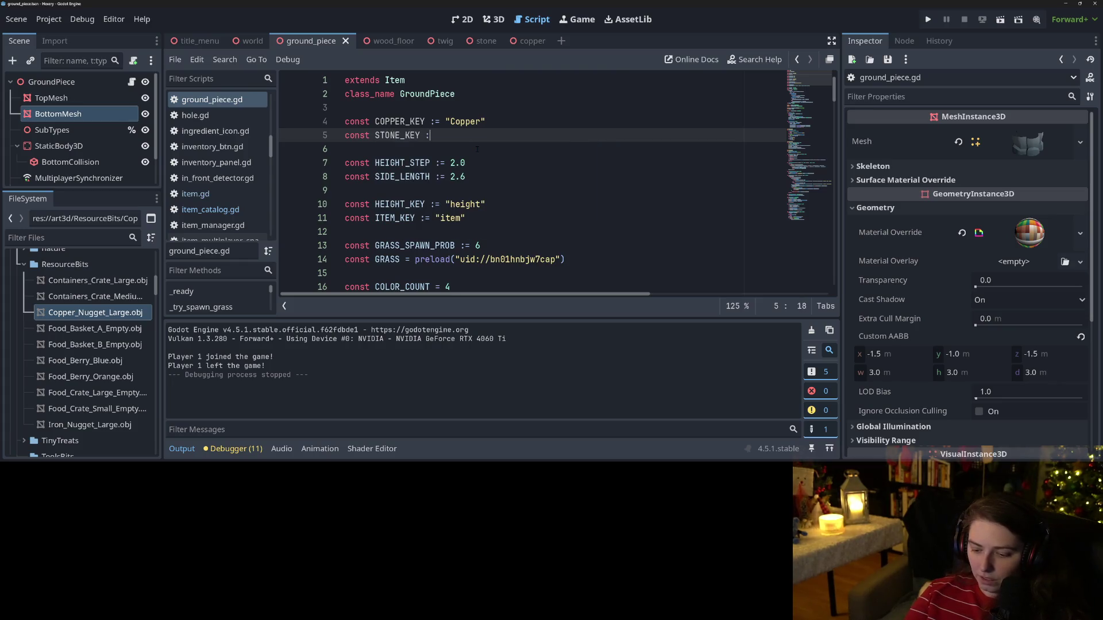
type("= \"Stone")
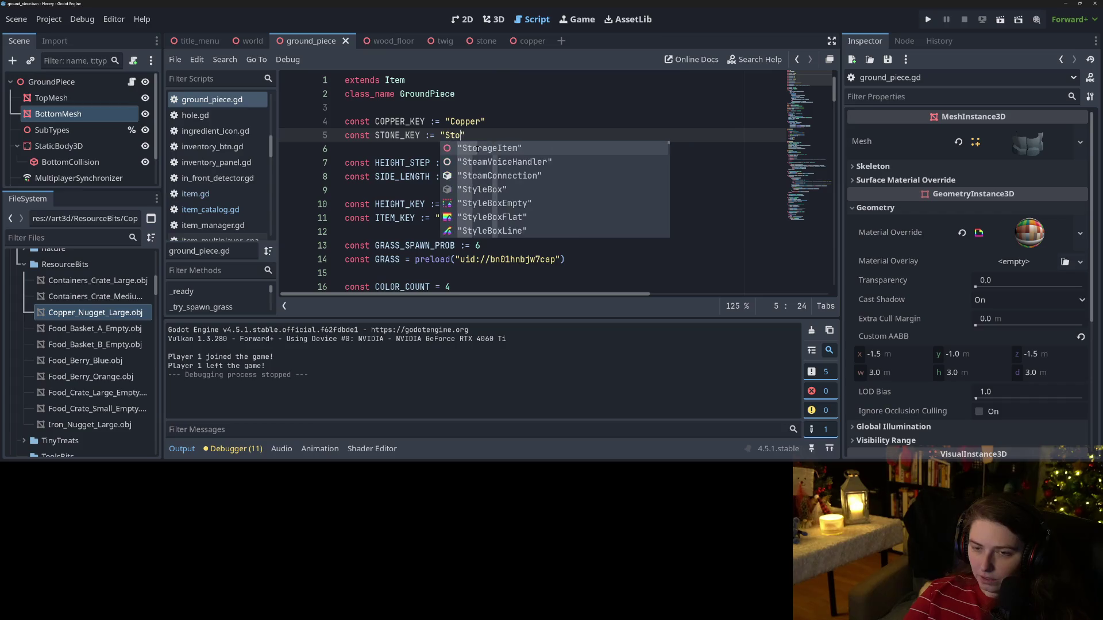
key("End")
key("Return")
Step: Add const METAL_PROB := 1 and const STONE_PROB := 2, then save the script
type("co")
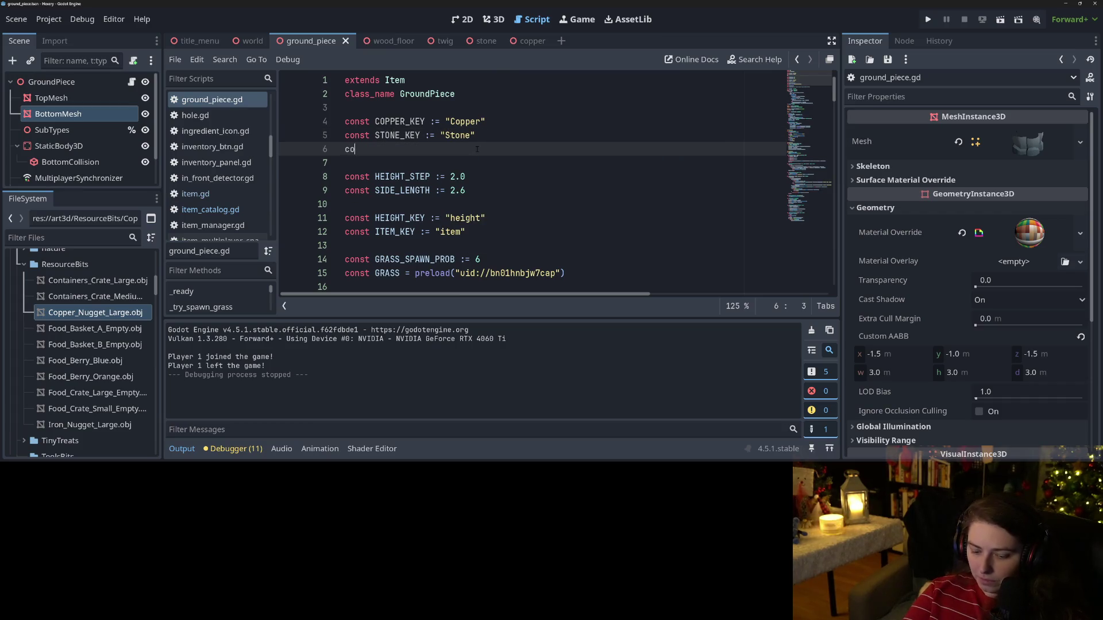
type("nst C")
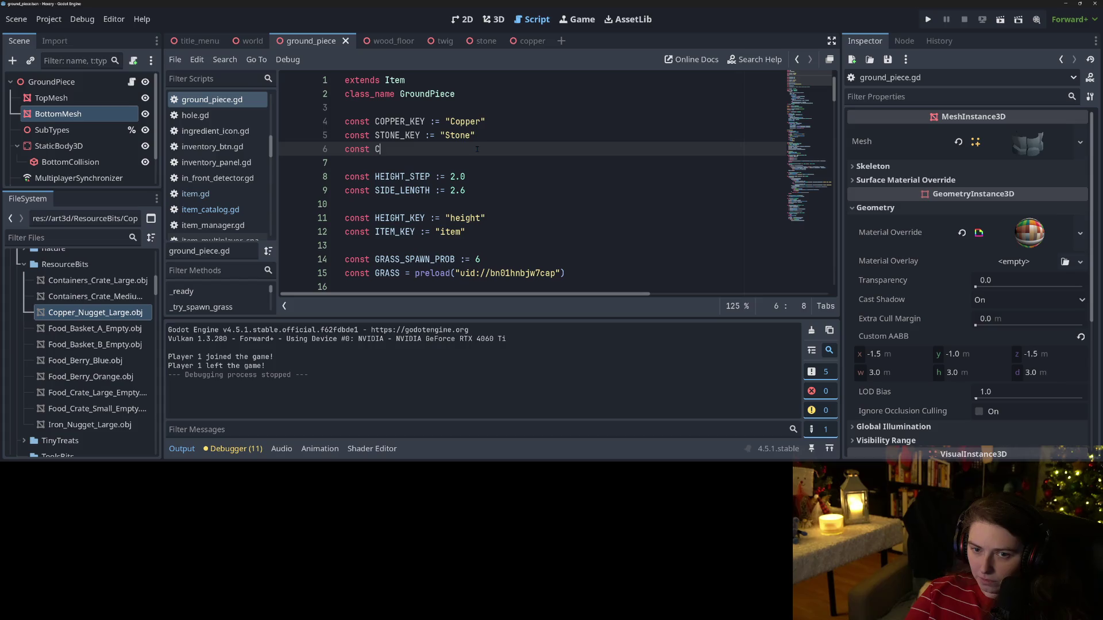
key("BackSpace")
type("METAL_")
type("PROB ")
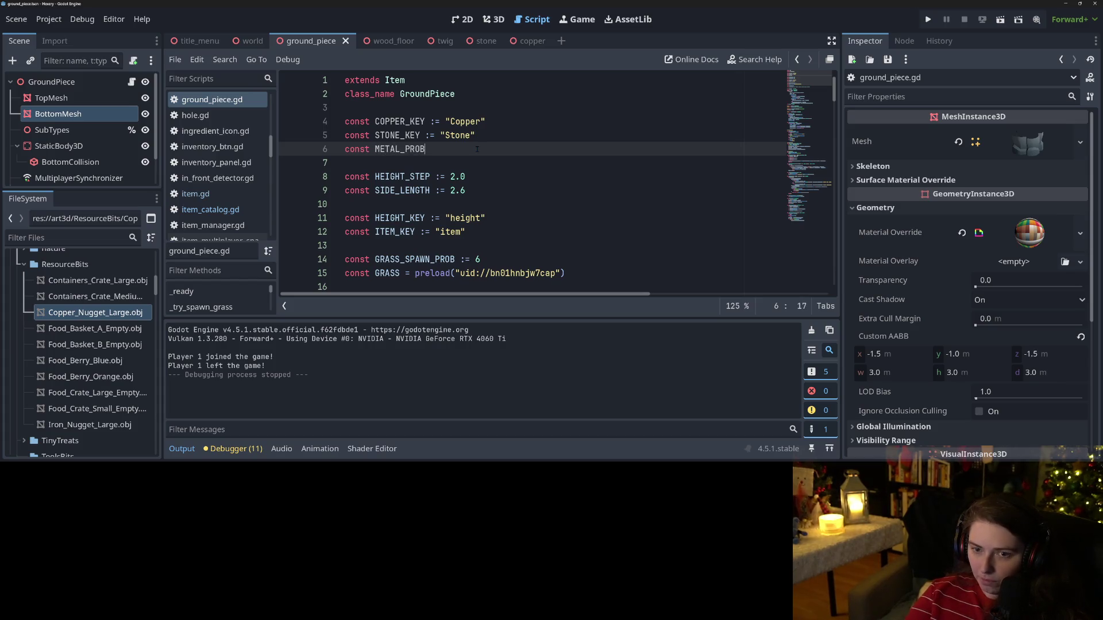
type(":= ")
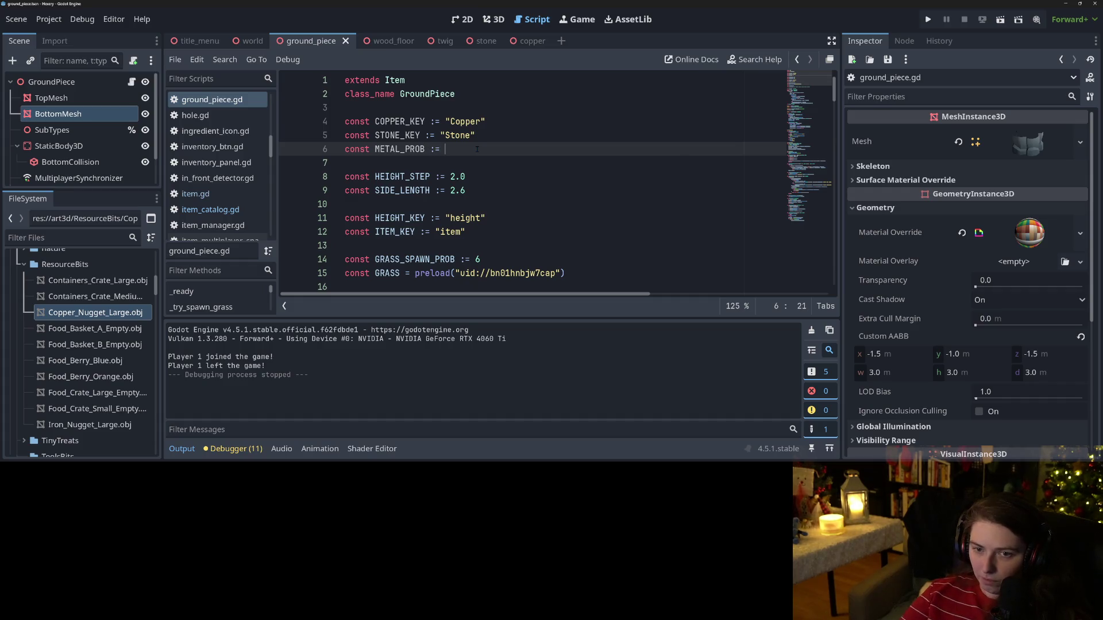
type("1")
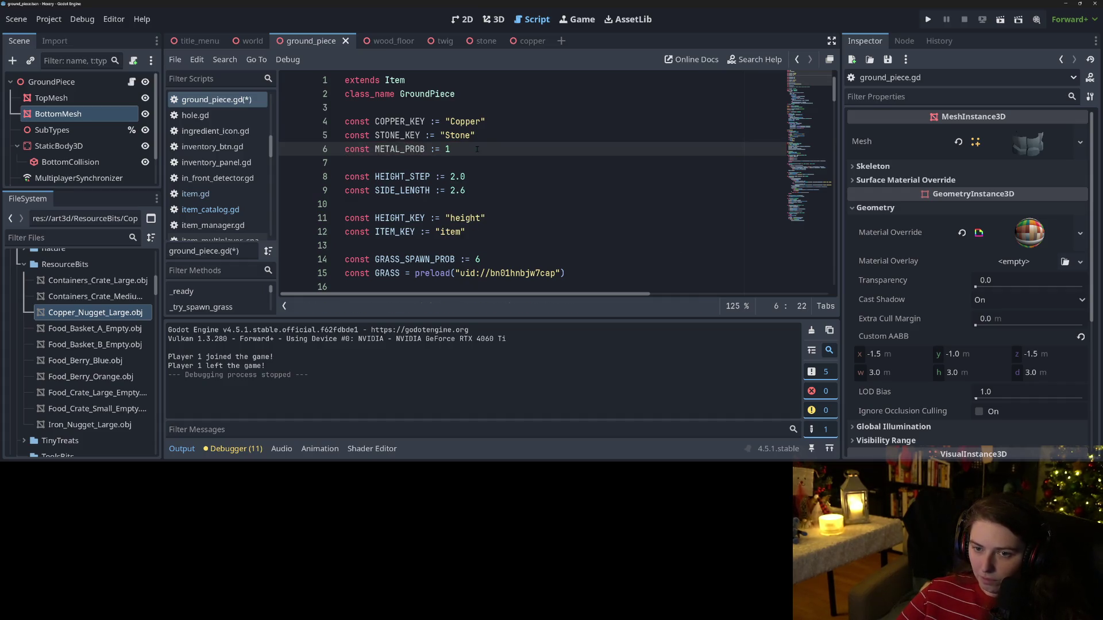
key("Return")
type("const ST")
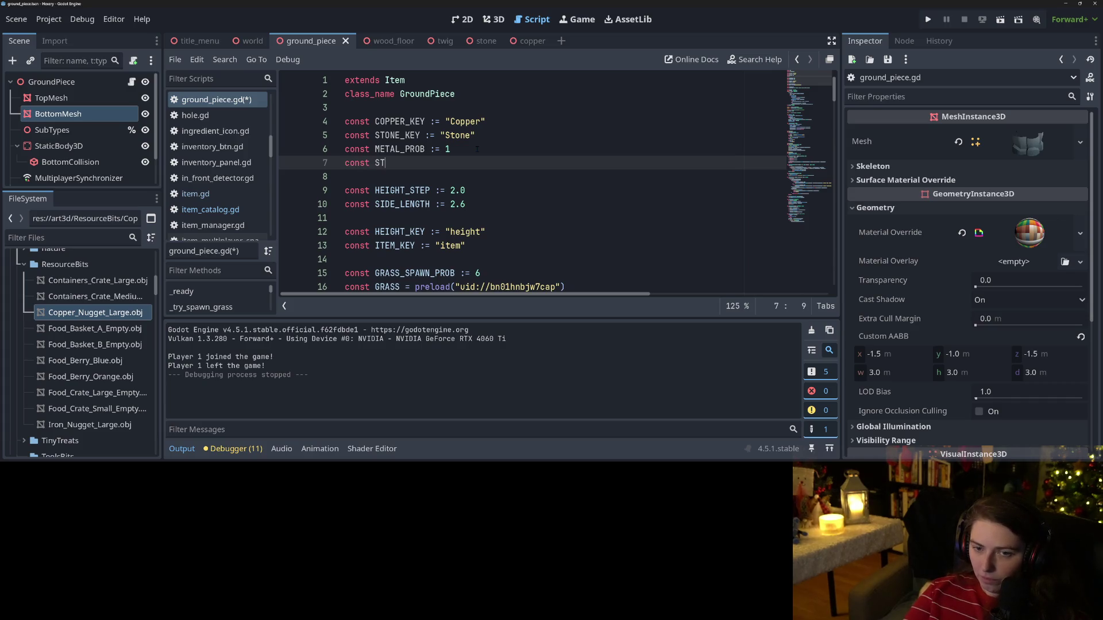
type("ONE_PRO")
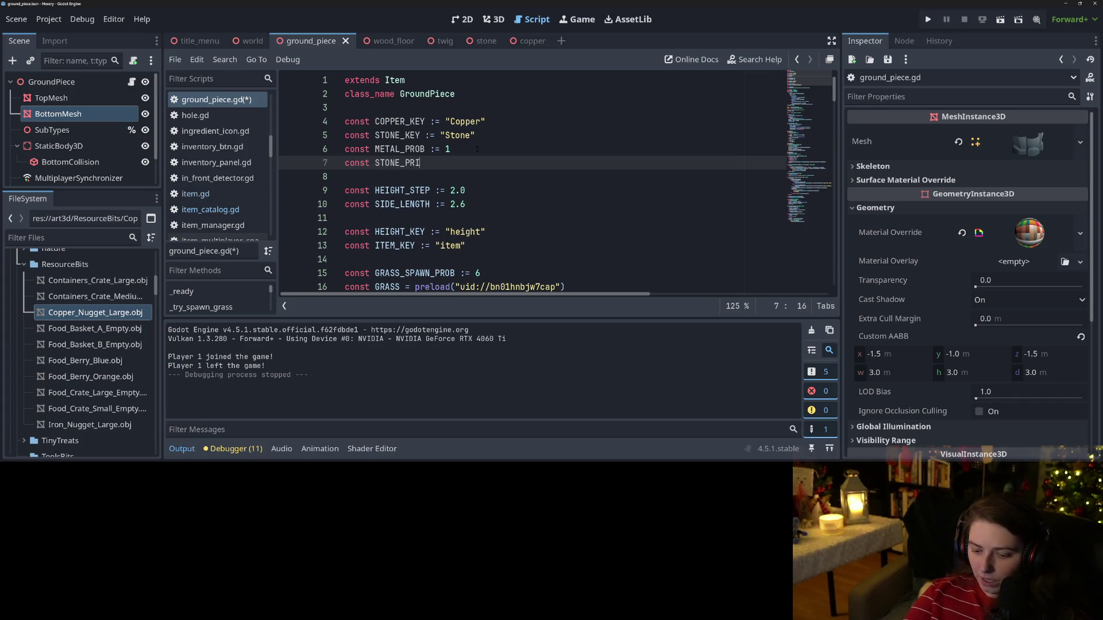
type("B := 2")
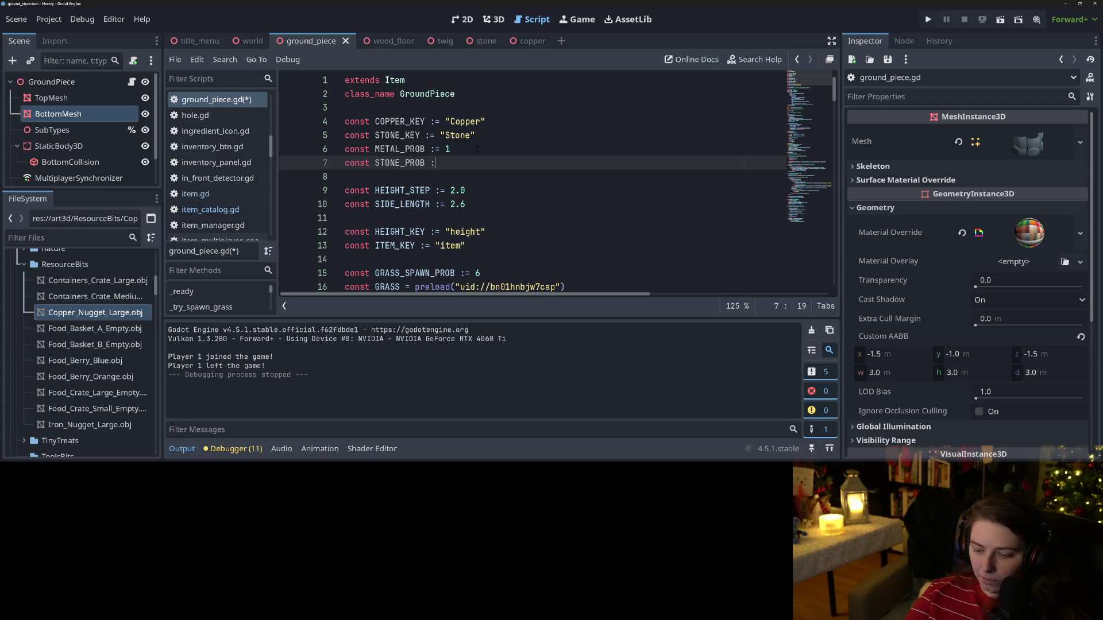
key("ctrl+s")
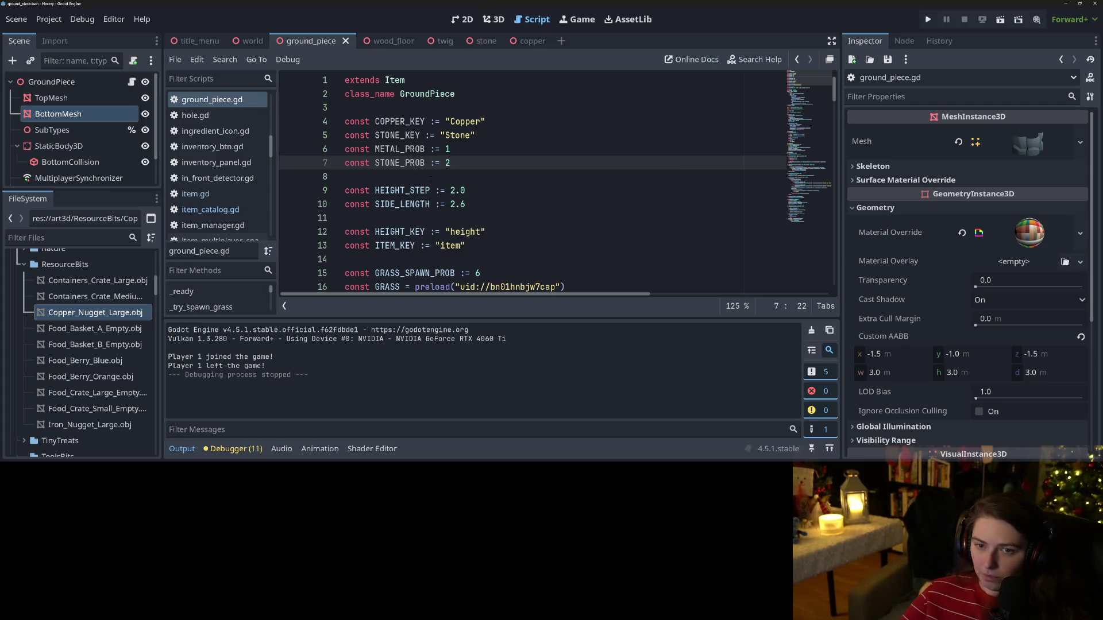
scroll(452, 158, "down", 13)
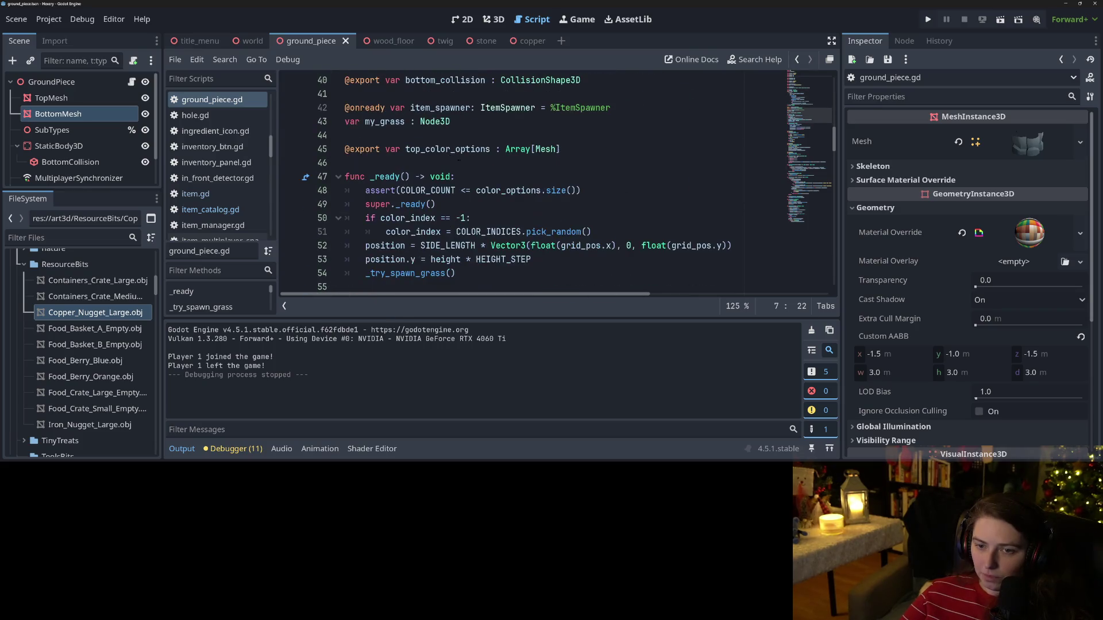
Step: Make the first roll check compare against STONE_PROB and spawn STONE_KEY instead of "Copper"
scroll(475, 210, "down", 5)
scroll(476, 210, "up", 3)
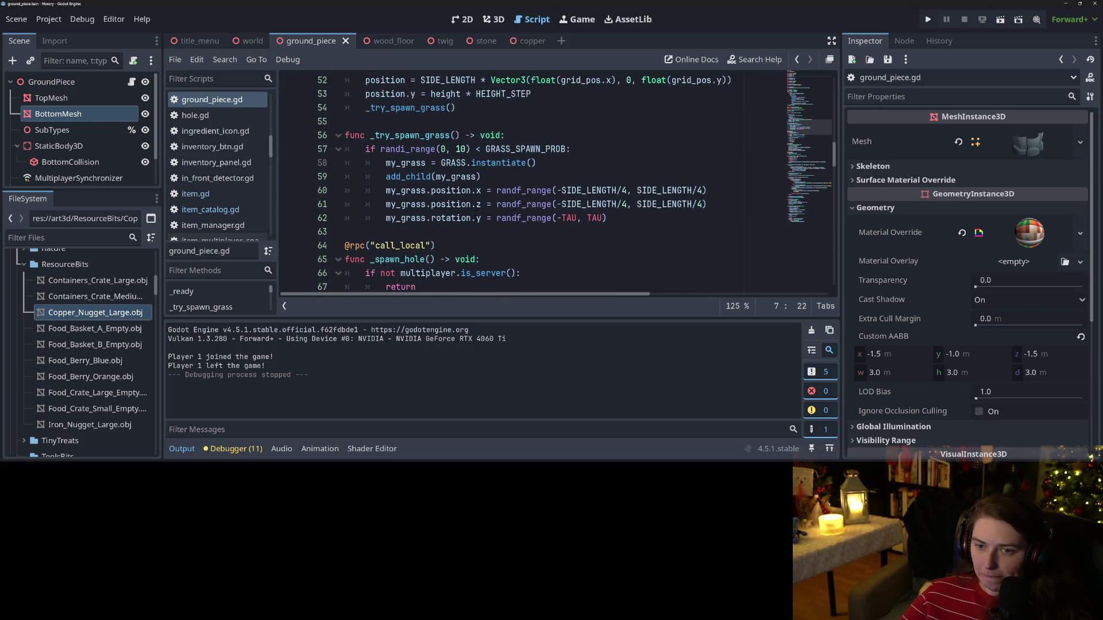
scroll(476, 210, "down", 2)
scroll(475, 211, "up", 4)
scroll(475, 210, "down", 5)
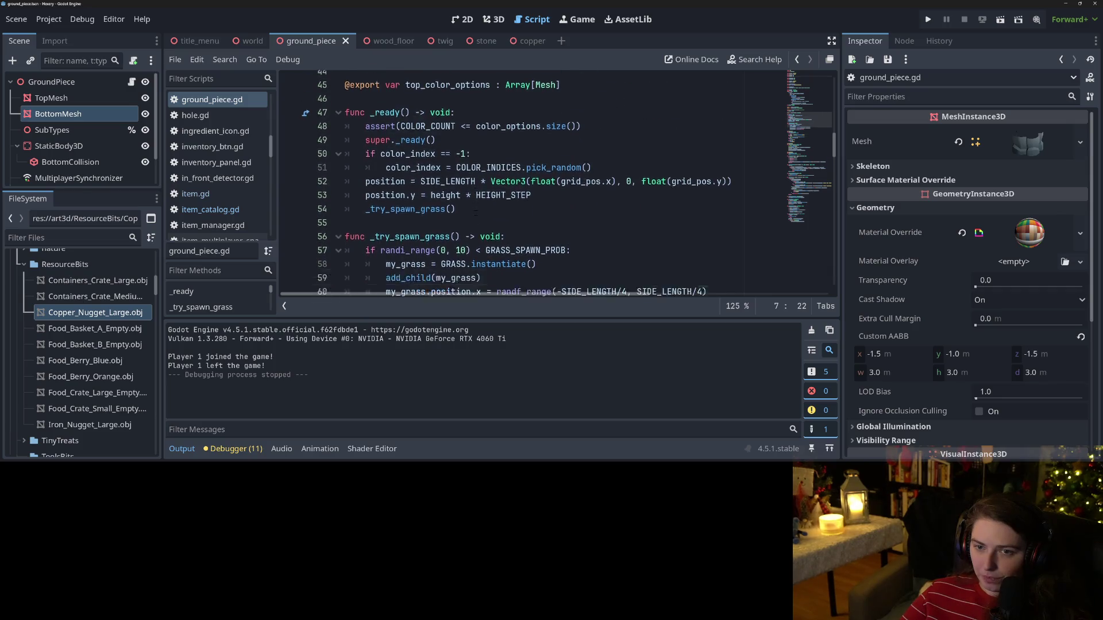
scroll(476, 211, "down", 2)
left_click(511, 218)
scroll(510, 214, "down", 4)
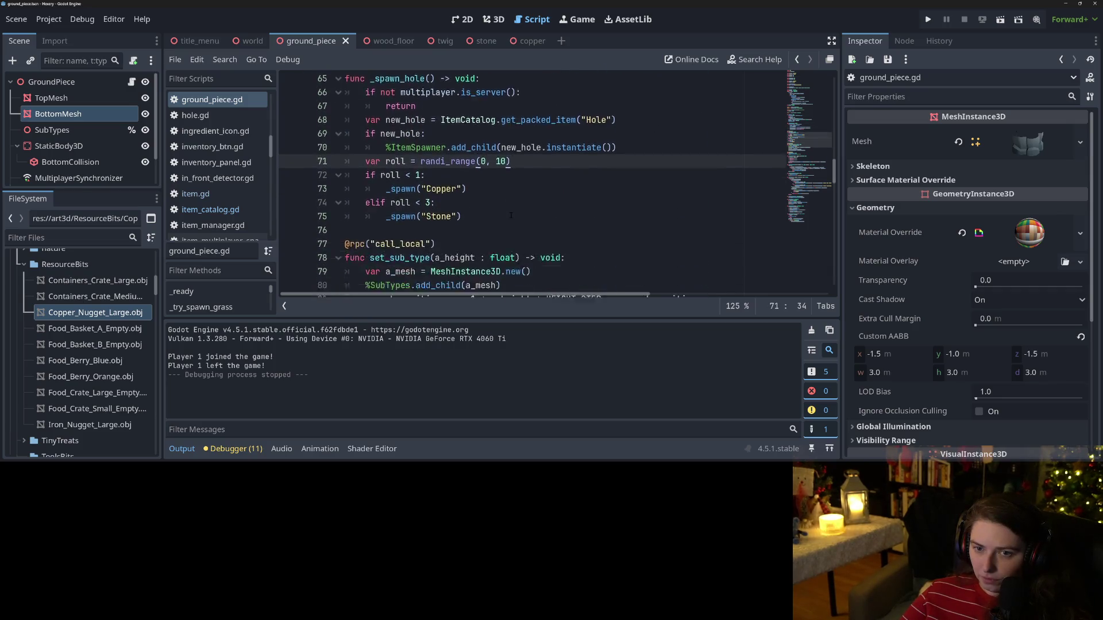
scroll(510, 215, "up", 3)
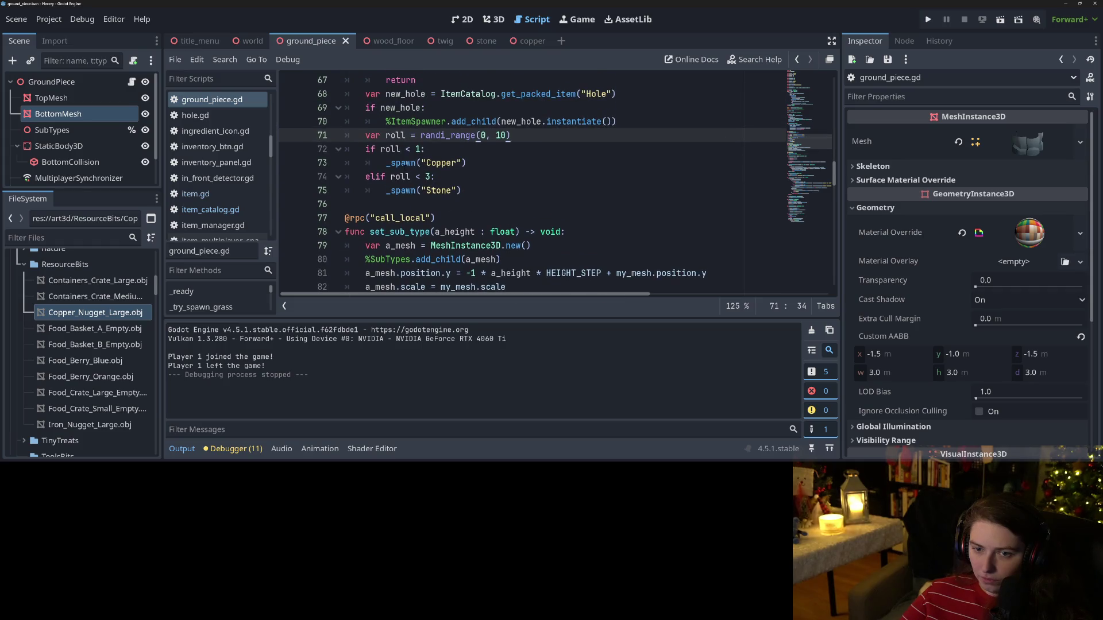
left_click(415, 148)
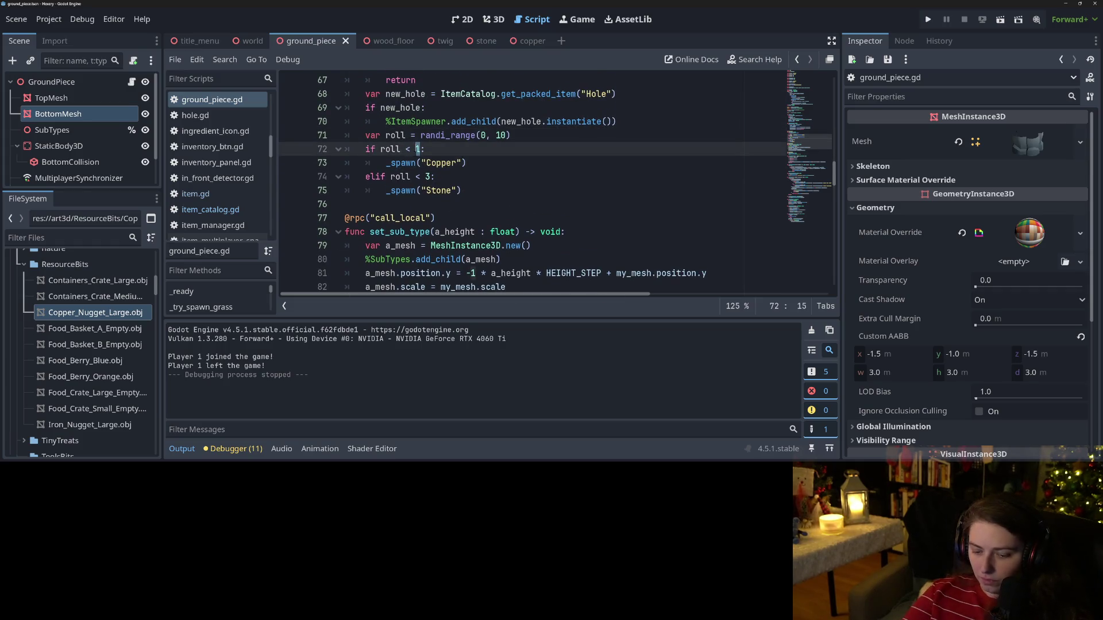
type("STO")
key("Down")
key("Return")
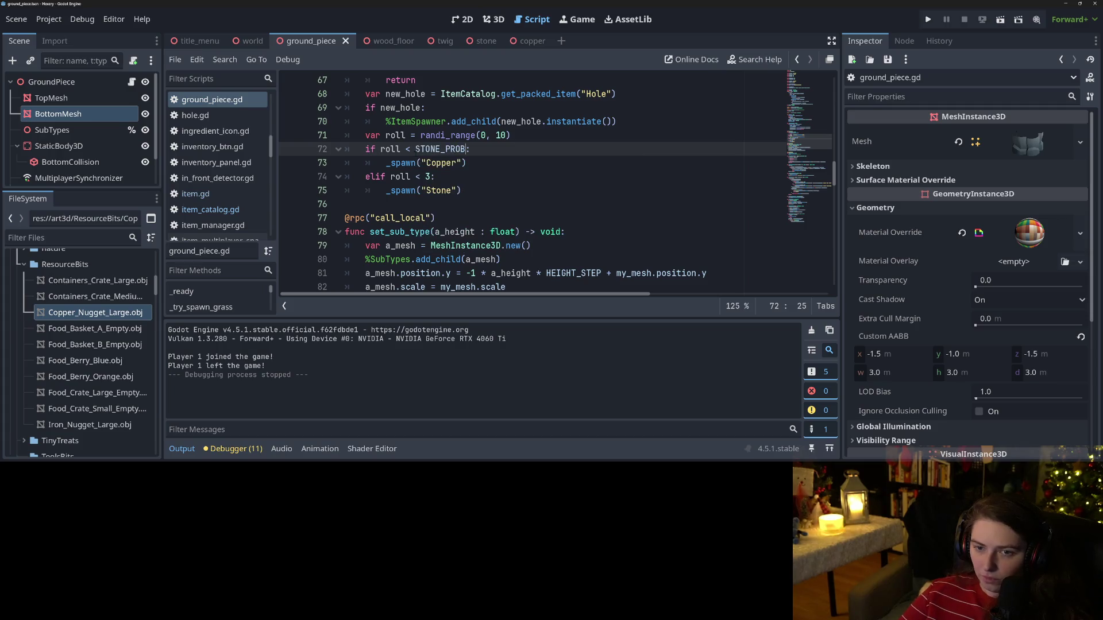
left_click(422, 162)
left_click_drag(422, 162, 463, 160)
type("ST")
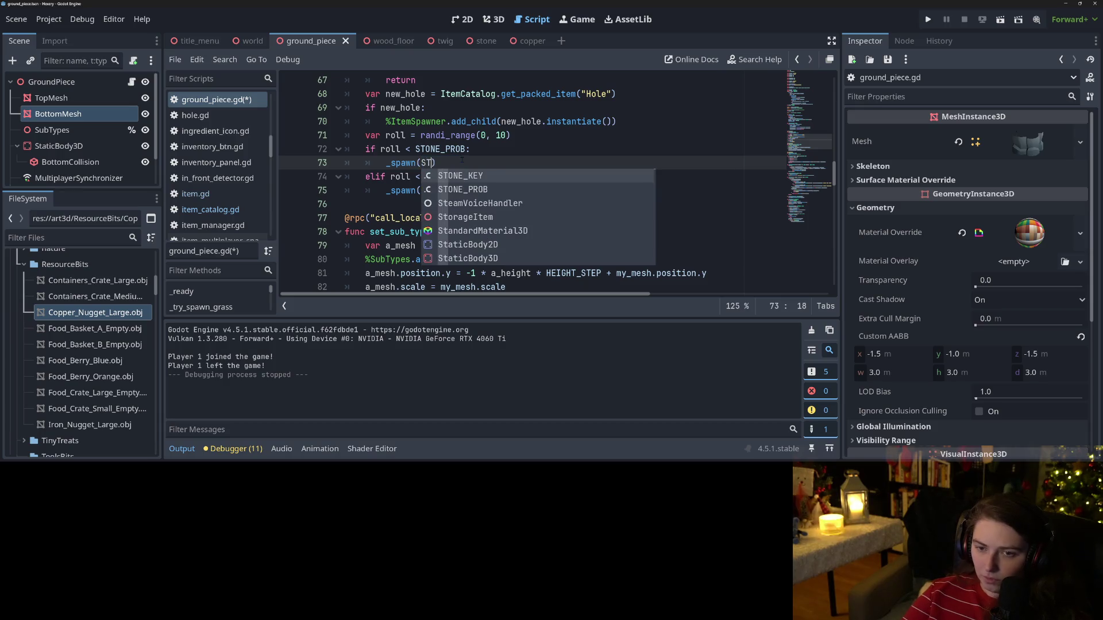
key("Return")
Step: Change the second check's 3 to STONE_PROB+METAL_PROB and spawn COPPER_KEY instead of "Stone"
double_click(427, 176)
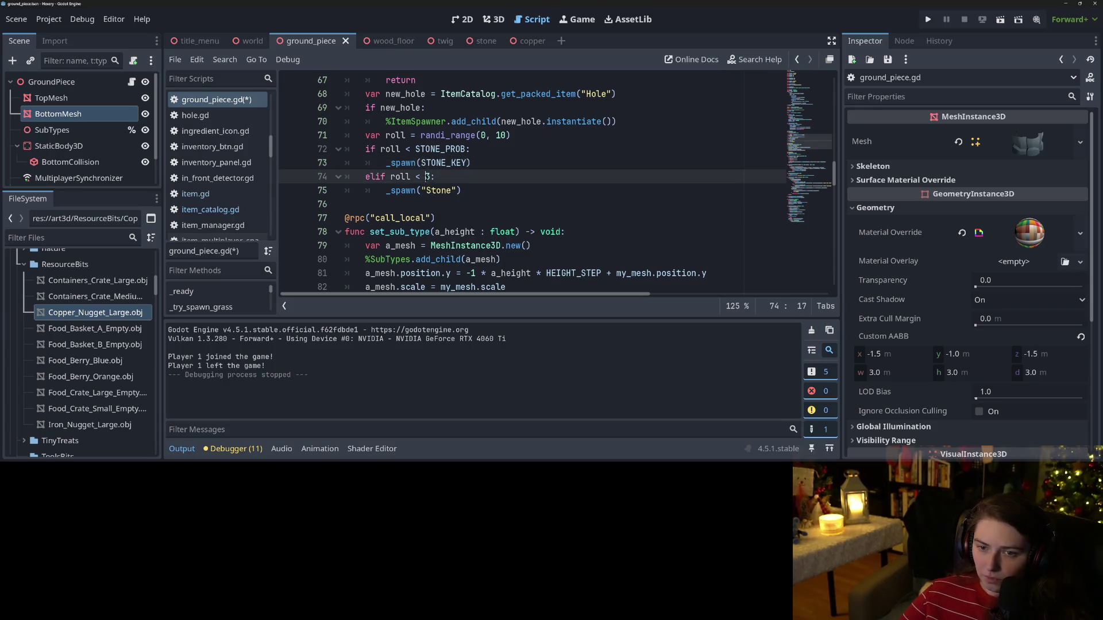
type("ST")
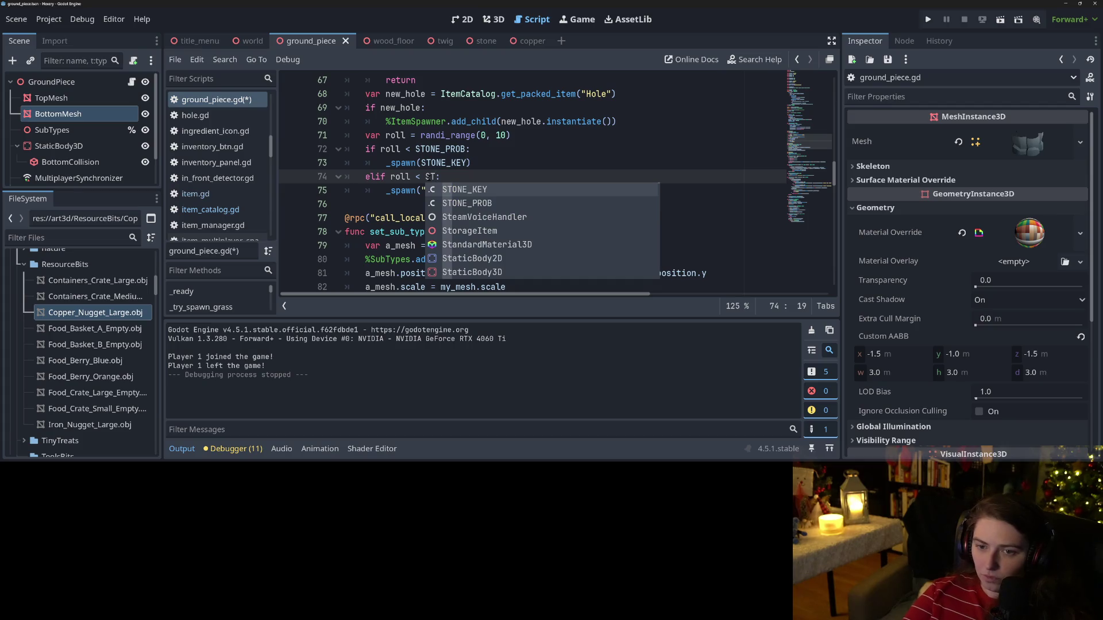
key("Down")
key("Return")
type("+M")
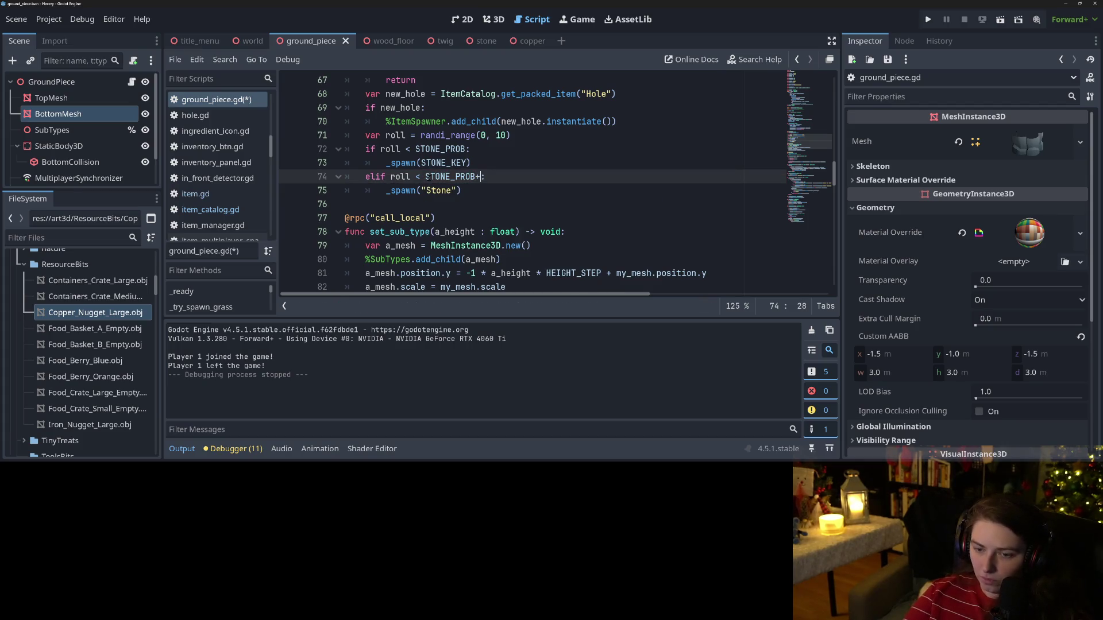
type("ETAL_PROB")
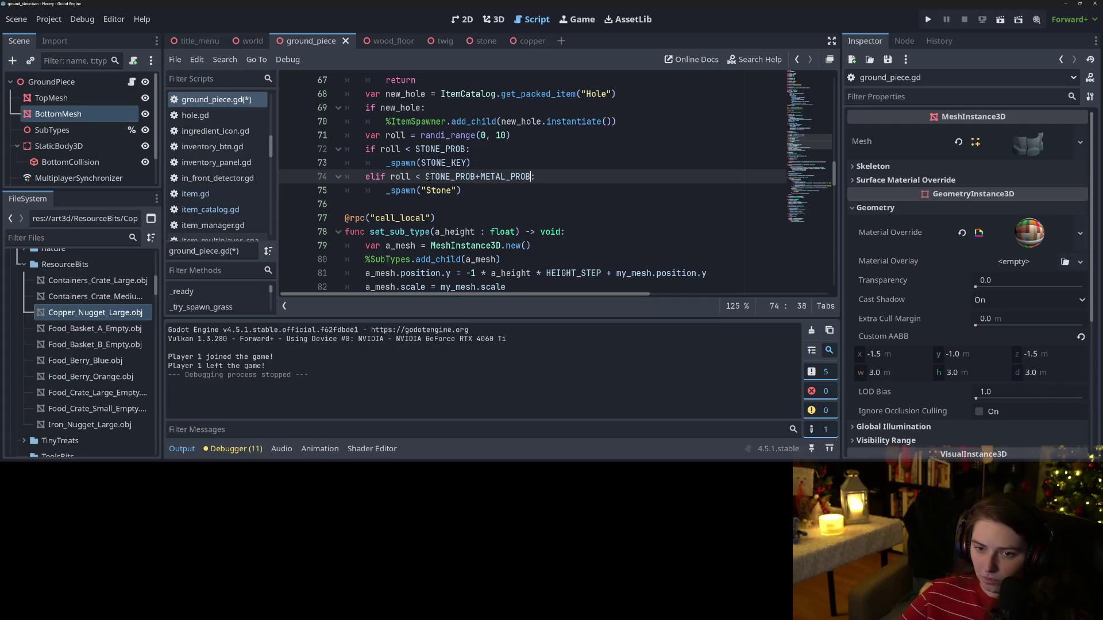
left_click_drag(421, 191, 456, 190)
type("COP")
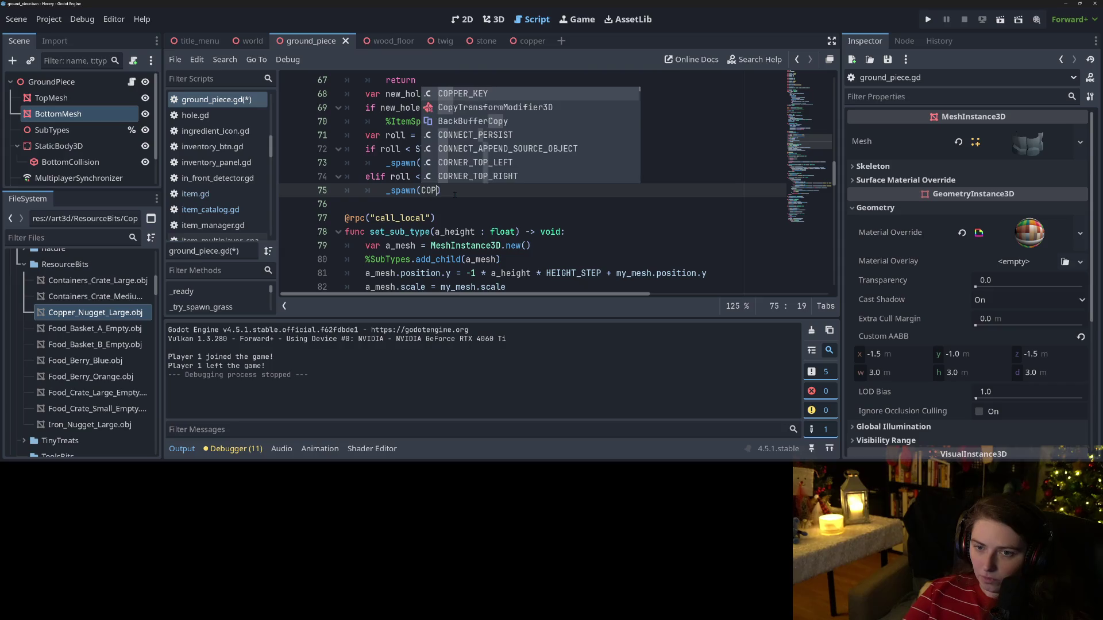
key("Return")
Step: Hide the Output panel and save ground_piece.gd
left_click(464, 162)
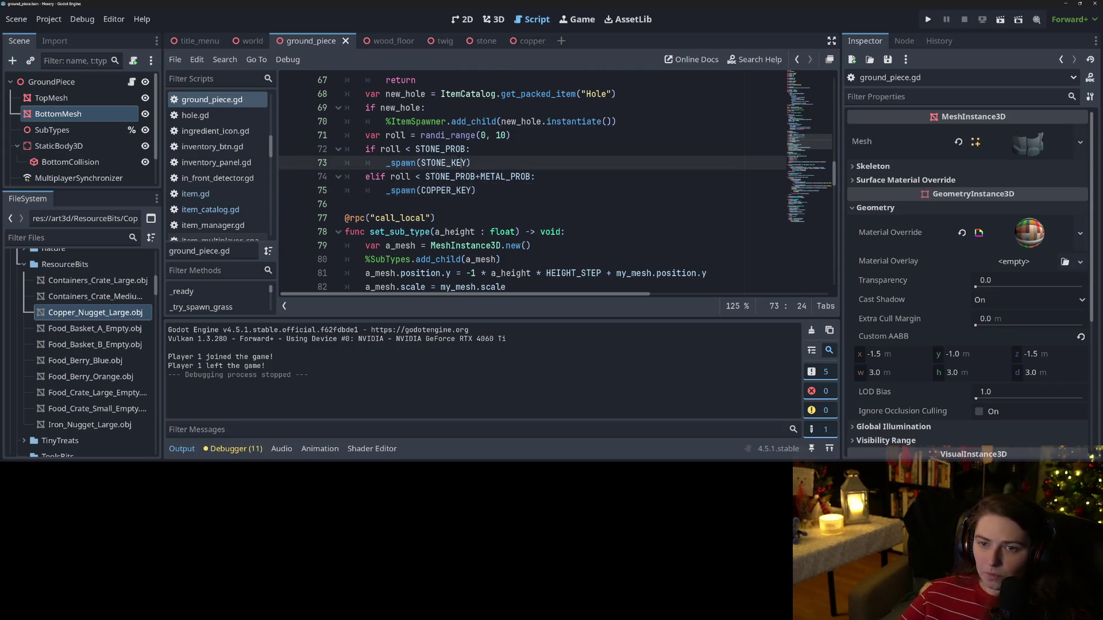
left_click(499, 194)
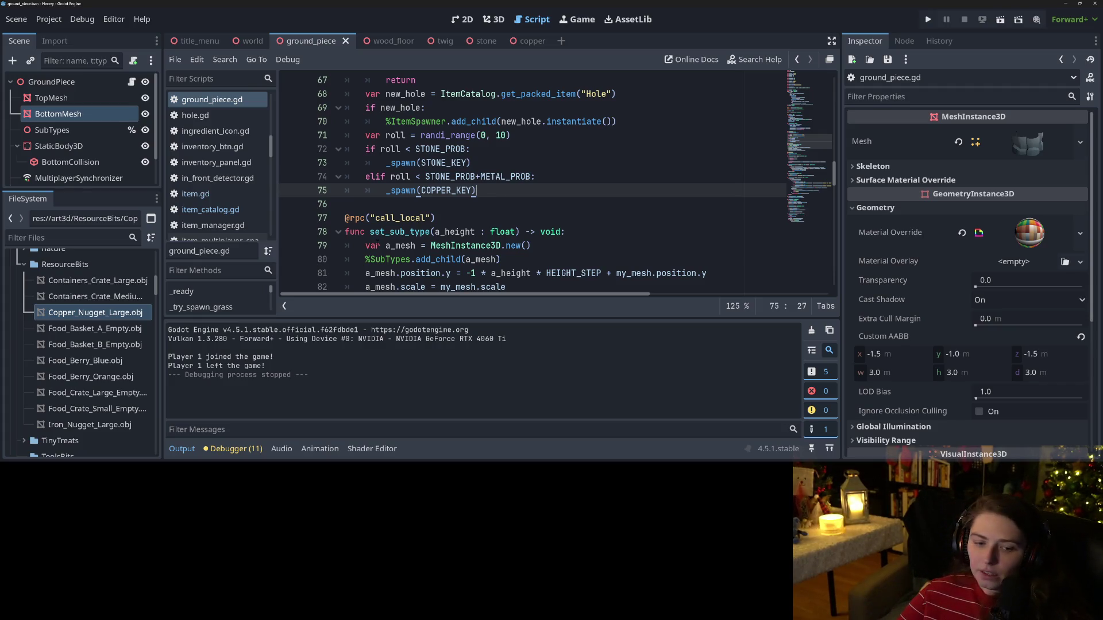
left_click(183, 457)
key("ctrl+s")
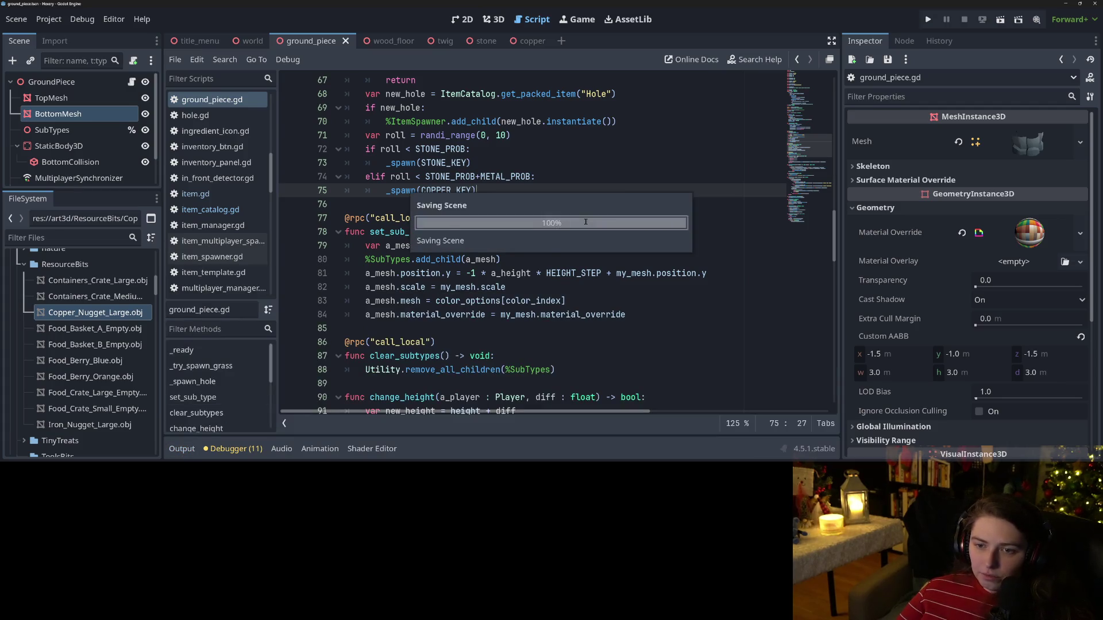
scroll(534, 261, "up", 2)
Step: Jump from the COPPER_KEY spawn call to the _spawn(a_key : String) definition in item.gd
scroll(534, 260, "up", 3)
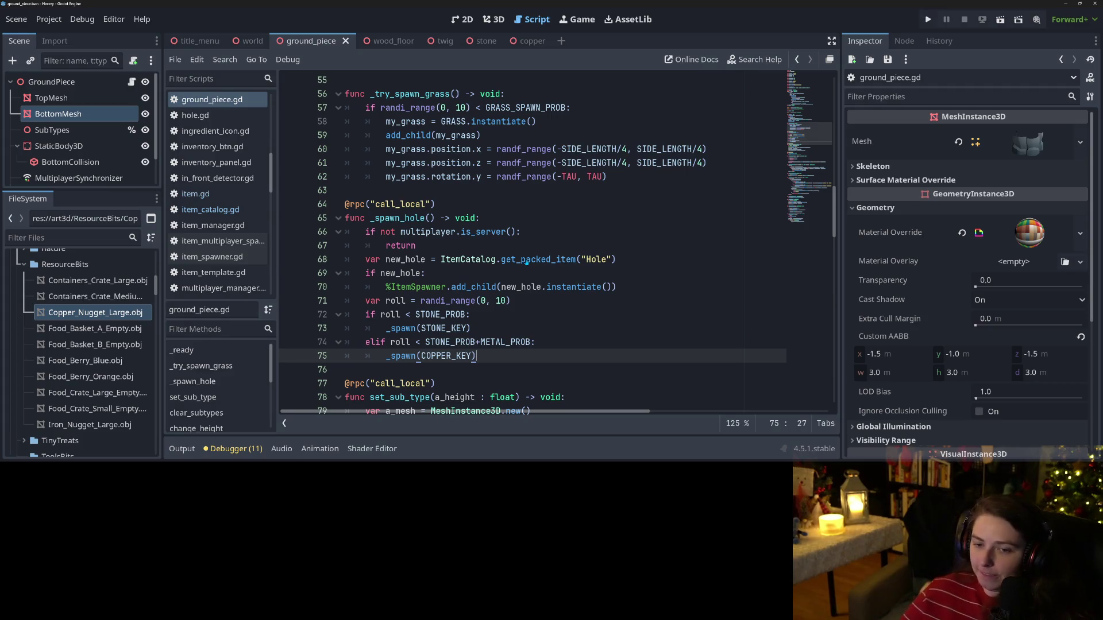
left_click(527, 259)
left_click(510, 286)
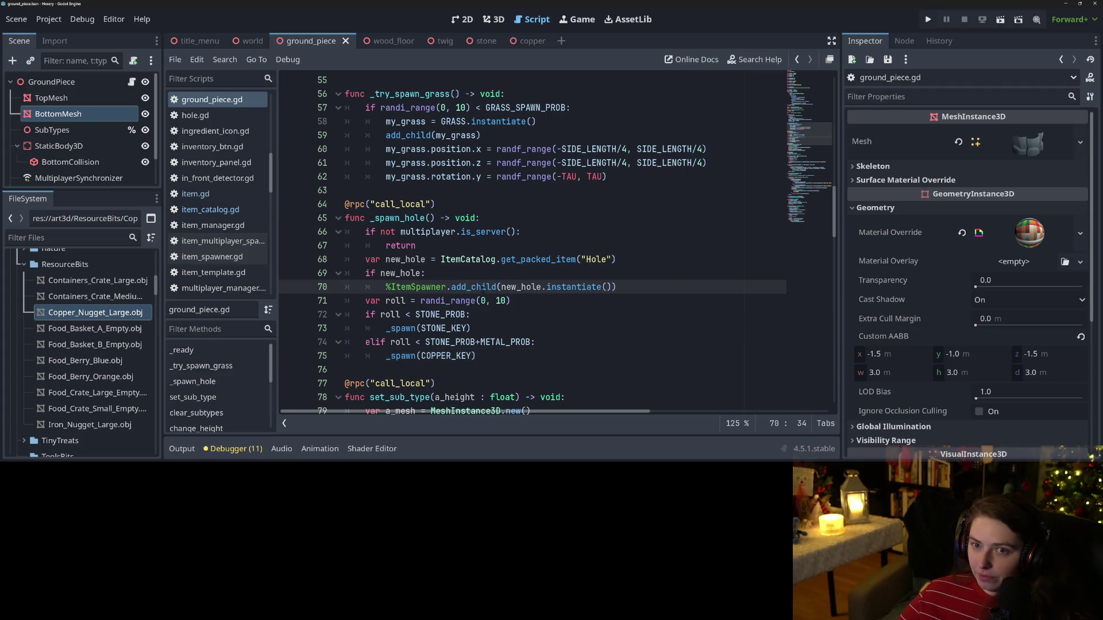
left_click(404, 356)
left_click(405, 356, "ctrl")
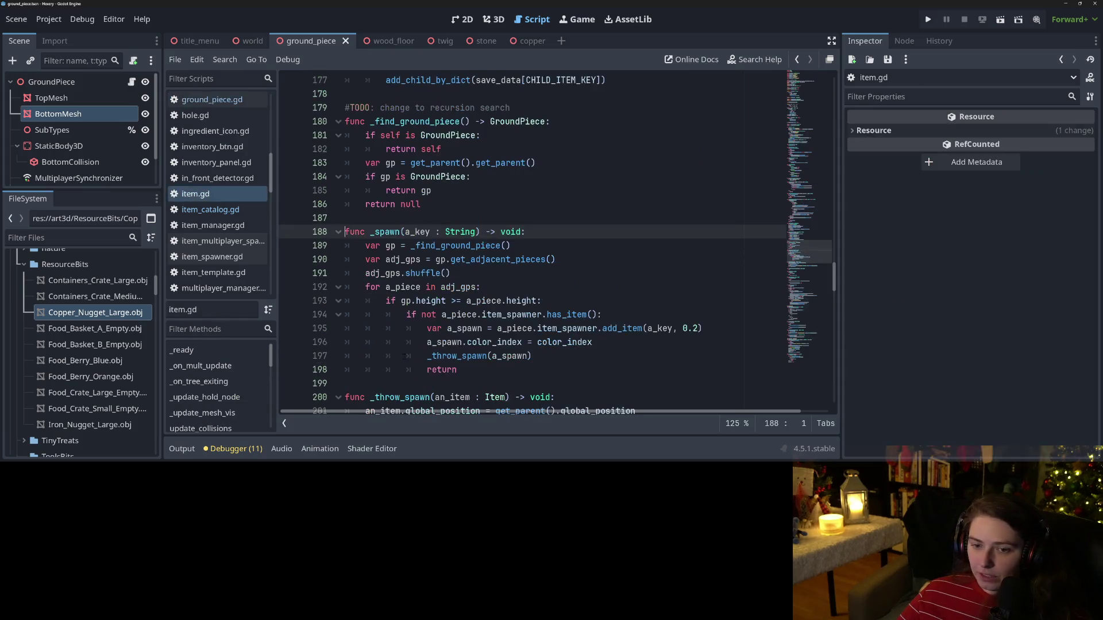
double_click(459, 315)
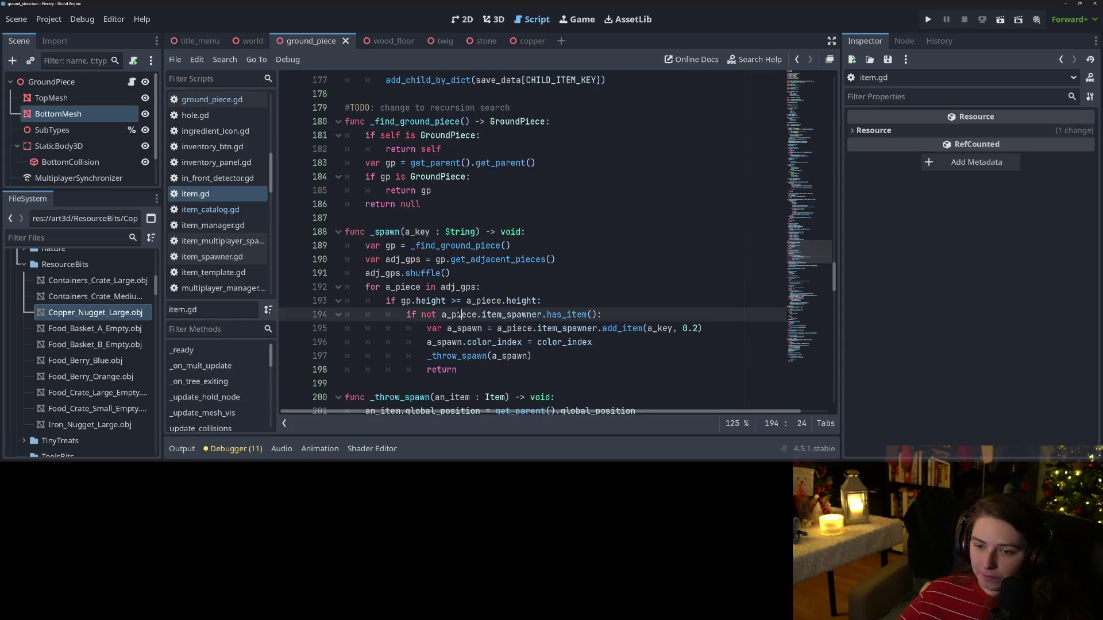
double_click(515, 328)
double_click(555, 328)
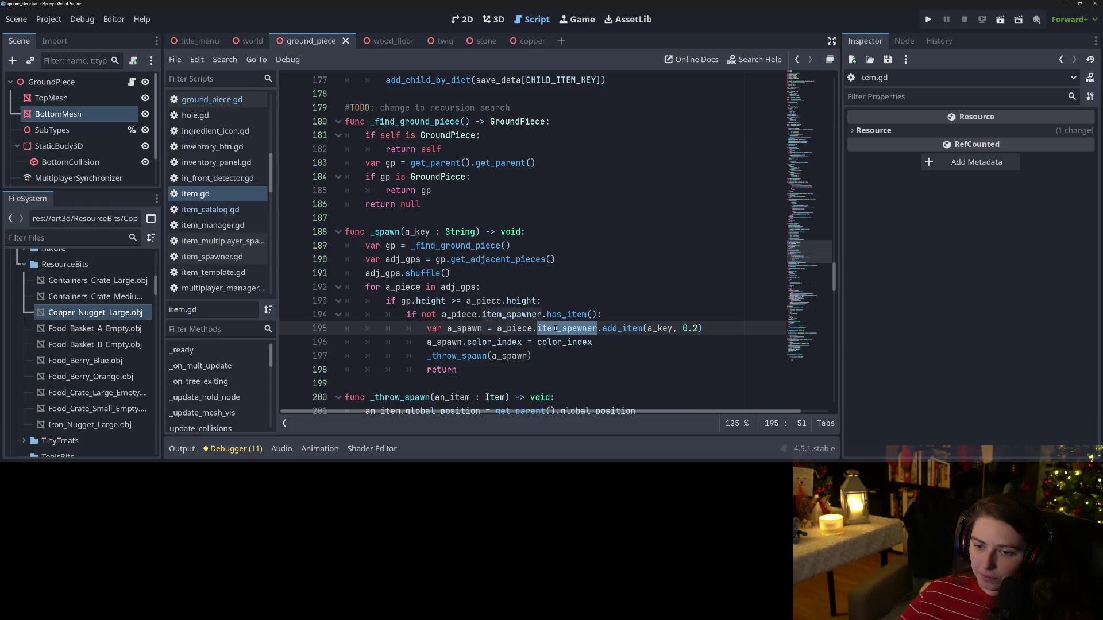
double_click(563, 343)
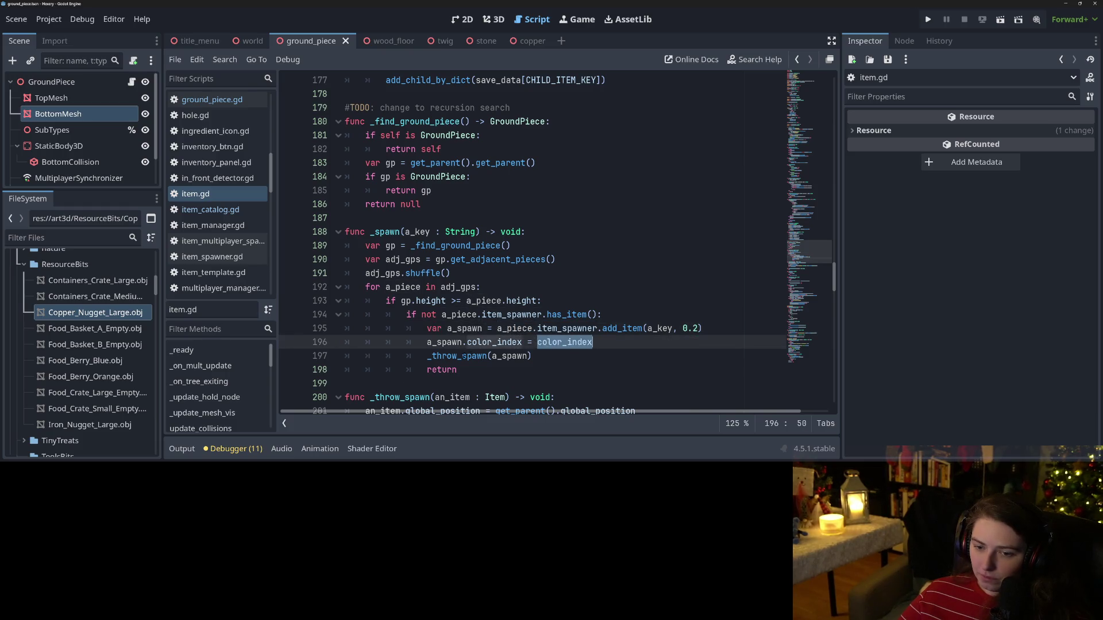
double_click(460, 356)
left_click(472, 357, "ctrl")
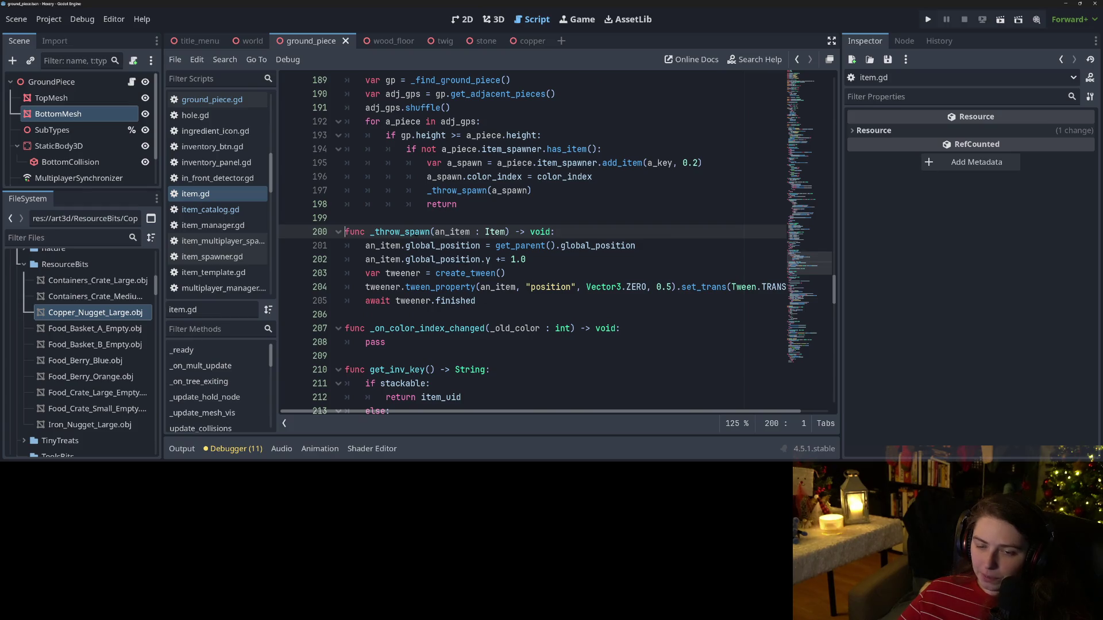
double_click(416, 232)
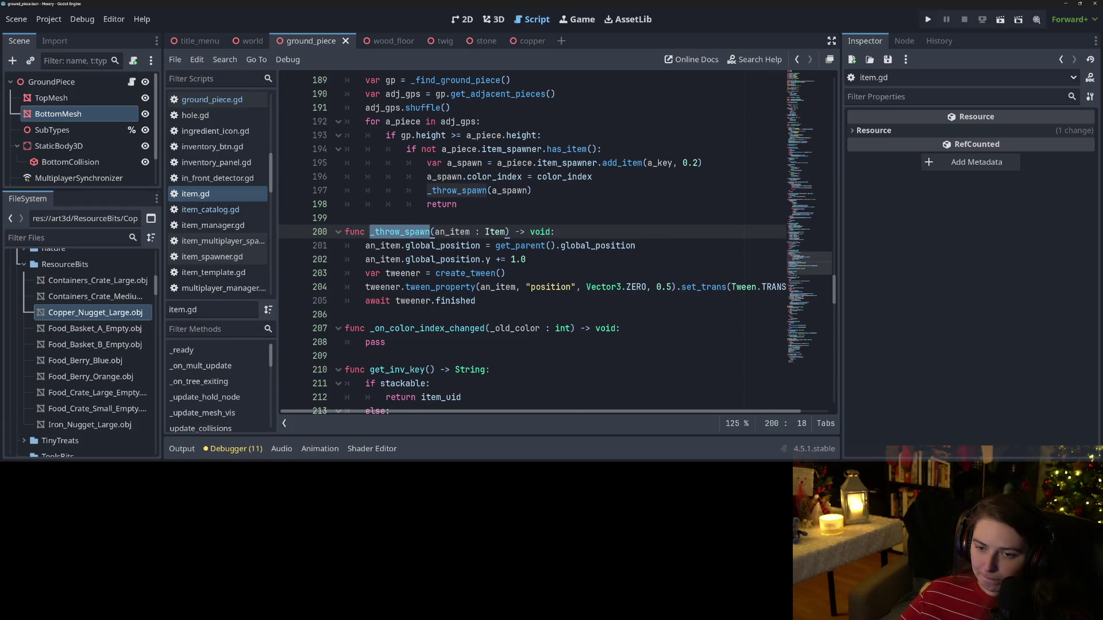
double_click(443, 260)
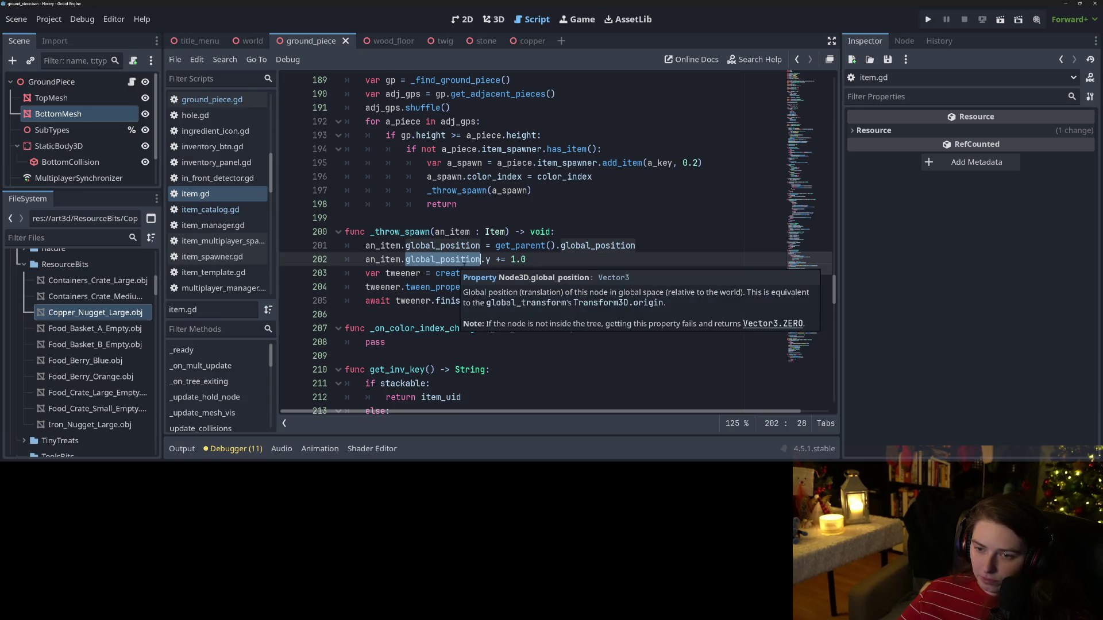
double_click(543, 247)
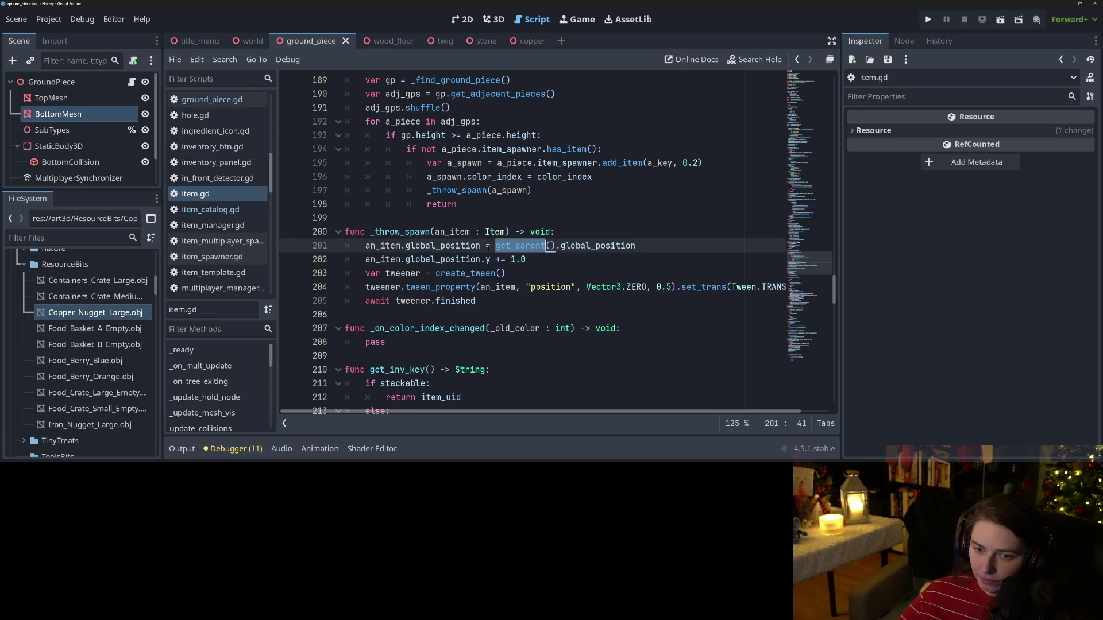
double_click(390, 247)
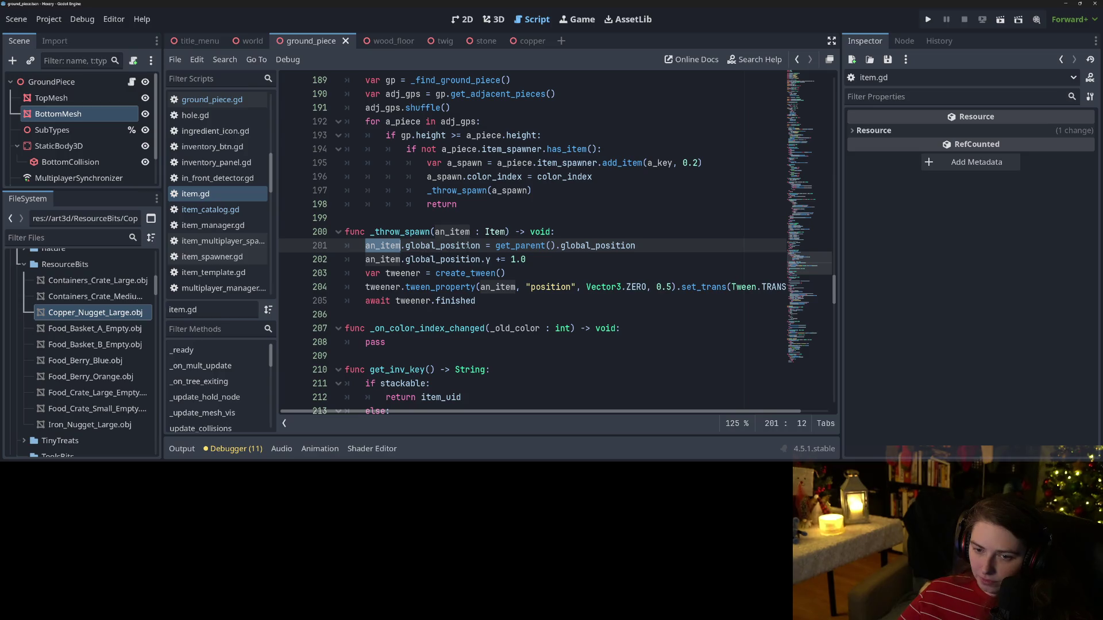
double_click(442, 246)
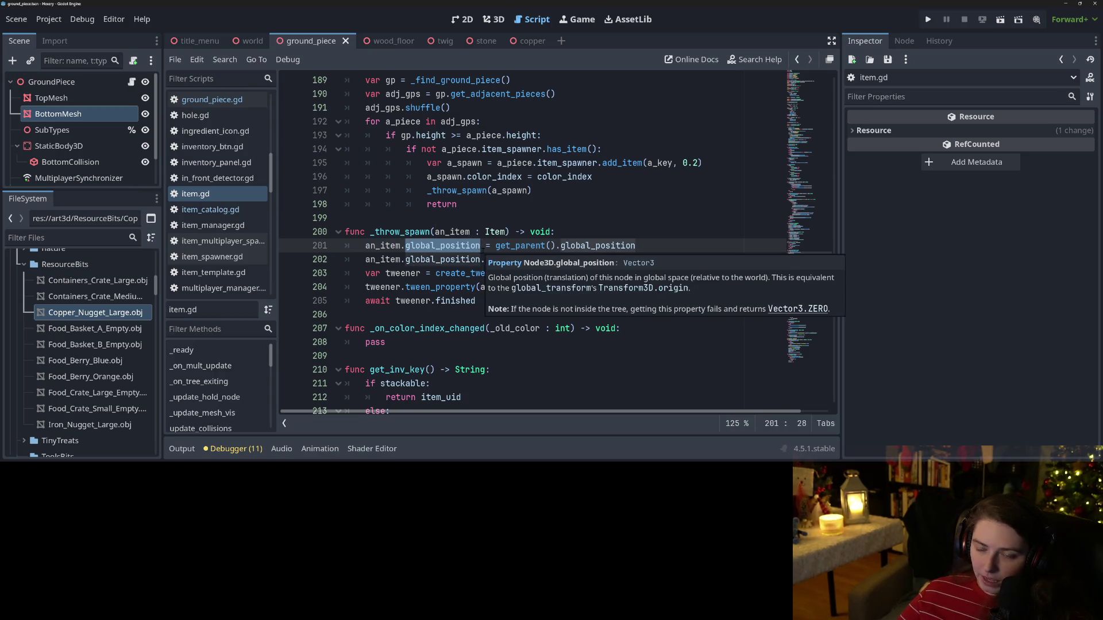
left_click(520, 246)
double_click(520, 246)
key("Up")
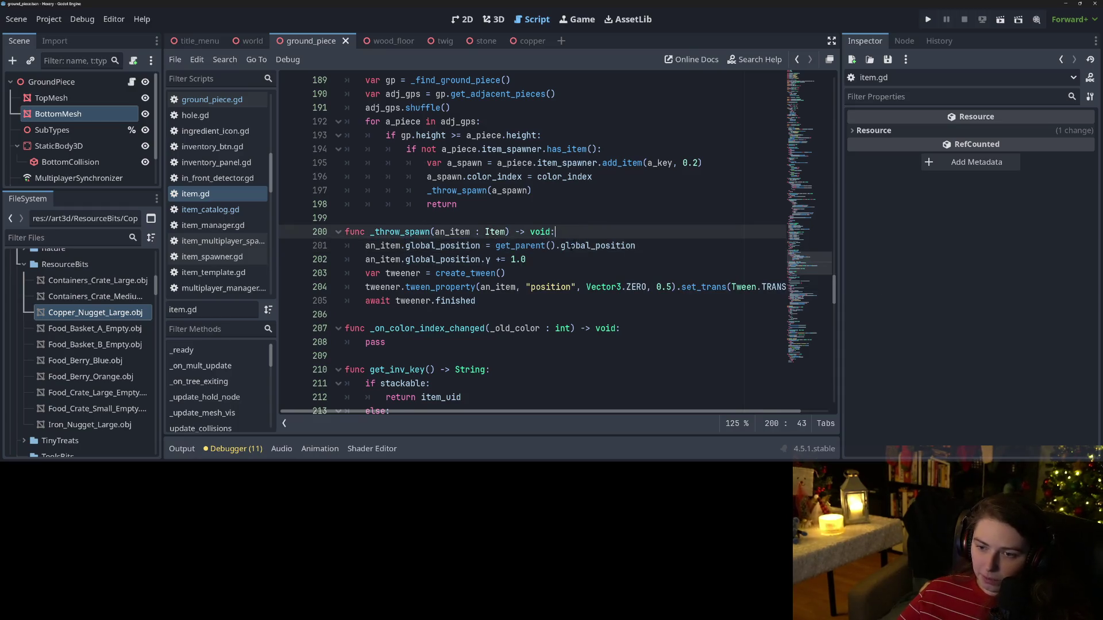
double_click(571, 246)
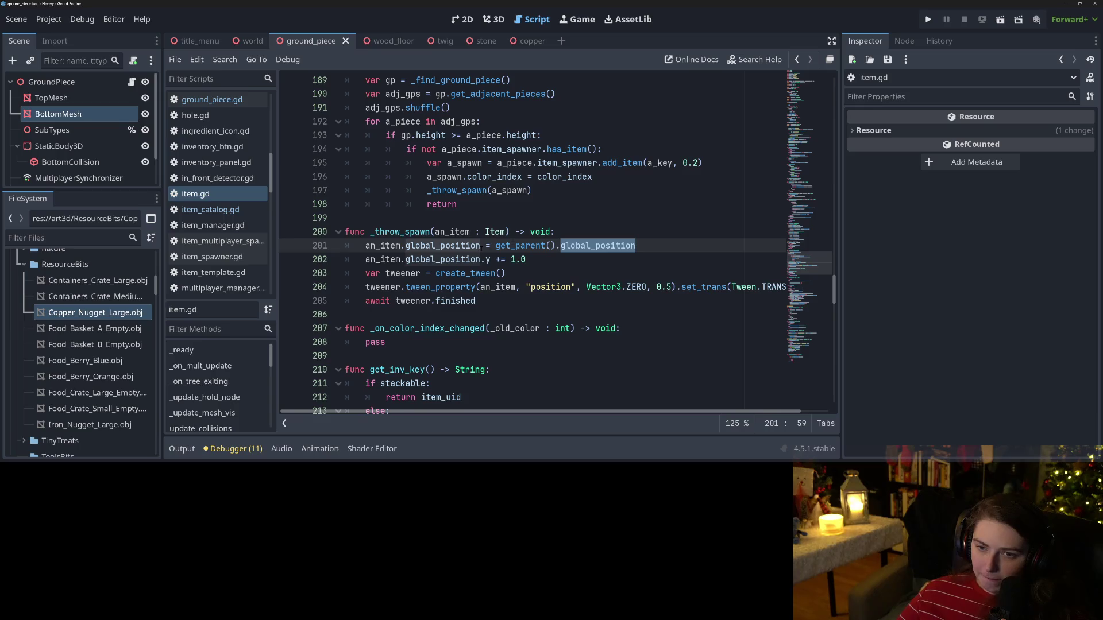
mouse_move(480, 248)
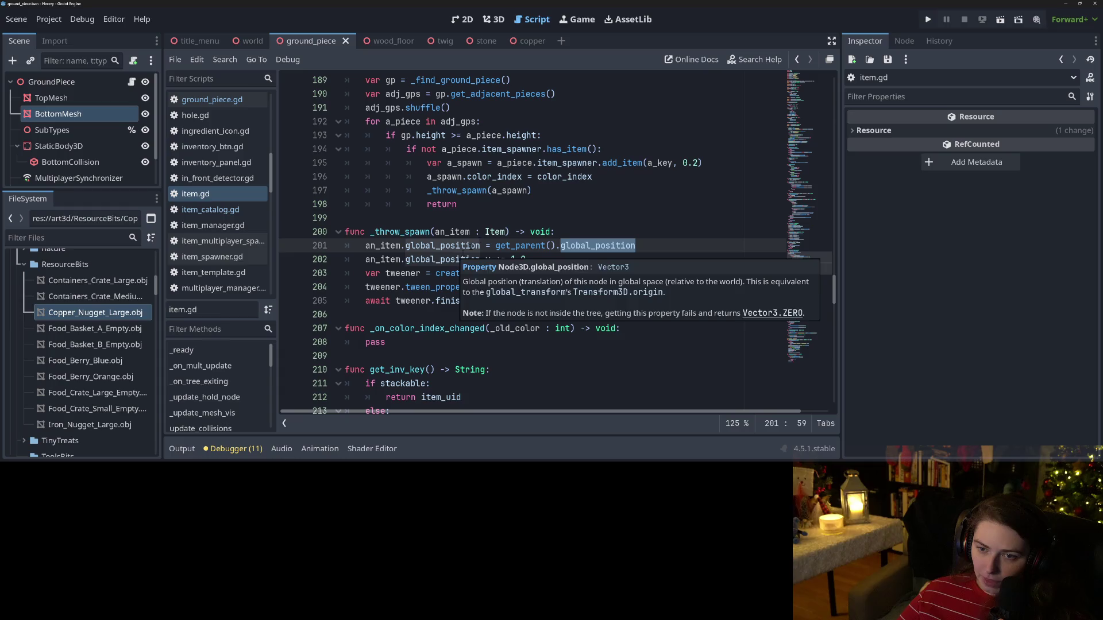
double_click(475, 192)
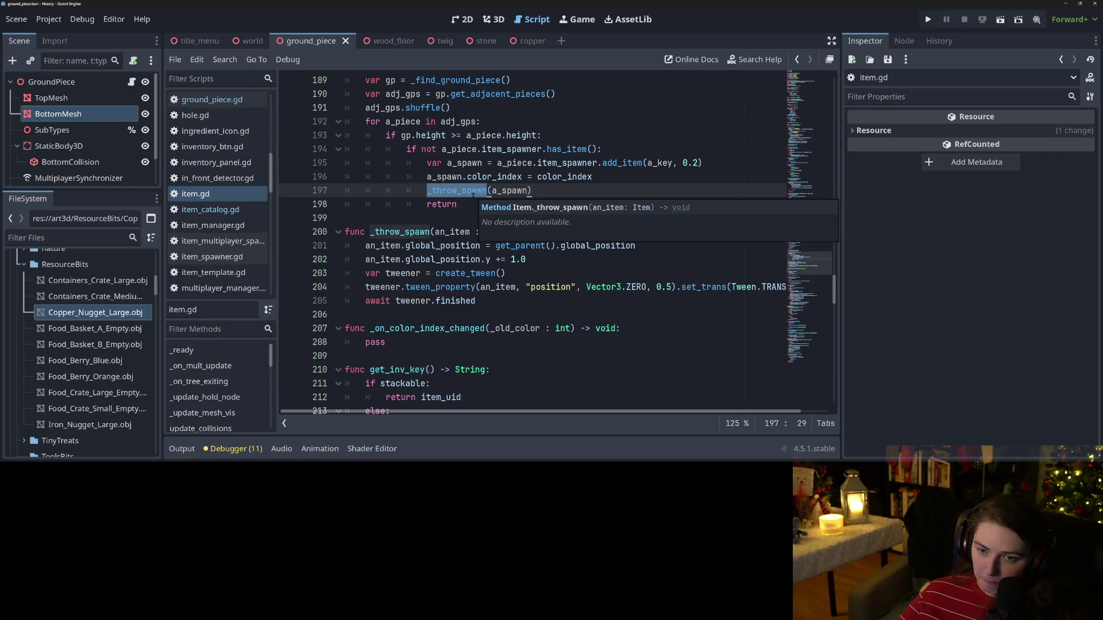
left_click(473, 193, "ctrl")
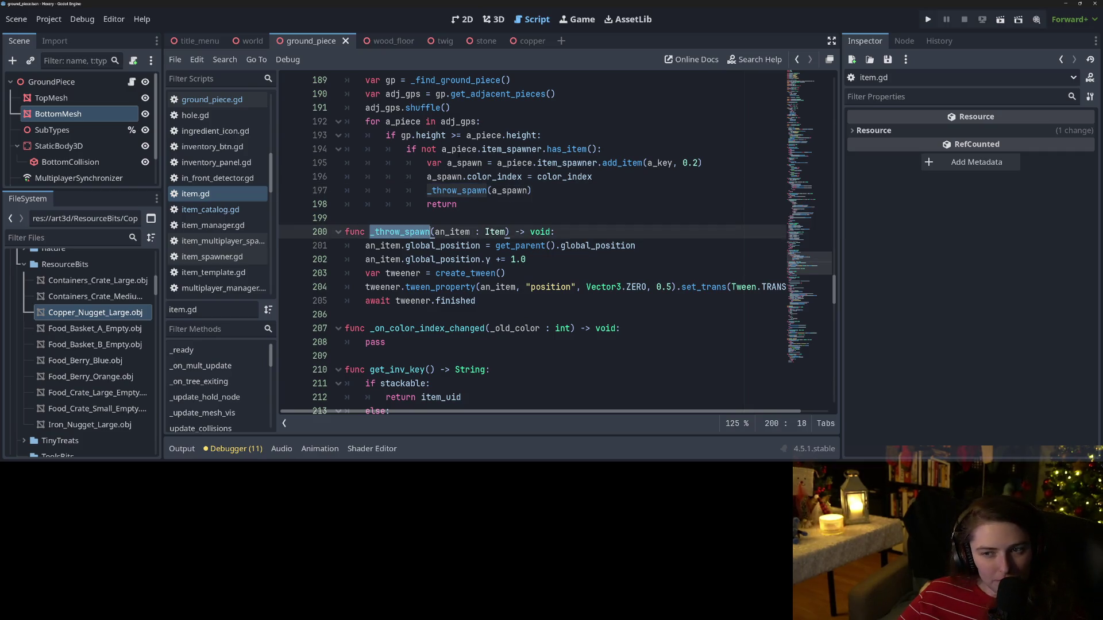
left_click(507, 163)
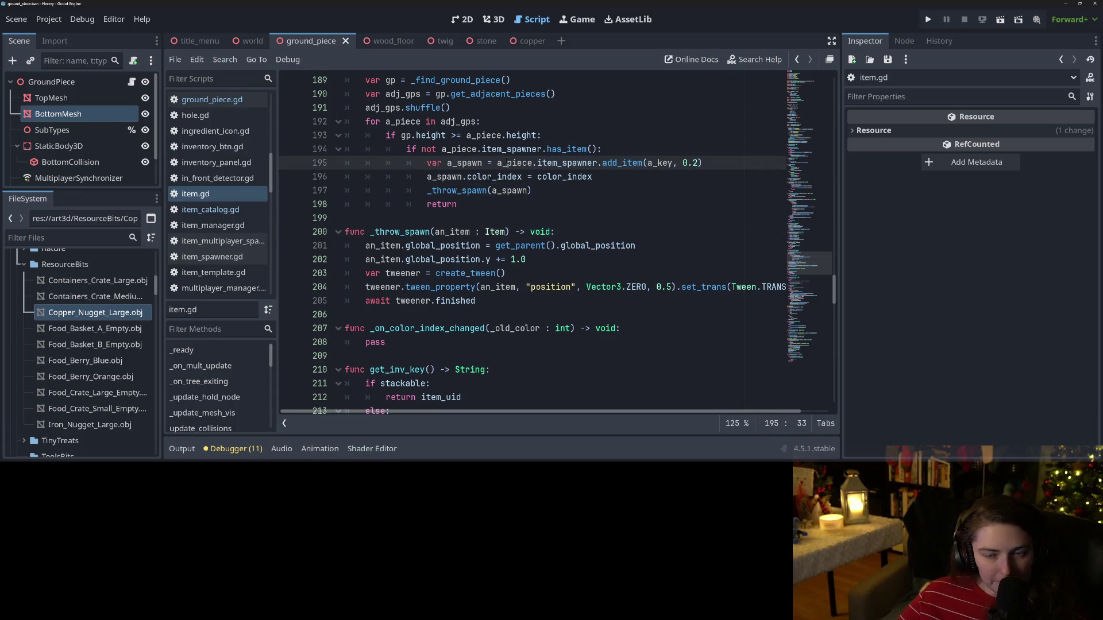
double_click(566, 164)
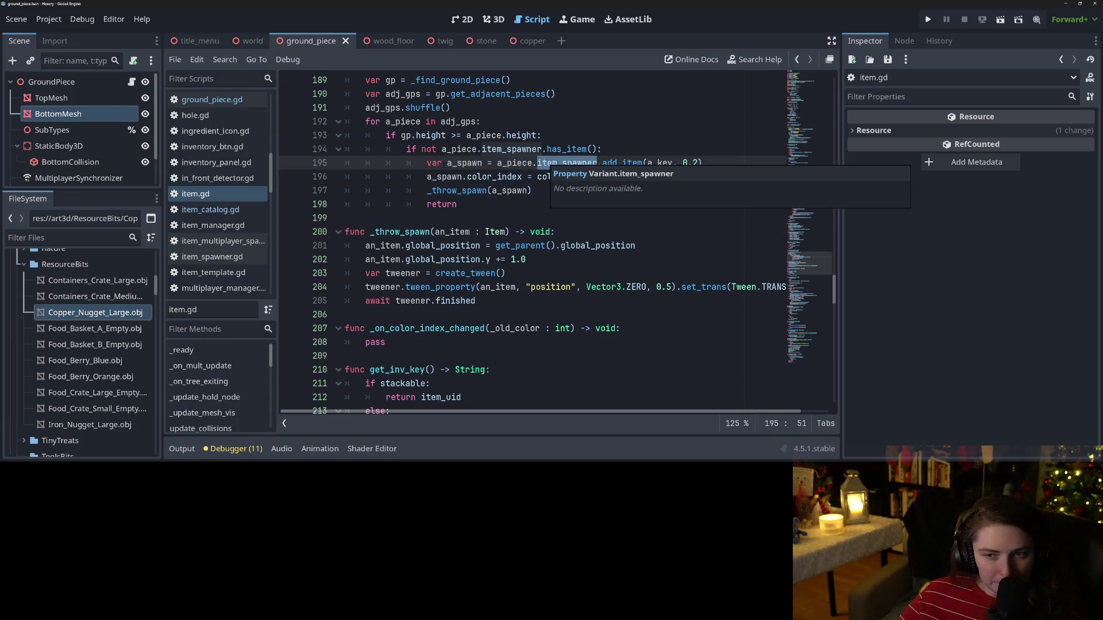
double_click(464, 164)
double_click(501, 163)
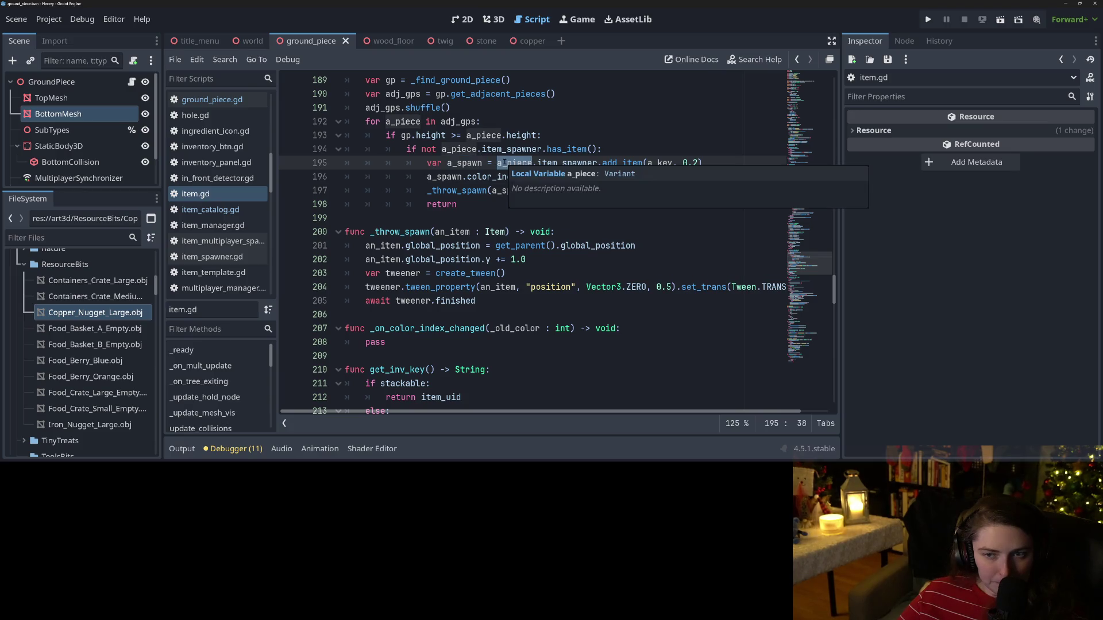
left_click(630, 154)
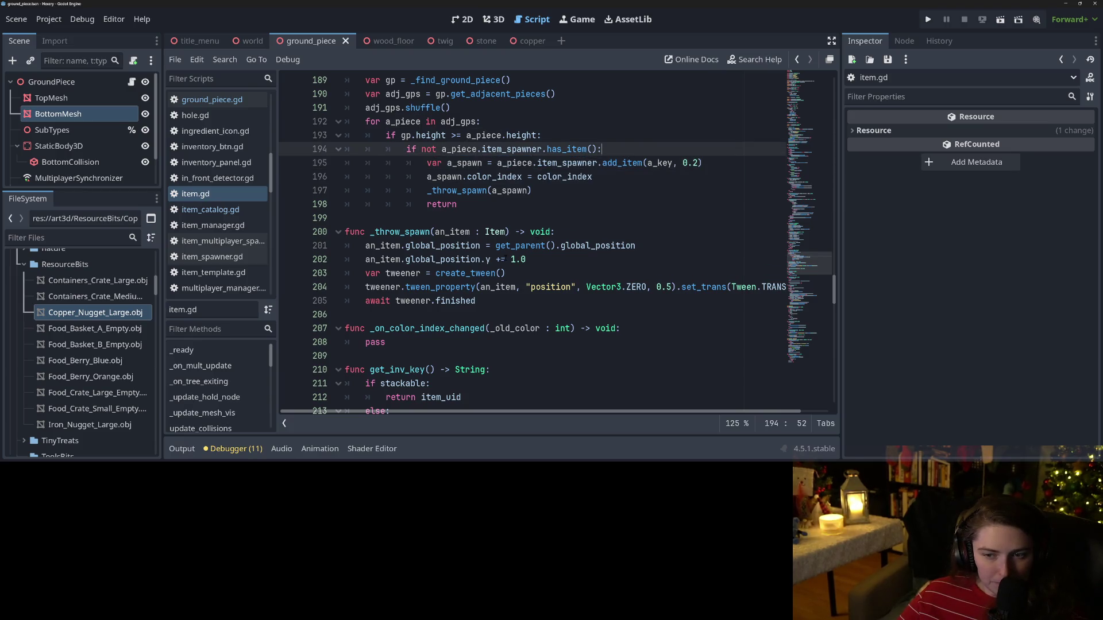
left_click(521, 259)
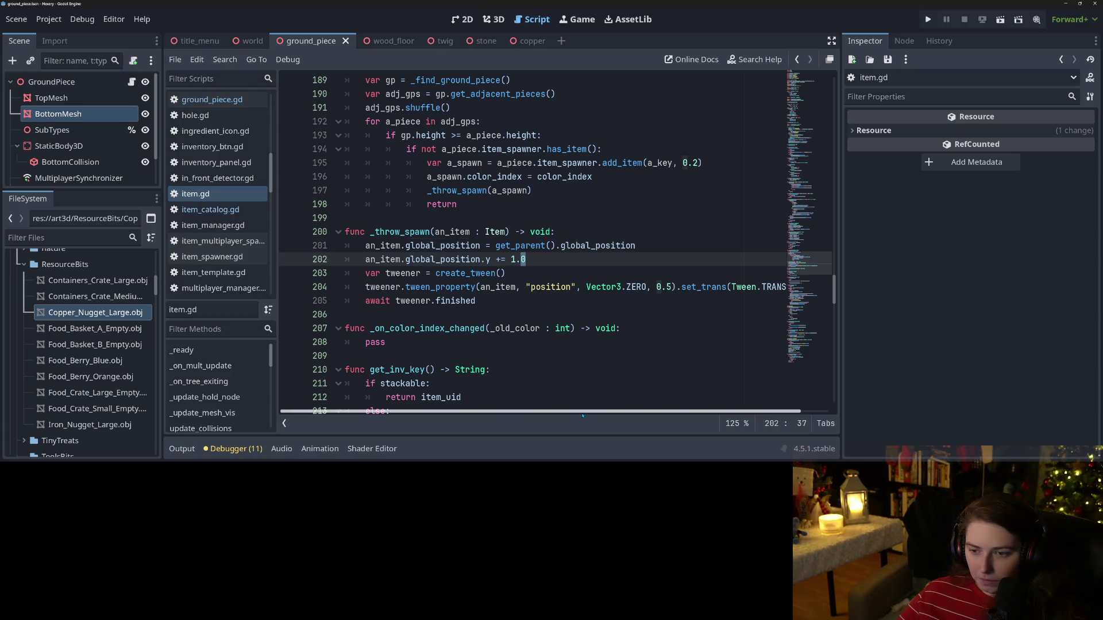
scroll(595, 418, "right", 1)
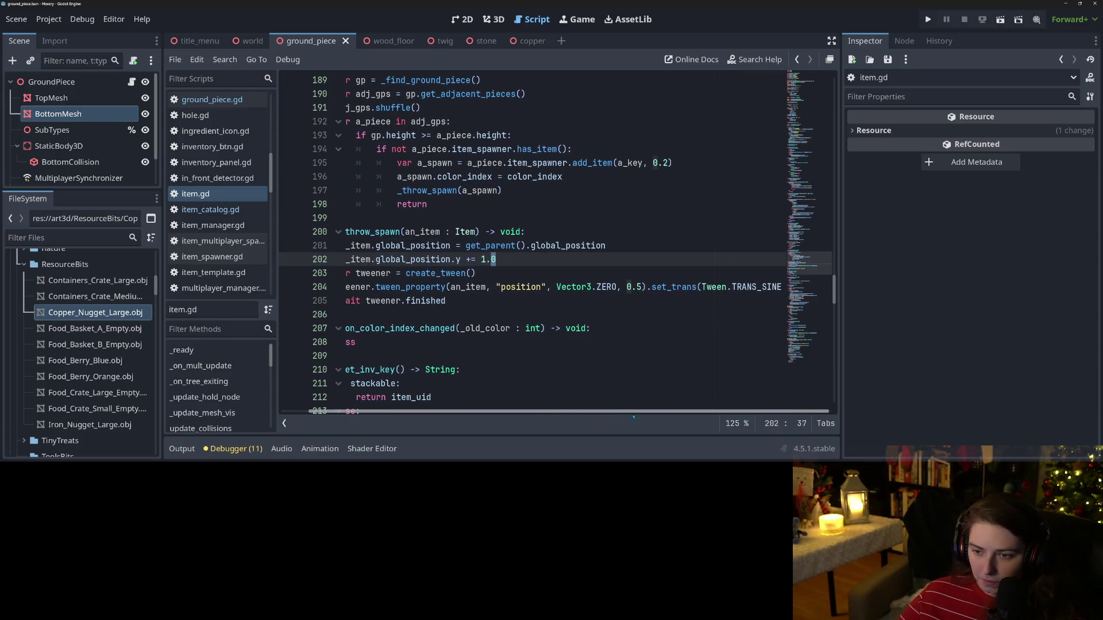
scroll(579, 416, "left", 1)
key("Down")
key("Down")
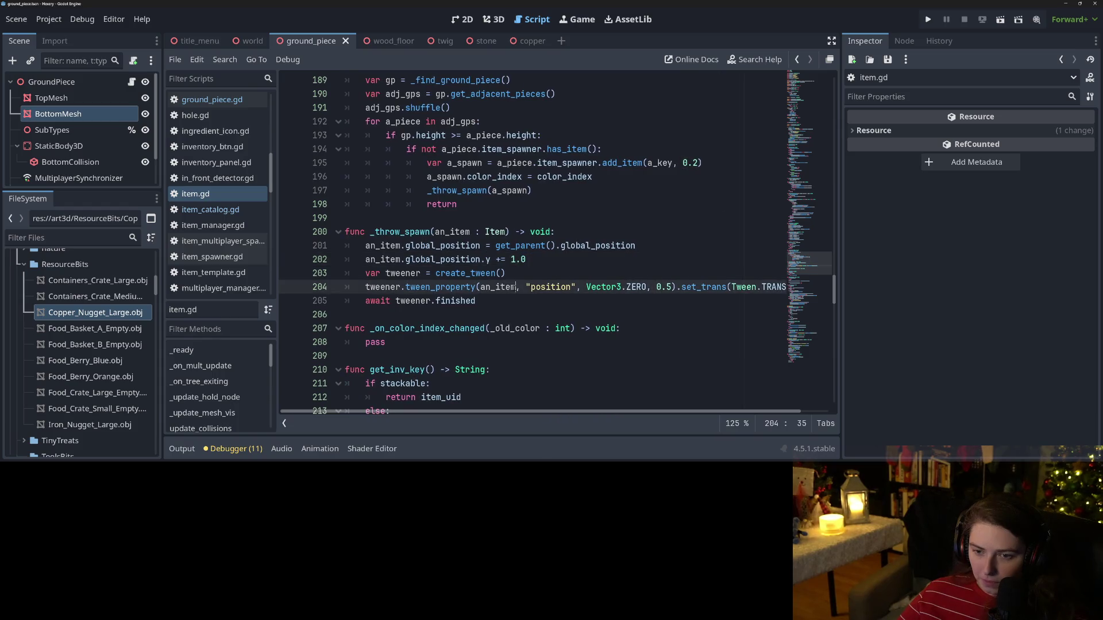
key("Up")
key("Up")
key("Up")
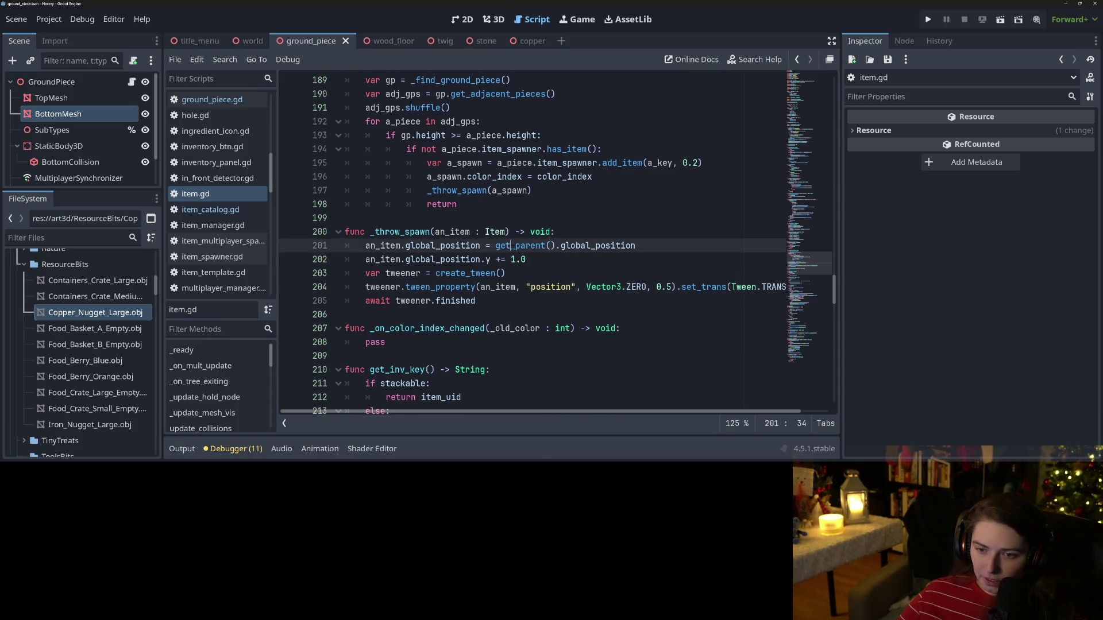
double_click(513, 247)
left_click(559, 246)
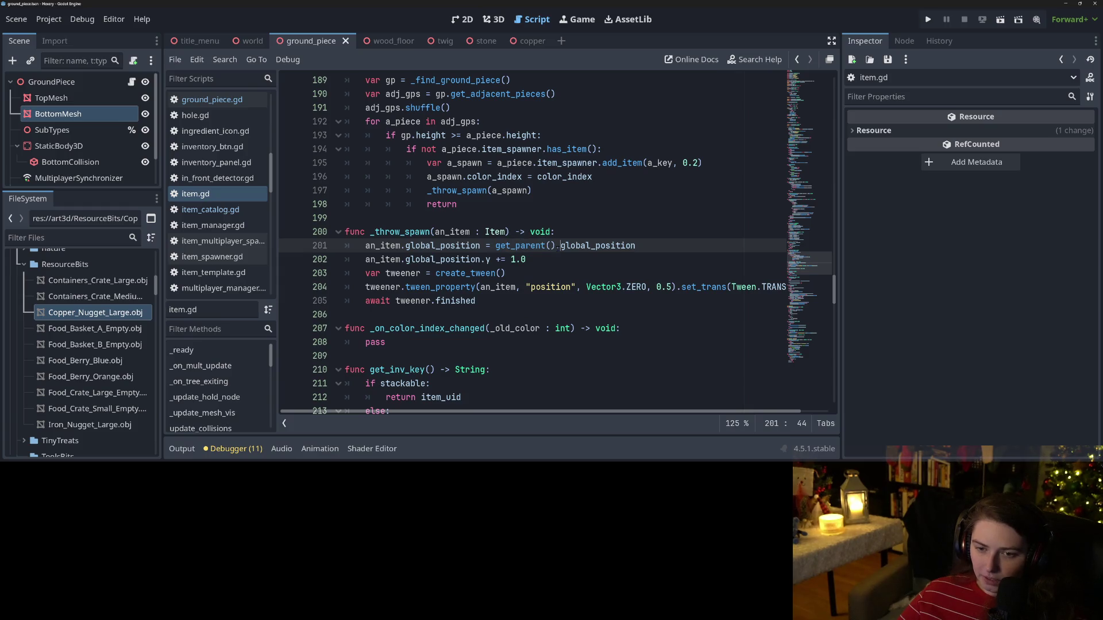
scroll(532, 242, "down", 2)
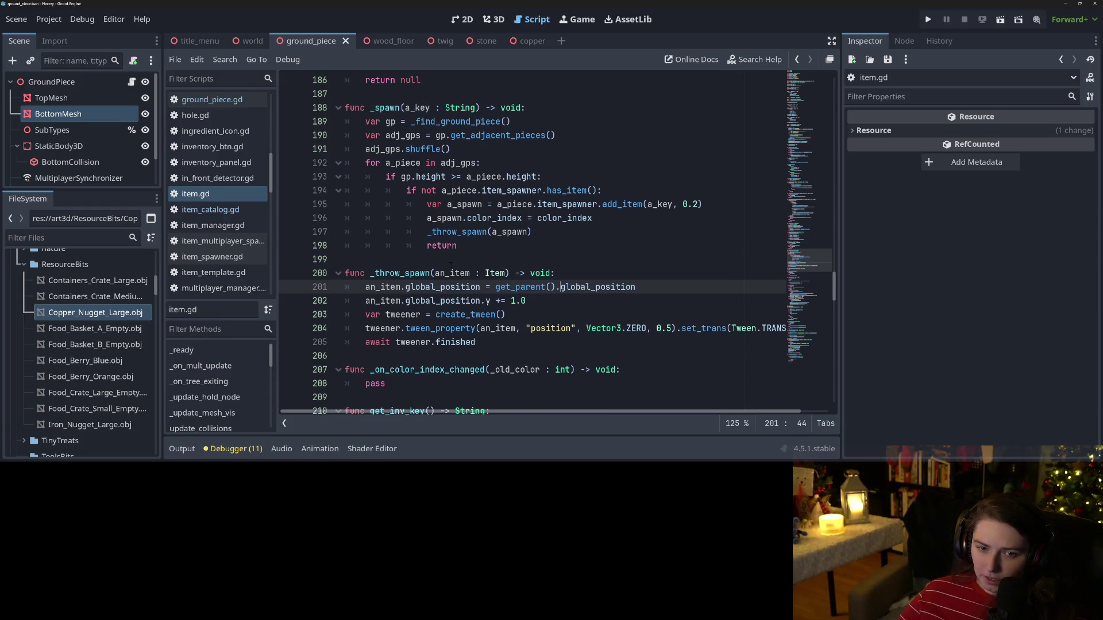
left_click(461, 204)
left_click(498, 205)
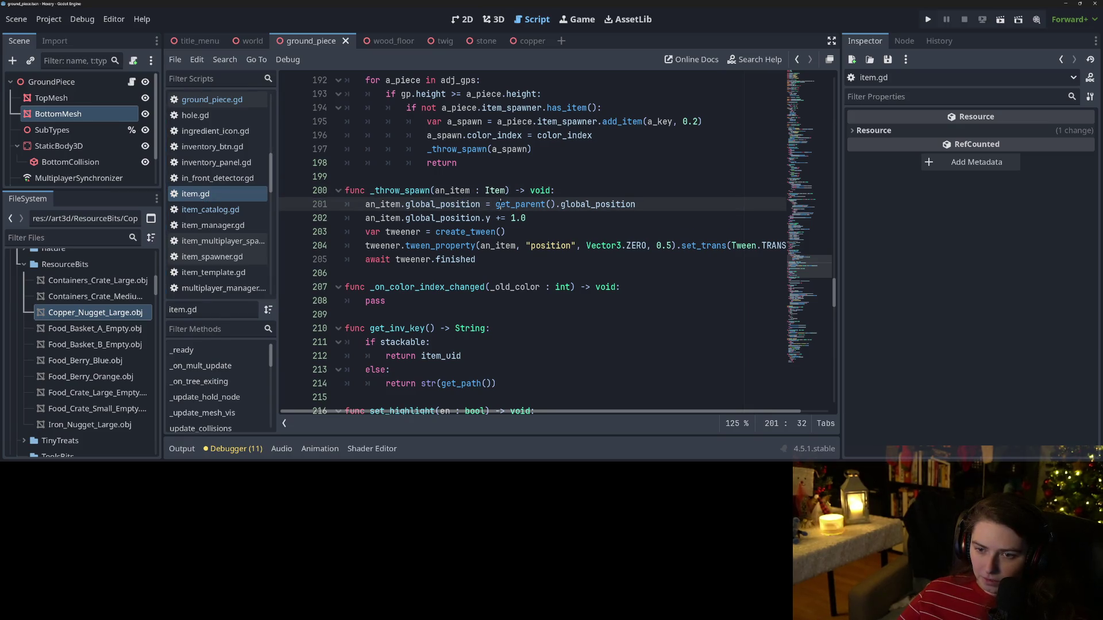
mouse_move(496, 205)
left_mouse_down()
mouse_move(565, 205)
mouse_move(555, 204)
left_mouse_up()
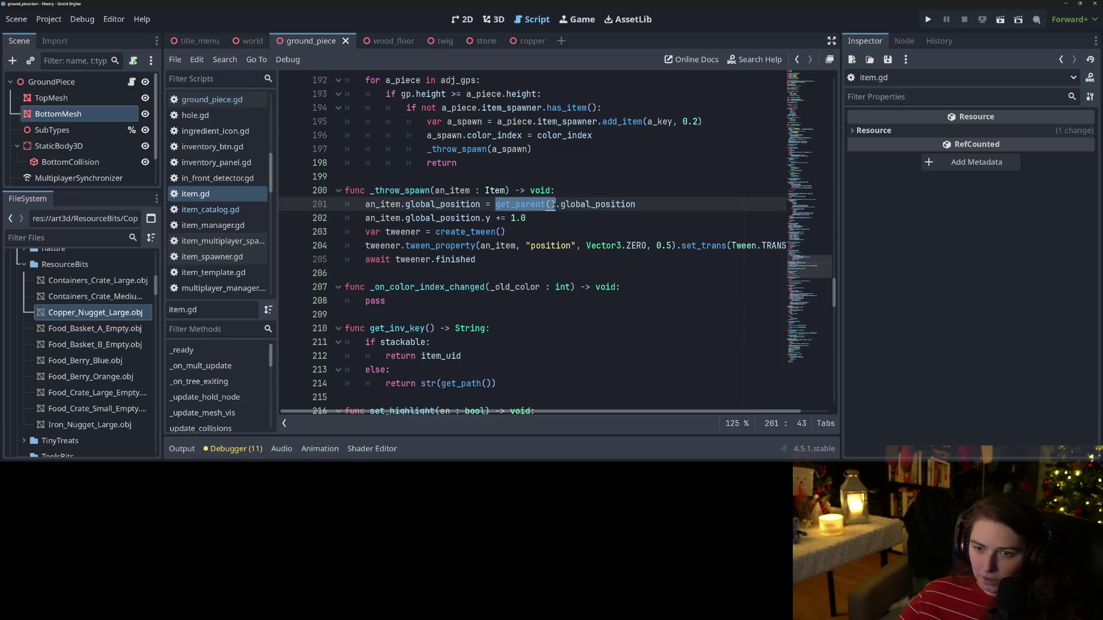
Step: Make line 201 read an_item.global_position = global_position and review both global_position uses
type("s")
key("BackSpace")
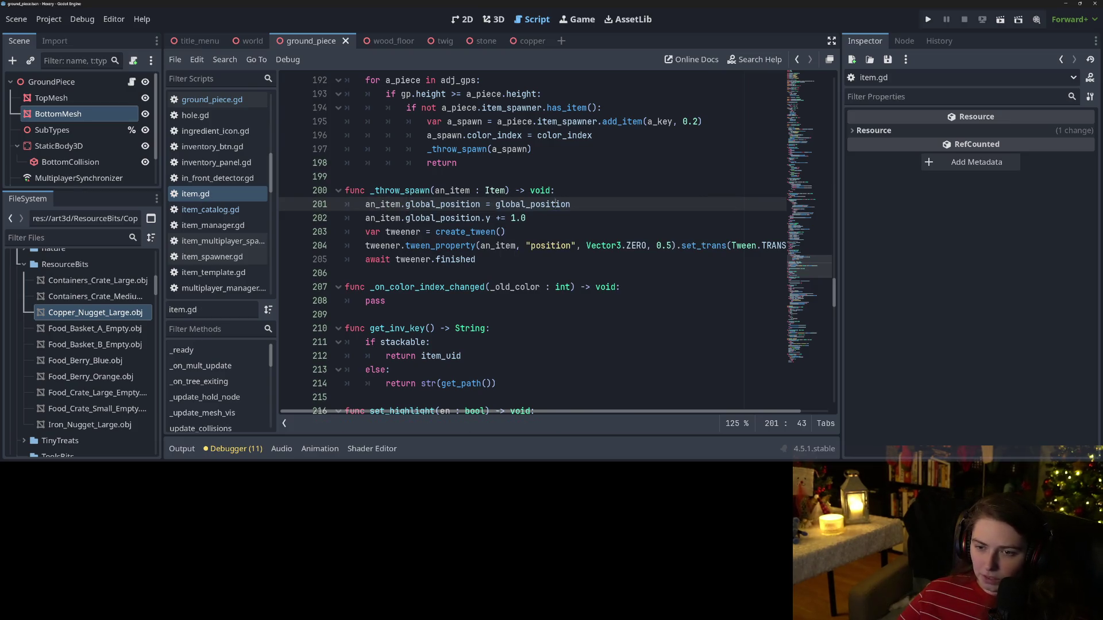
double_click(553, 205)
left_click(521, 217)
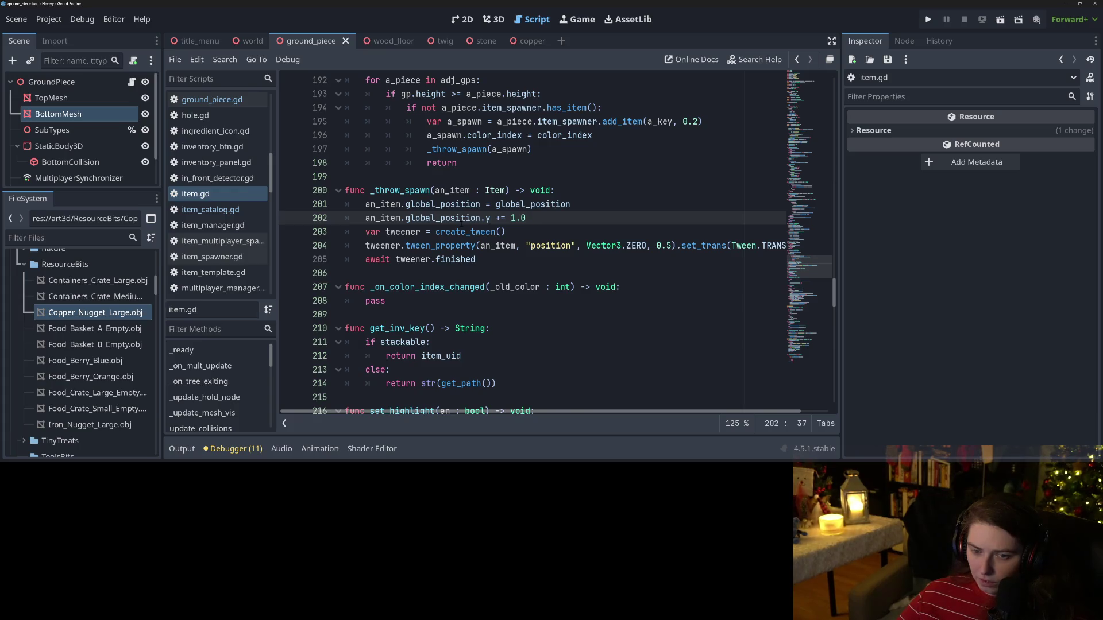
double_click(456, 218)
left_click(535, 219)
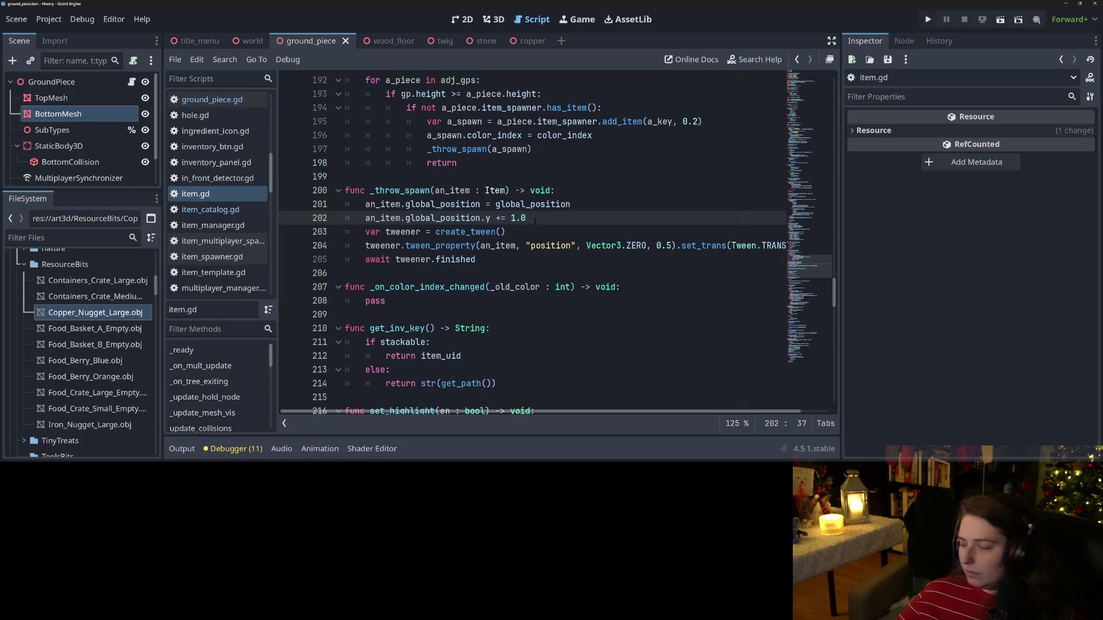
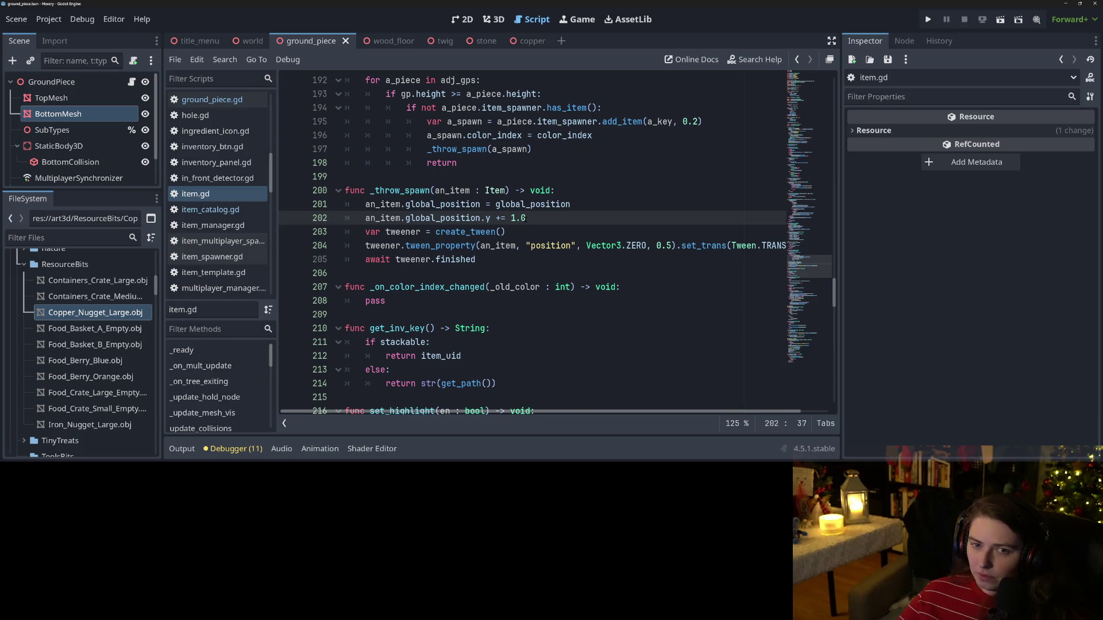
Step: Check the global_position assignment on line 201 of item.gd, then run the project
scroll(600, 407, "right", 2)
scroll(601, 408, "left", 2)
key("Down")
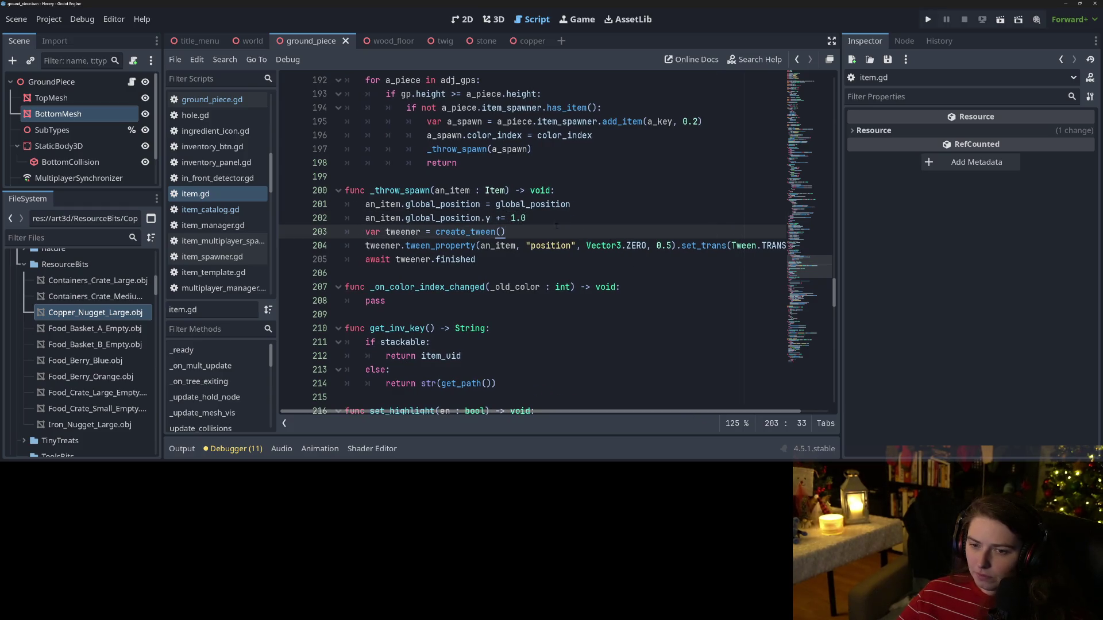
key("Up")
left_click(551, 205)
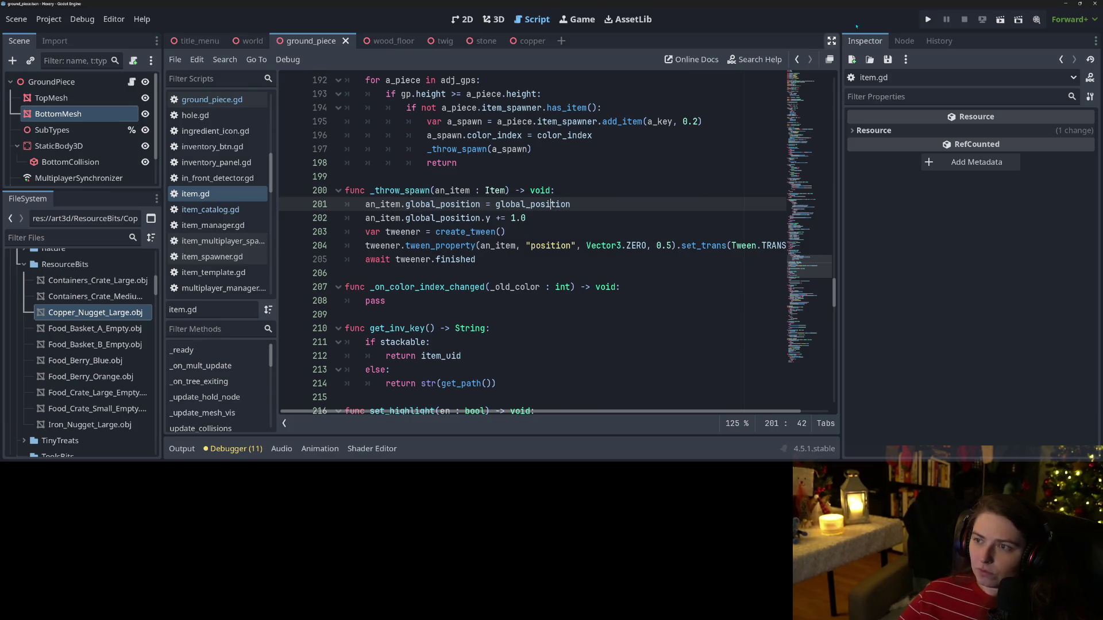
left_click(927, 19)
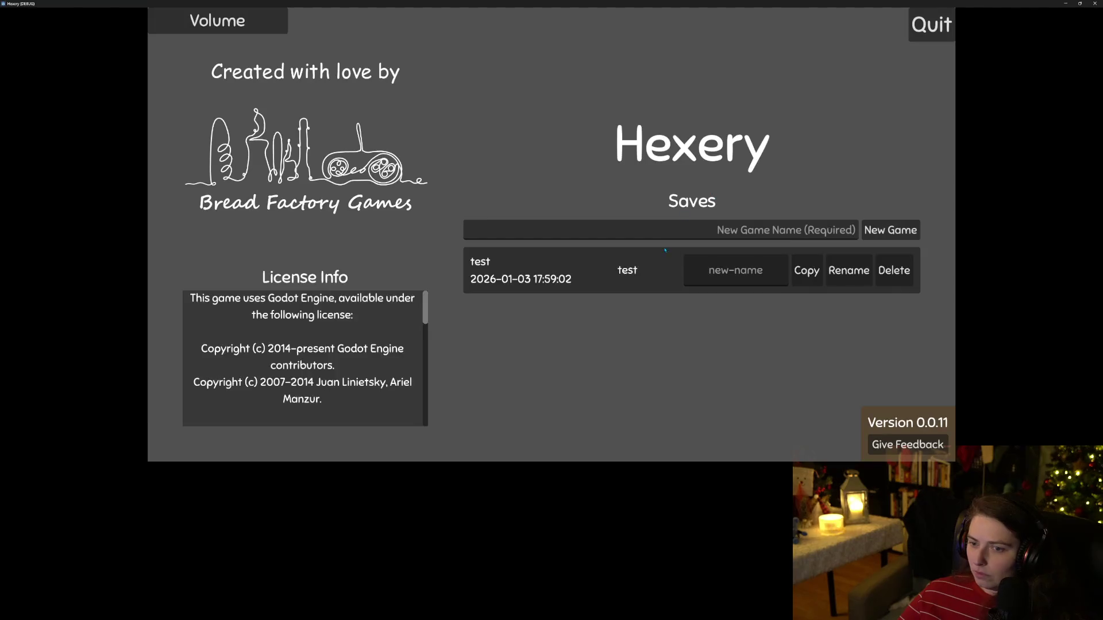
Step: Load the 'test' save and walk the character onto the sprout tiles
left_click(665, 251)
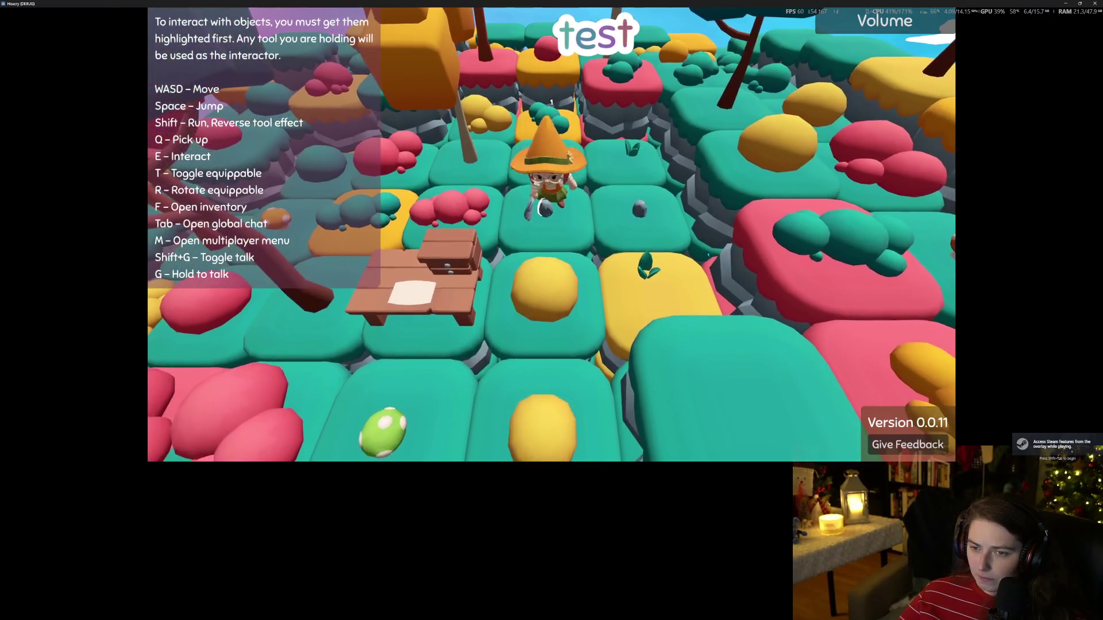
key("d")
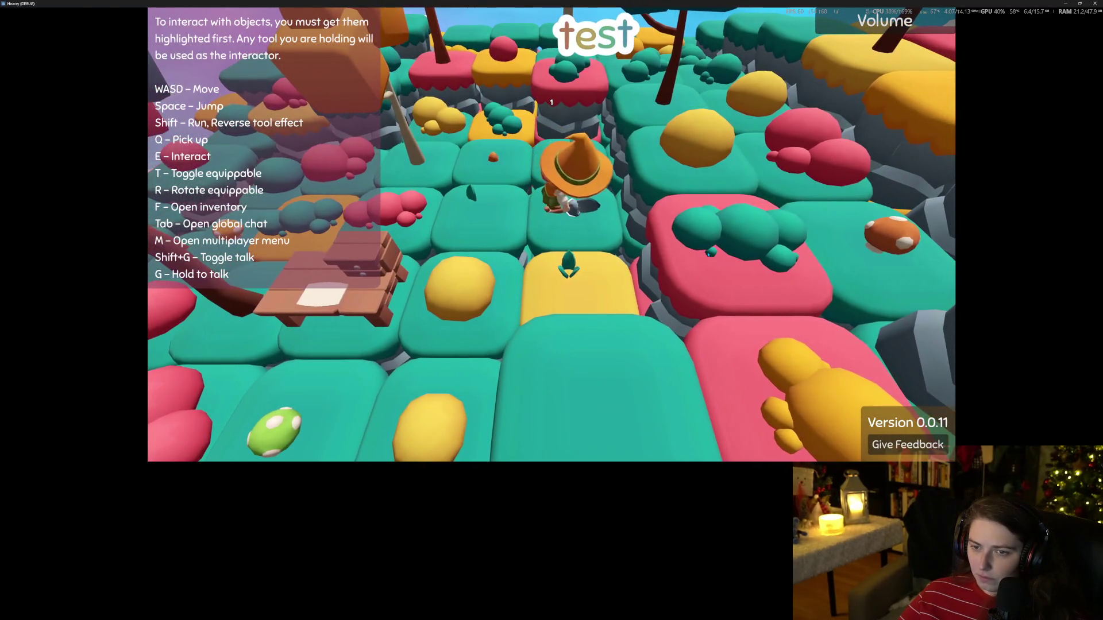
key("w")
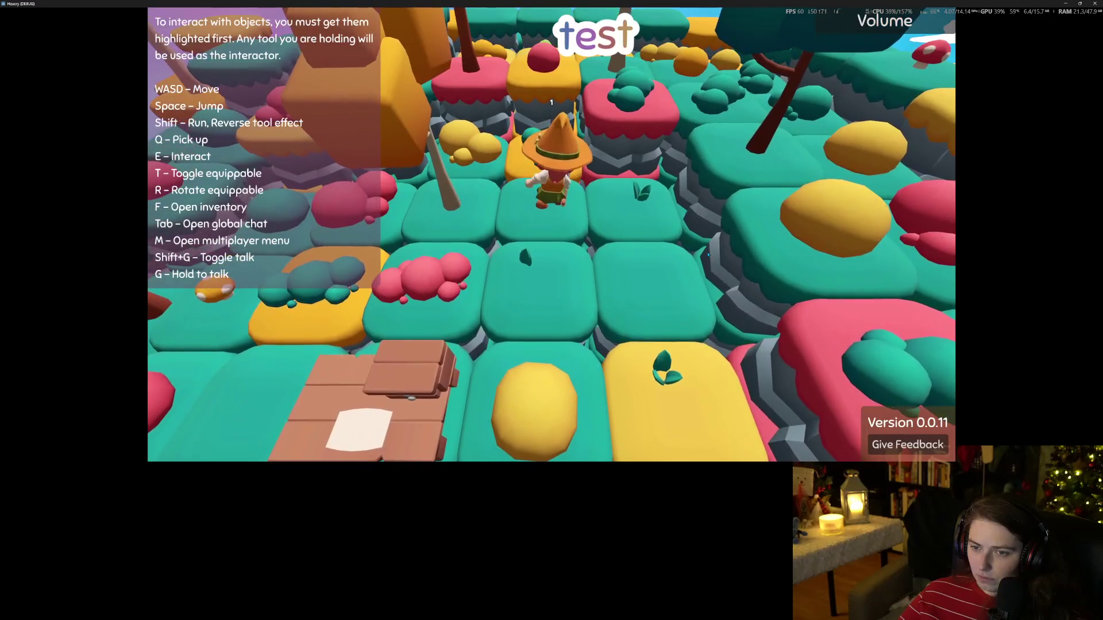
key("d")
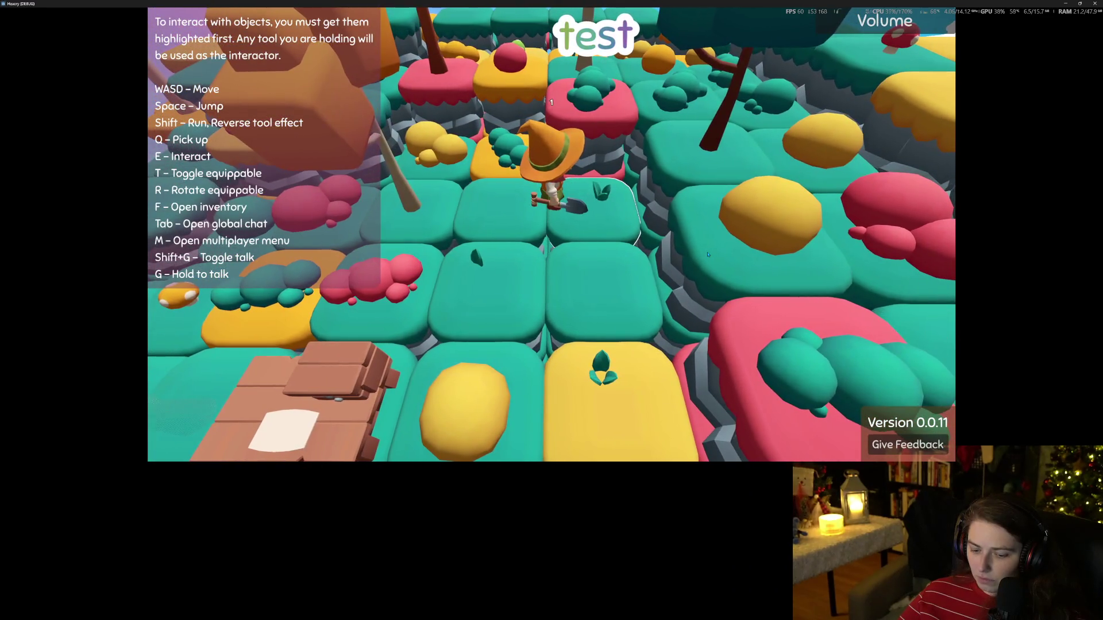
Step: Repeatedly dig the tile into a stone patch and restore the sprout with E
key("e")
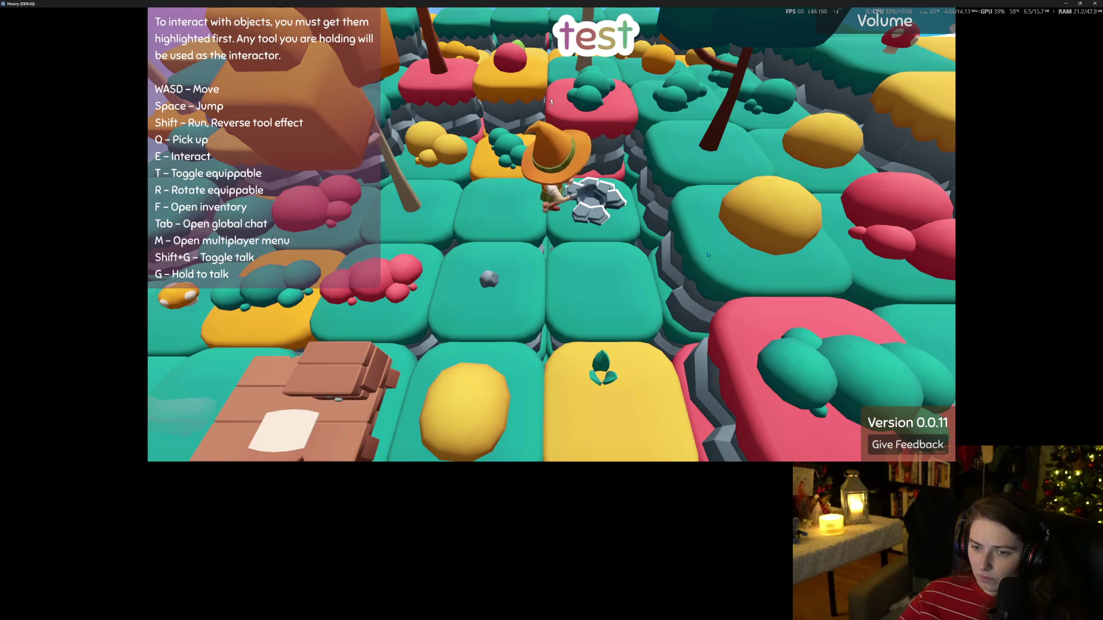
key("e")
key("e")
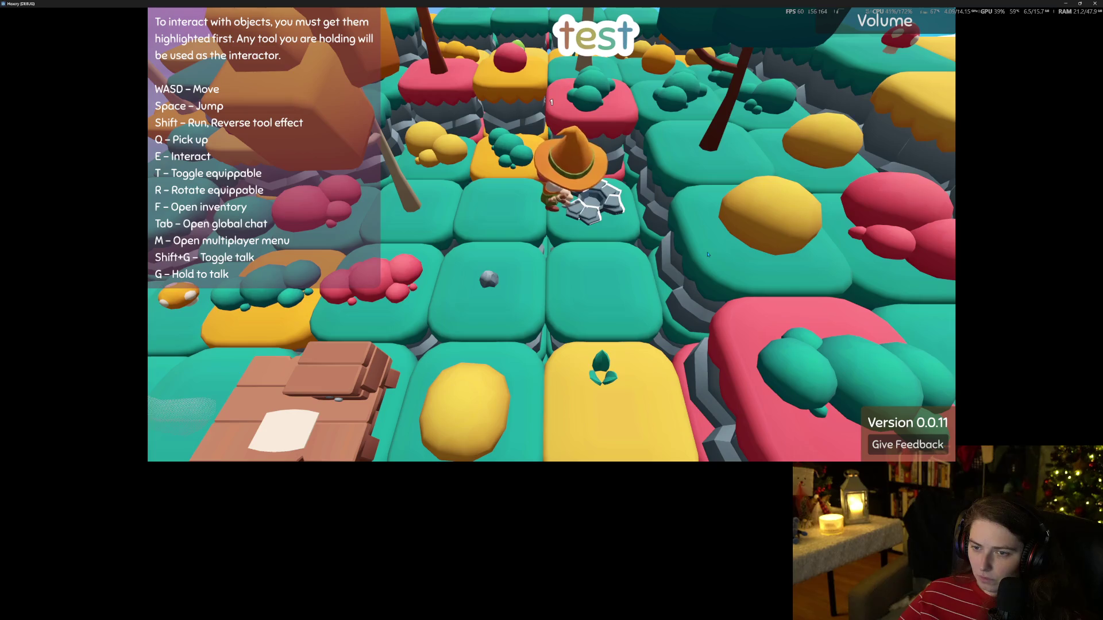
key("e")
key("e")
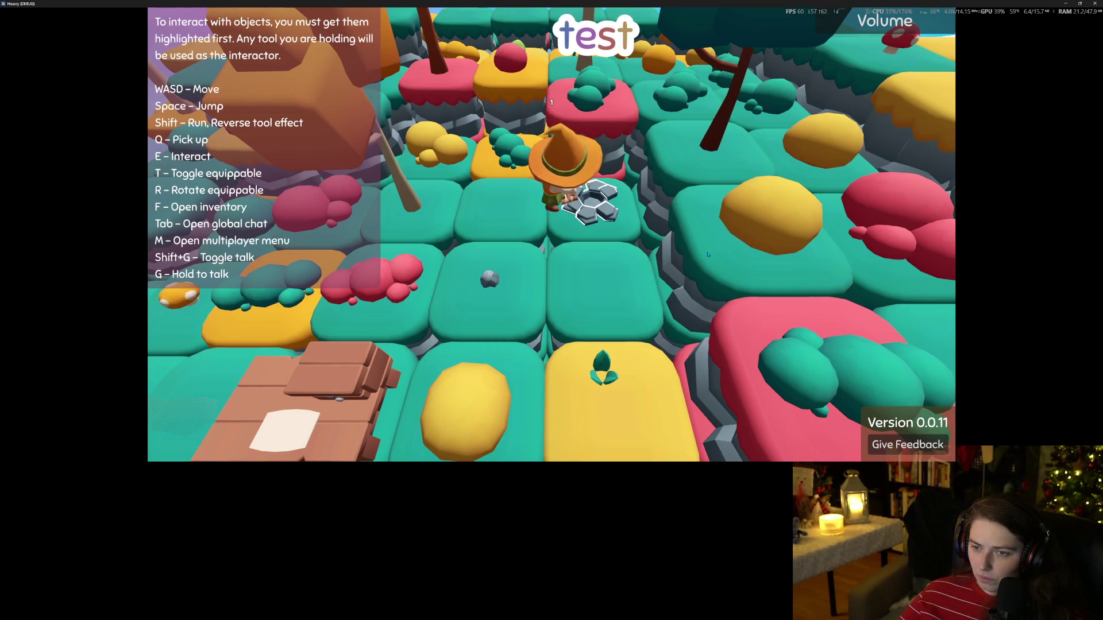
key("e")
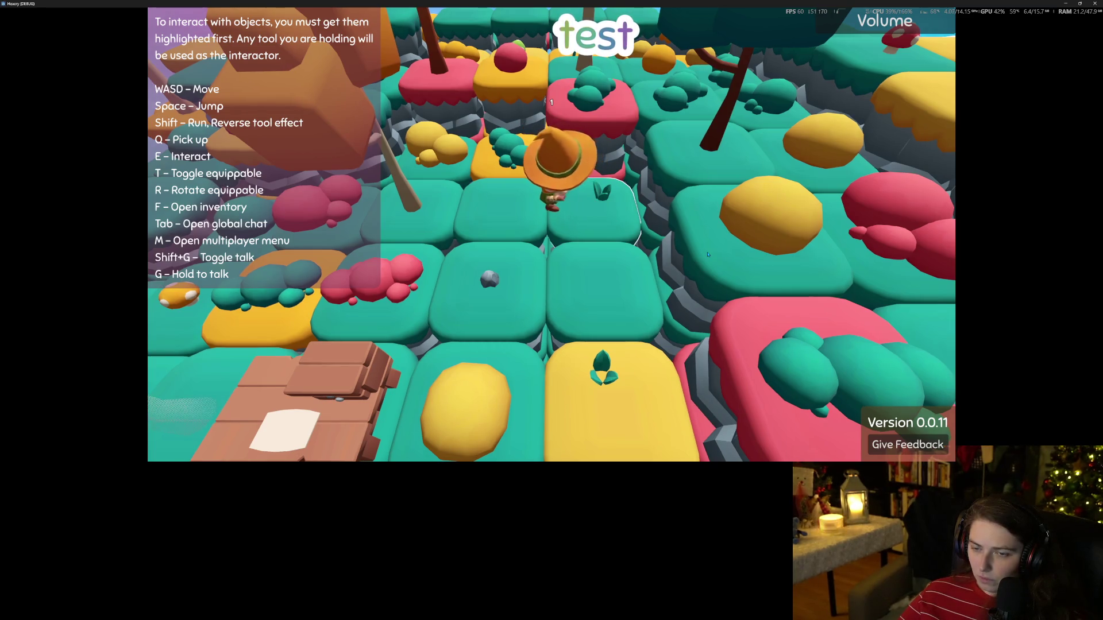
key("e")
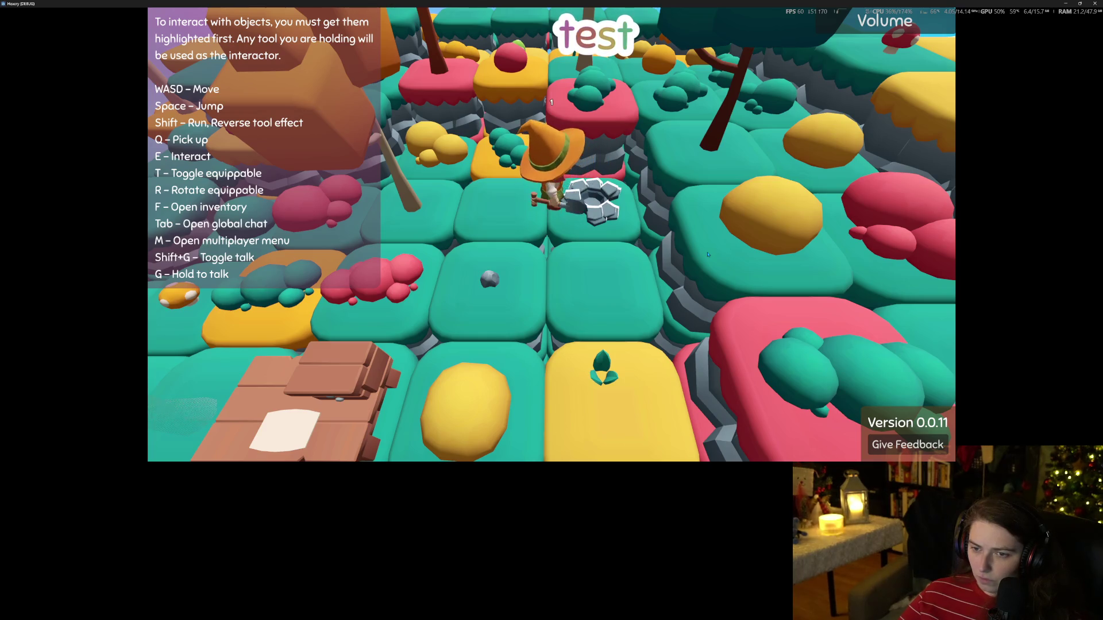
key("e")
key("e")
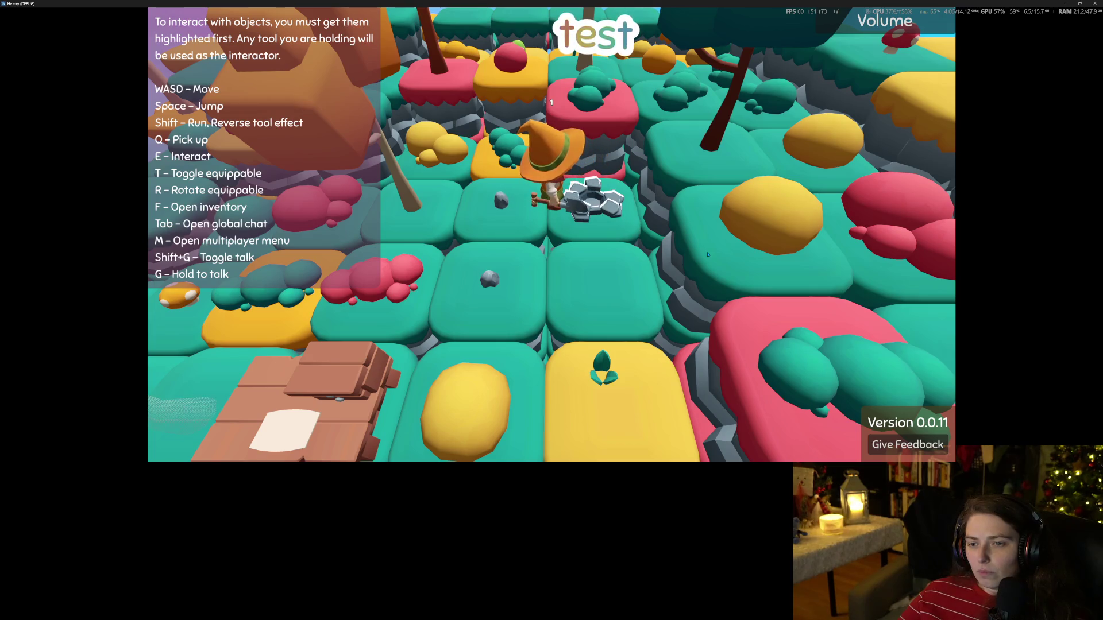
key("e")
key("e")
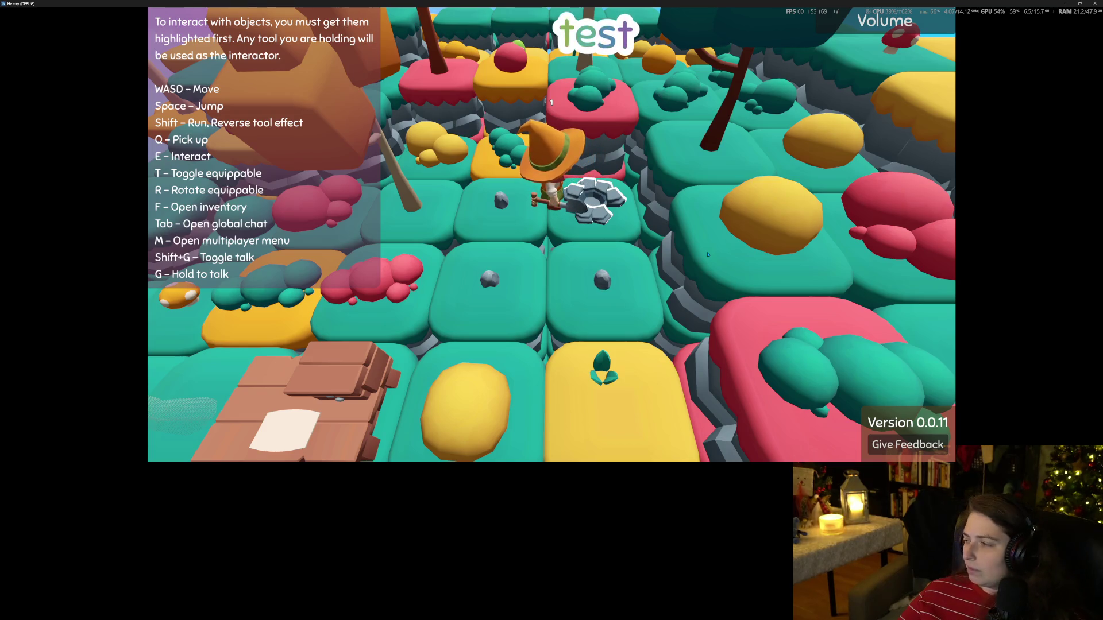
key("a")
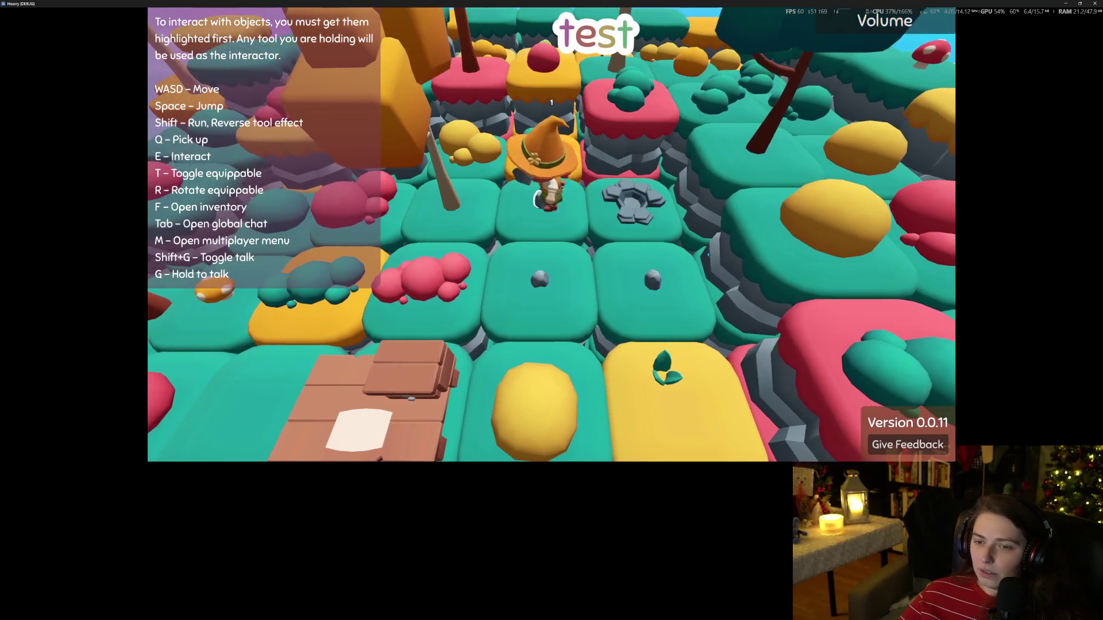
key("d")
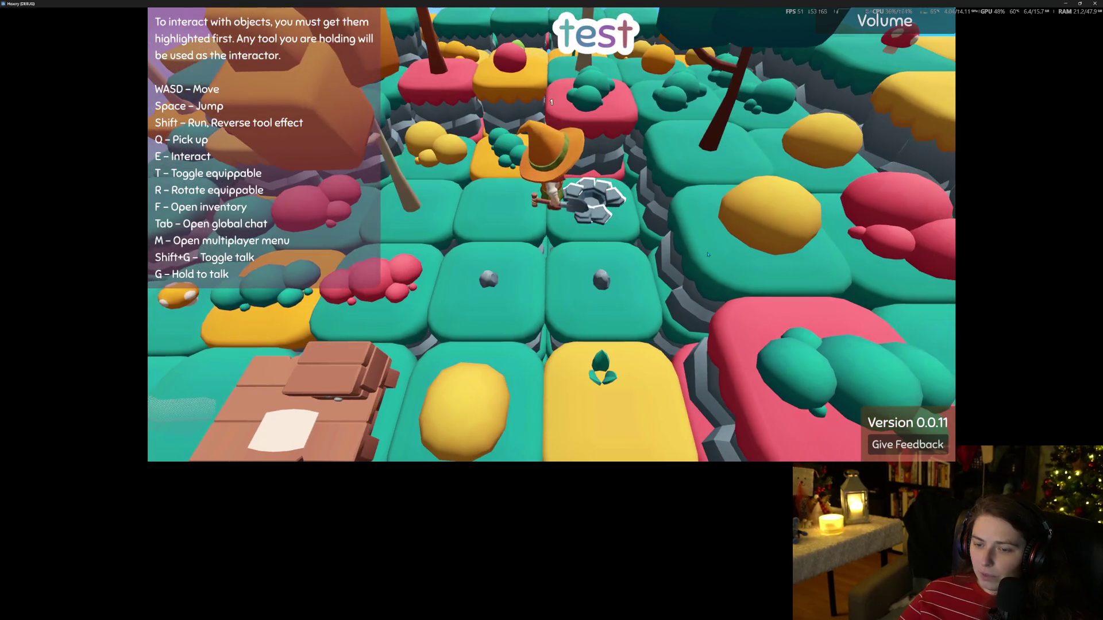
key("e")
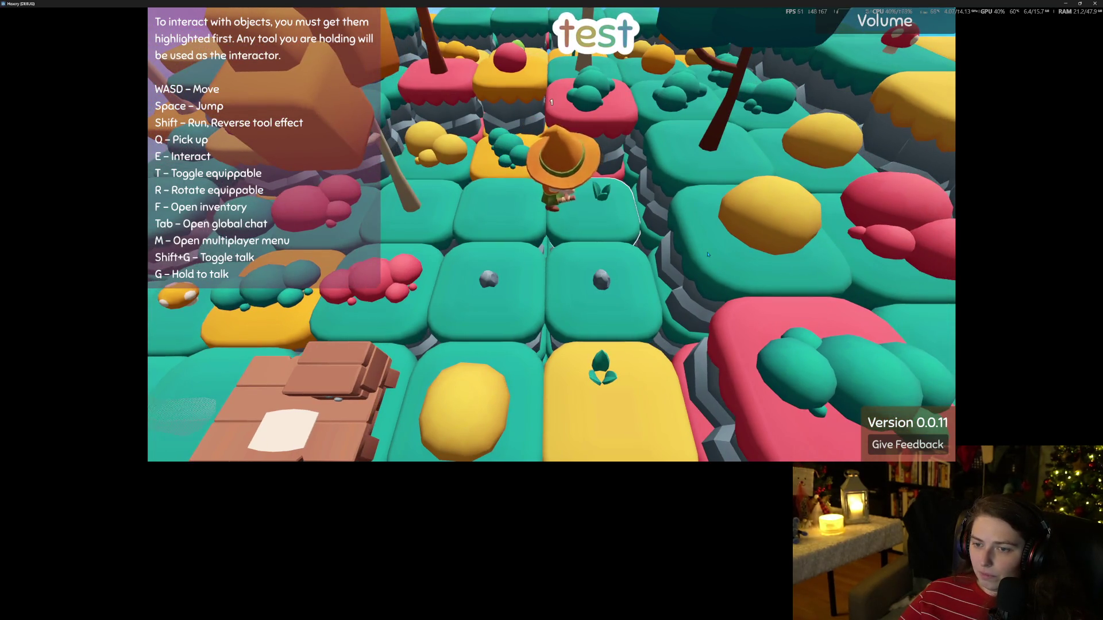
Step: Walk past the table with the shovel, orbit the camera, then stop the game with F8
key("s")
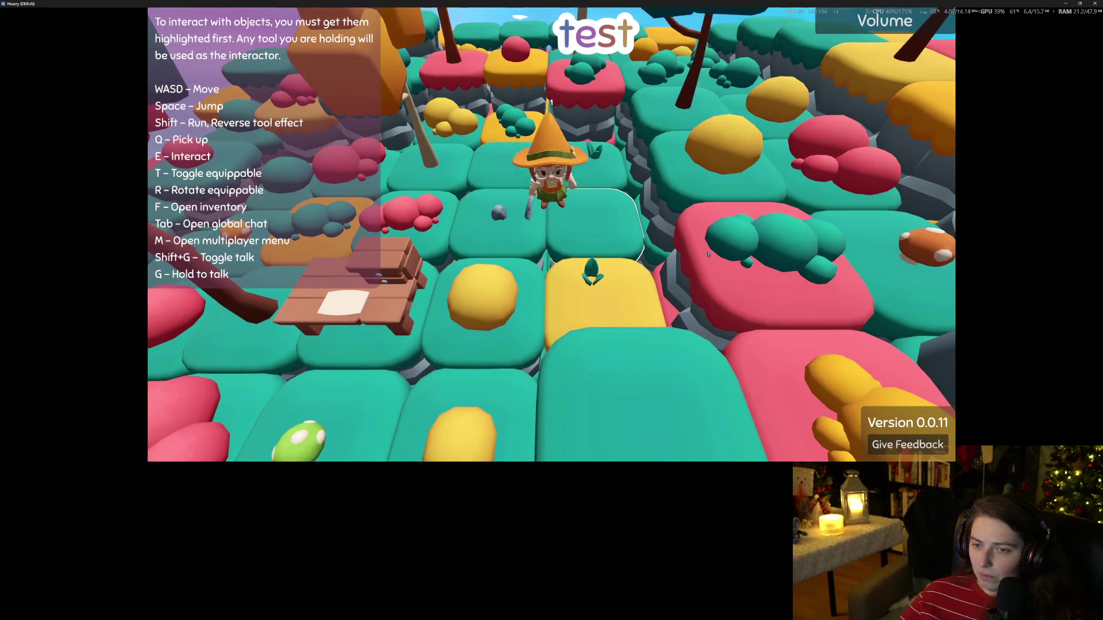
key("a")
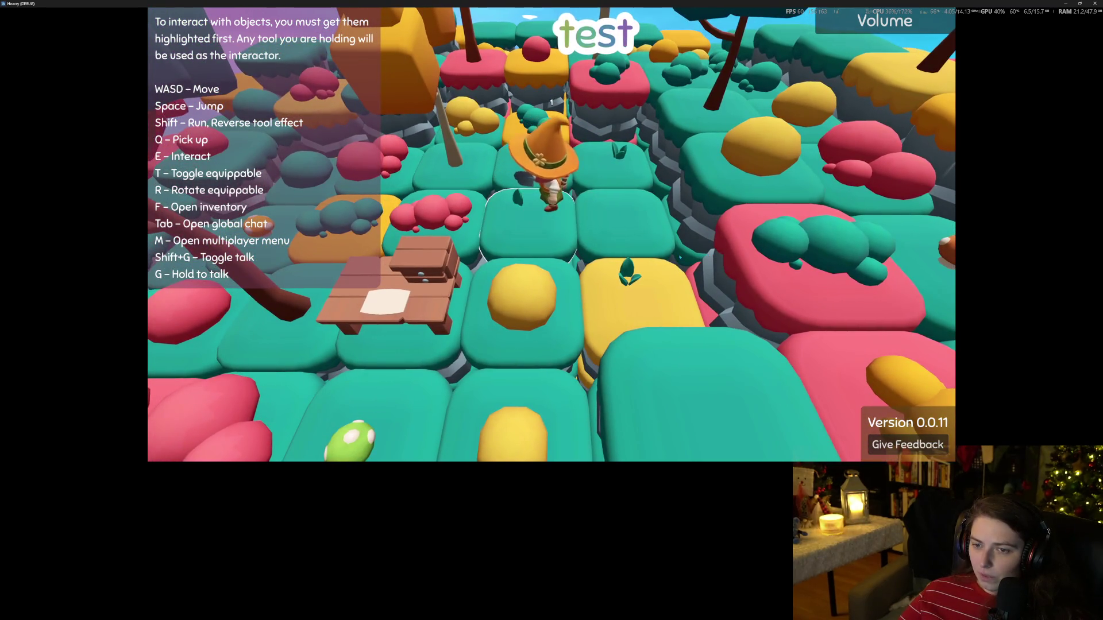
key("s")
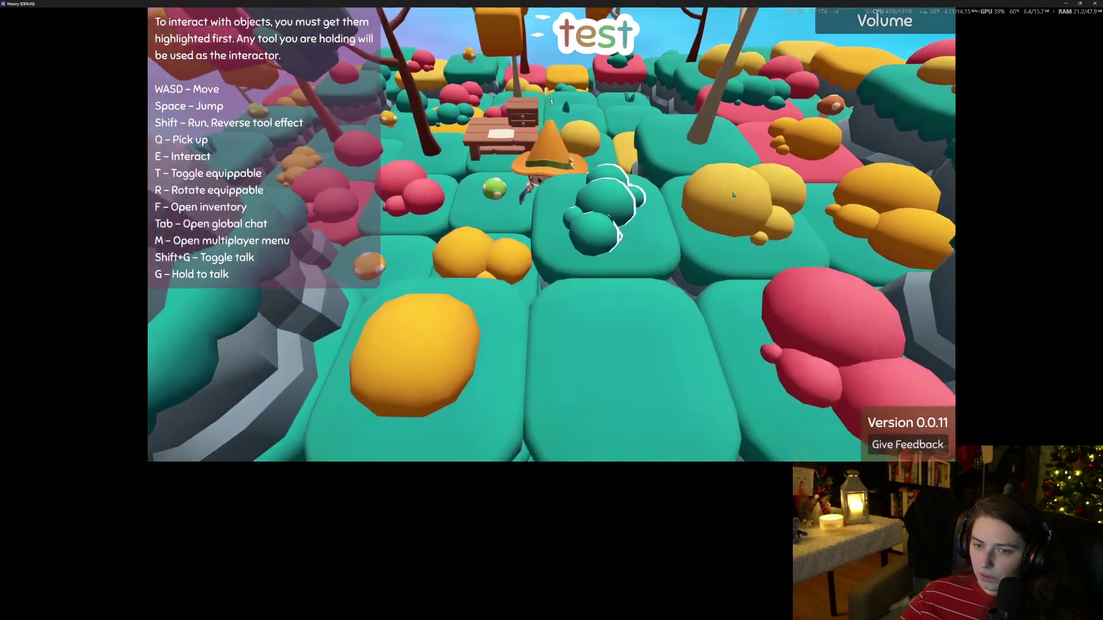
mouse_move(733, 195)
left_mouse_down()
mouse_move(718, 219)
mouse_move(689, 172)
mouse_move(603, 184)
left_mouse_up()
key("d")
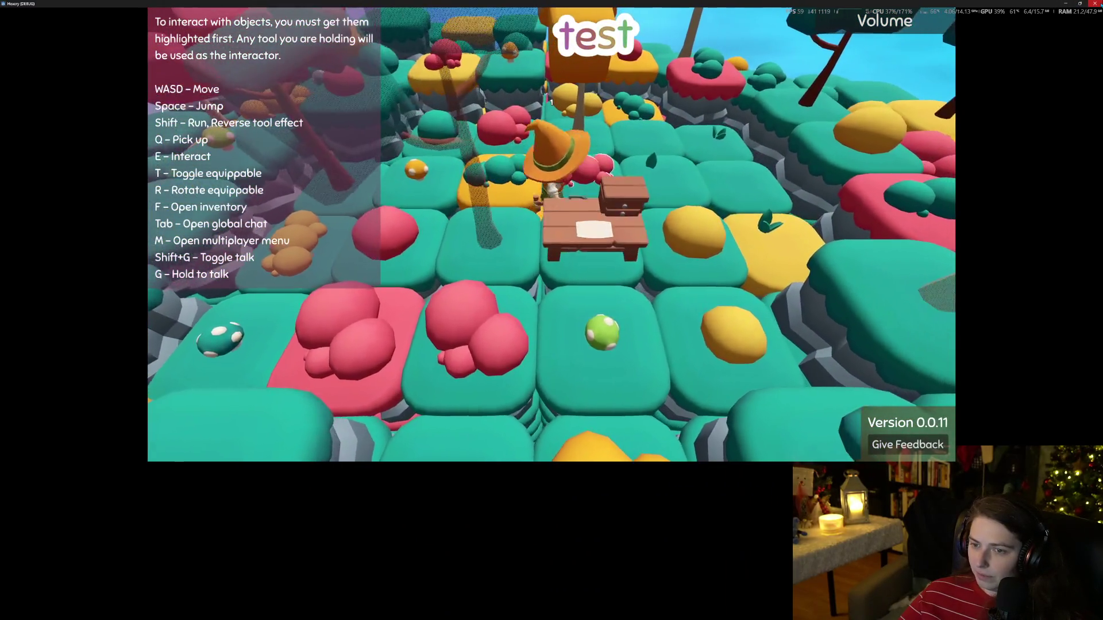
key("s")
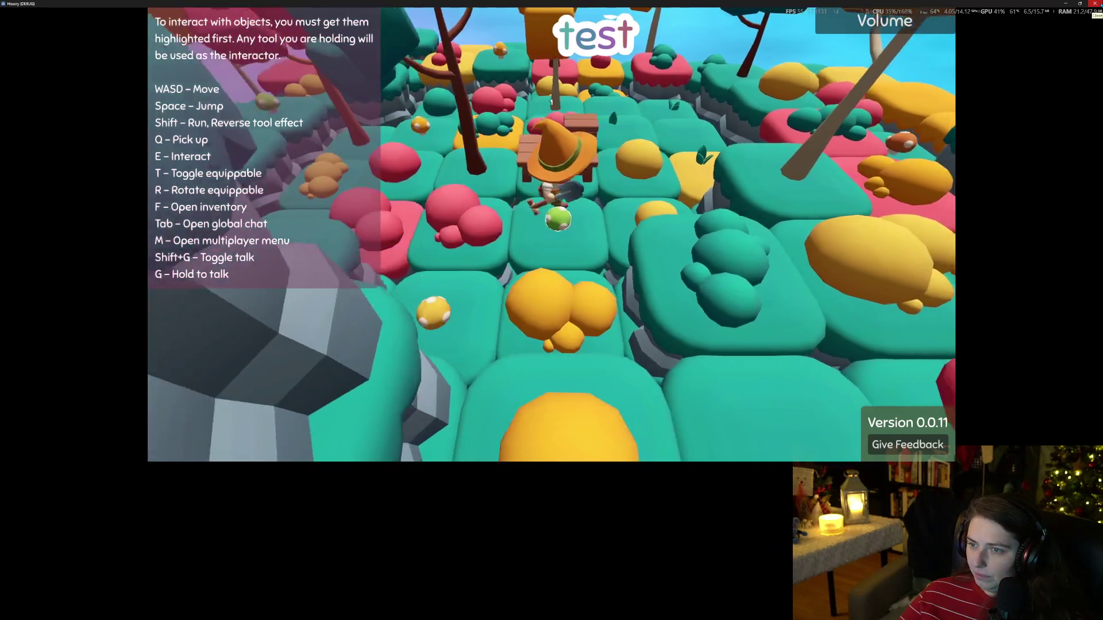
key("F8")
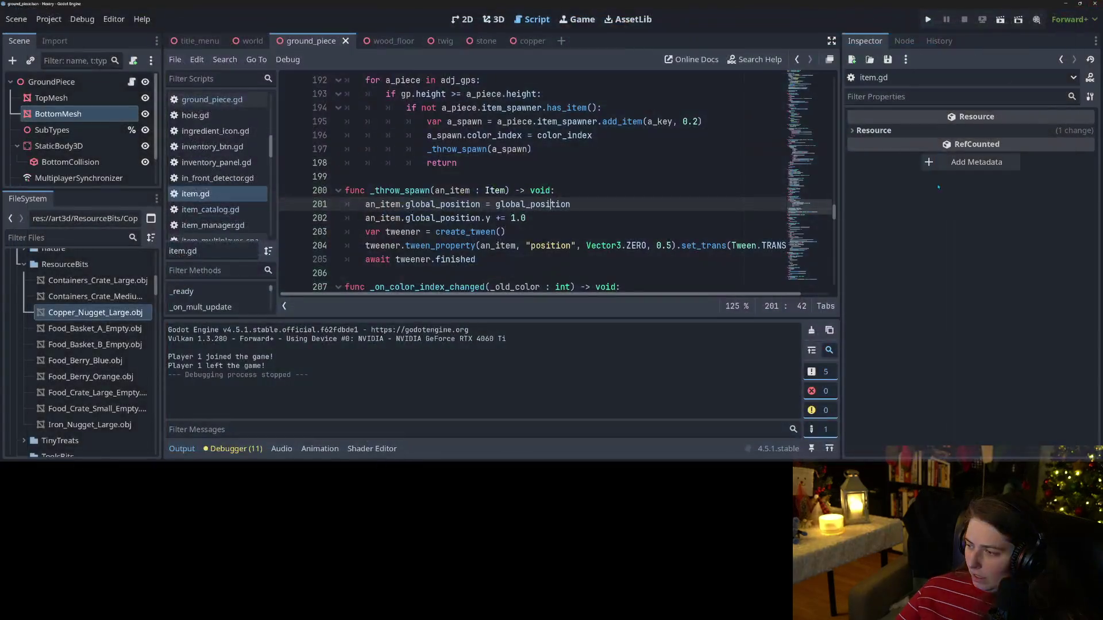
Step: In GitHub Desktop, review the diffs and include only env\ground_piece.tscn in the commit
left_click(664, 230)
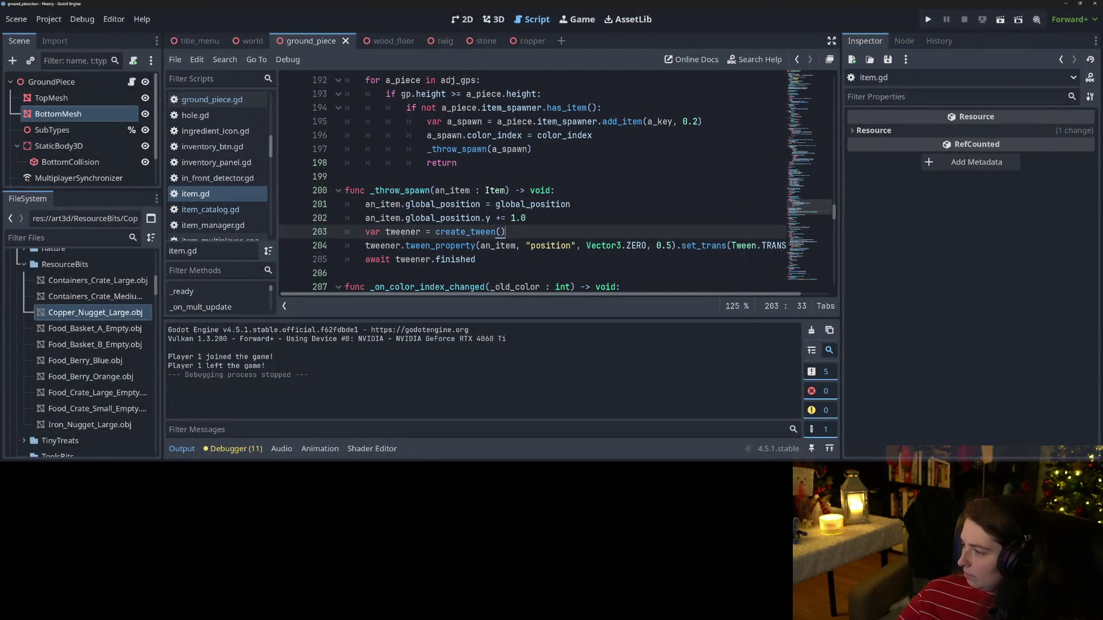
key("alt+Tab")
scroll(550, 245, "down", 3)
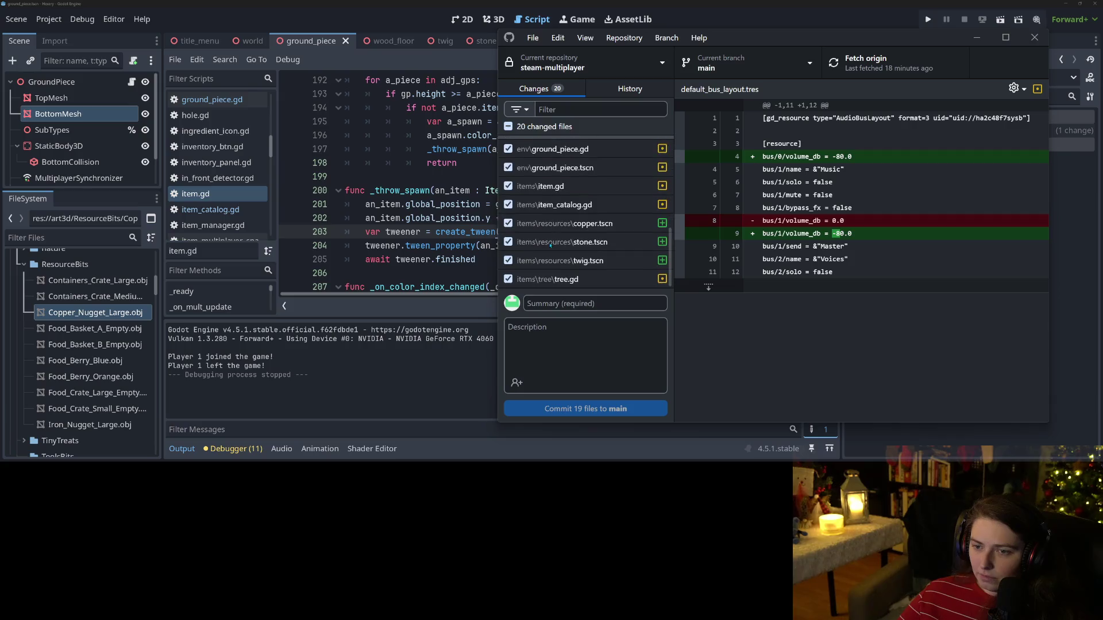
left_click(508, 126)
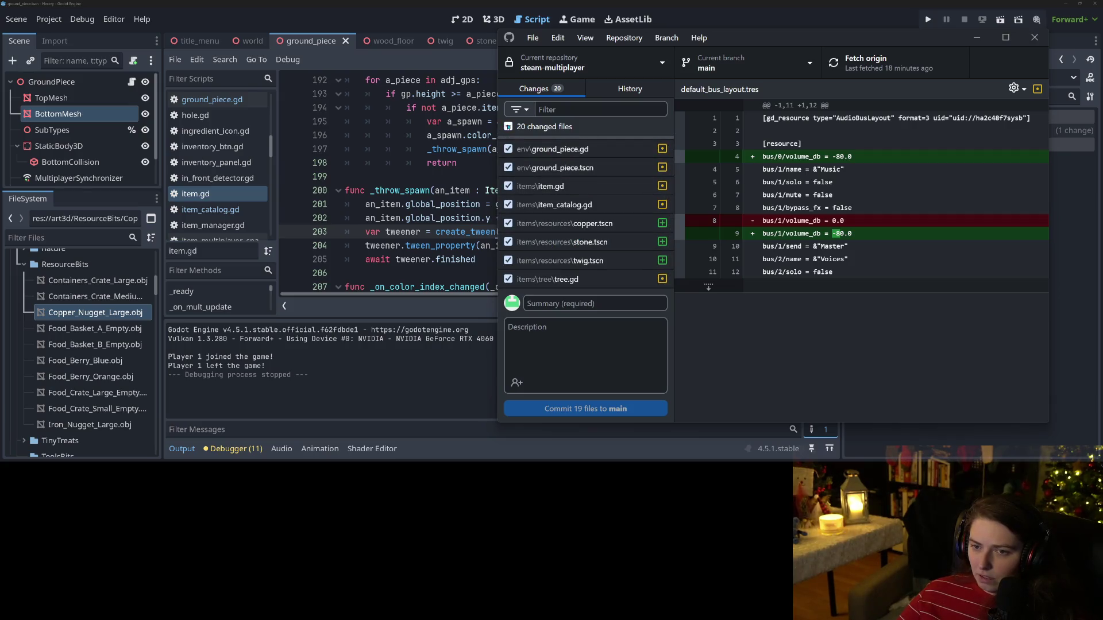
left_click(574, 151)
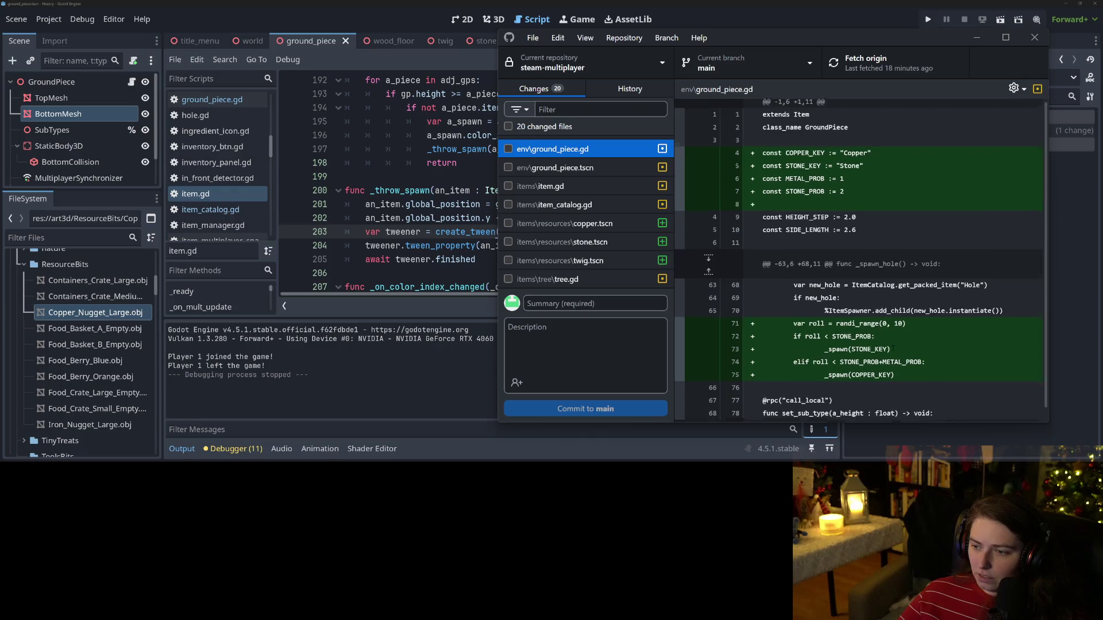
scroll(766, 311, "down", 1)
left_click(520, 168)
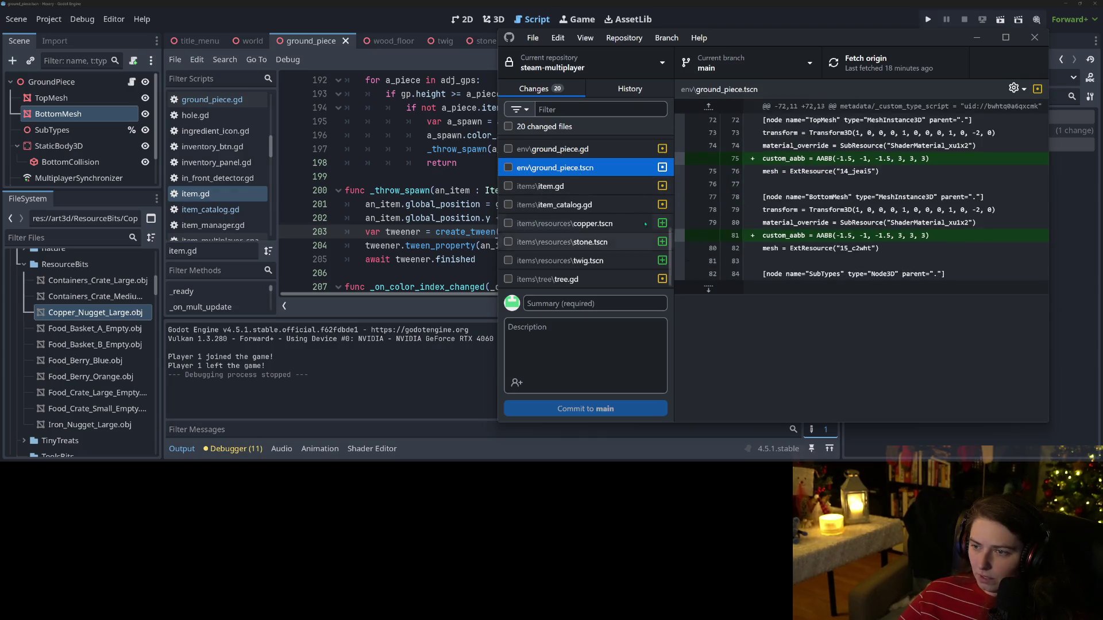
left_click(507, 167)
Step: Commit to main as 'extendground mesh aabb to avoid ungrouped culling' and push to origin
left_click(636, 303)
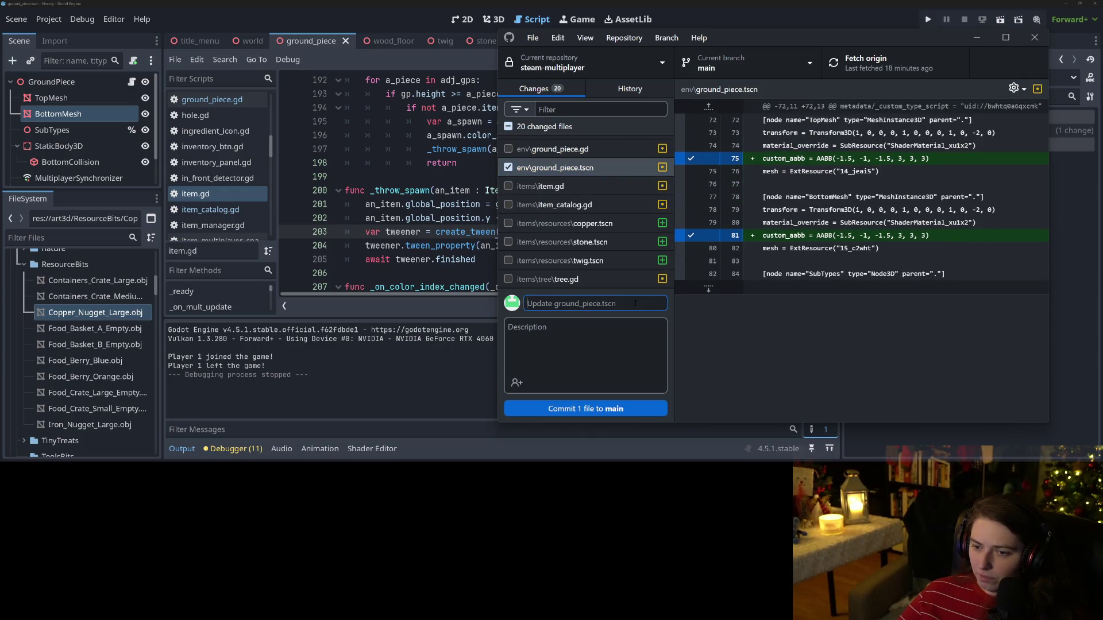
type("extend")
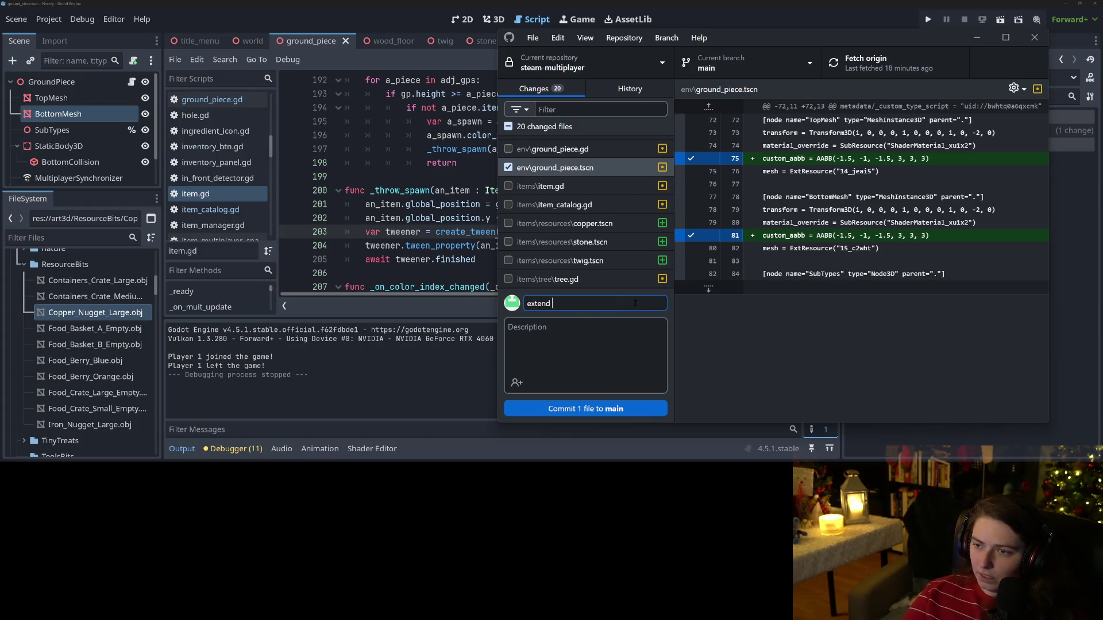
type("ground mesh aabb")
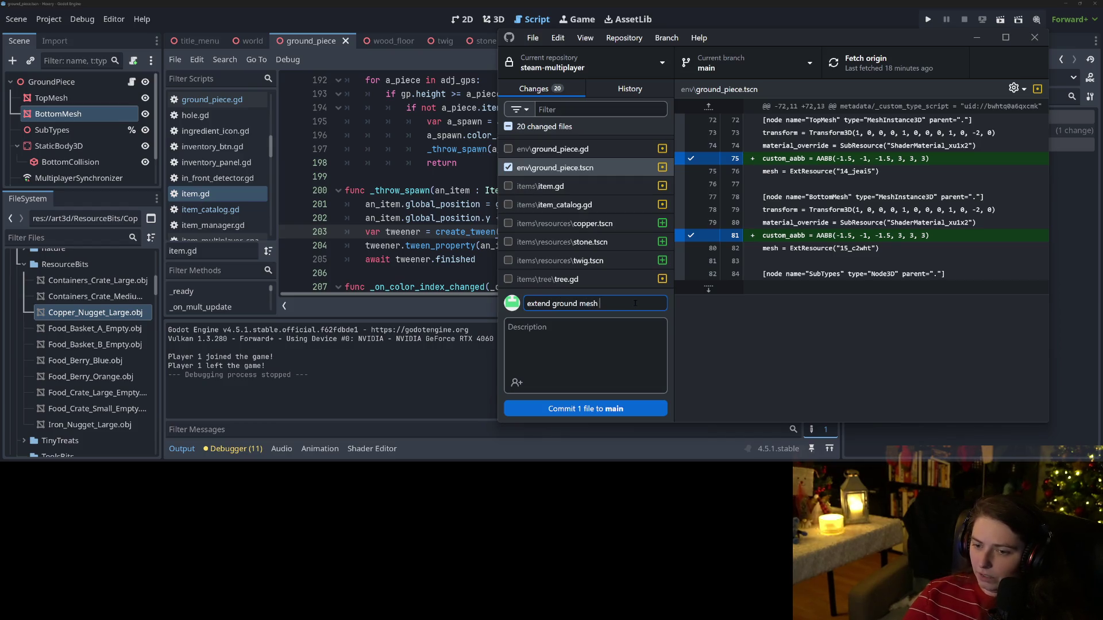
type("s to avoid ")
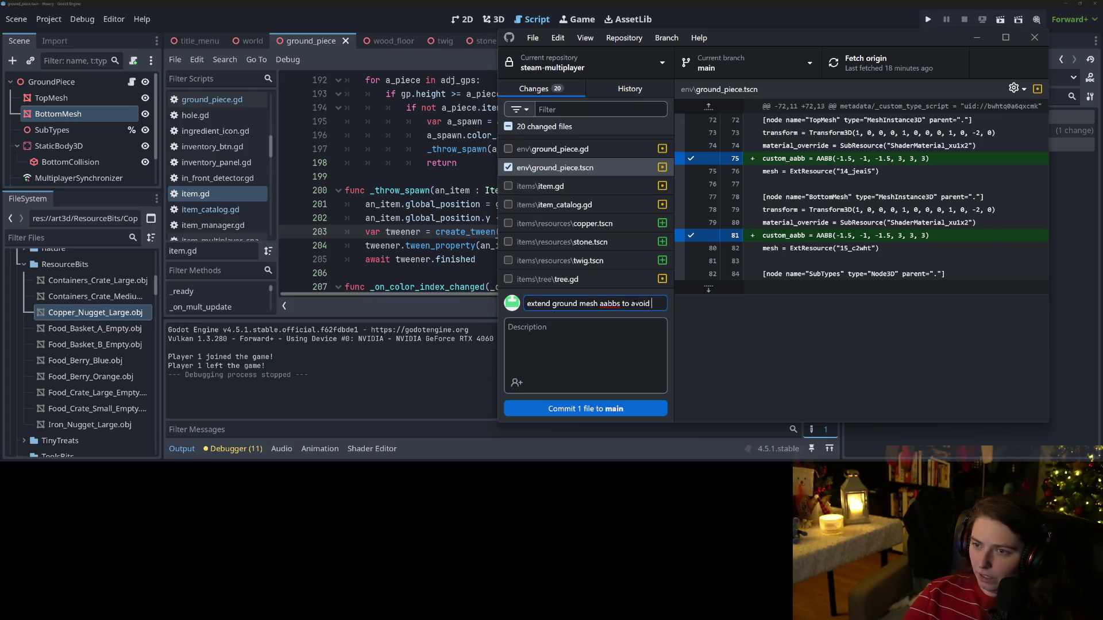
type("ungr")
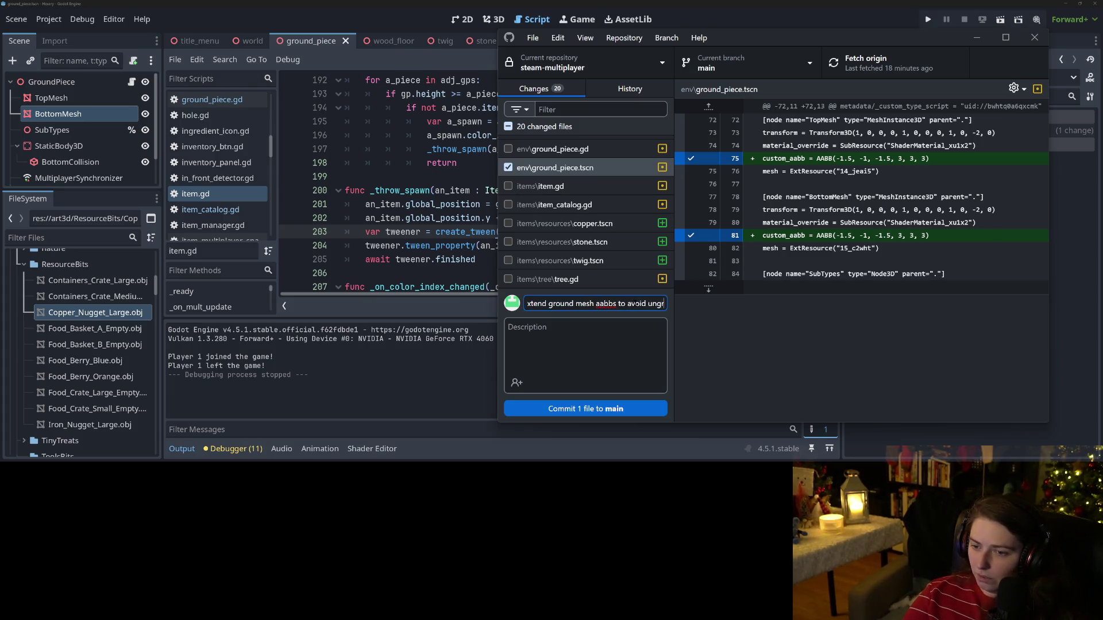
type("ouped culling")
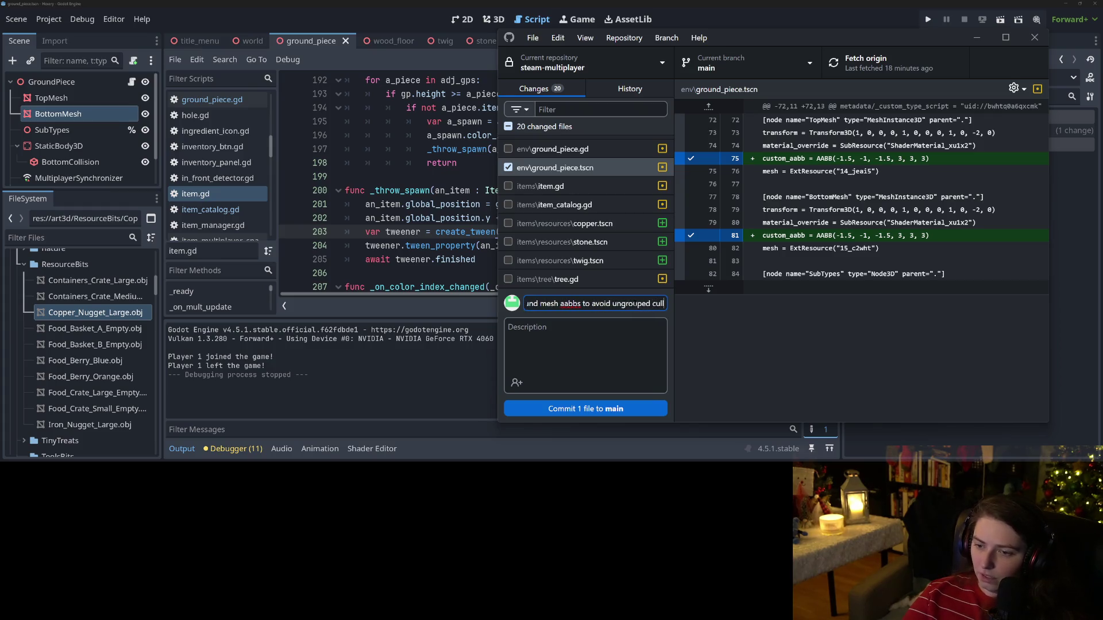
key("ctrl+Return")
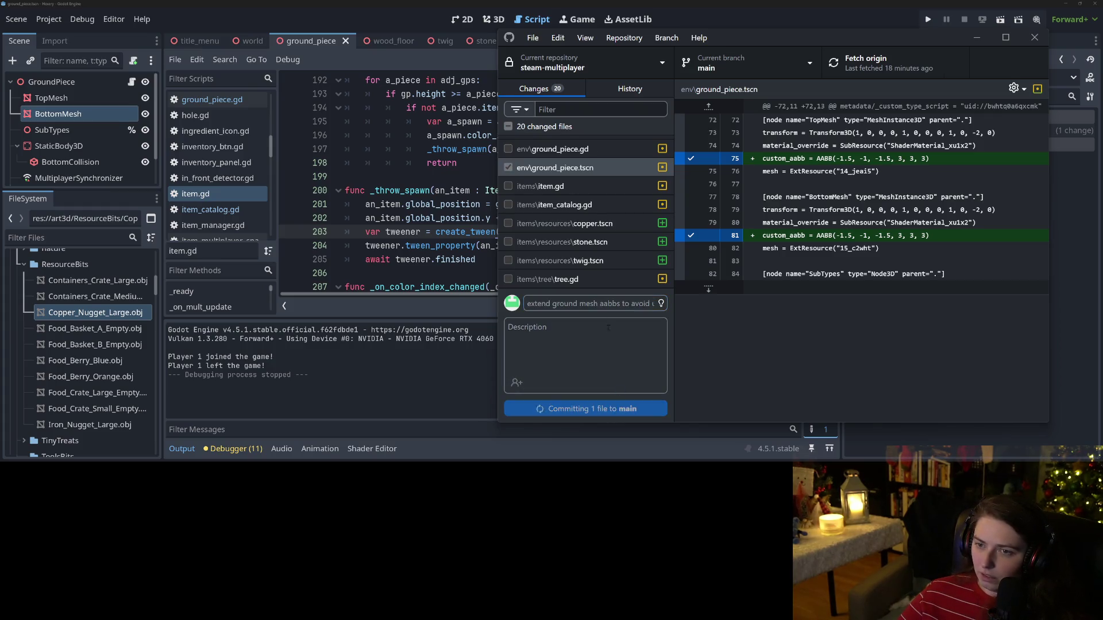
left_click(835, 79)
left_click(552, 149)
scroll(580, 218, "up", 3)
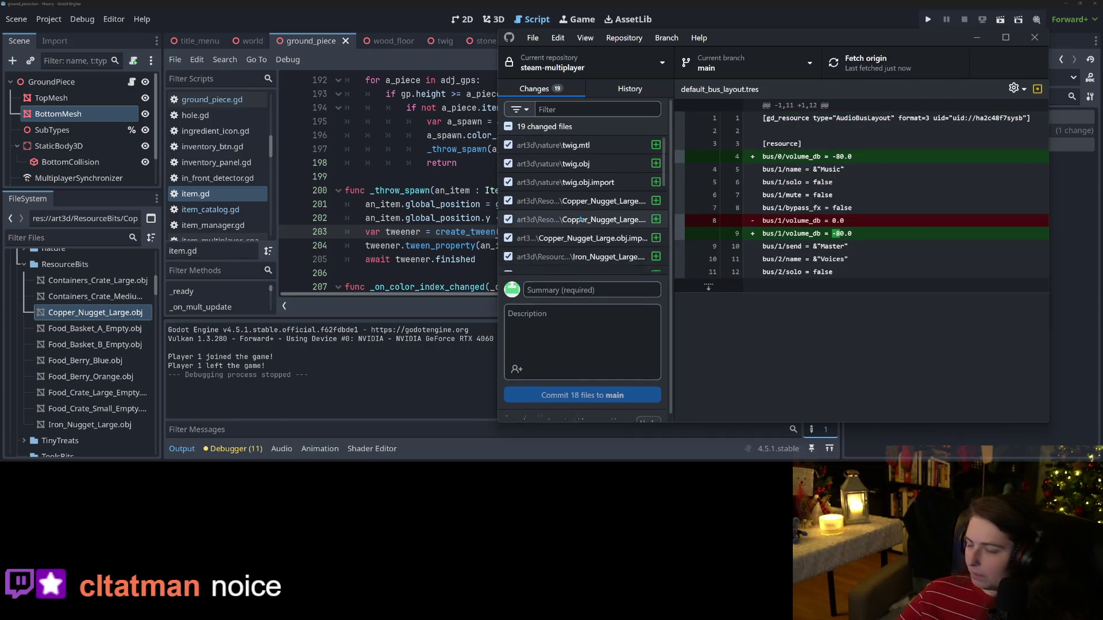
left_click(416, 177)
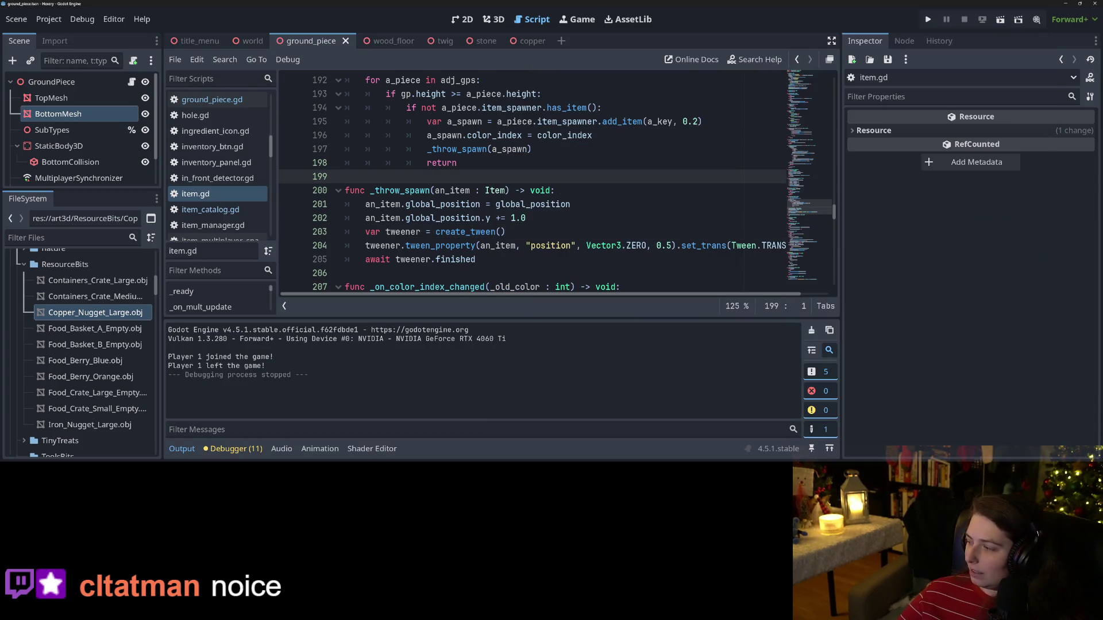
Step: In Krita, reopen wood_floor.kra from the recent files list
key("alt+Tab")
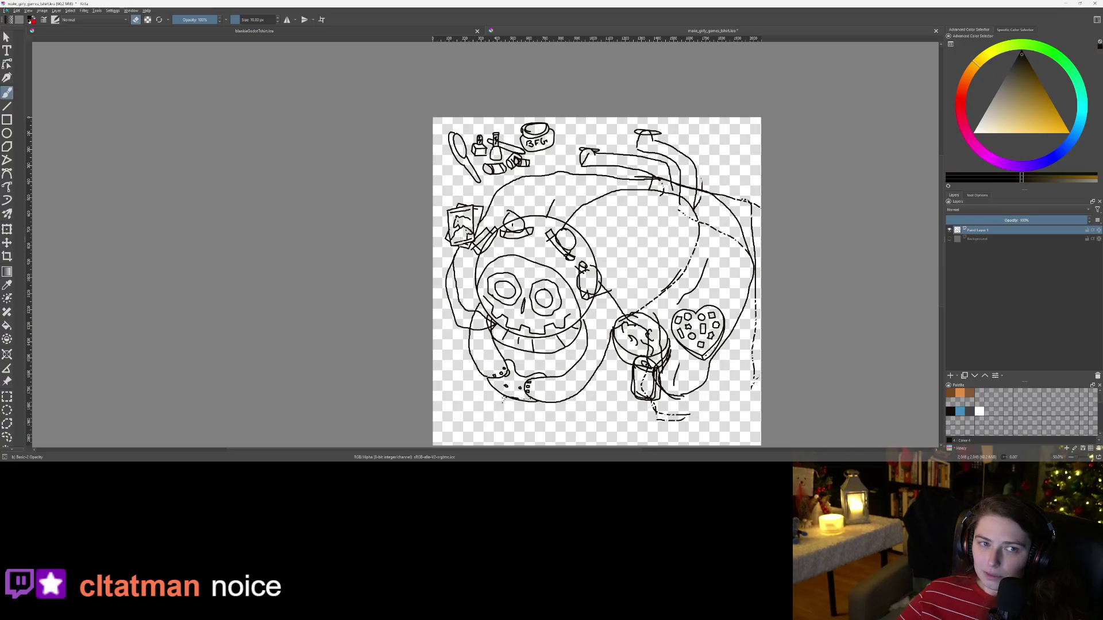
left_click(6, 10)
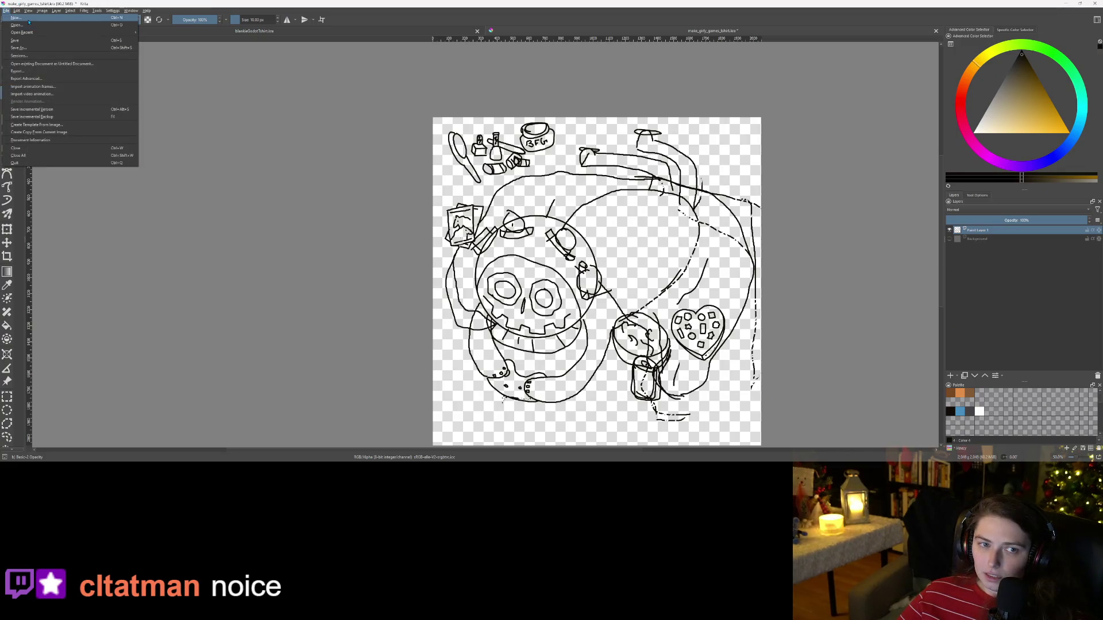
mouse_move(69, 32)
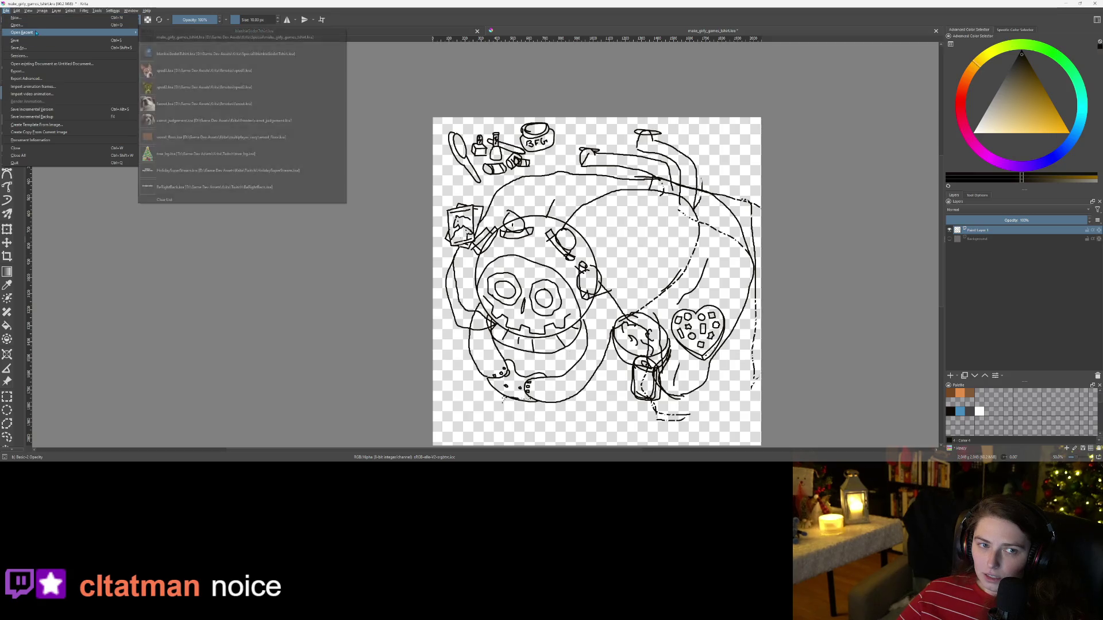
left_click(190, 137)
scroll(496, 246, "down", 1)
scroll(496, 247, "up", 1)
Step: Start a new document and set its width to 80 pixels
left_click(6, 10)
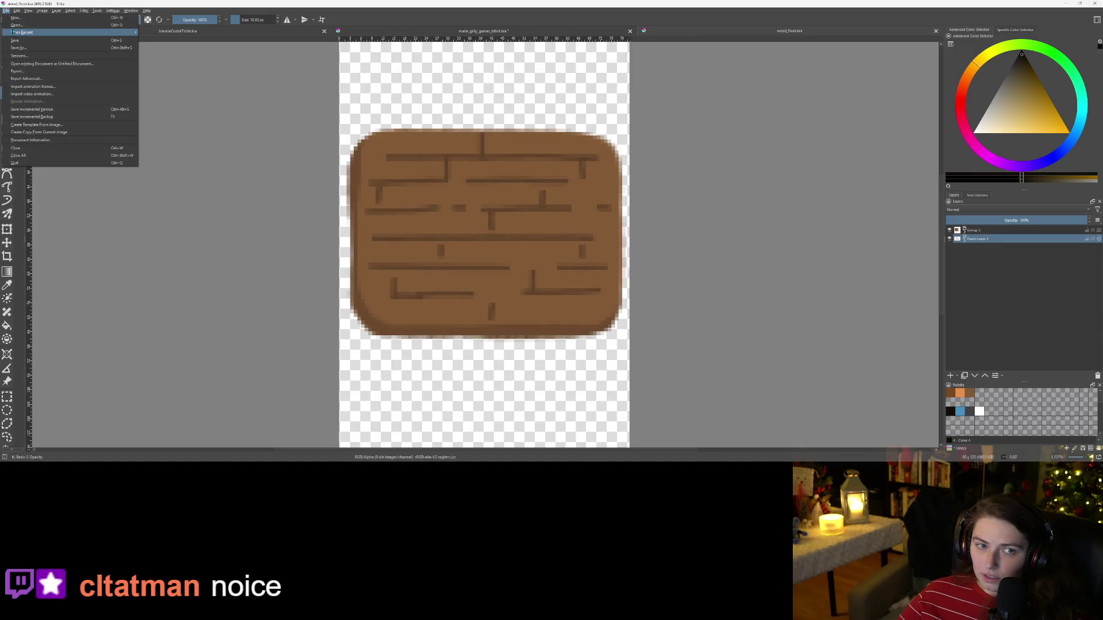
left_click(17, 19)
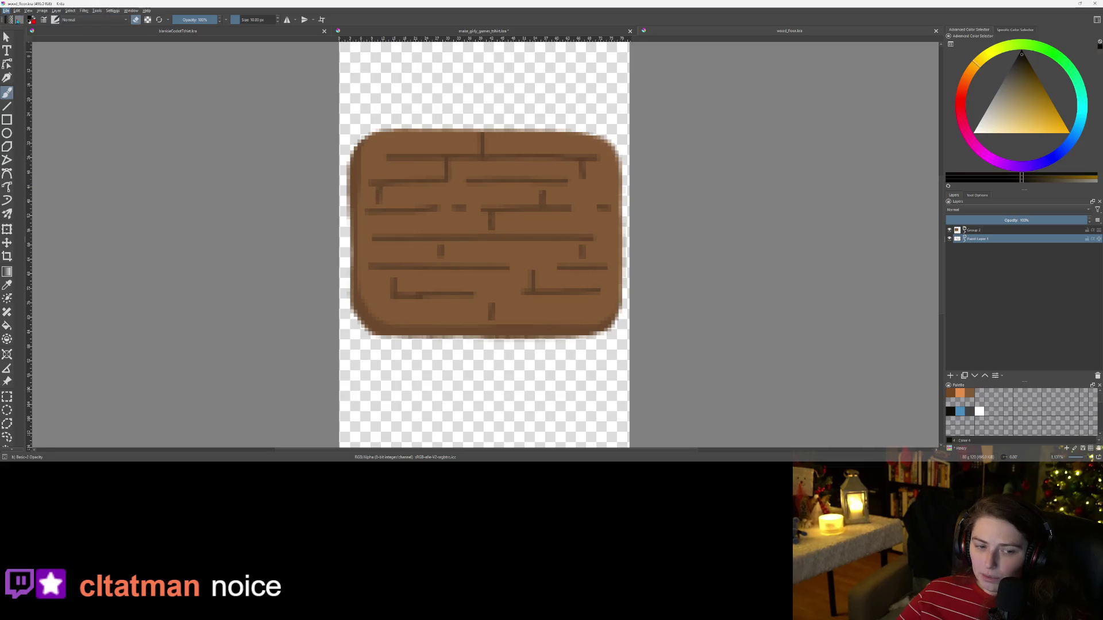
double_click(557, 191)
type("80")
key("Tab")
Step: Create the 80 × 120 document and pick an orange paint colour
type("120")
left_click(608, 309)
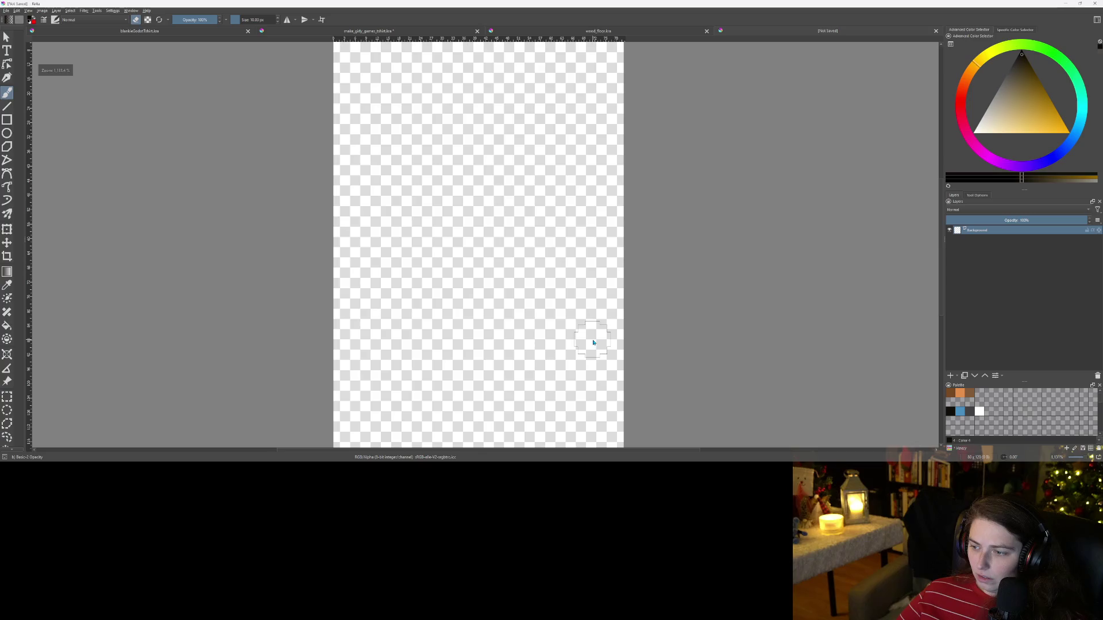
left_click(965, 396)
left_click(1049, 125)
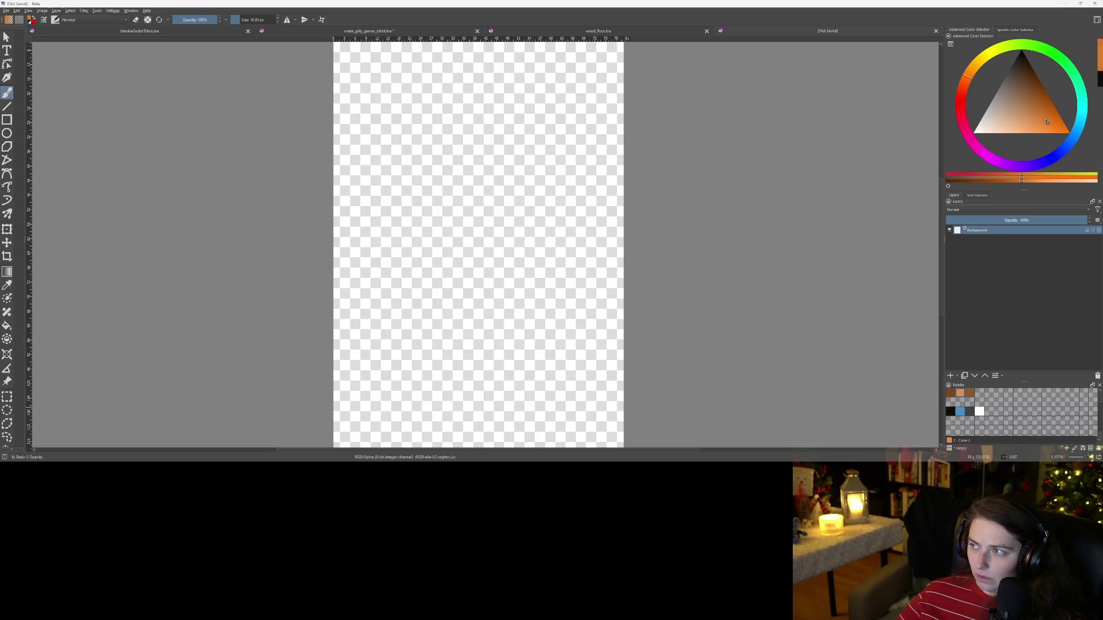
Step: Paint a filled orange blob in the middle of the canvas
scroll(557, 210, "down", 1)
scroll(510, 251, "up", 1)
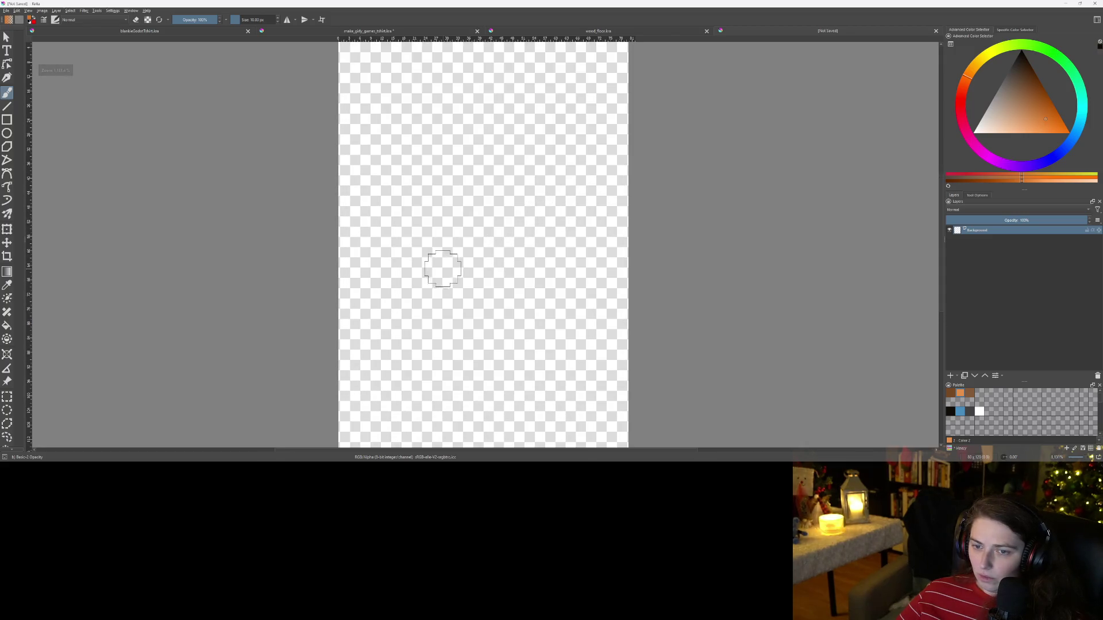
mouse_move(428, 303)
left_mouse_down()
mouse_move(497, 316)
mouse_move(542, 313)
mouse_move(561, 300)
mouse_move(561, 240)
mouse_move(533, 161)
mouse_move(518, 130)
mouse_move(497, 126)
mouse_move(443, 138)
mouse_move(396, 264)
mouse_move(414, 296)
mouse_move(434, 284)
mouse_move(440, 204)
mouse_move(500, 161)
mouse_move(451, 287)
mouse_move(512, 179)
mouse_move(482, 267)
mouse_move(506, 297)
left_mouse_up()
mouse_move(488, 231)
left_mouse_down()
mouse_move(514, 282)
mouse_move(526, 224)
mouse_move(523, 288)
mouse_move(543, 270)
mouse_move(533, 228)
left_mouse_up()
scroll(471, 278, "down", 5)
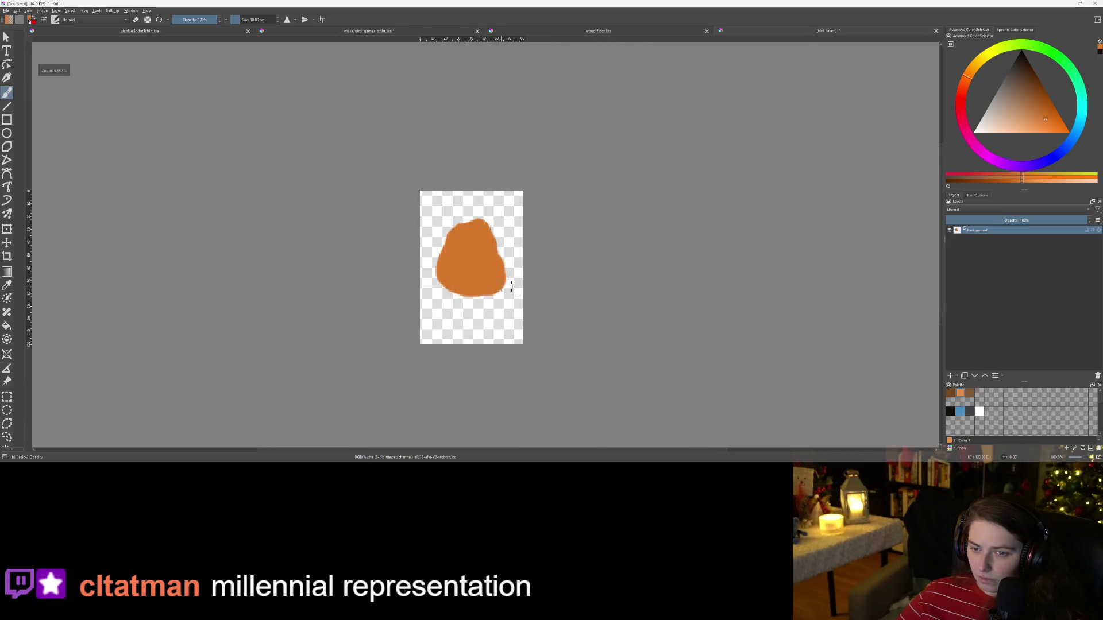
scroll(534, 322, "up", 2)
scroll(463, 283, "up", 1)
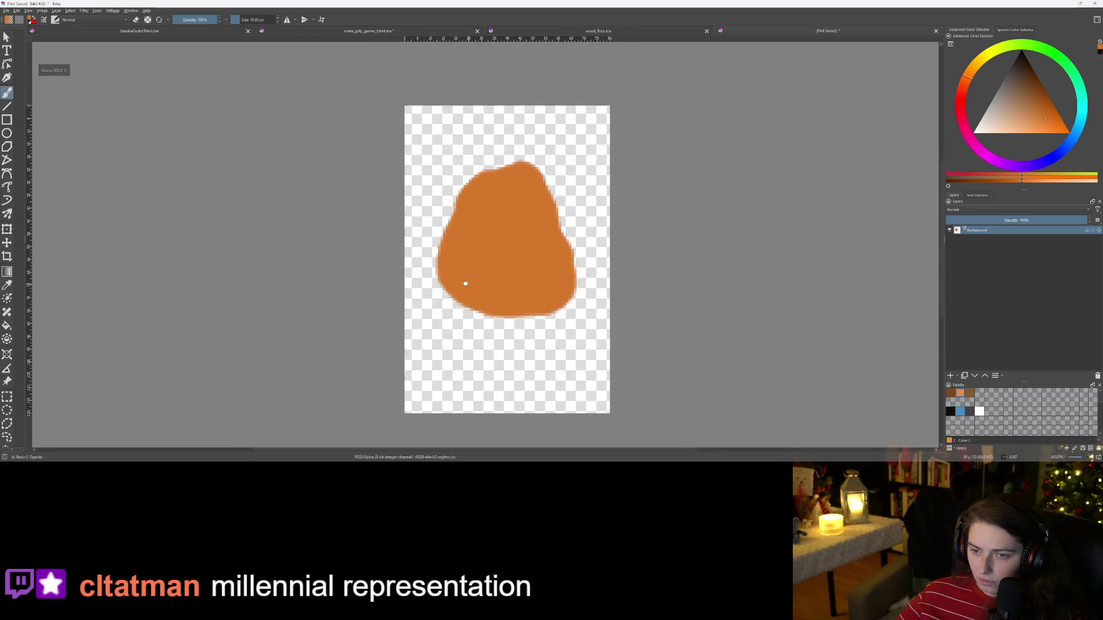
Step: Move the orange blob lower and slightly right with the Move tool
key("t")
left_click_drag(480, 252, 495, 281)
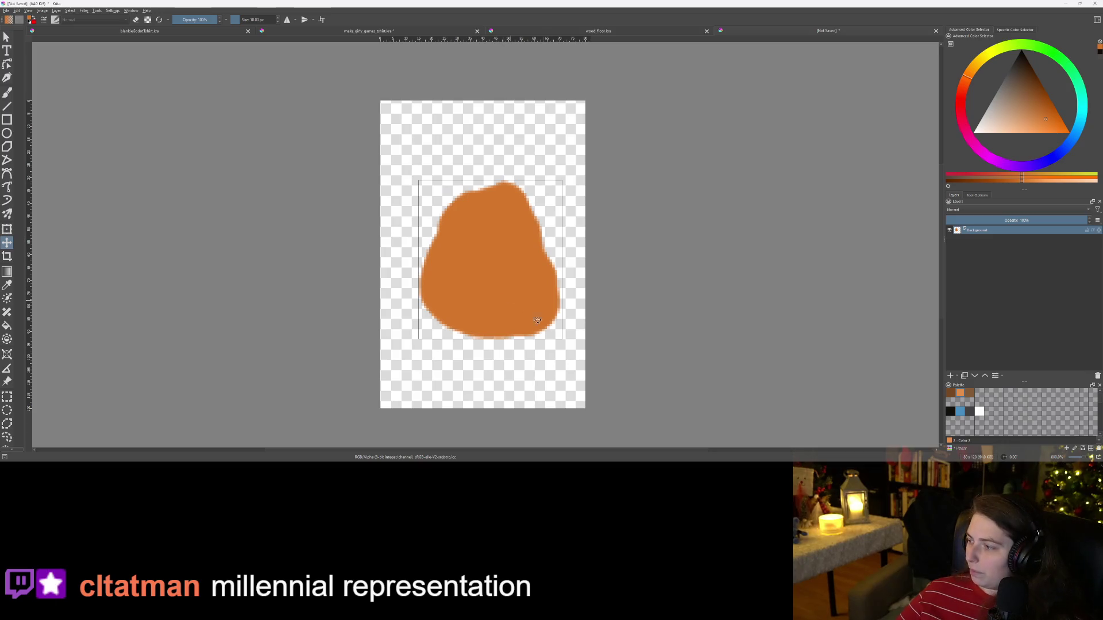
scroll(615, 333, "up", 2)
scroll(638, 356, "down", 2)
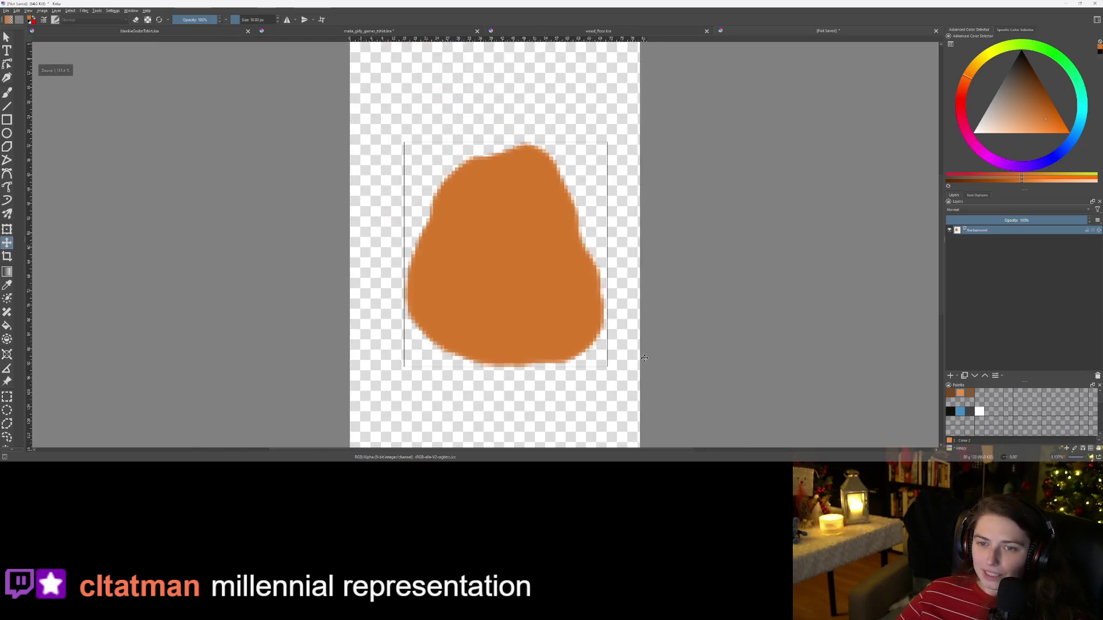
Step: Add a new paint layer above and pick a darker brown shade
scroll(645, 366, "up", 1)
scroll(652, 376, "down", 1)
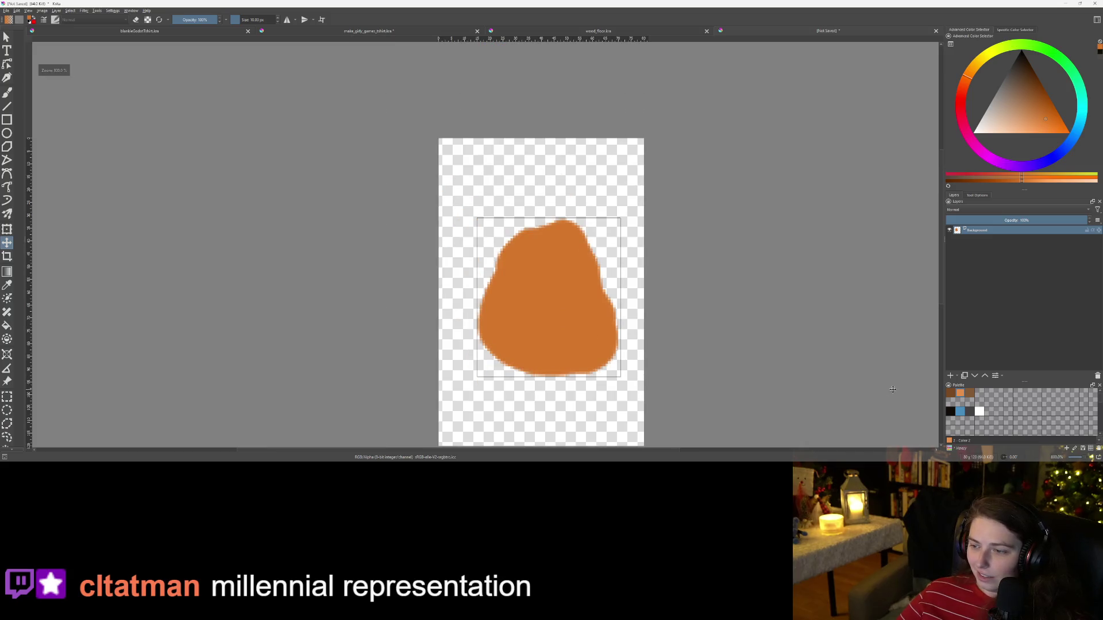
left_click(951, 377)
left_click_drag(1037, 116, 1042, 99)
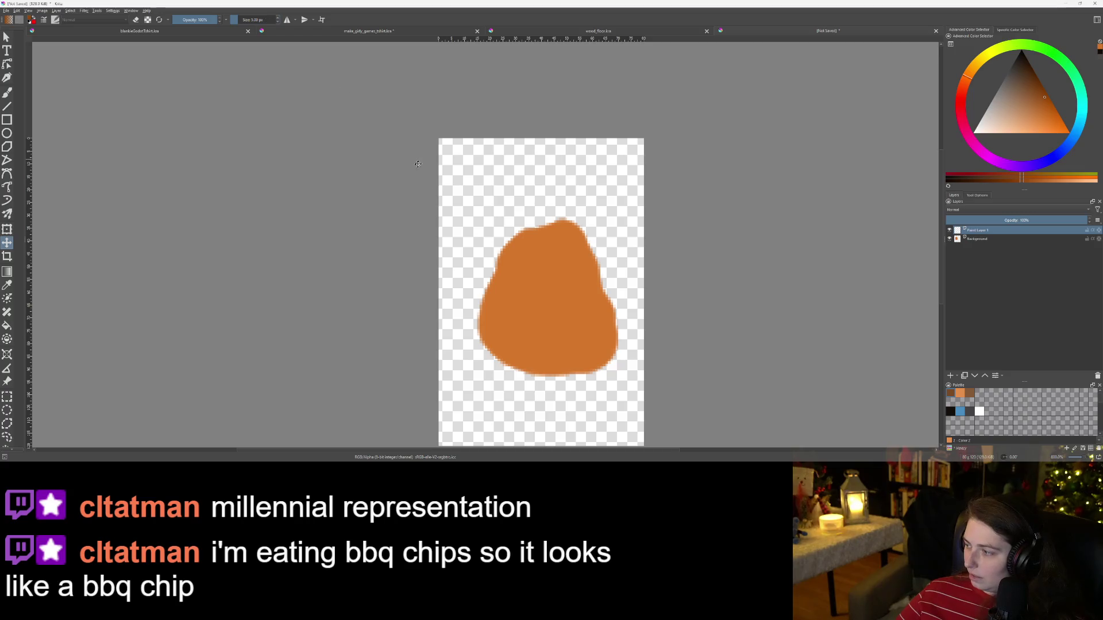
Step: Switch to the brush and set its size to 5 px
scroll(531, 225, "up", 5)
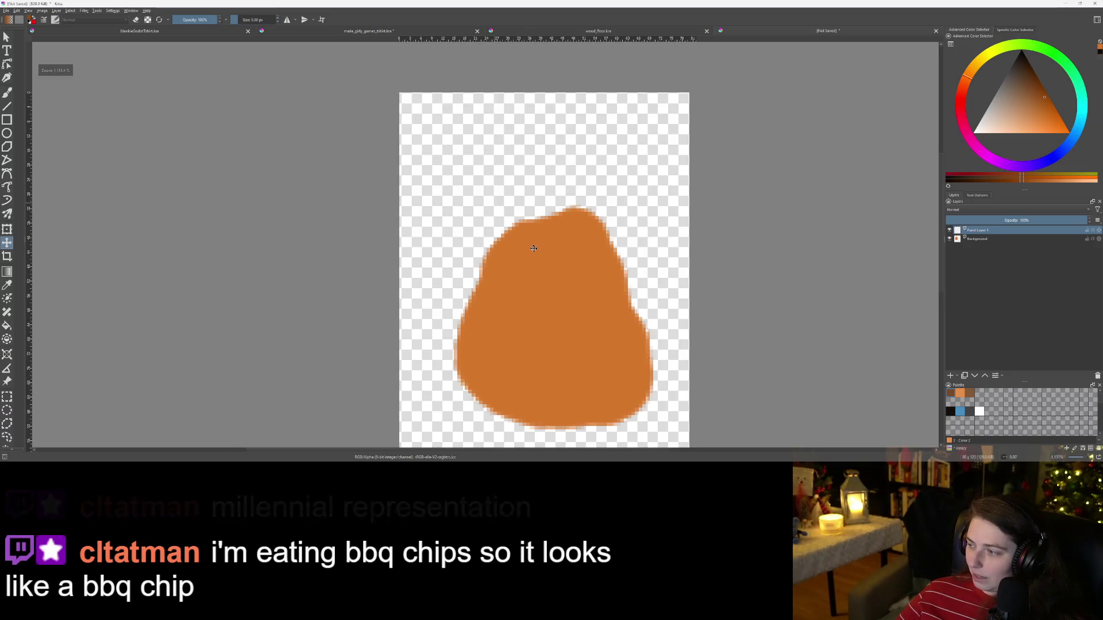
scroll(543, 198, "down", 1)
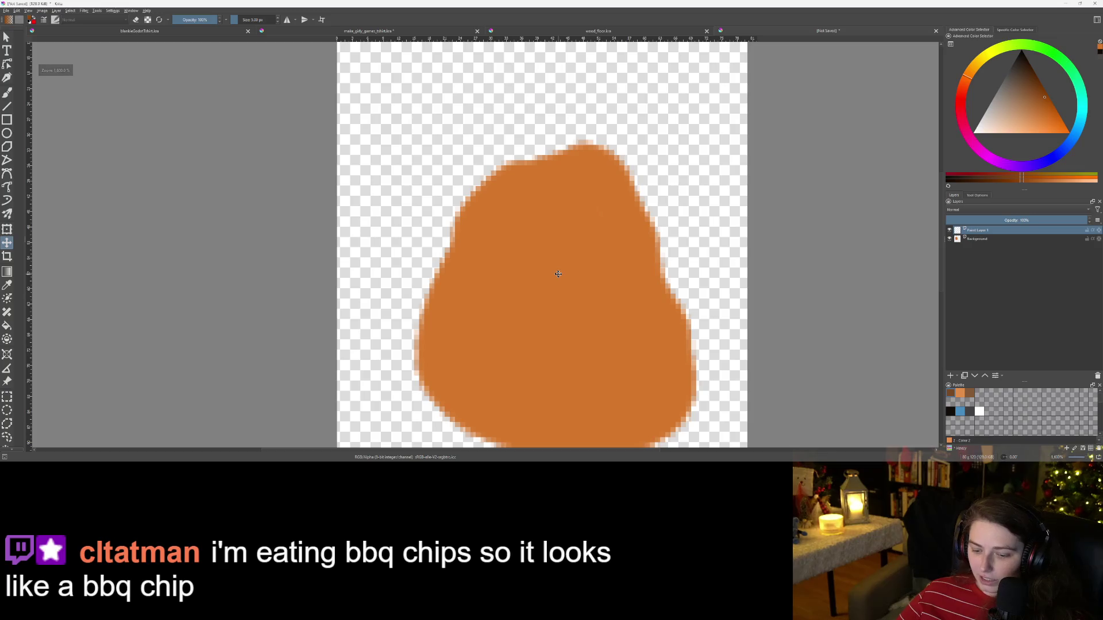
key("b")
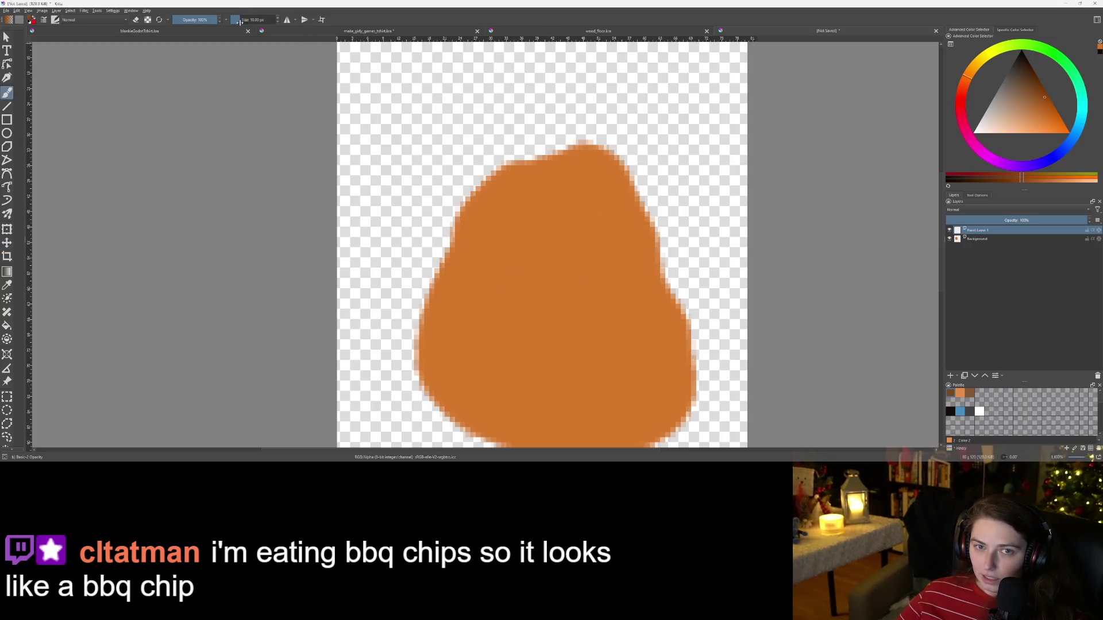
left_click_drag(479, 386, 430, 304)
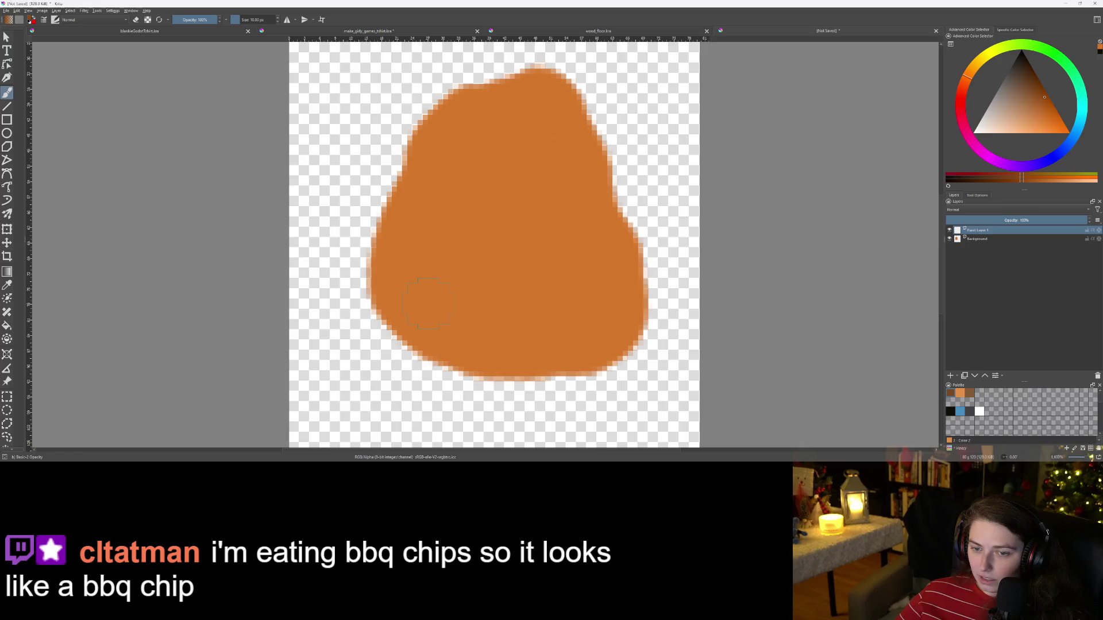
right_click(428, 303)
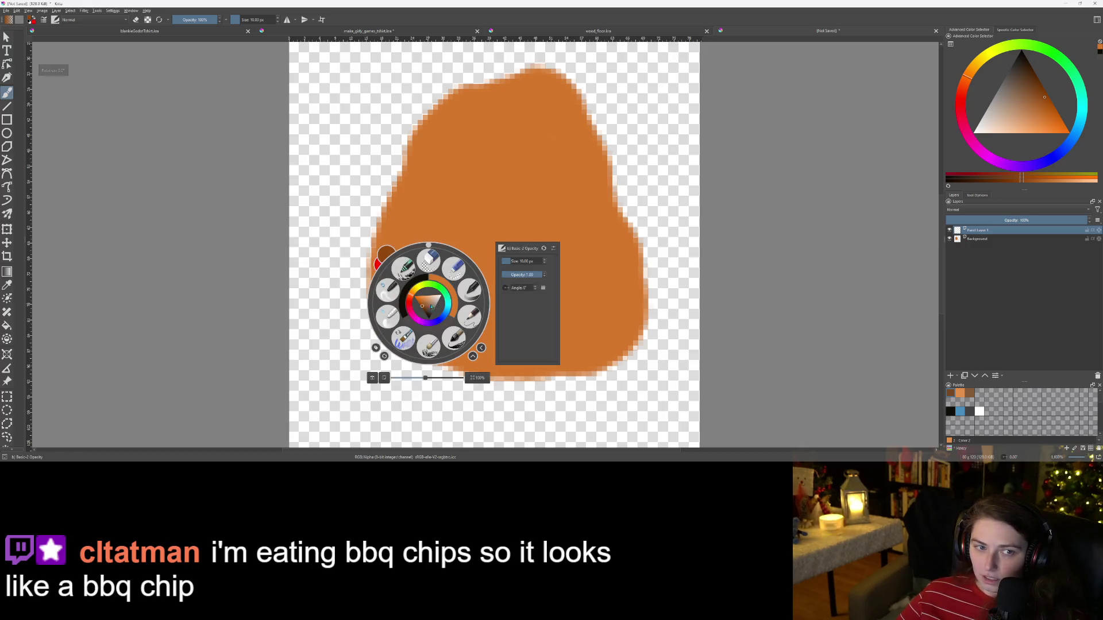
left_click(519, 261)
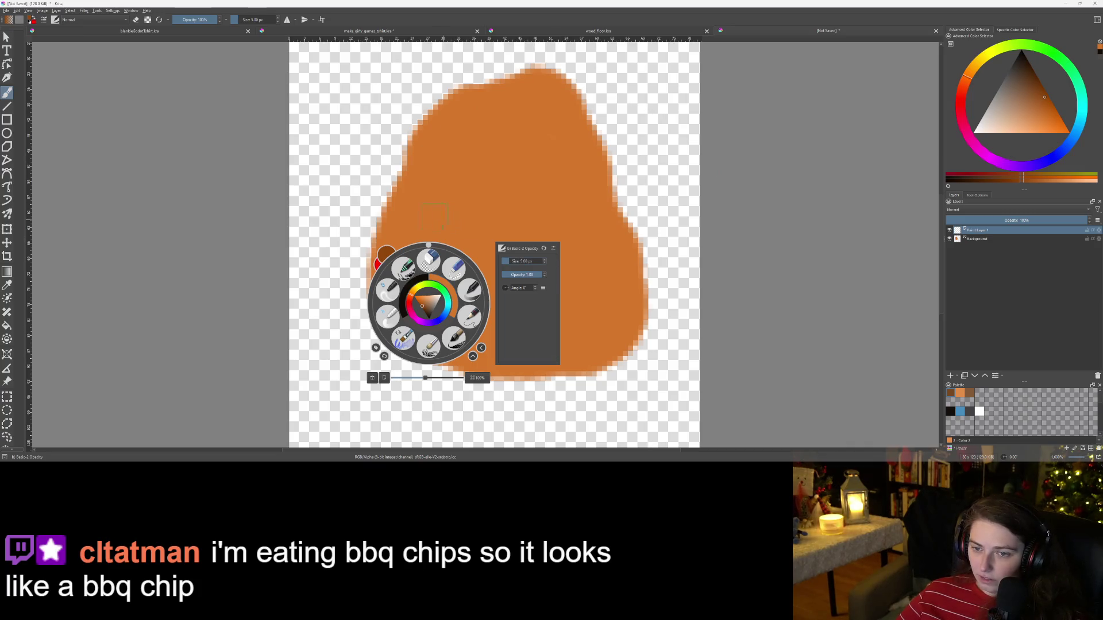
left_click(452, 172)
Step: Trace a dark brown outline around the blob's edge, undoing a stray inner stroke
scroll(407, 166, "up", 1)
mouse_move(472, 115)
left_mouse_down()
mouse_move(448, 112)
mouse_move(405, 152)
mouse_move(355, 274)
mouse_move(354, 325)
mouse_move(407, 384)
mouse_move(441, 397)
mouse_move(519, 411)
mouse_move(595, 404)
mouse_move(634, 339)
mouse_move(627, 278)
mouse_move(572, 135)
mouse_move(552, 100)
mouse_move(508, 95)
mouse_move(474, 121)
left_mouse_up()
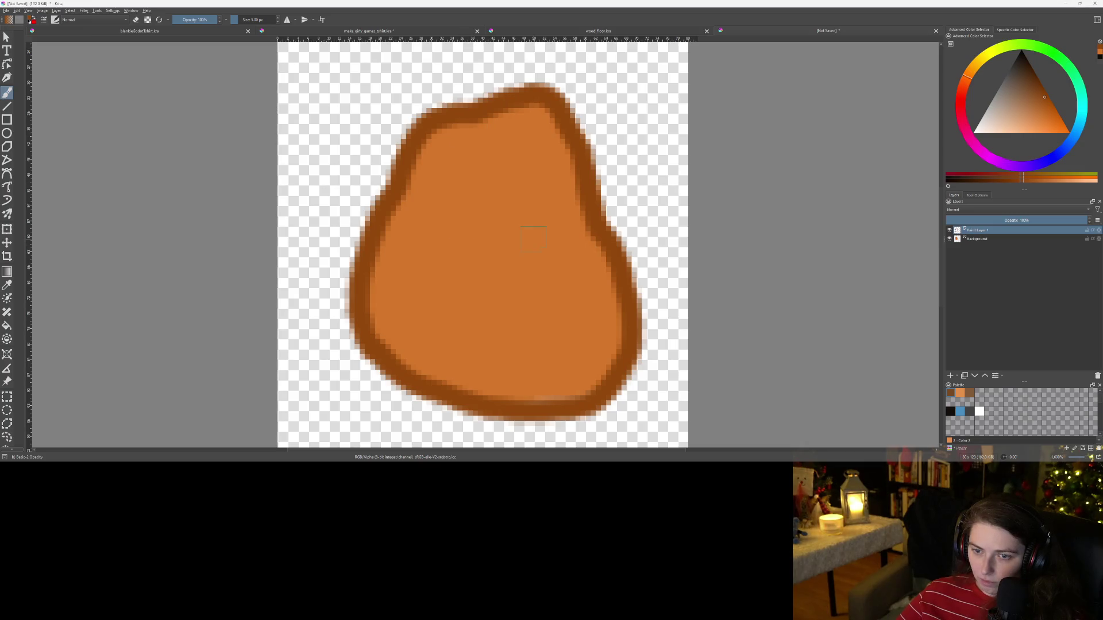
left_click_drag(463, 136, 506, 184)
key("ctrl+z")
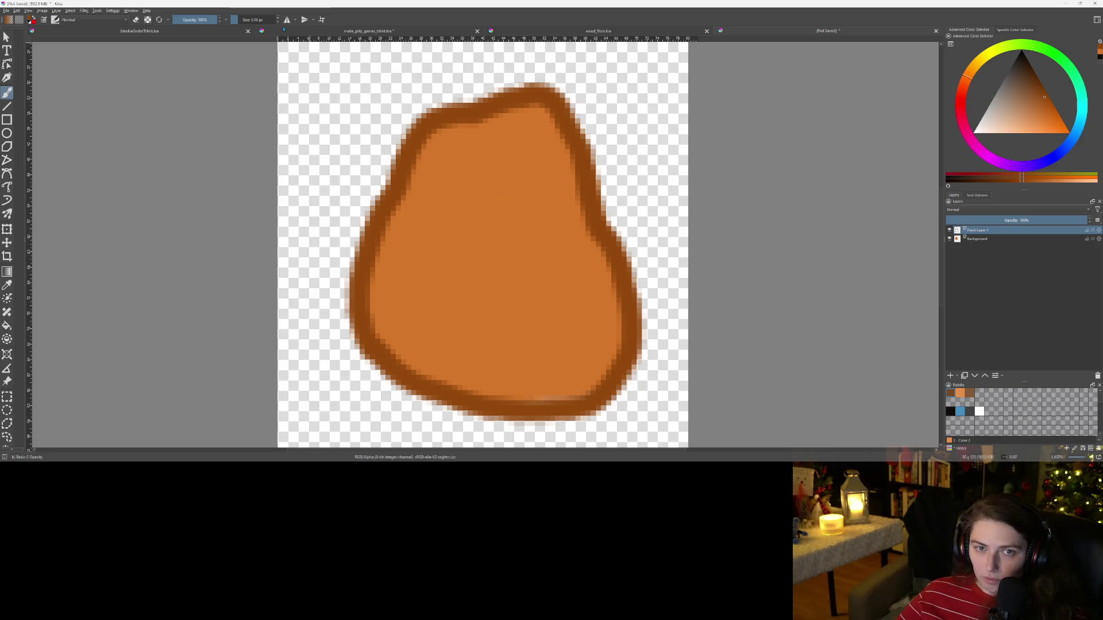
Step: Add another paint layer and draw brown crease lines across the blob
left_click(951, 375)
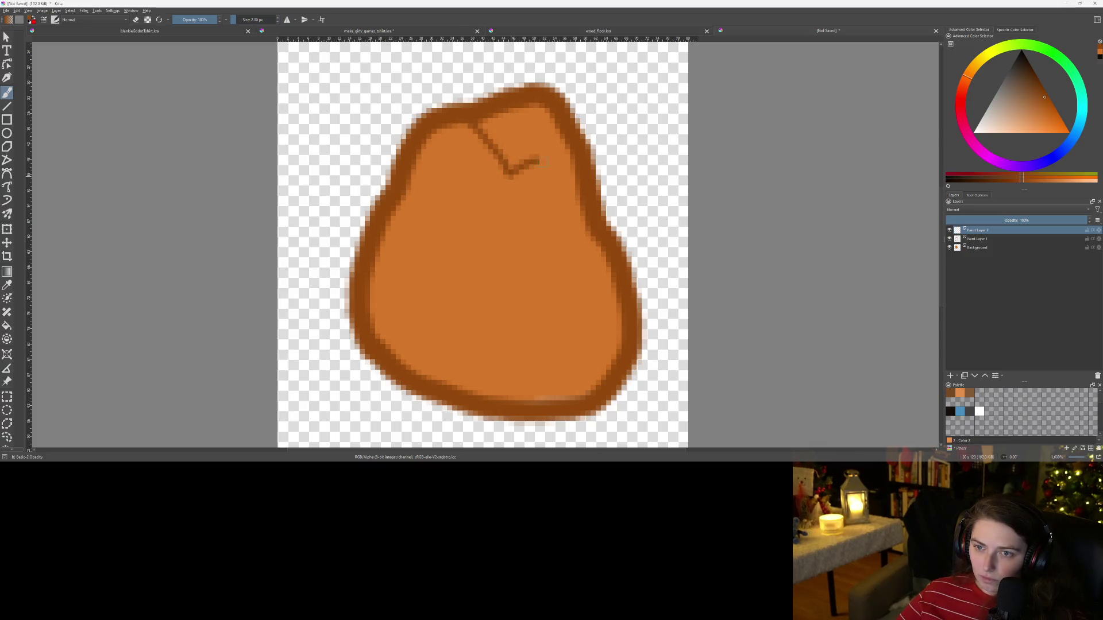
left_click_drag(545, 163, 576, 157)
left_click_drag(509, 175, 505, 226)
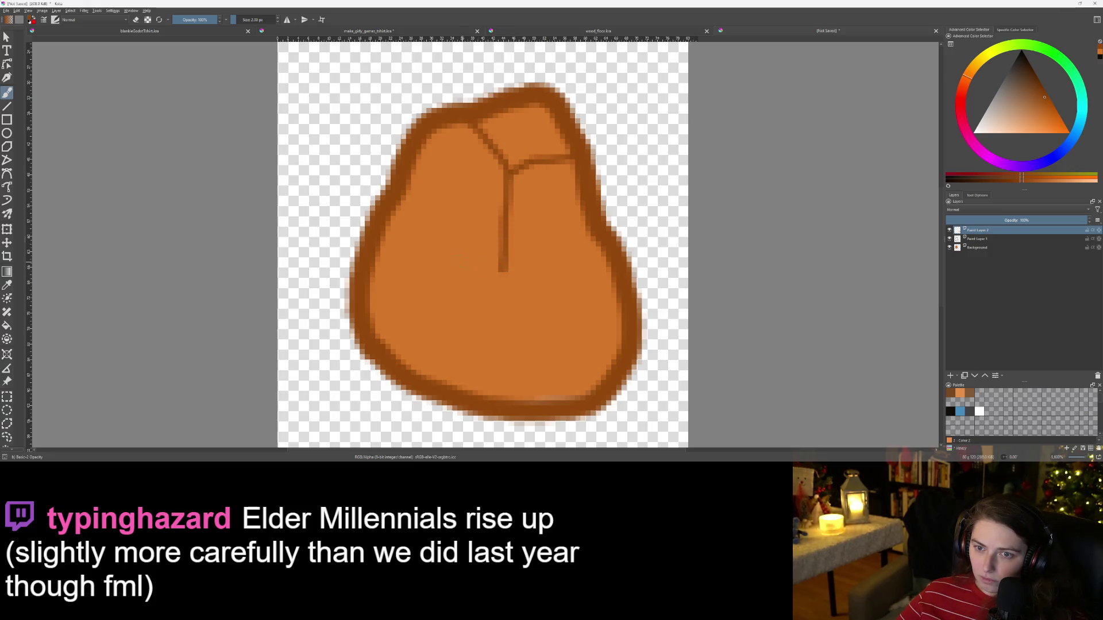
left_click_drag(442, 239, 515, 290)
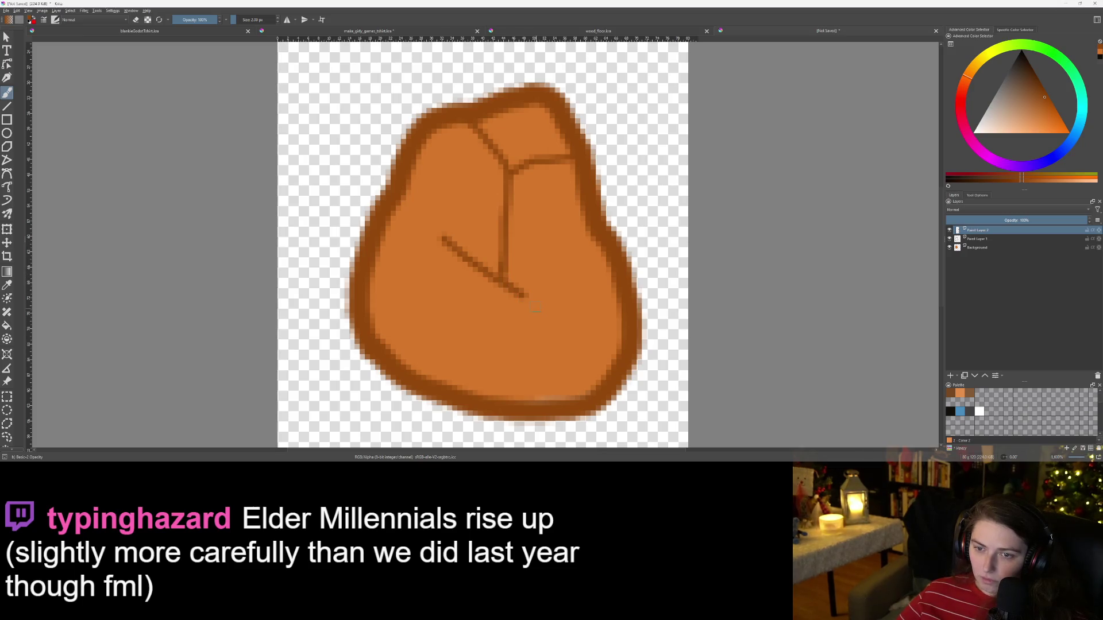
Step: Erase the lower diagonal crack and redraw it from the V corner down-right
scroll(535, 308, "up", 2)
left_click_drag(487, 264, 515, 294)
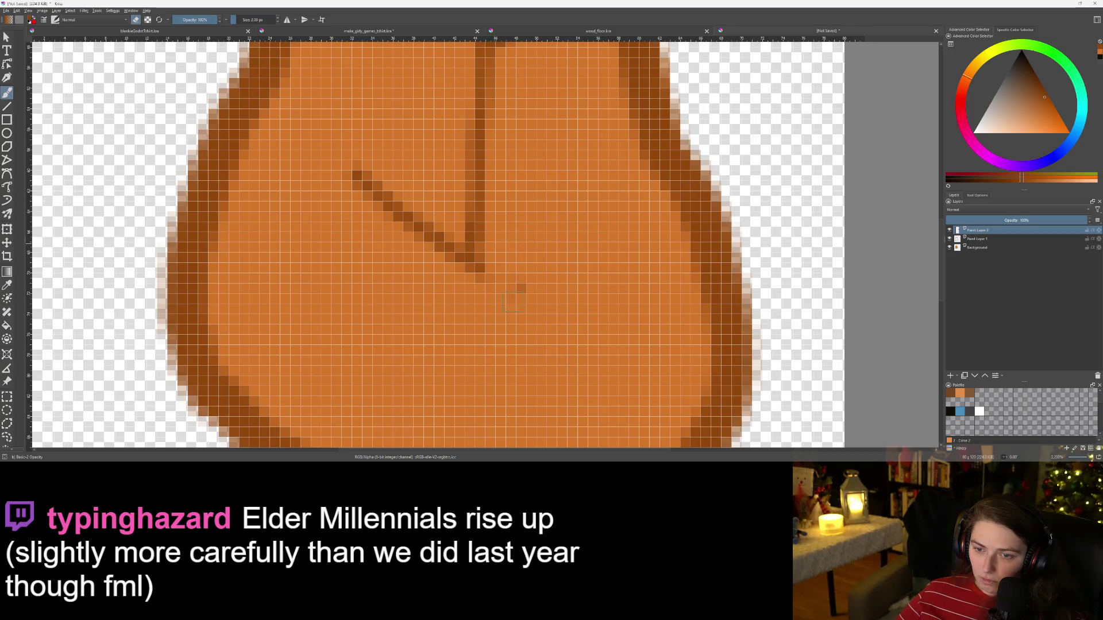
scroll(523, 278, "down", 3)
scroll(519, 279, "up", 5)
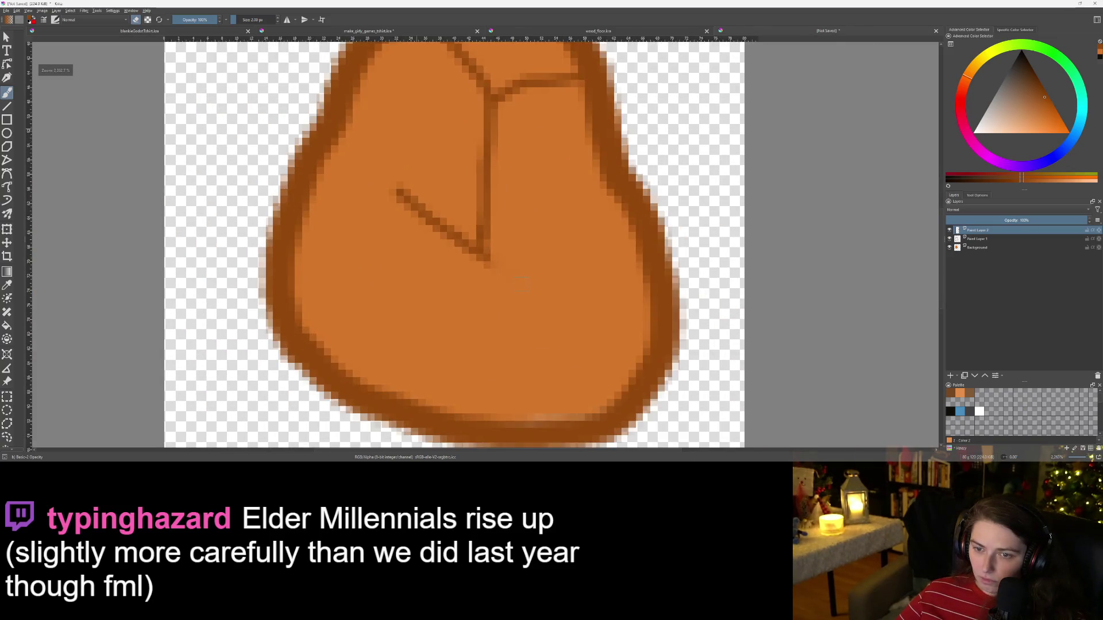
left_click_drag(470, 237, 513, 331)
scroll(514, 331, "down", 2)
scroll(513, 330, "down", 3)
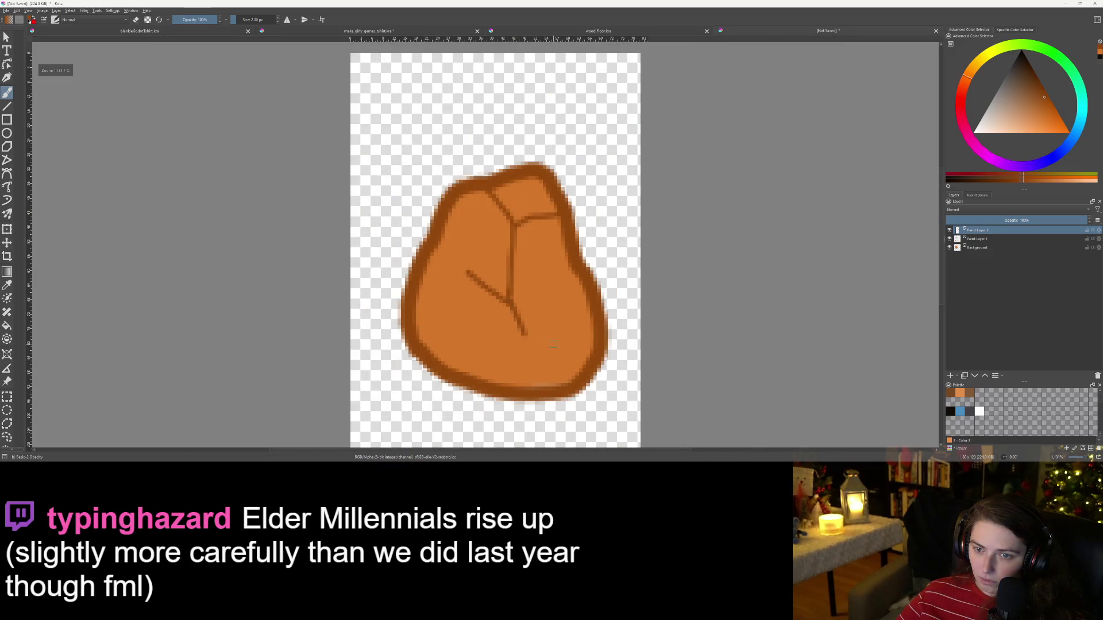
scroll(532, 257, "up", 5)
scroll(532, 257, "down", 2)
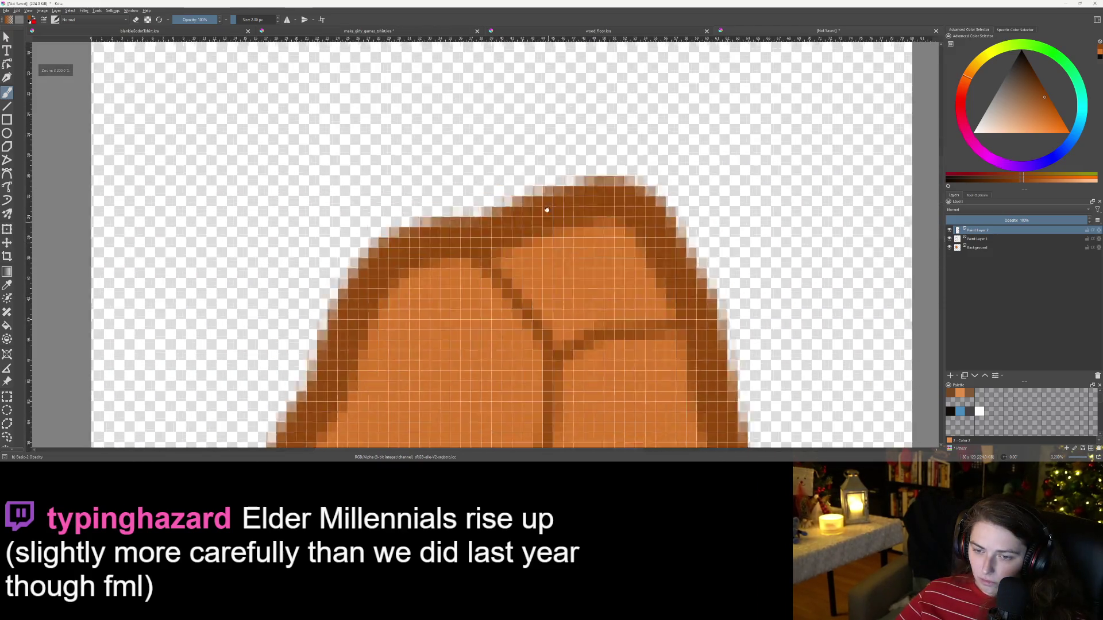
scroll(492, 278, "up", 3)
Step: Paint over the upper crack's dark pixels in orange to shorten it
mouse_move(411, 215)
left_mouse_down()
mouse_move(450, 225)
mouse_move(431, 246)
mouse_move(428, 274)
left_mouse_up()
left_click(789, 339)
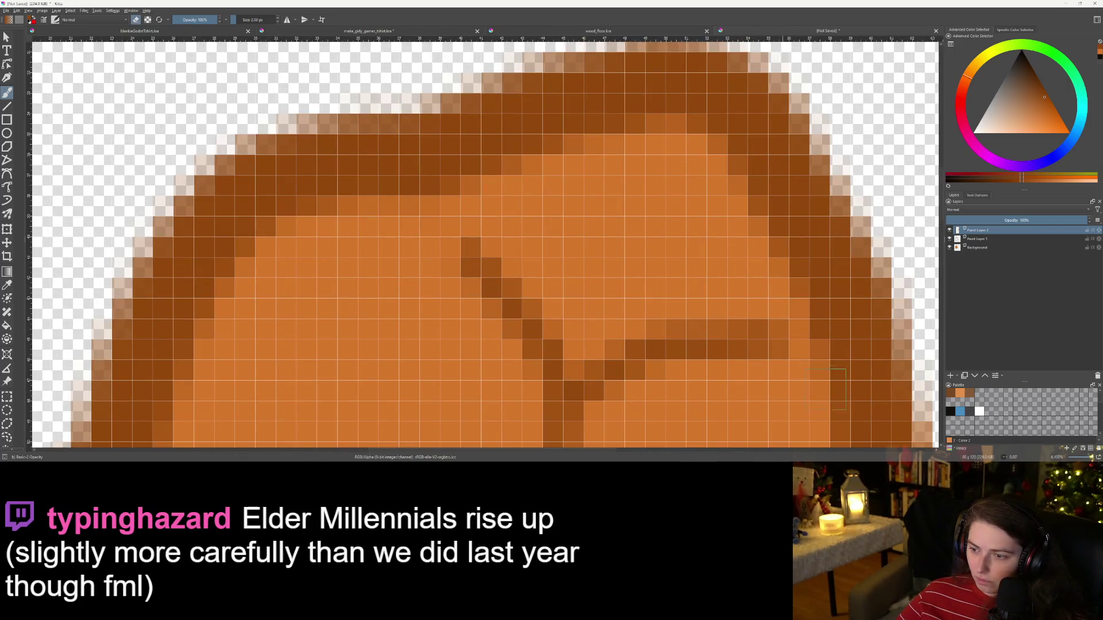
left_click(768, 340)
scroll(716, 261, "down", 5)
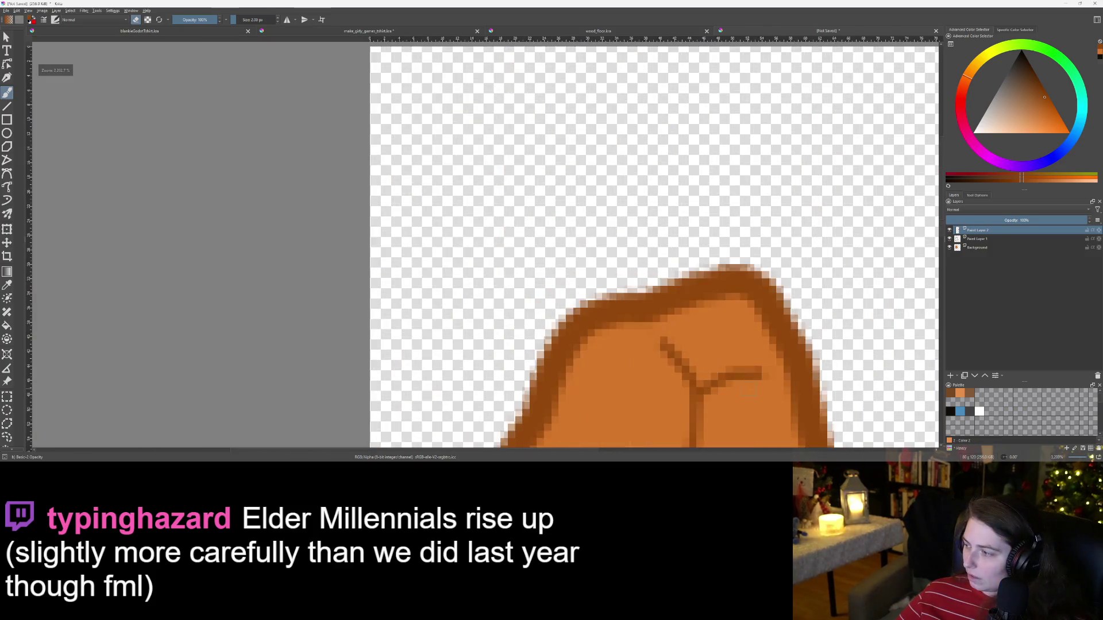
scroll(716, 261, "down", 2)
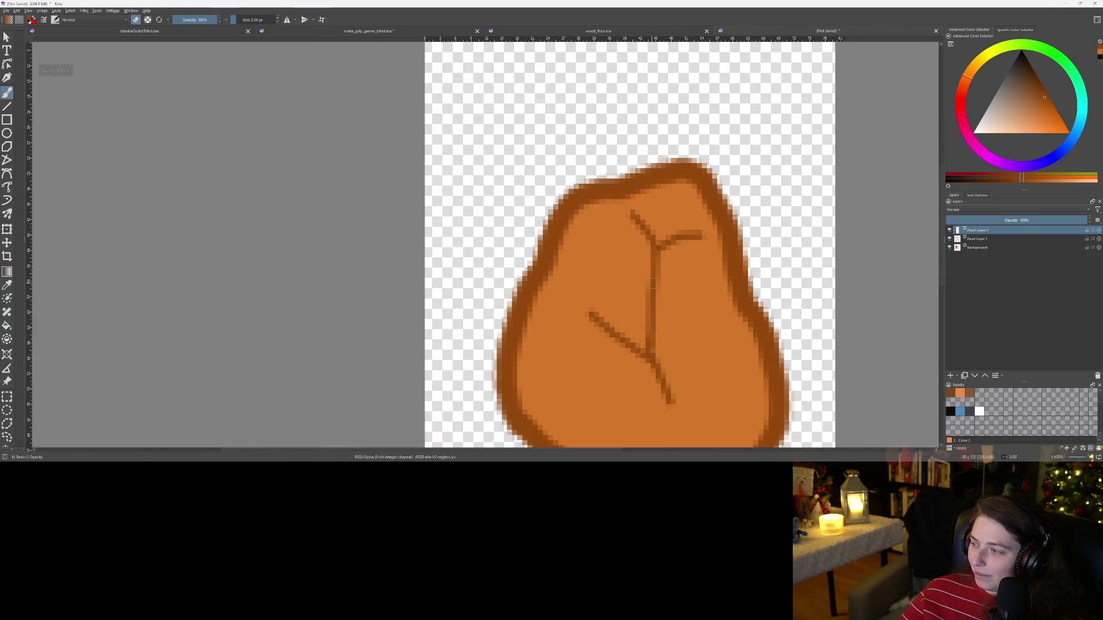
scroll(626, 286, "up", 1)
scroll(517, 242, "down", 2)
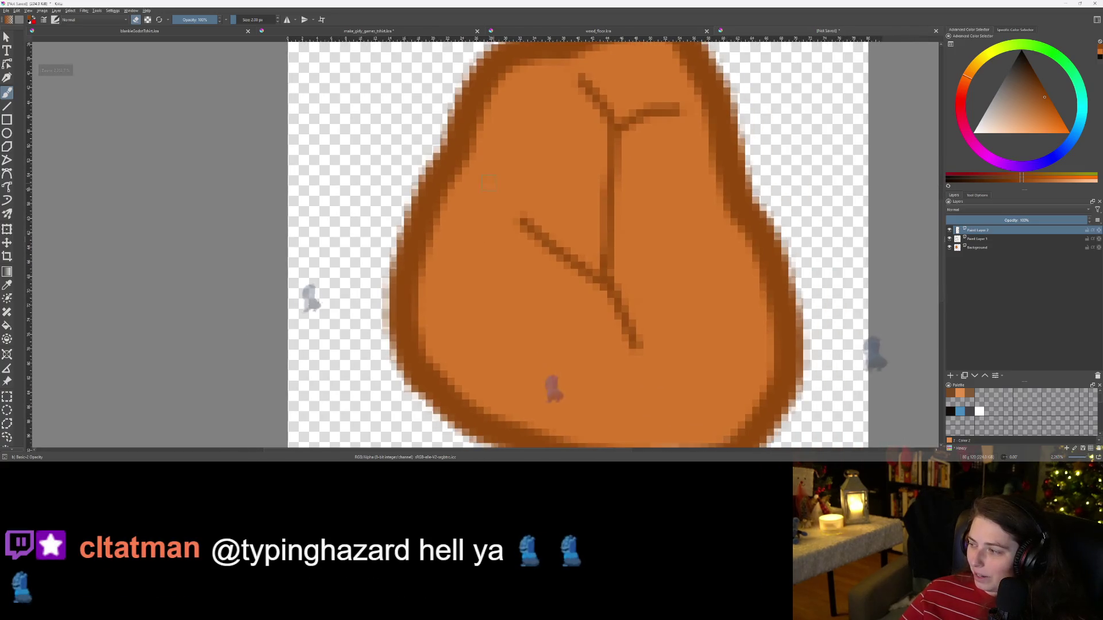
scroll(492, 212, "down", 2)
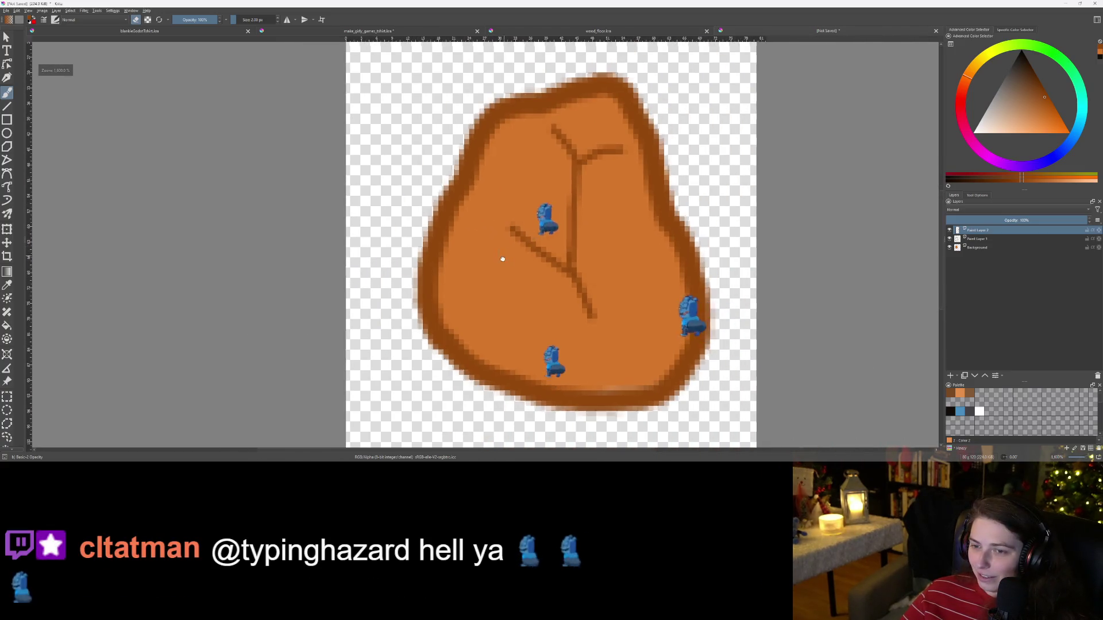
scroll(504, 270, "up", 2)
scroll(509, 246, "up", 2)
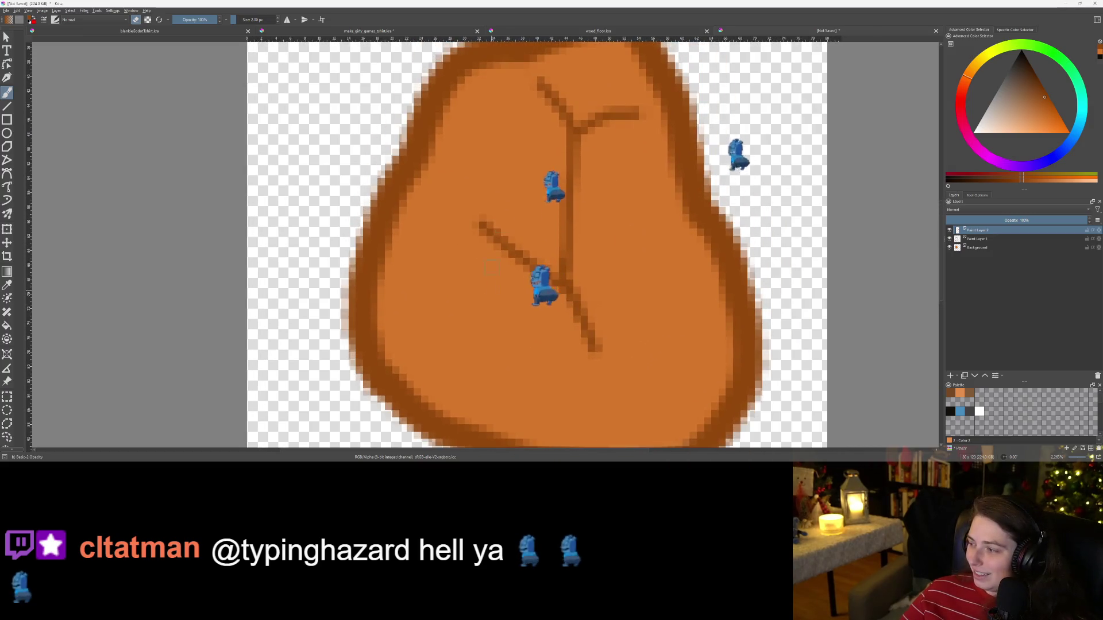
scroll(520, 184, "down", 1)
scroll(505, 167, "up", 2)
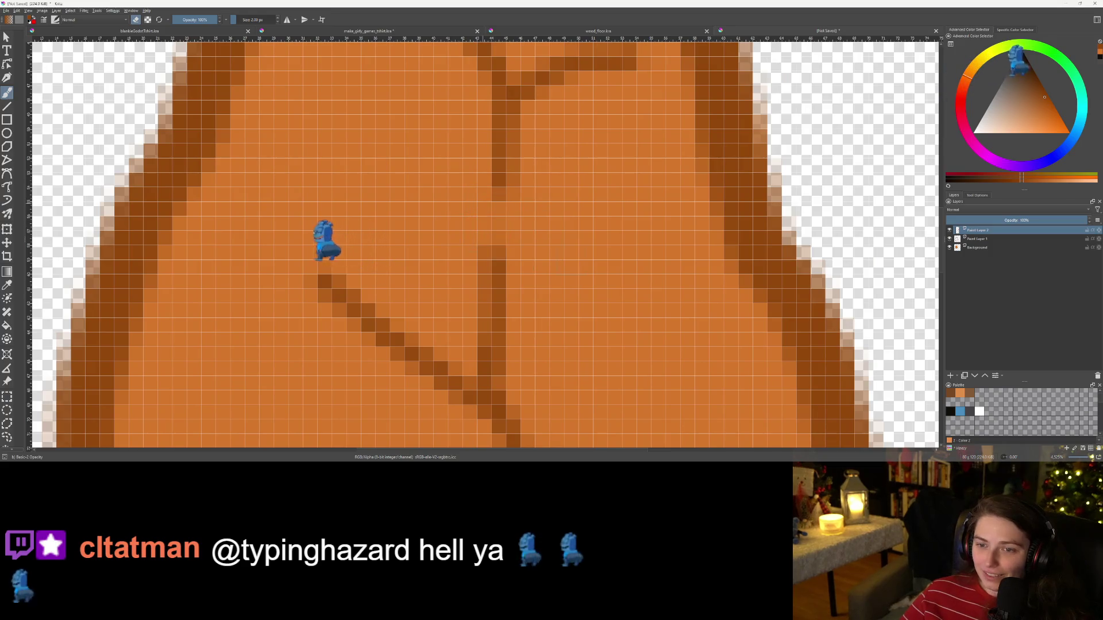
scroll(485, 241, "down", 10)
scroll(486, 241, "up", 10)
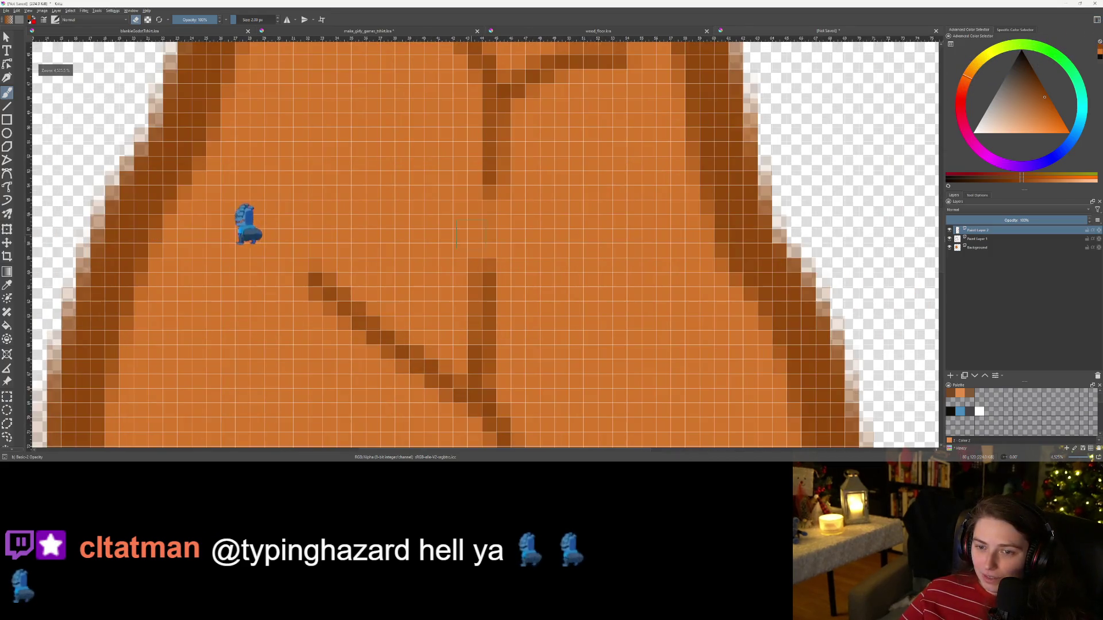
Step: Paint out the top and bottom ends of the vertical crack
left_click(489, 177)
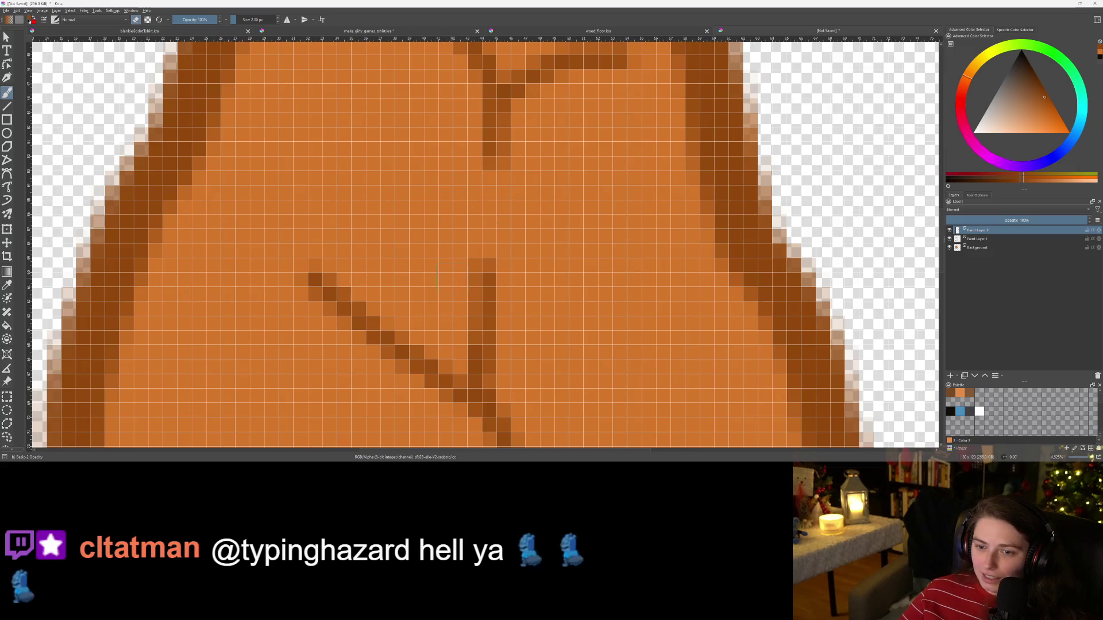
left_click(483, 273)
scroll(575, 287, "down", 10)
scroll(661, 317, "up", 9)
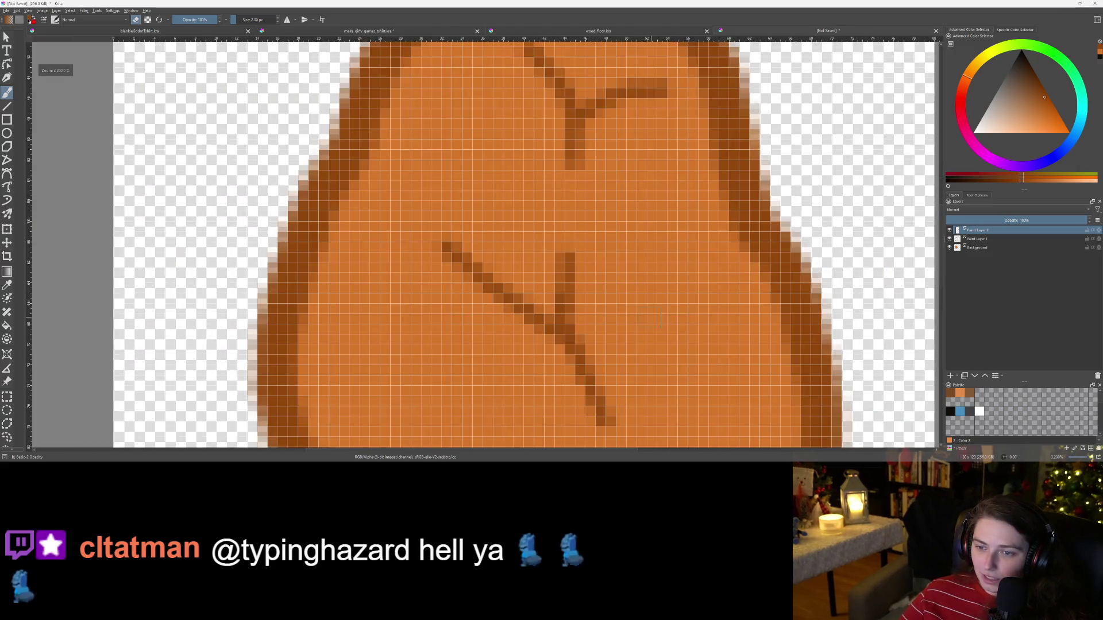
scroll(661, 317, "down", 10)
scroll(540, 243, "up", 10)
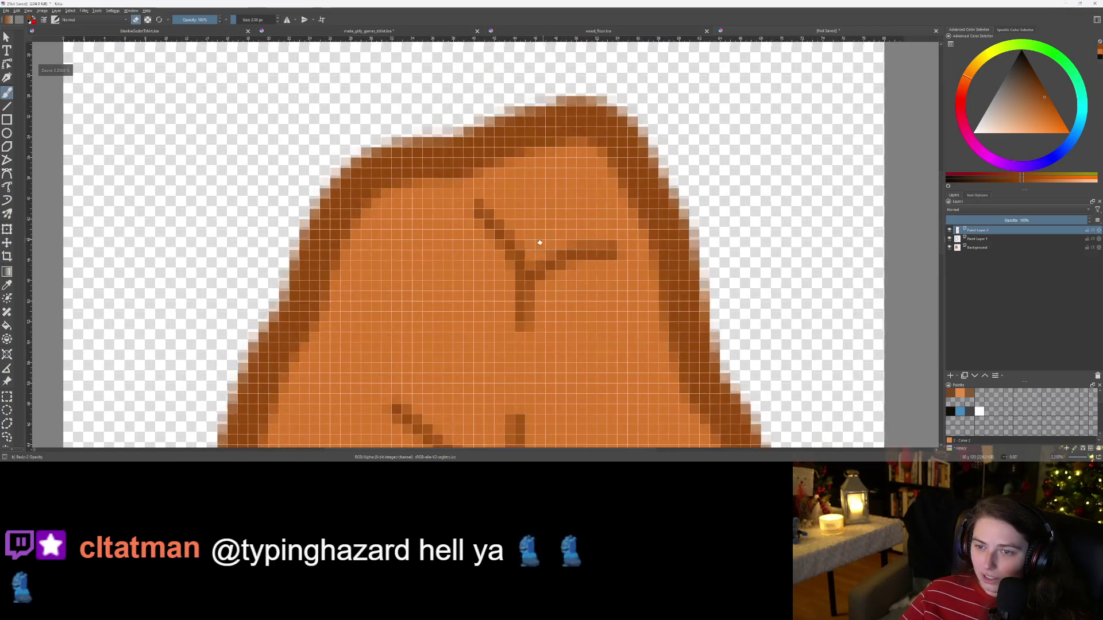
key("ctrl+r")
Step: Select the upper Y-shaped crack and move it slightly left and down
left_click_drag(433, 168, 659, 351)
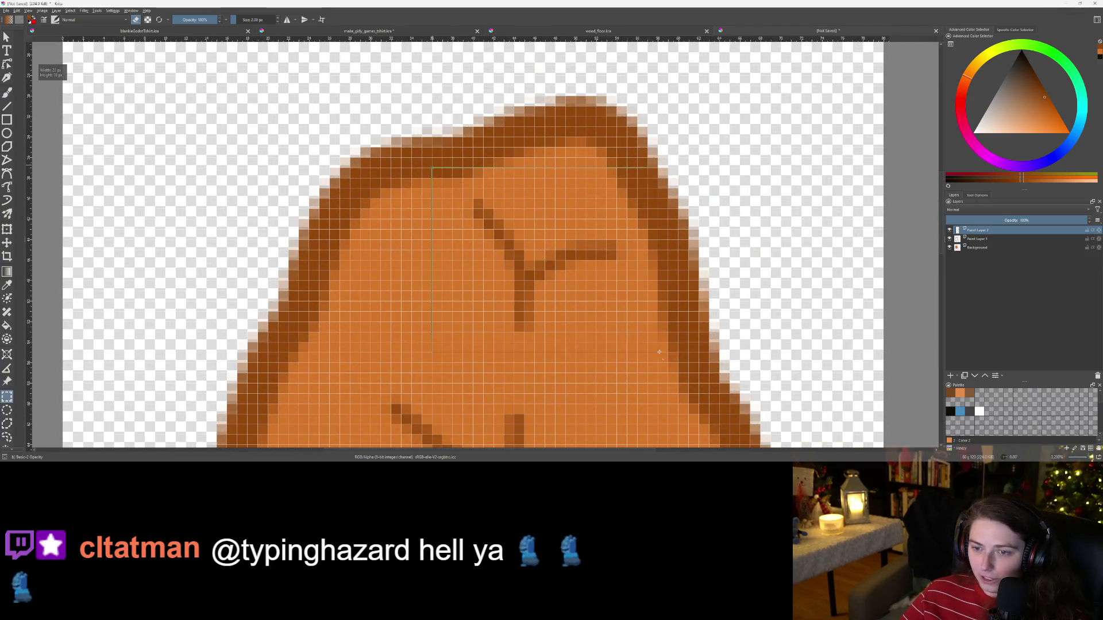
key("t")
mouse_move(595, 284)
left_mouse_down()
mouse_move(573, 294)
mouse_move(577, 308)
mouse_move(549, 310)
left_mouse_up()
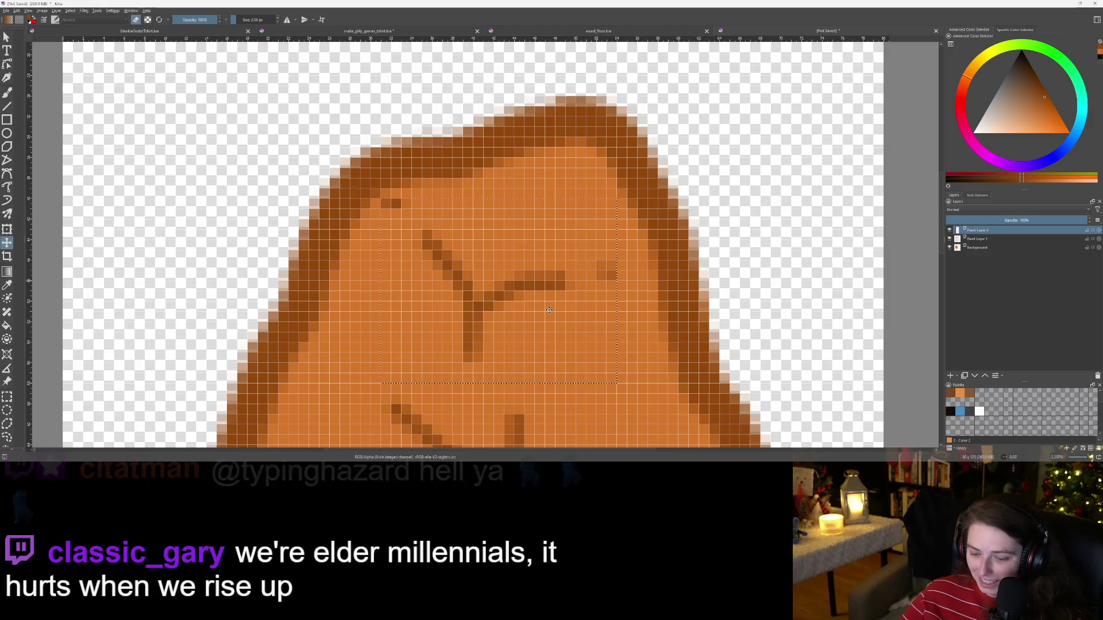
Step: Select the lower crack strokes and move them down and left
key("ctrl+r")
left_click_drag(350, 178, 414, 228)
left_click_drag(586, 240, 655, 313)
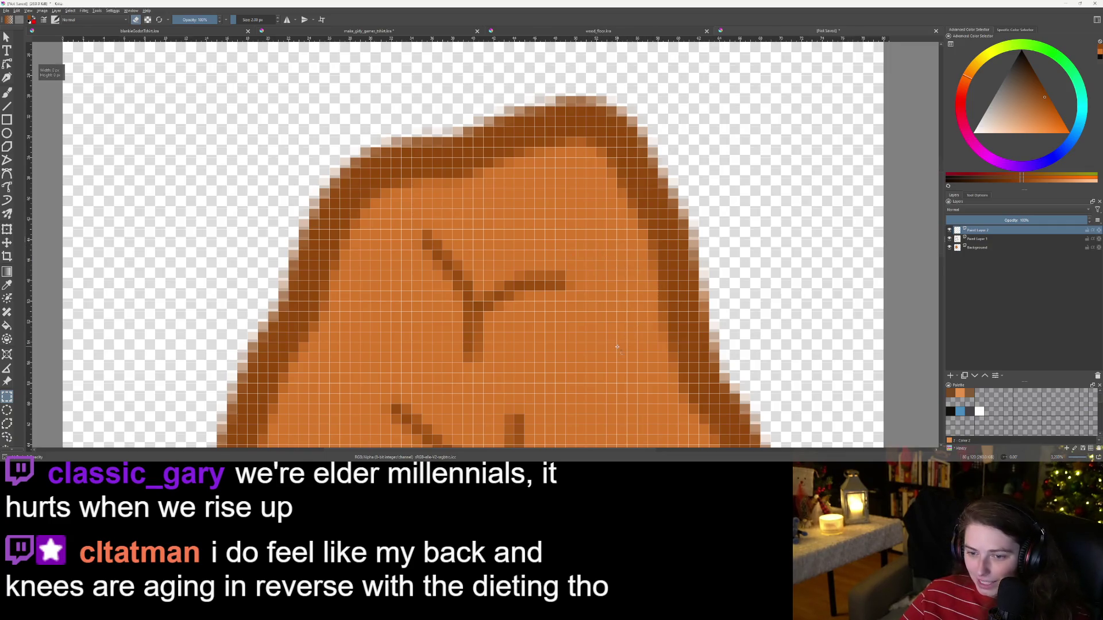
scroll(613, 345, "down", 5)
scroll(613, 288, "up", 5)
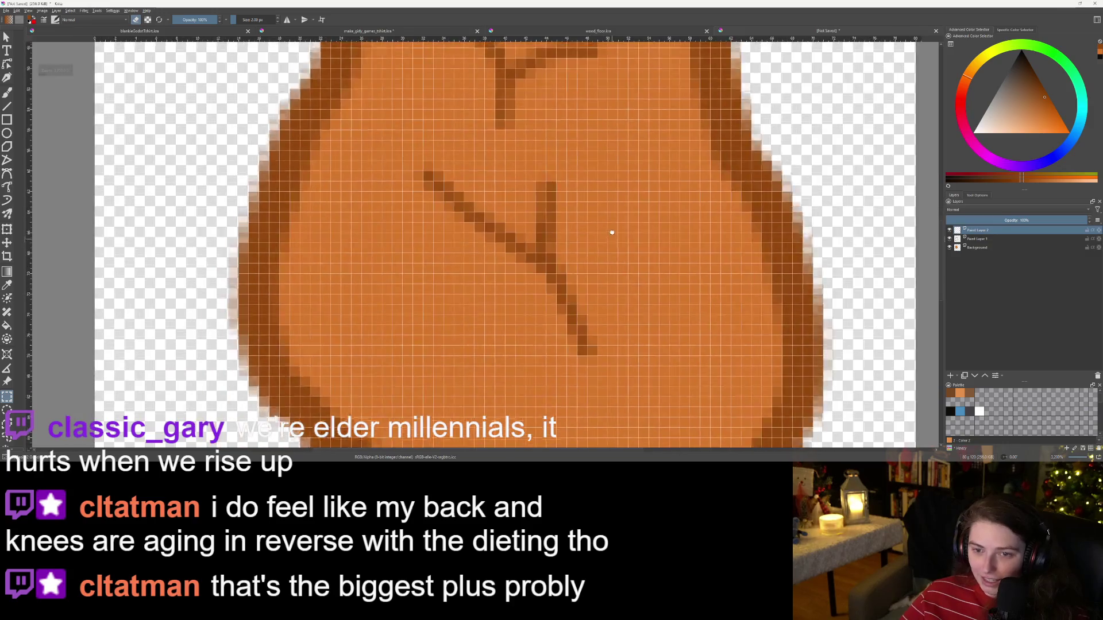
scroll(612, 232, "down", 5)
scroll(612, 232, "up", 5)
left_click_drag(389, 115, 658, 363)
key("t")
mouse_move(516, 230)
left_mouse_down()
mouse_move(514, 282)
mouse_move(497, 298)
mouse_move(483, 293)
mouse_move(506, 324)
left_mouse_up()
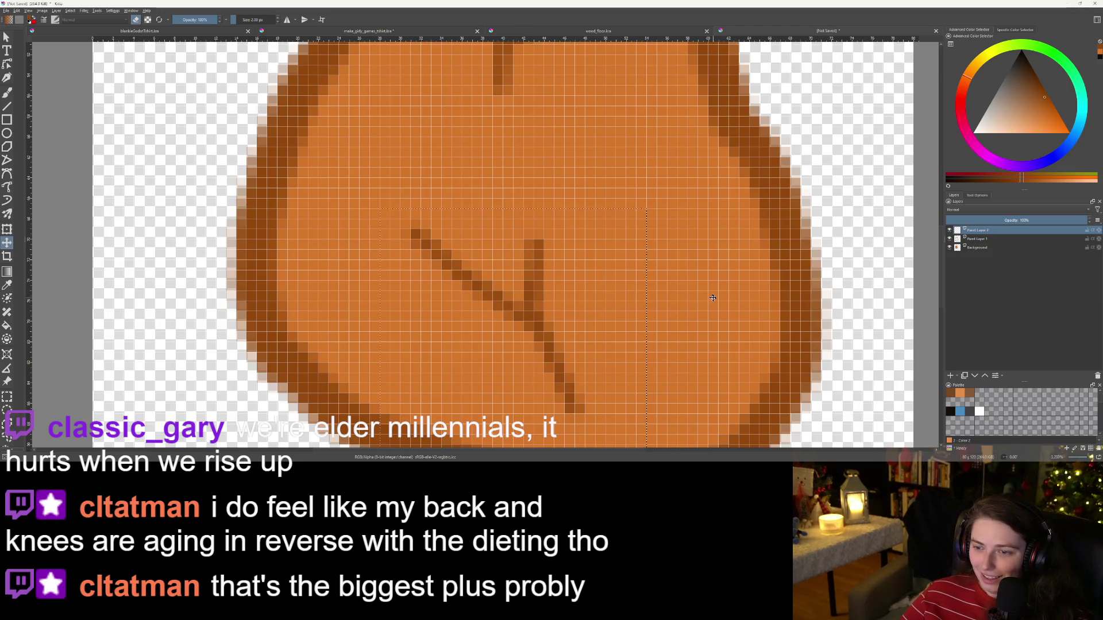
Step: Recentre the view on the finished rock sprite
key("ctrl+r")
scroll(655, 329, "down", 5)
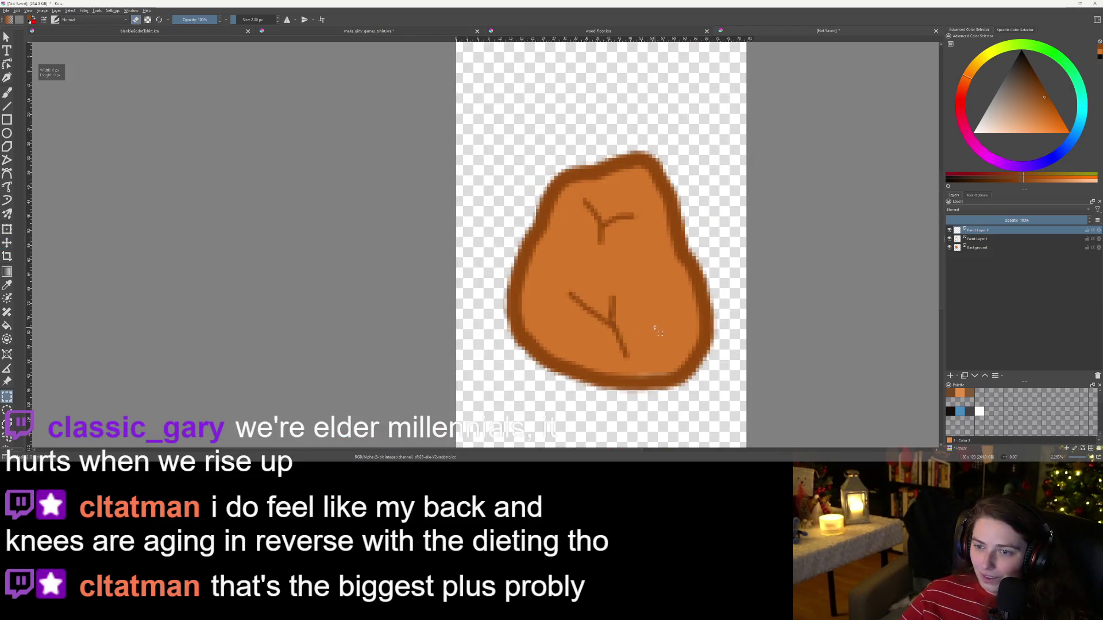
left_click_drag(673, 329, 626, 331)
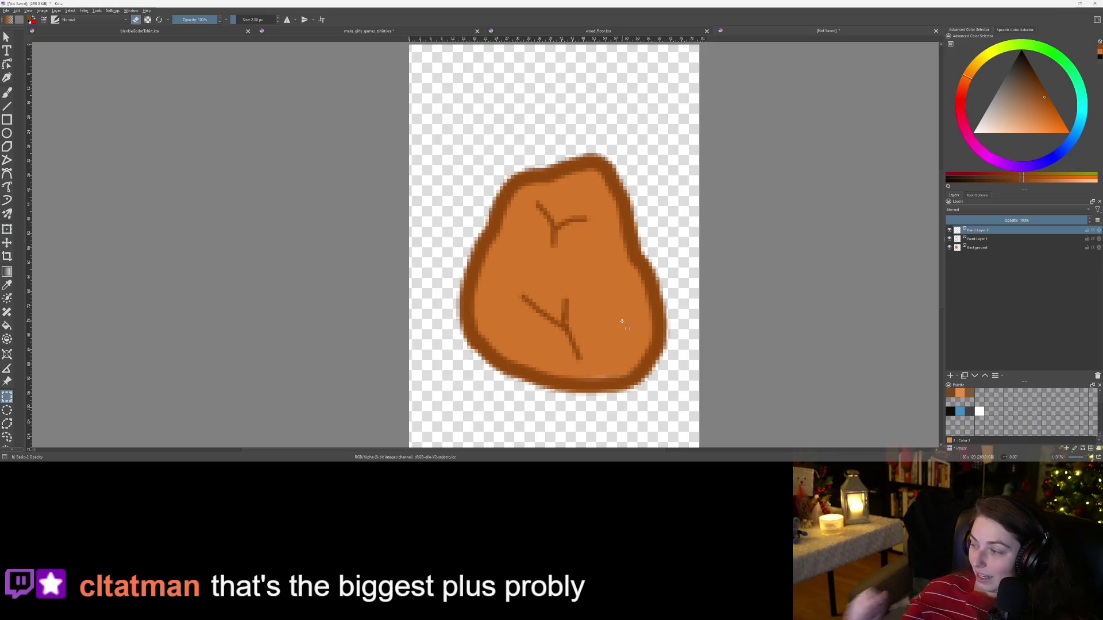
scroll(579, 232, "up", 1)
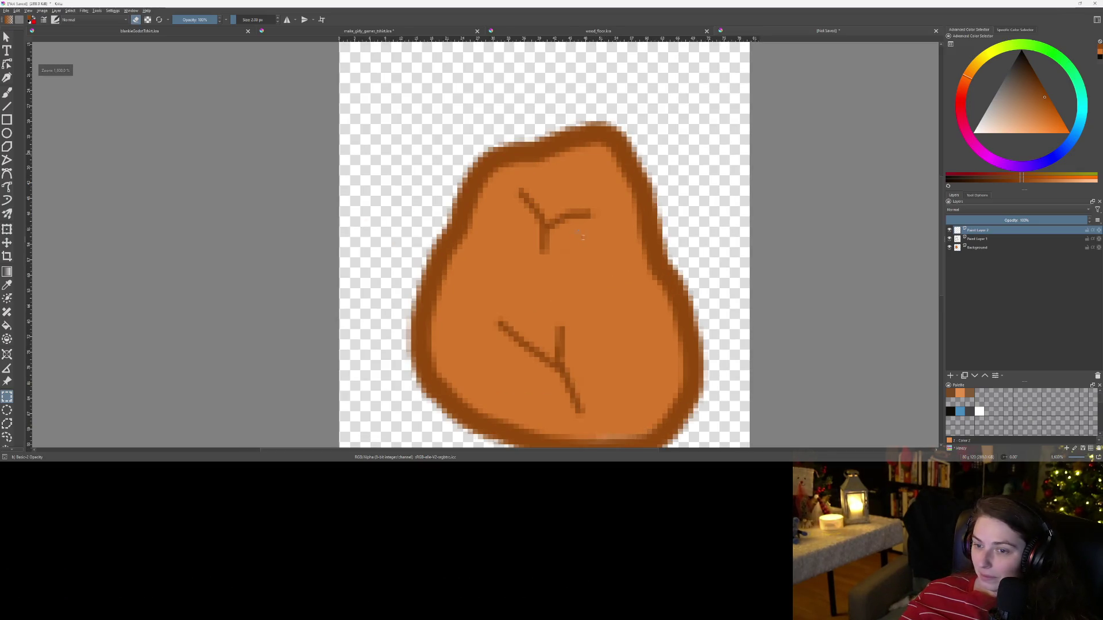
Step: On the Background layer, sample the rock's orange as the freehand brush colour
mouse_move(622, 297)
left_mouse_down()
mouse_move(593, 243)
mouse_move(565, 258)
left_mouse_up()
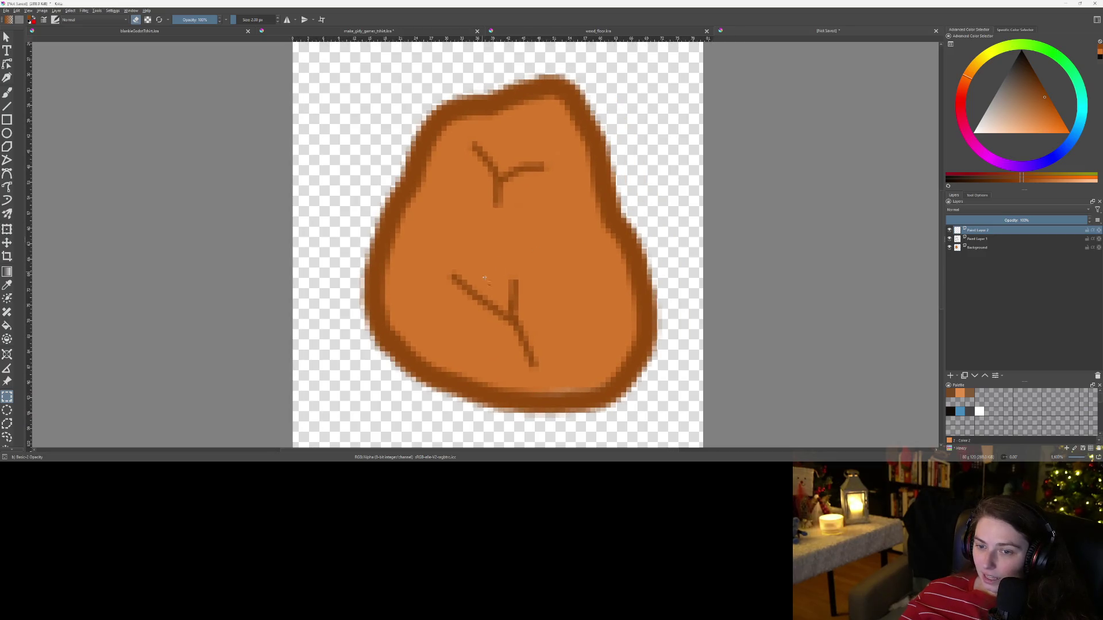
scroll(615, 346, "up", 1)
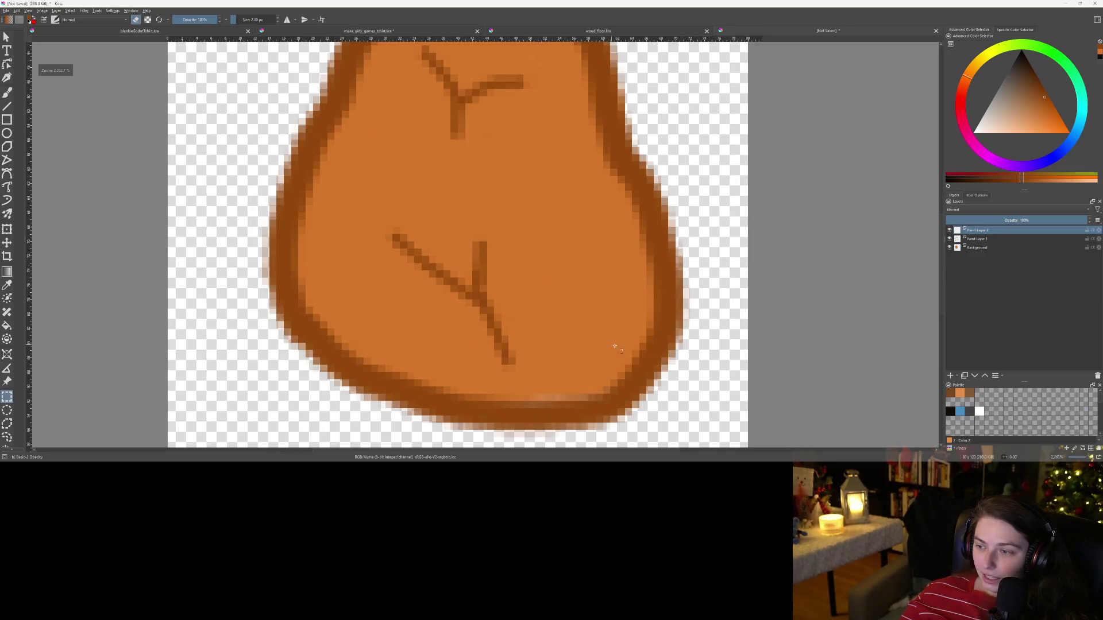
left_click(980, 248)
key("b")
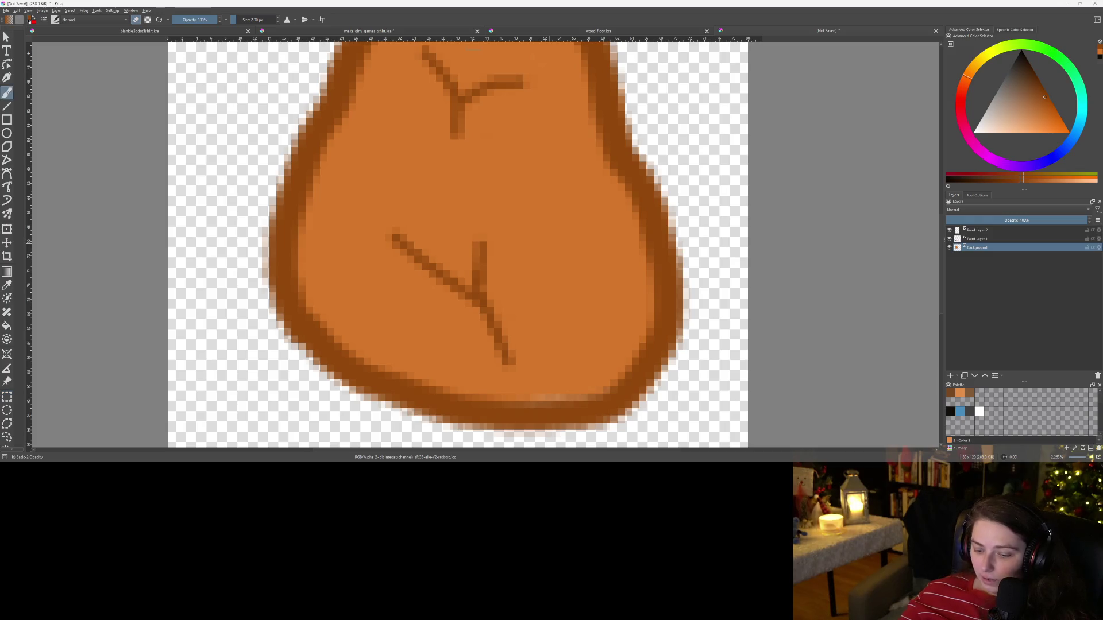
left_click(553, 239, "ctrl")
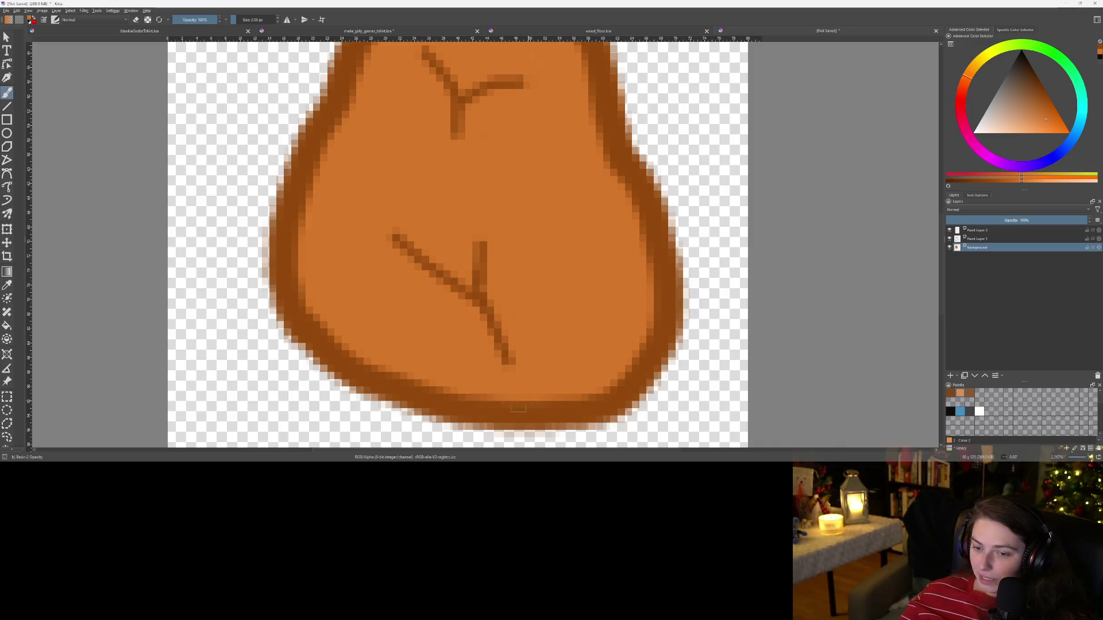
Step: Briefly select Paint Layer 1, then settle on the bottom Background layer as the active layer
scroll(405, 344, "down", 2)
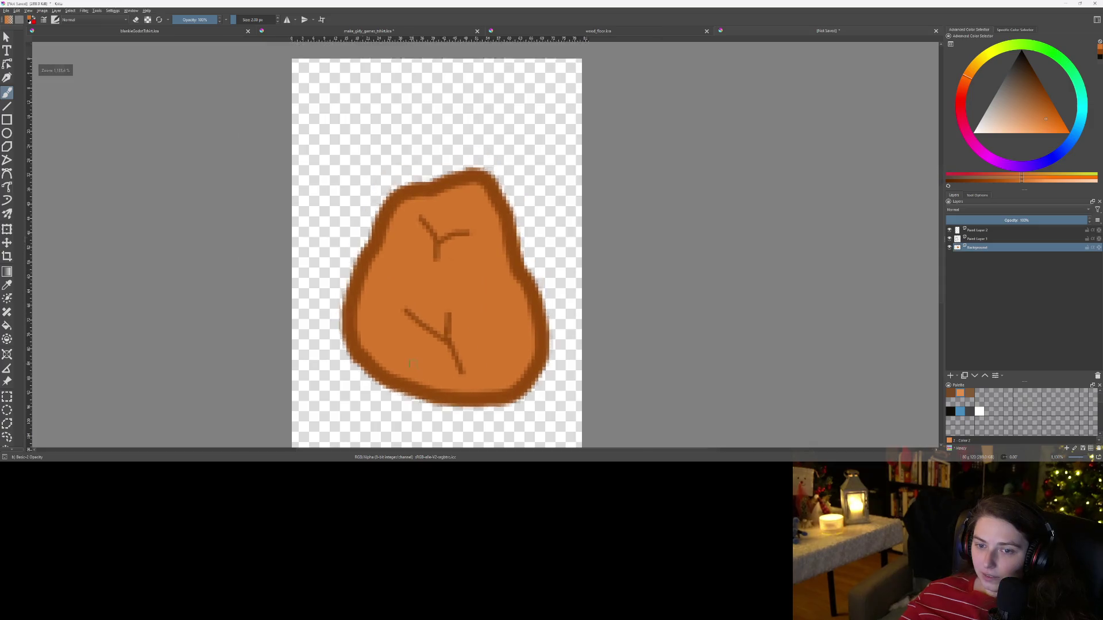
scroll(413, 343, "up", 2)
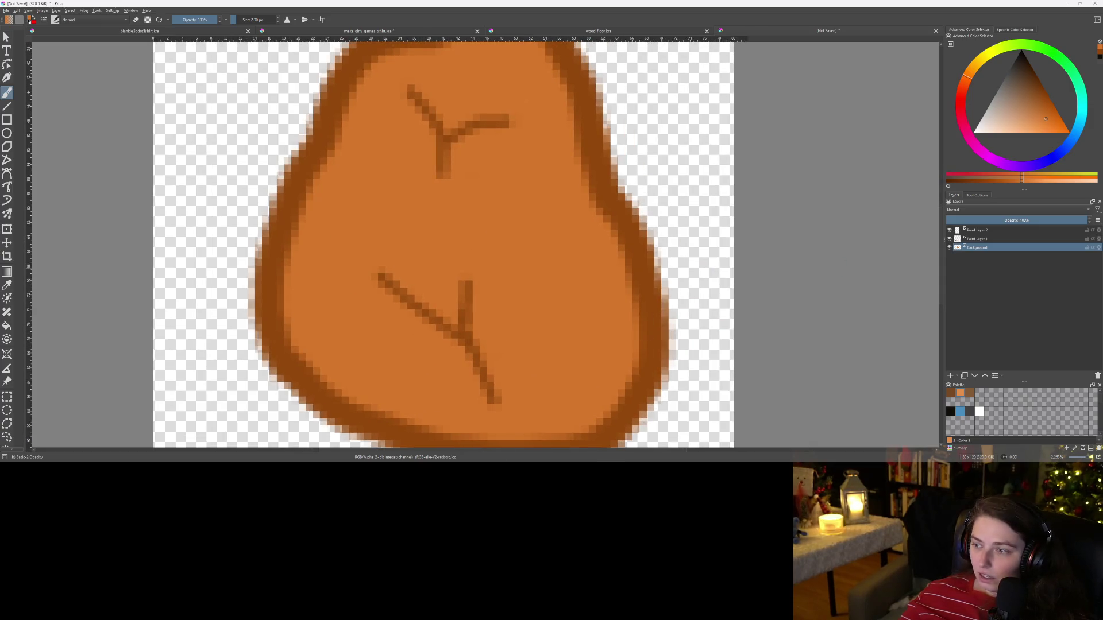
left_click(971, 237)
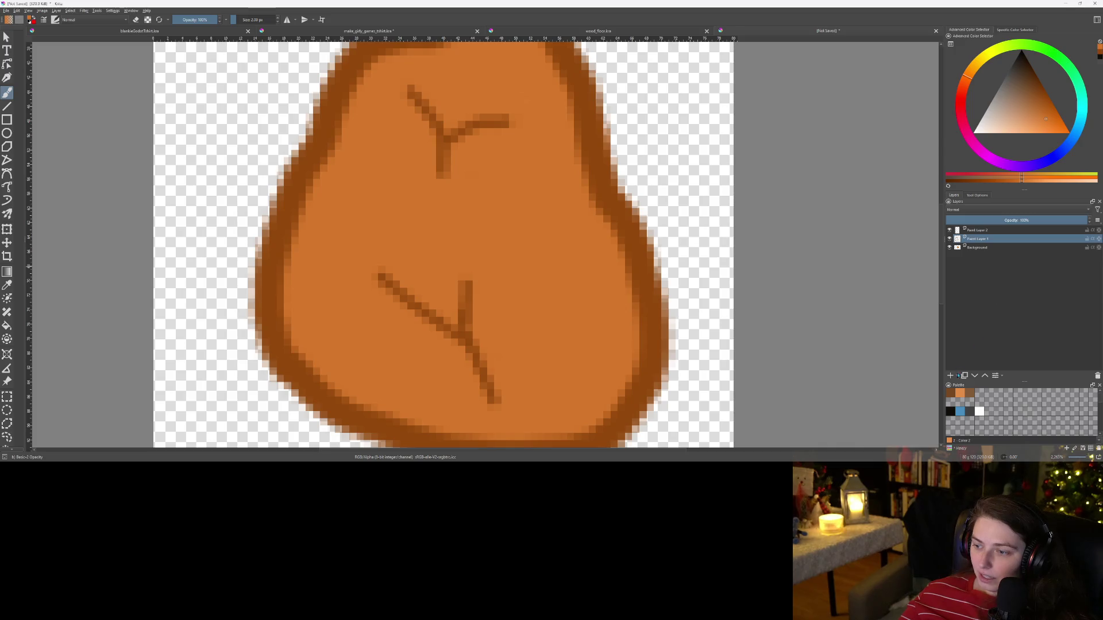
left_click(990, 248)
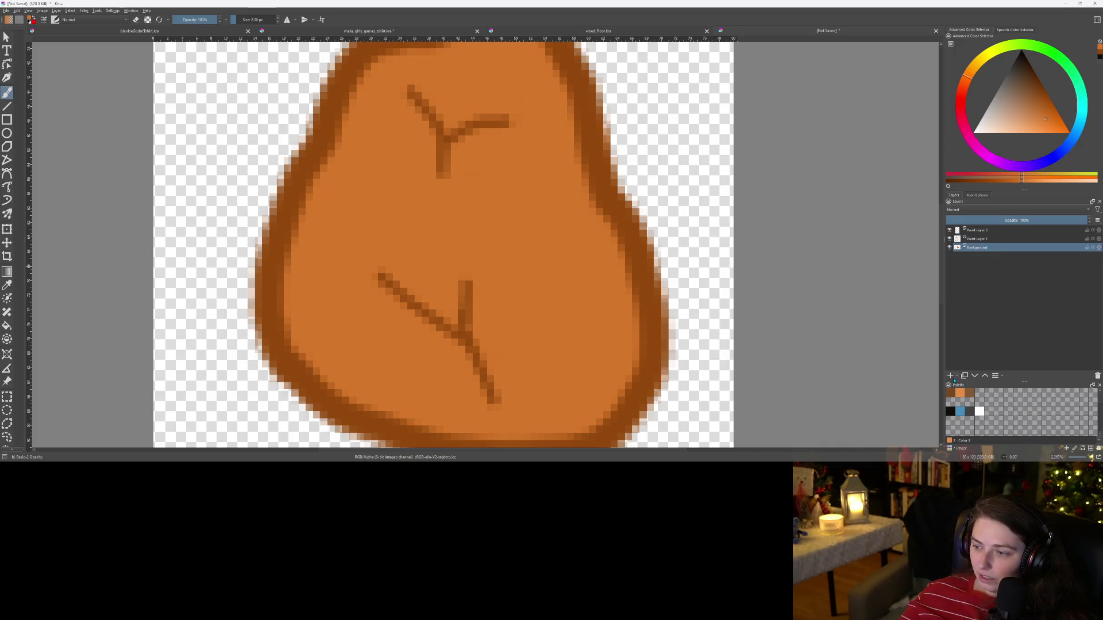
left_click(1033, 210)
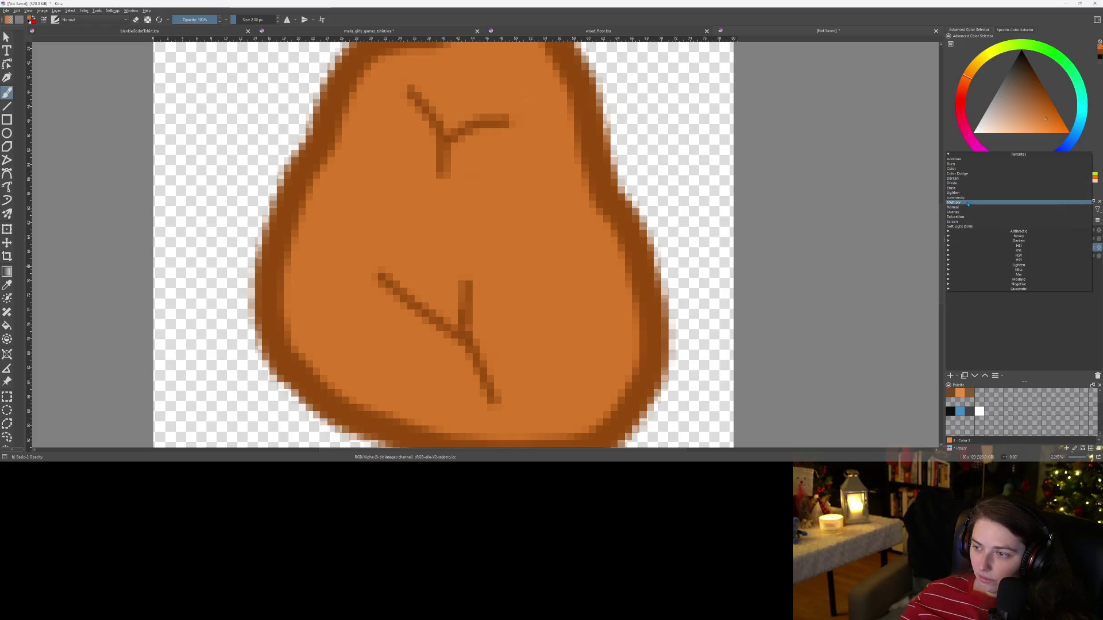
Step: Set the shading layer to Multiply, paint a red shadow over the lower crack, and lower its opacity
left_click(968, 203)
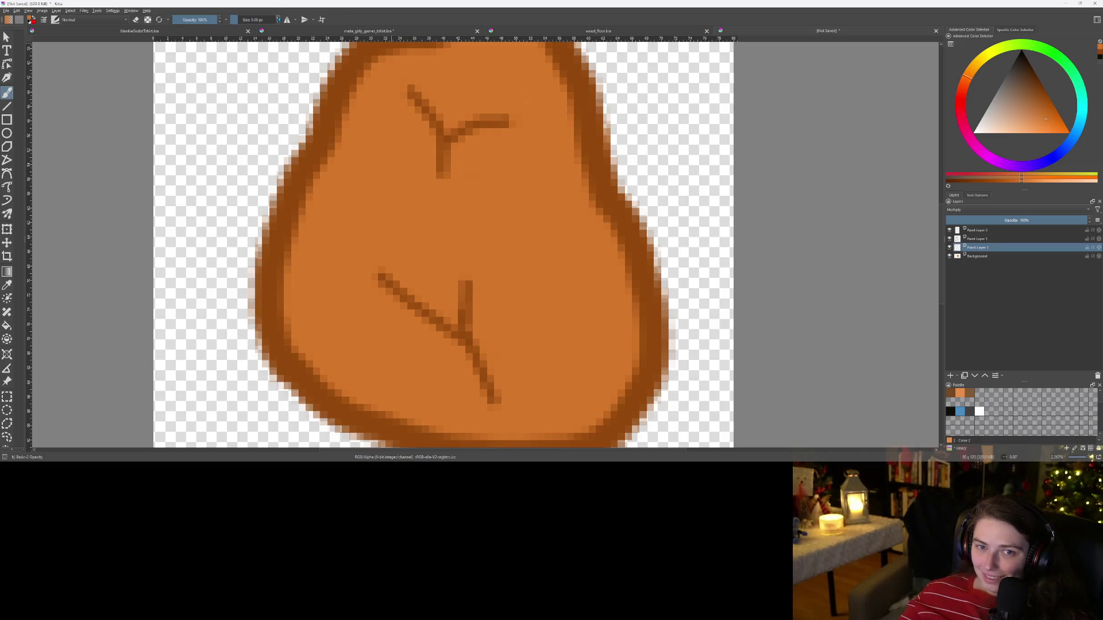
mouse_move(405, 273)
left_mouse_down()
mouse_move(454, 307)
mouse_move(431, 270)
mouse_move(451, 289)
left_mouse_up()
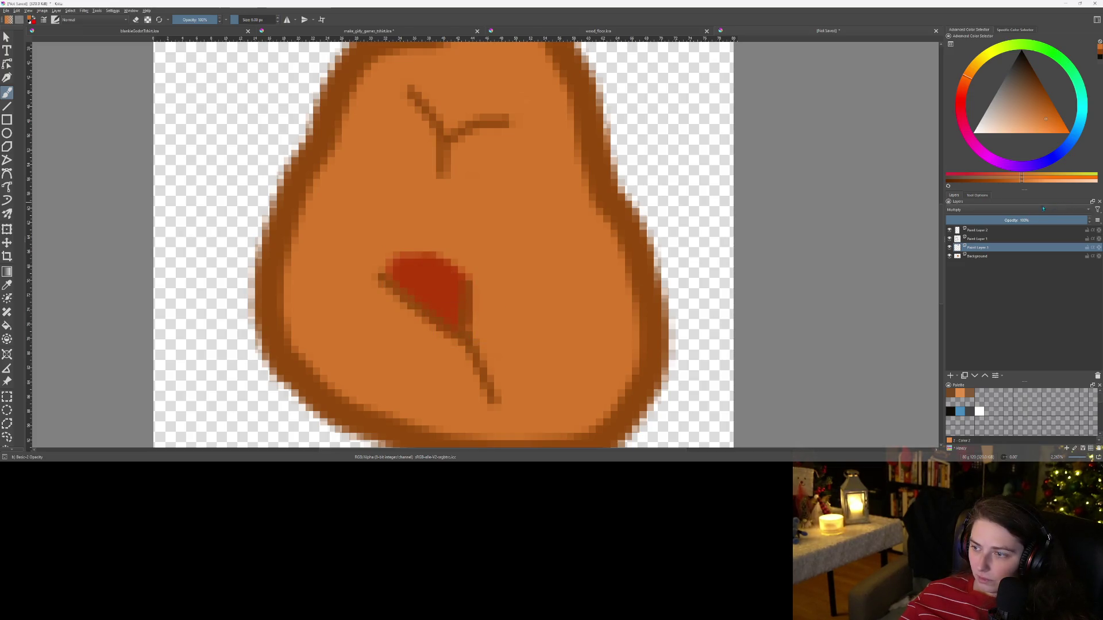
left_click_drag(1044, 220, 1031, 224)
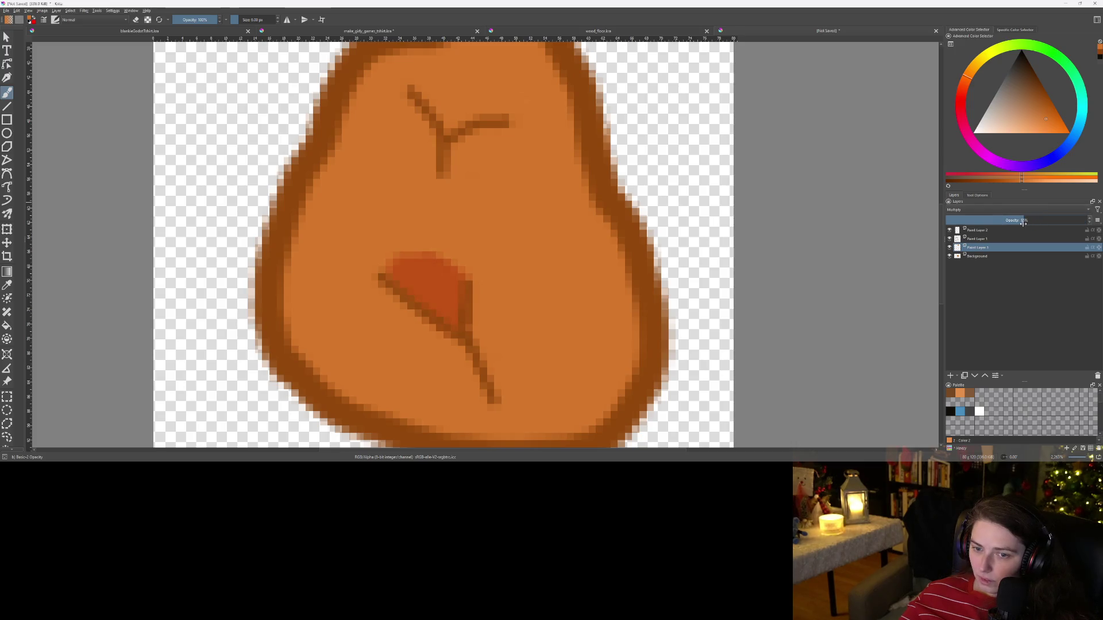
scroll(583, 214, "down", 5)
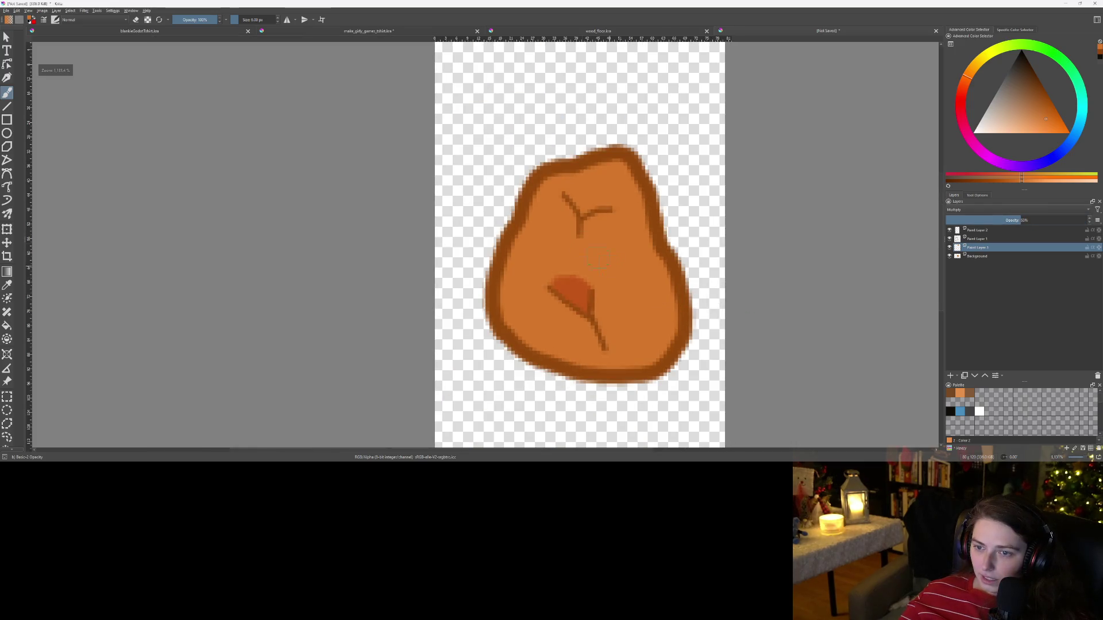
scroll(583, 214, "up", 6)
Step: Paint a red shadow beside the upper crack mark
mouse_move(533, 196)
left_mouse_down()
mouse_move(542, 175)
mouse_move(610, 171)
left_mouse_up()
scroll(613, 171, "down", 4)
scroll(623, 246, "up", 3)
scroll(623, 246, "up", 1)
Step: Erase the upper-left of the lower shadow and trim the upper shadow's right tip
key("e")
left_click_drag(507, 262, 576, 290)
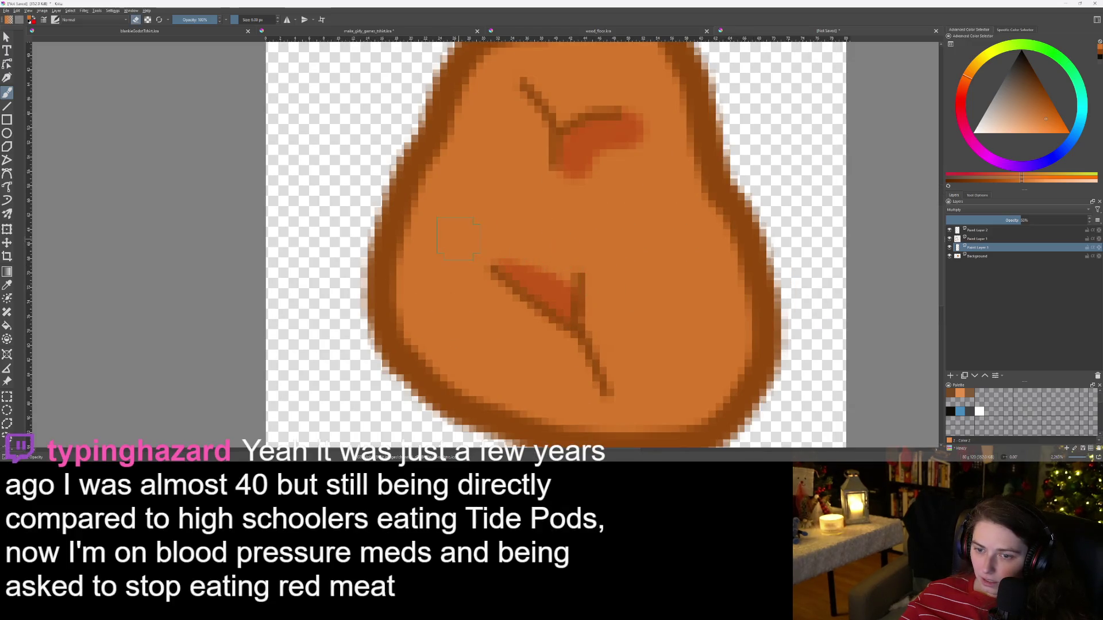
scroll(458, 237, "down", 2)
scroll(550, 232, "up", 2)
mouse_move(560, 153)
left_mouse_down()
mouse_move(580, 120)
mouse_move(529, 178)
left_mouse_up()
scroll(619, 83, "down", 3)
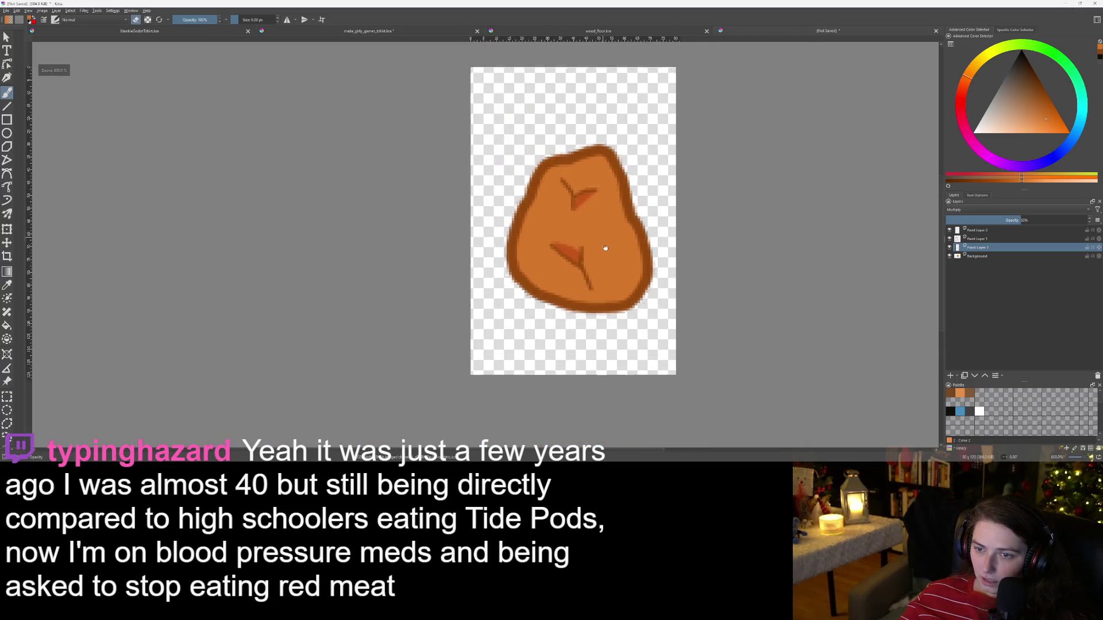
scroll(604, 247, "up", 3)
scroll(637, 278, "down", 1)
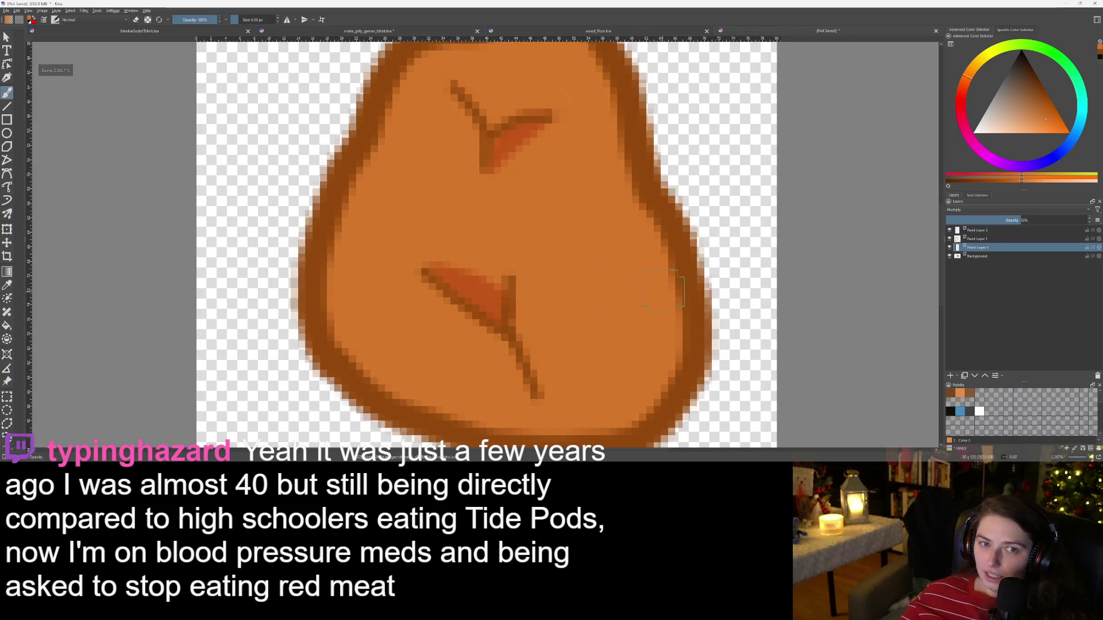
Step: Shade along the sprite's right outline and add a reddish patch on the left side
left_click_drag(646, 215, 668, 302)
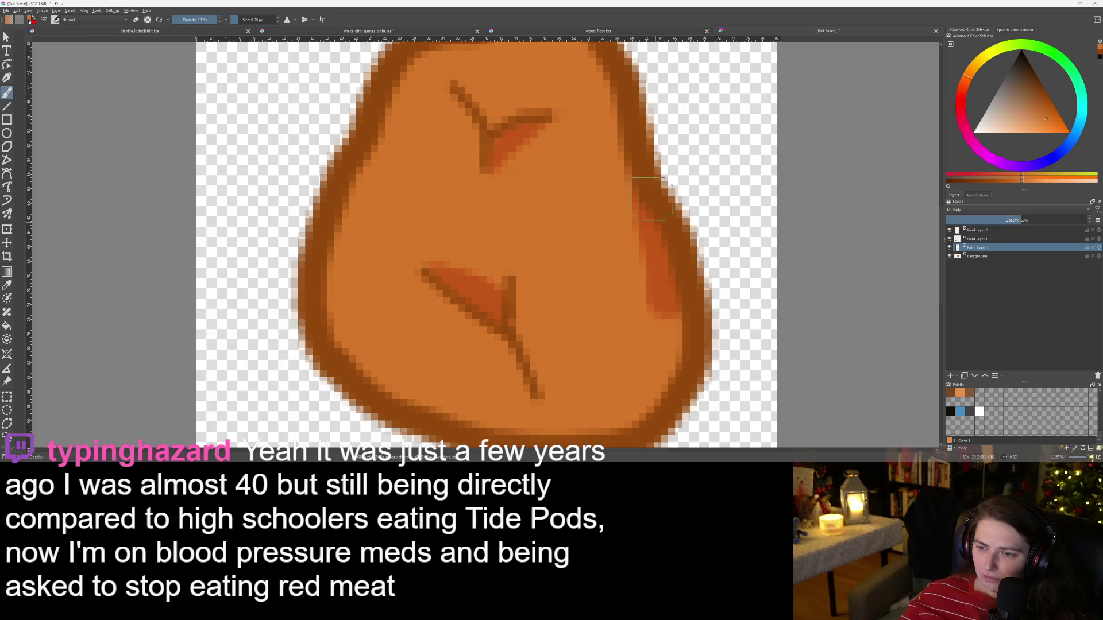
key("minus")
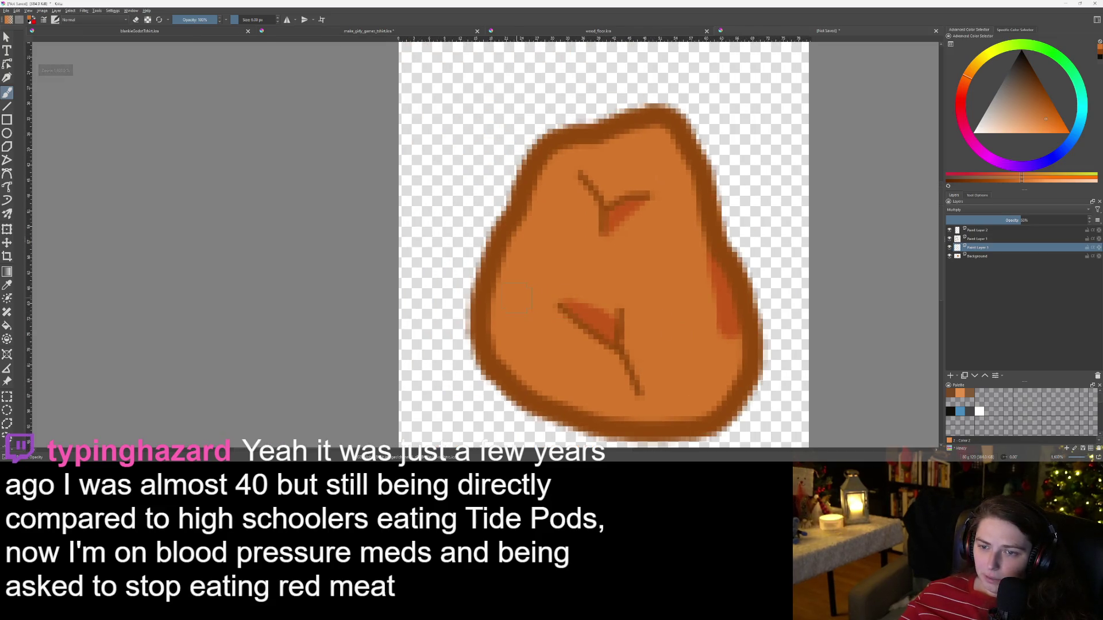
mouse_move(502, 273)
left_mouse_down()
mouse_move(537, 267)
mouse_move(531, 244)
mouse_move(514, 239)
mouse_move(522, 254)
left_mouse_up()
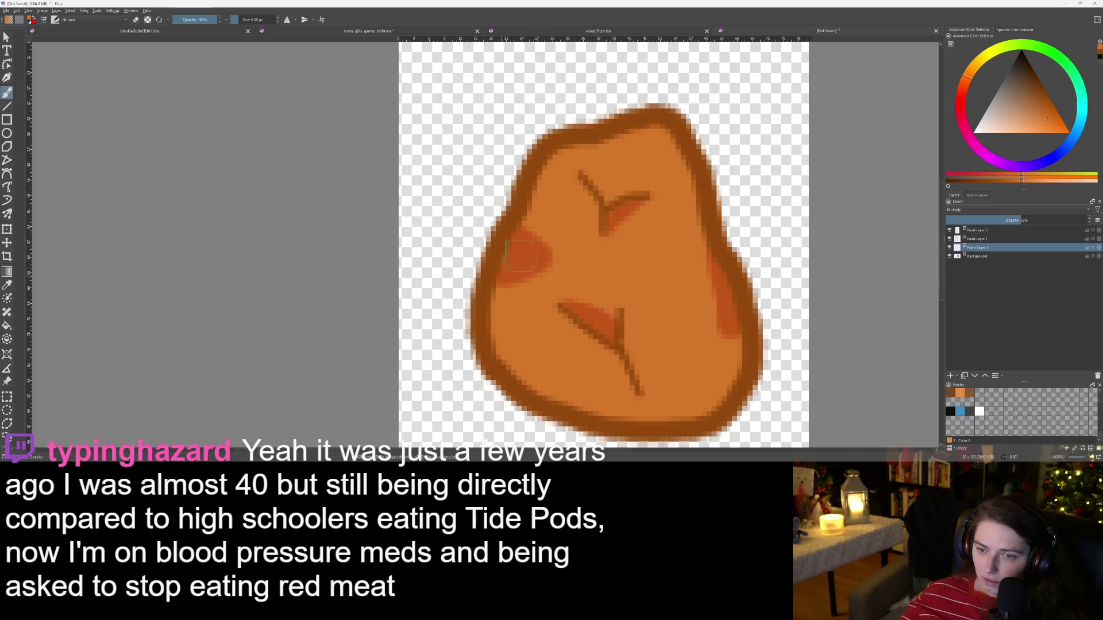
key("minus")
key("minus")
key("minus")
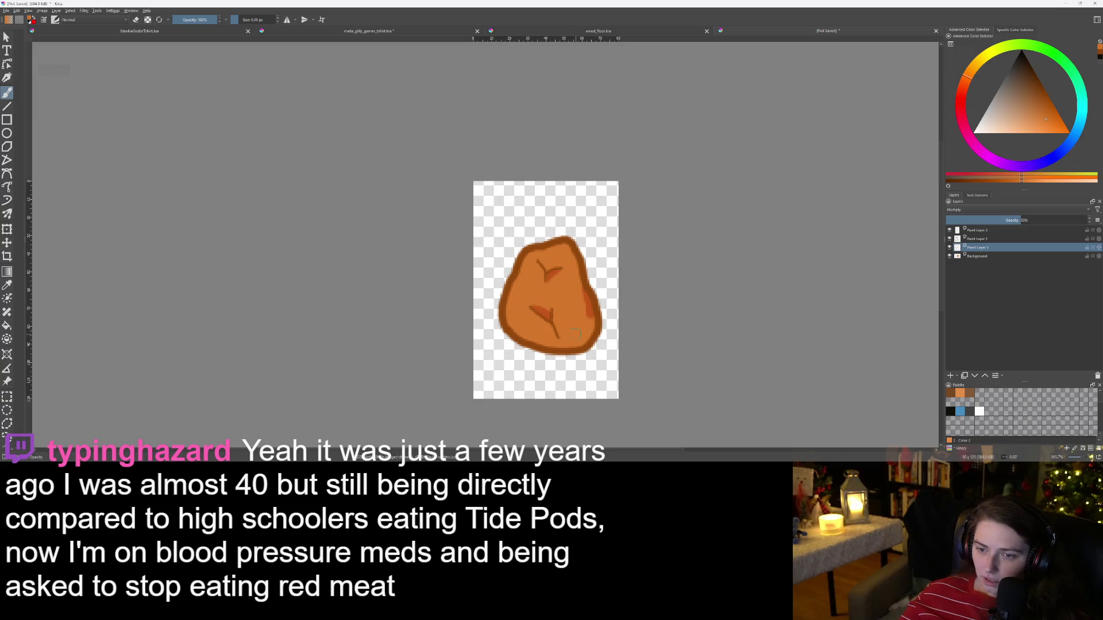
scroll(575, 336, "up", 4)
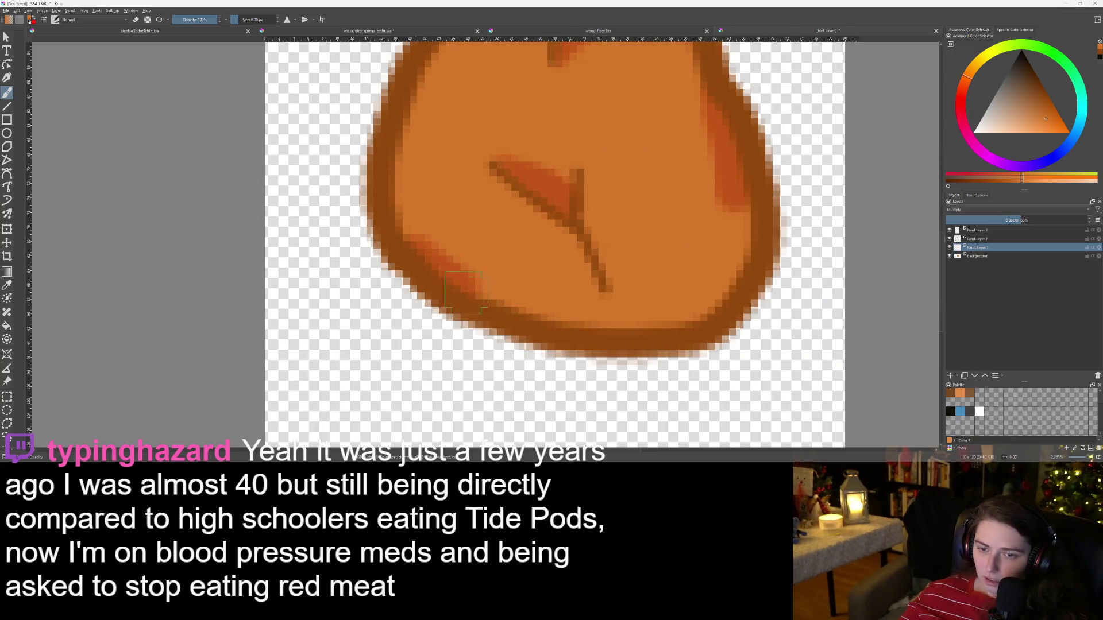
mouse_move(550, 225)
left_mouse_down()
mouse_move(579, 466)
mouse_move(579, 322)
left_mouse_up()
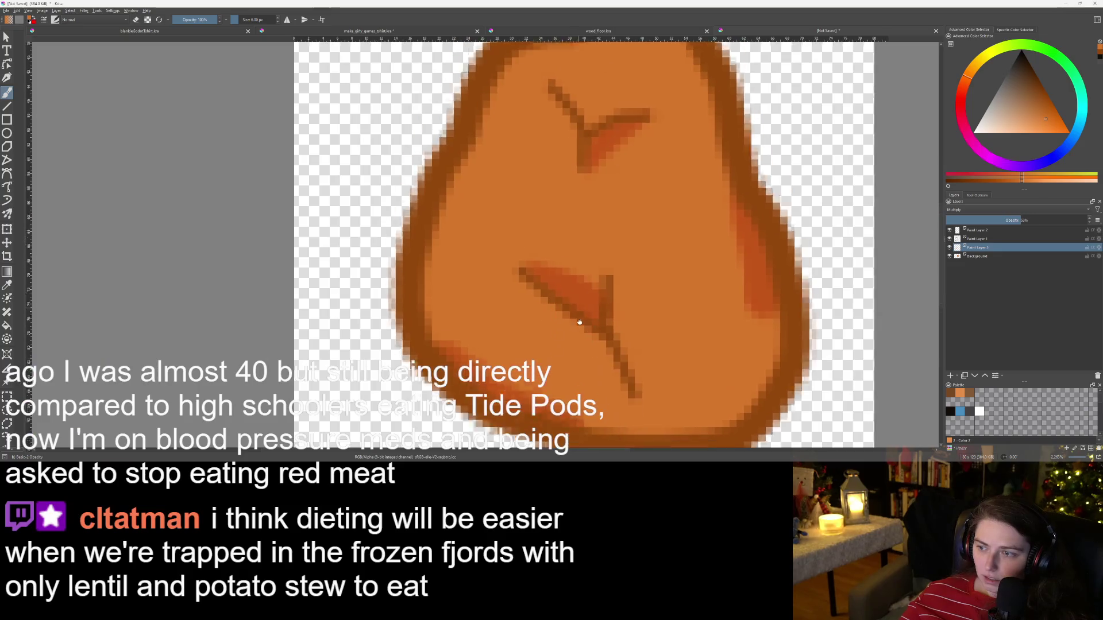
scroll(579, 323, "up", 1)
Step: Nudge the shading layer's opacity slightly higher, to about 34%
left_click_drag(987, 223, 993, 223)
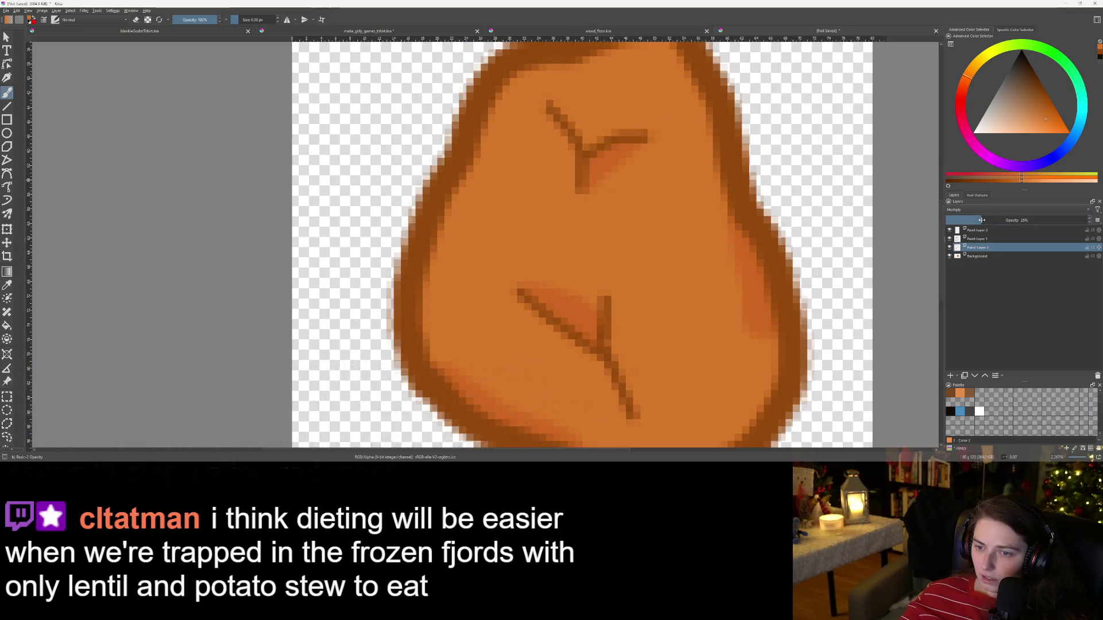
scroll(842, 268, "down", 8)
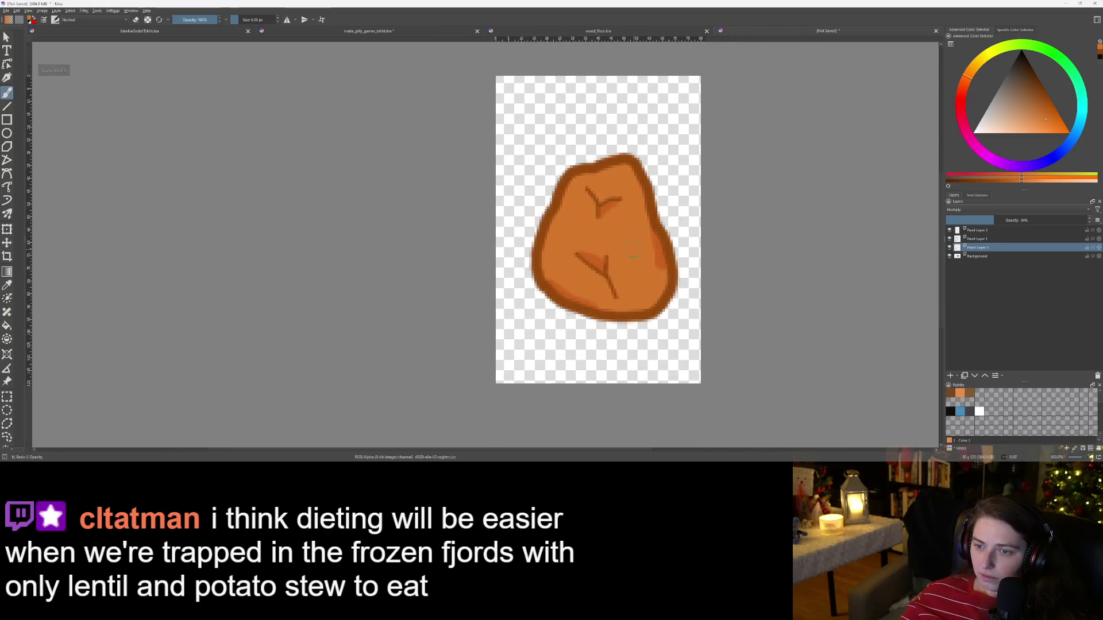
scroll(636, 230, "up", 8)
left_click(989, 238)
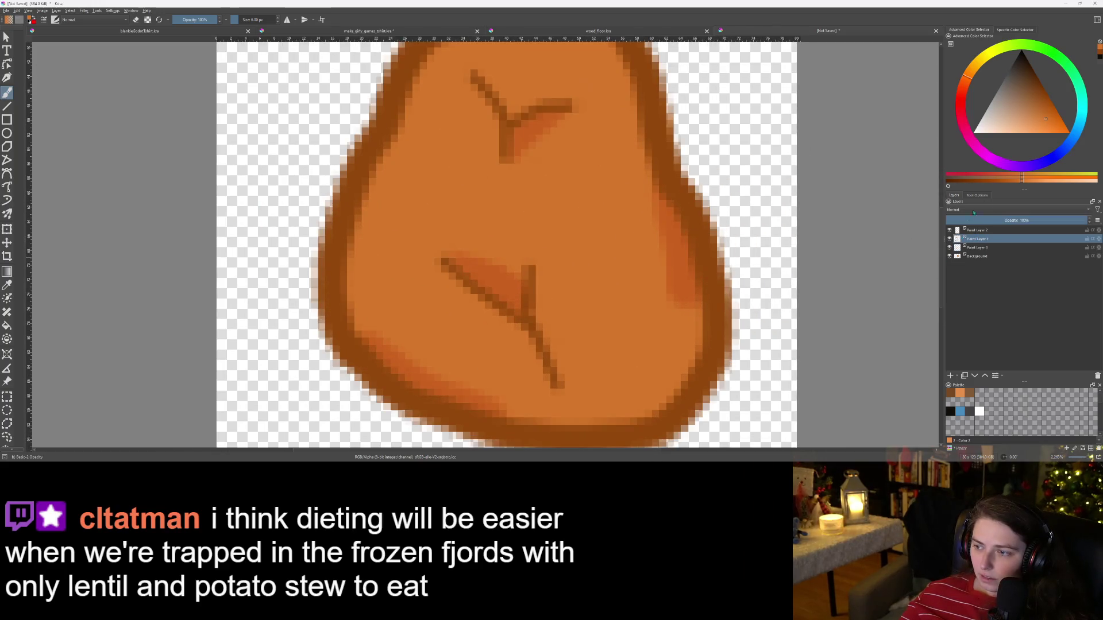
Step: Keep the outline at full opacity and lower the crack-lines layer's opacity
left_click(1006, 220)
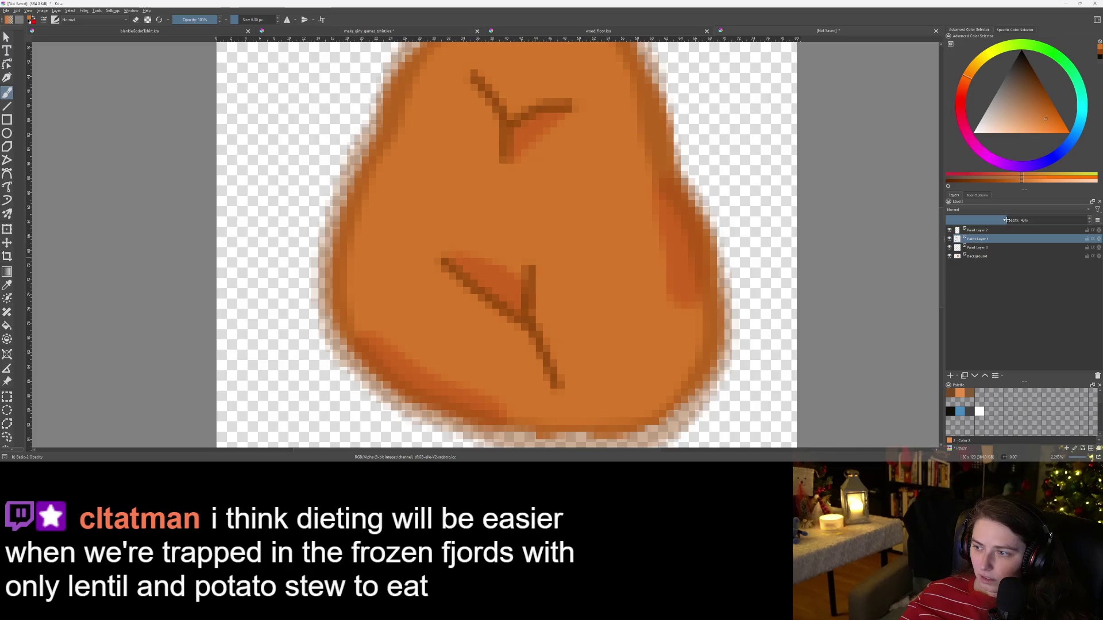
left_click_drag(1006, 220, 1090, 220)
left_click(1037, 230)
left_click(1013, 220)
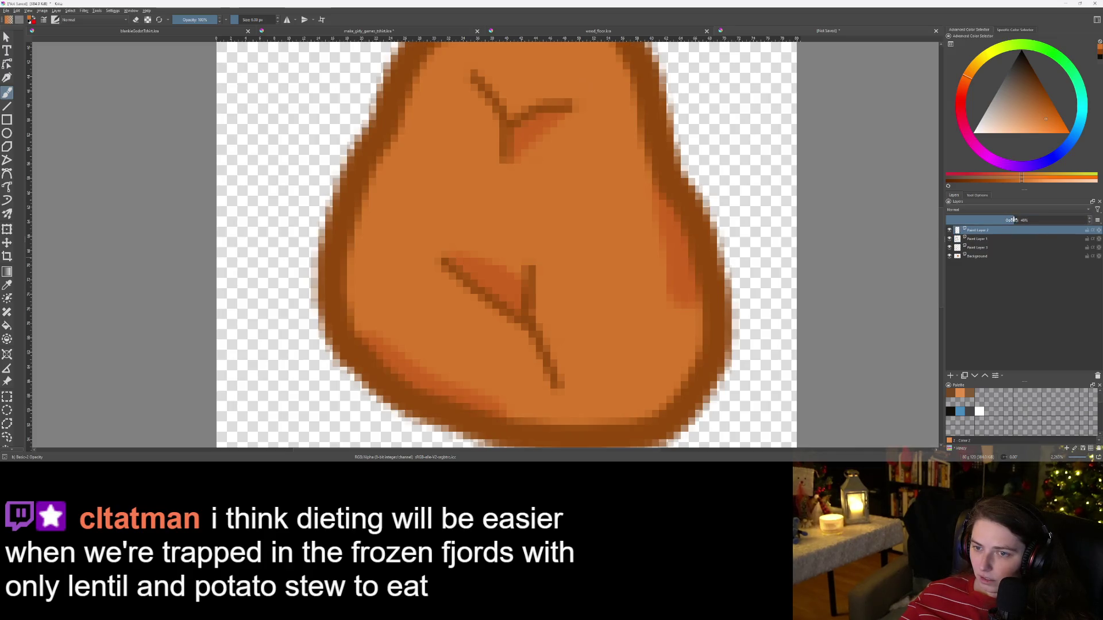
scroll(595, 286, "down", 7)
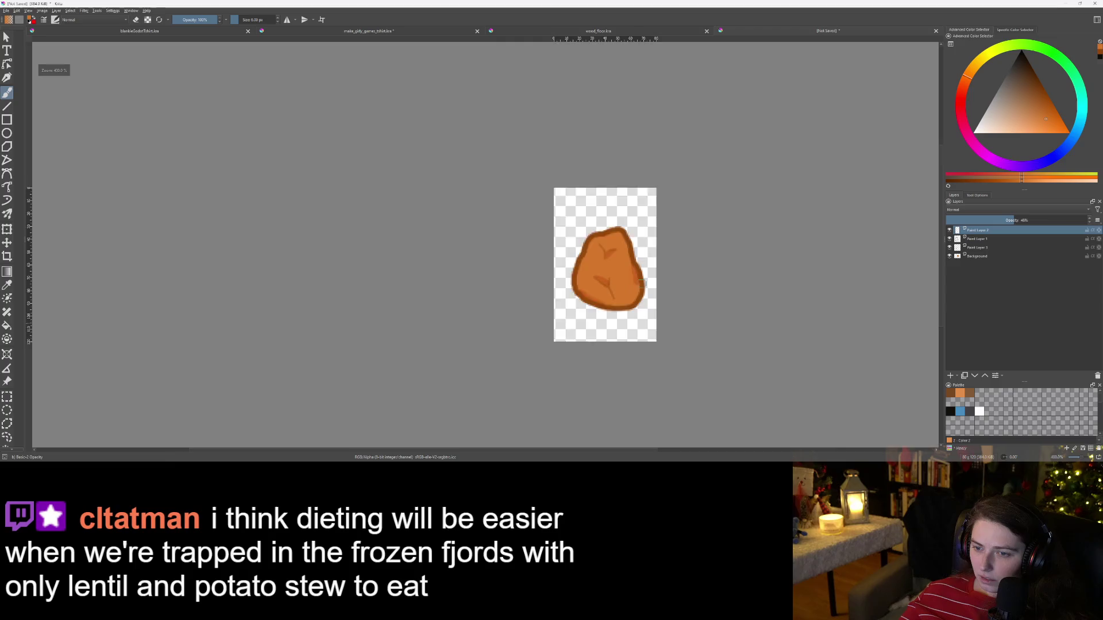
scroll(596, 286, "up", 6)
Step: Paint over the lower and upper crack lines with the body orange
mouse_move(596, 285)
left_mouse_down()
mouse_move(579, 226)
mouse_move(578, 260)
left_mouse_up()
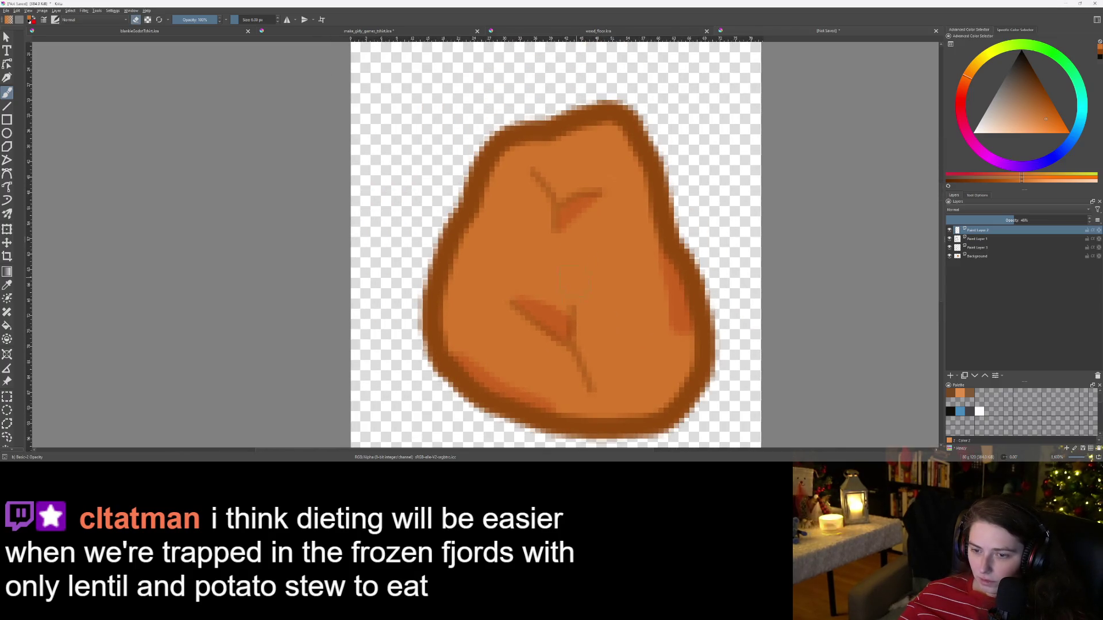
left_click_drag(501, 314, 587, 388)
left_click_drag(571, 307, 579, 367)
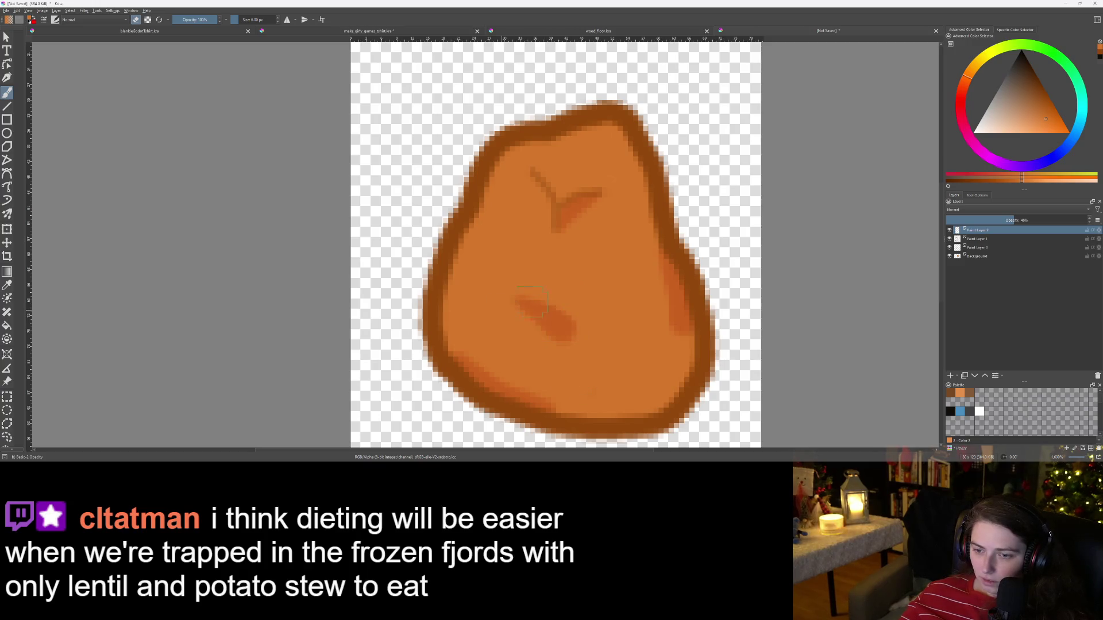
left_click_drag(532, 169, 555, 231)
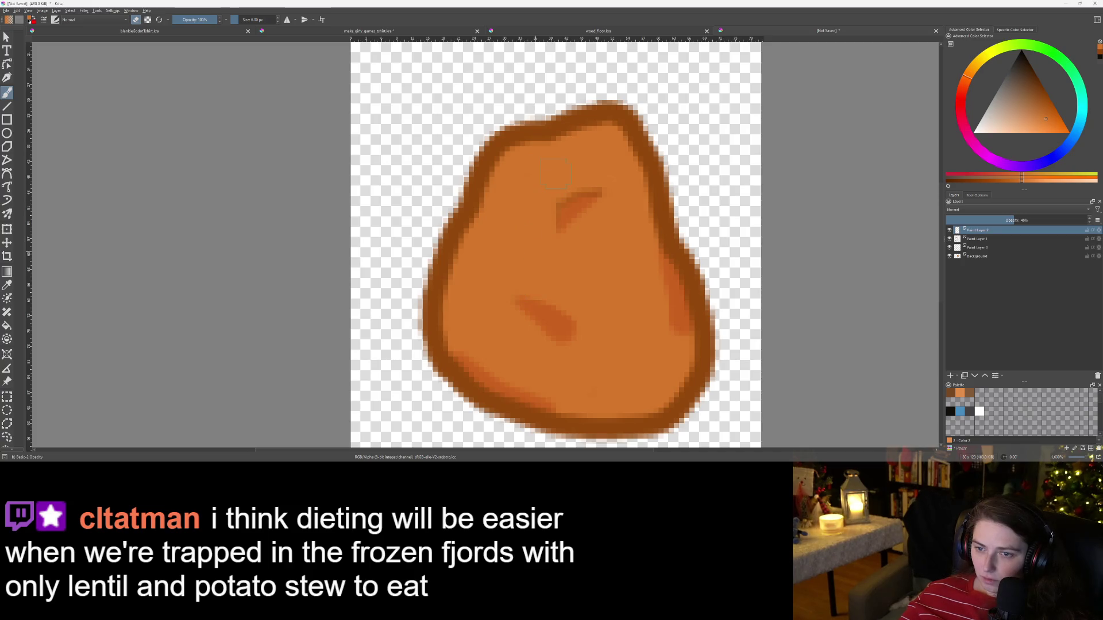
Step: With a 7 px brush, paint a darker orange diagonal shading stroke across the sprite
key("bracketright")
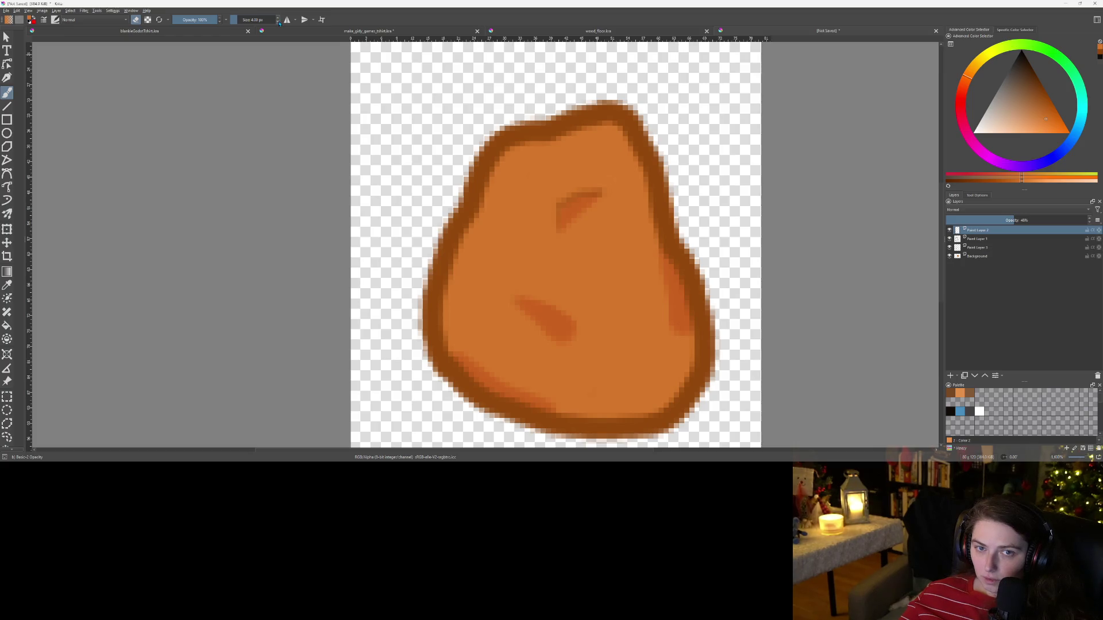
key("e")
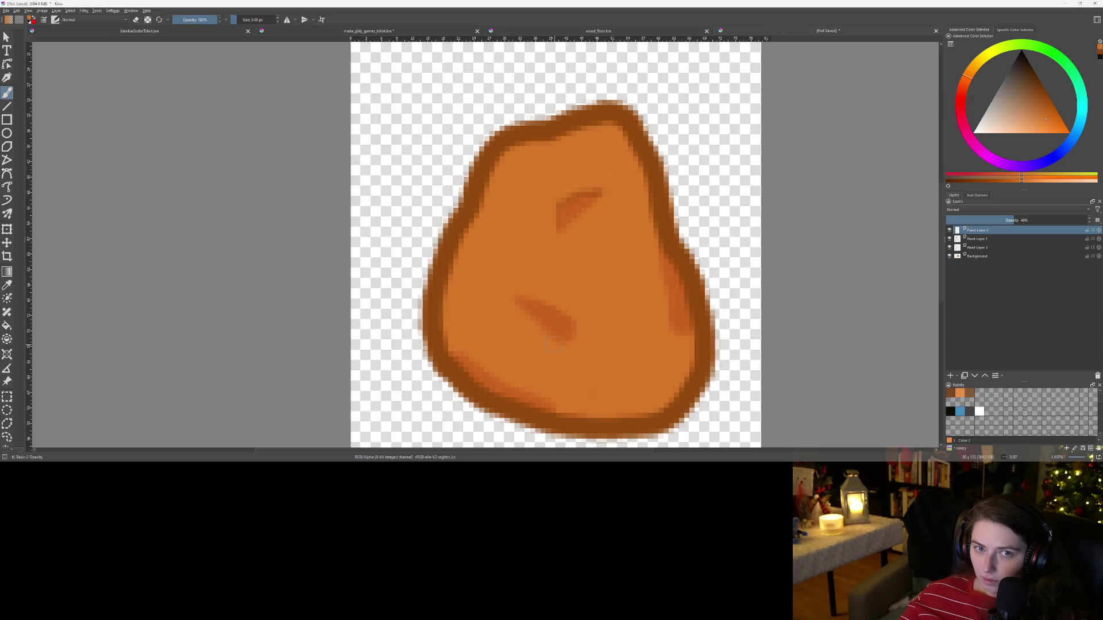
scroll(553, 344, "up", 2)
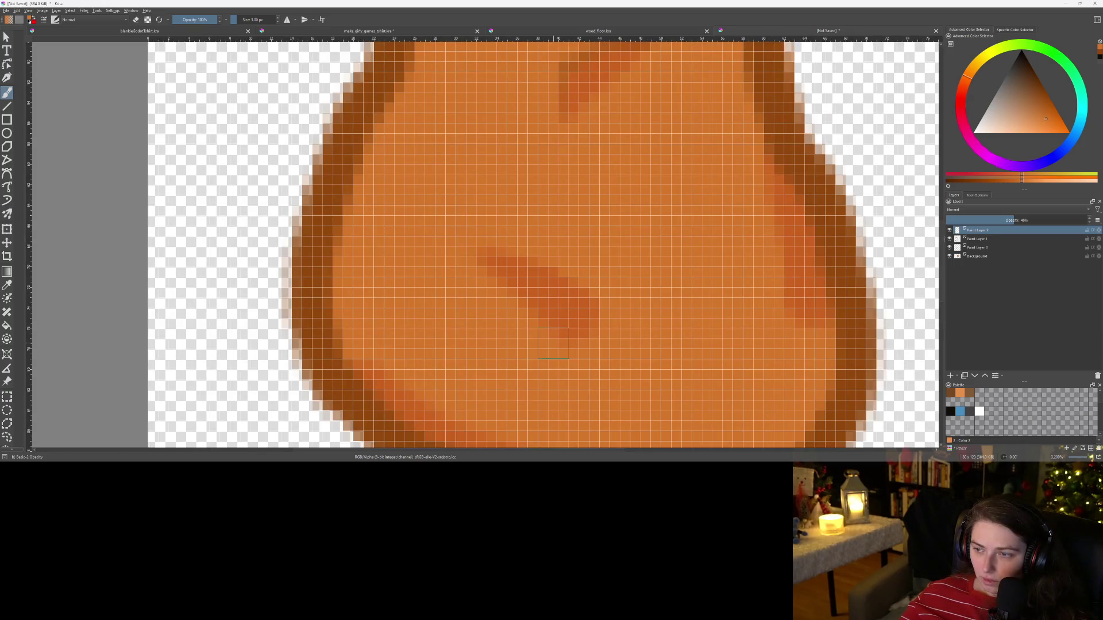
mouse_move(974, 232)
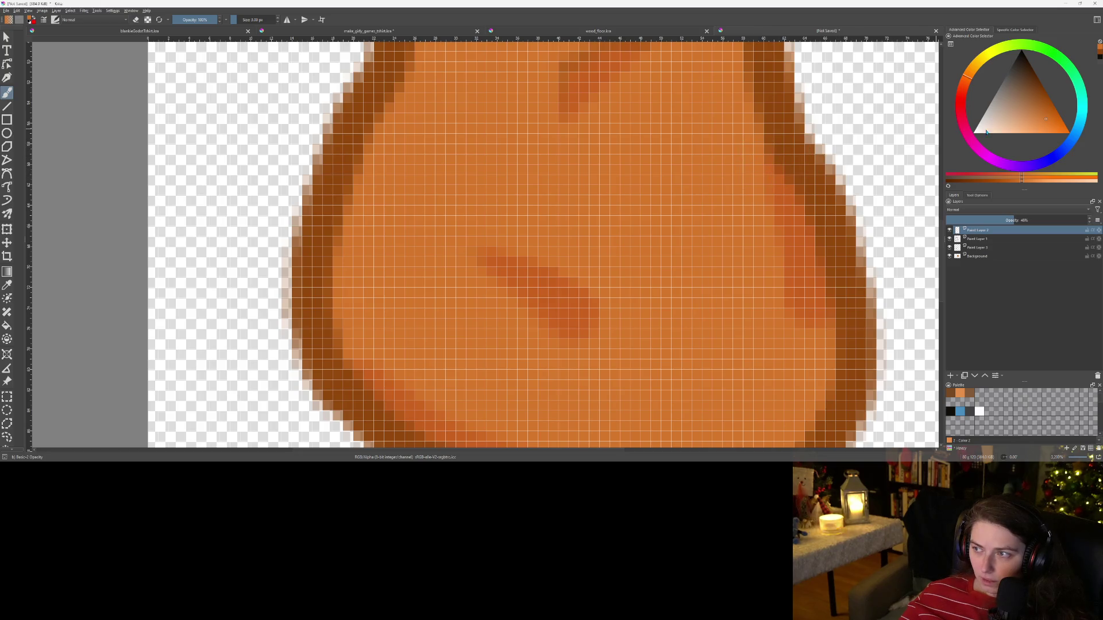
left_click(31, 20)
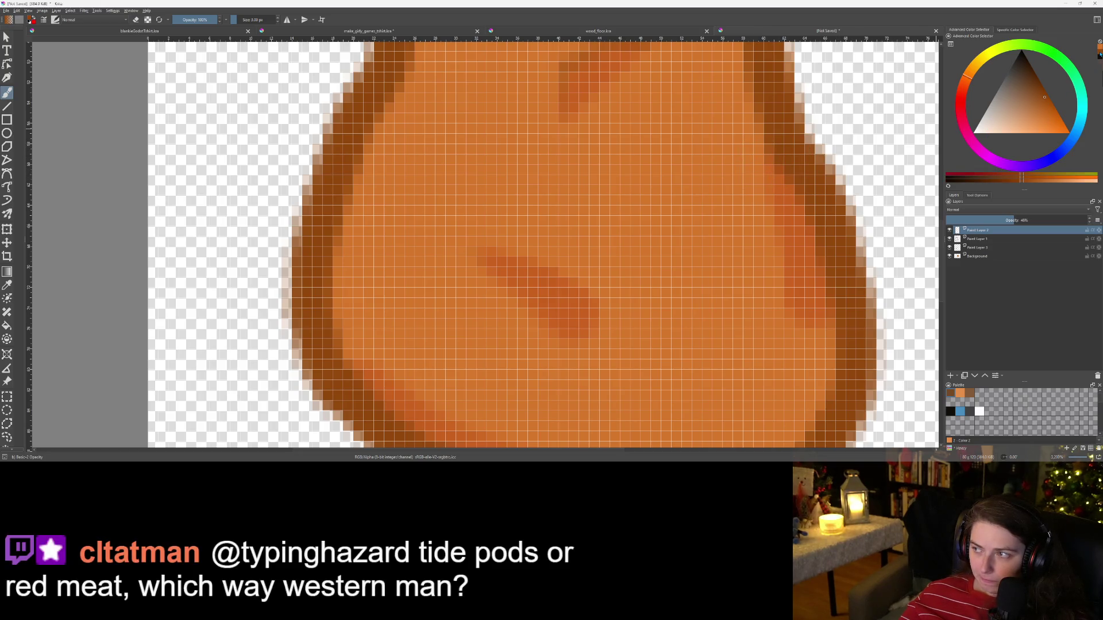
left_click_drag(472, 268, 580, 351)
scroll(620, 357, "down", 4)
scroll(686, 374, "up", 3)
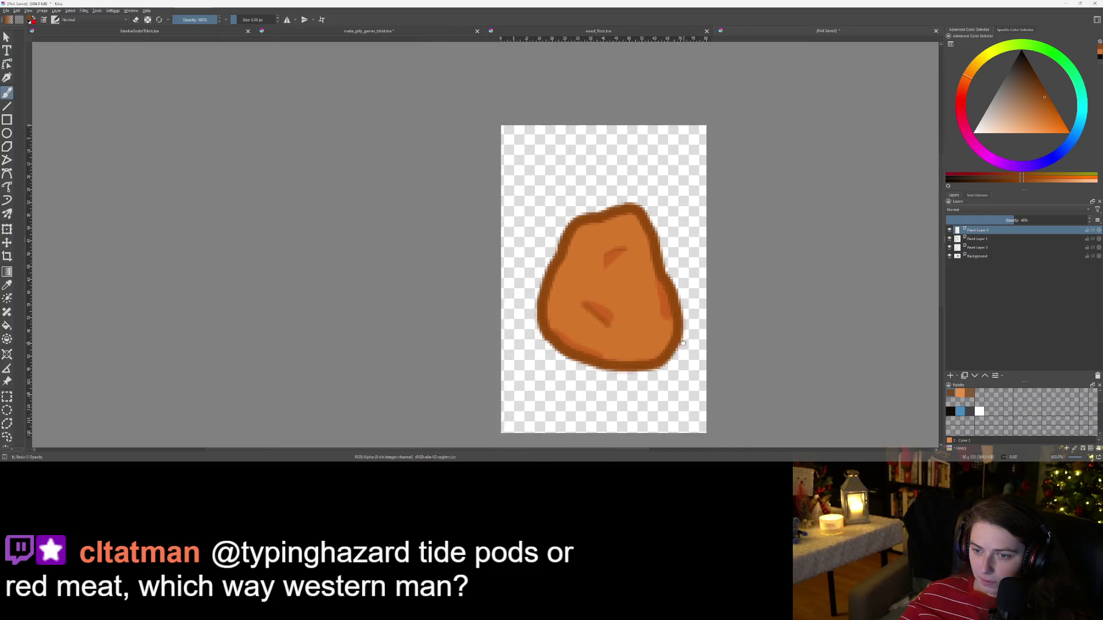
scroll(636, 362, "down", 3)
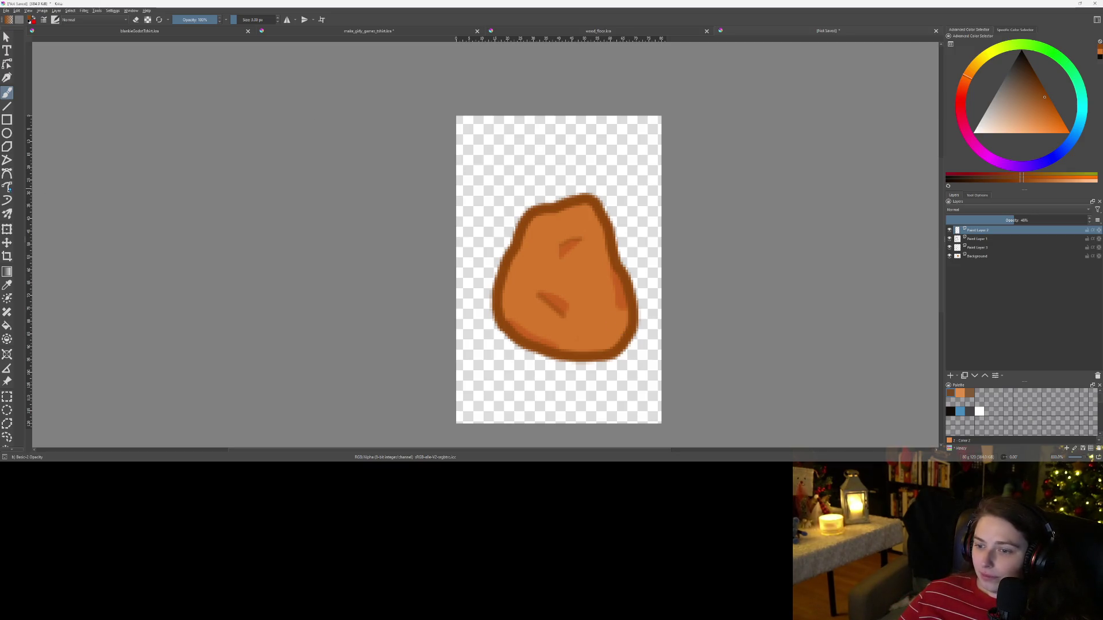
scroll(625, 319, "up", 6)
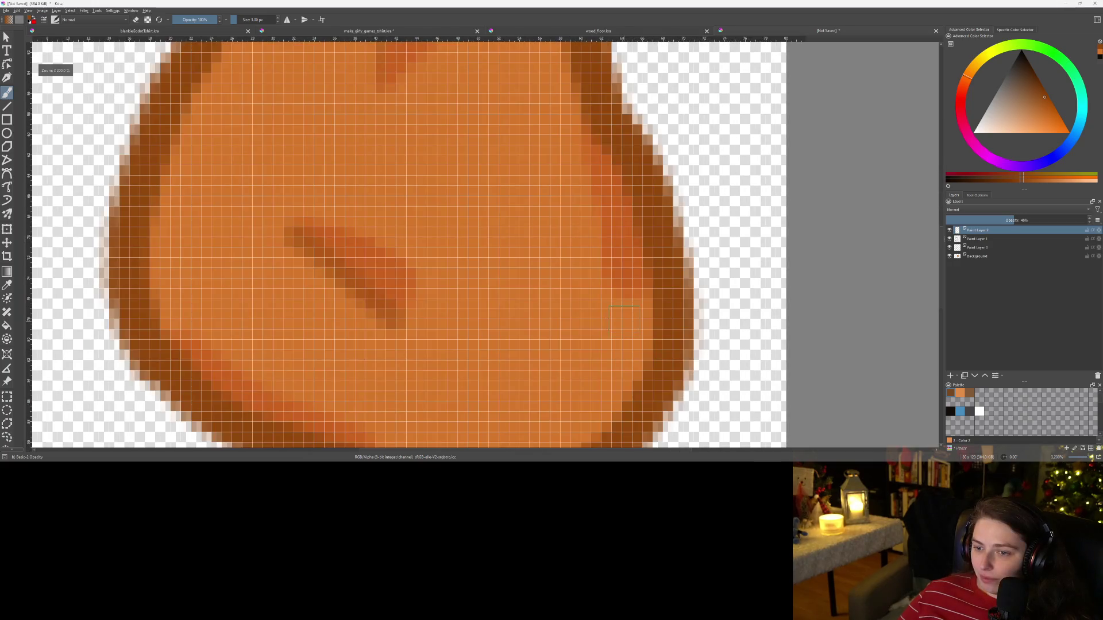
scroll(624, 319, "down", 7)
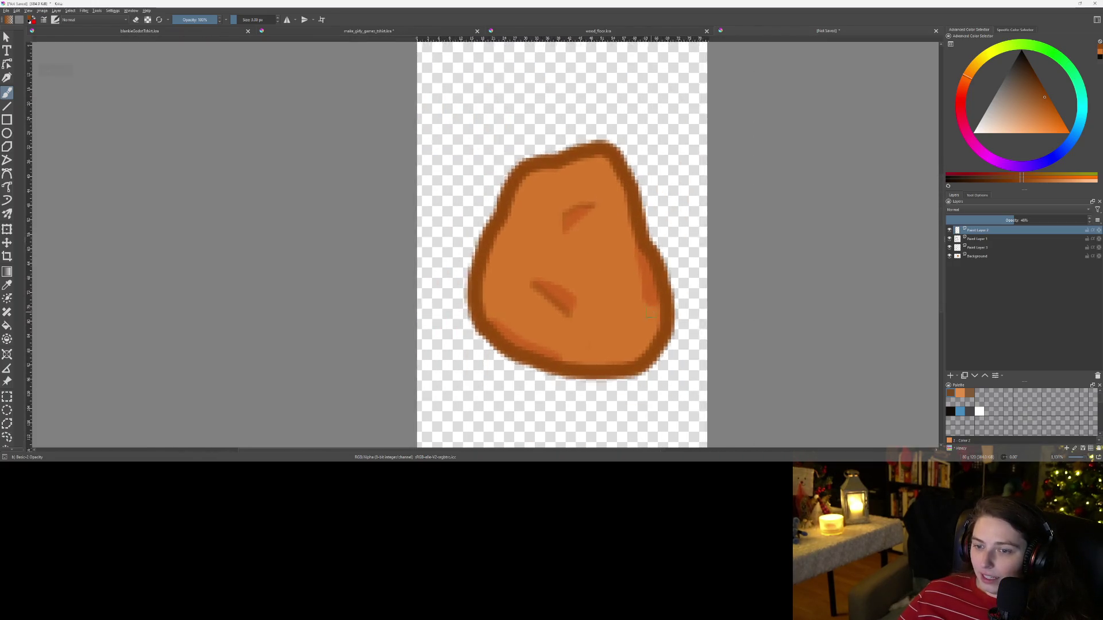
scroll(678, 363, "up", 6)
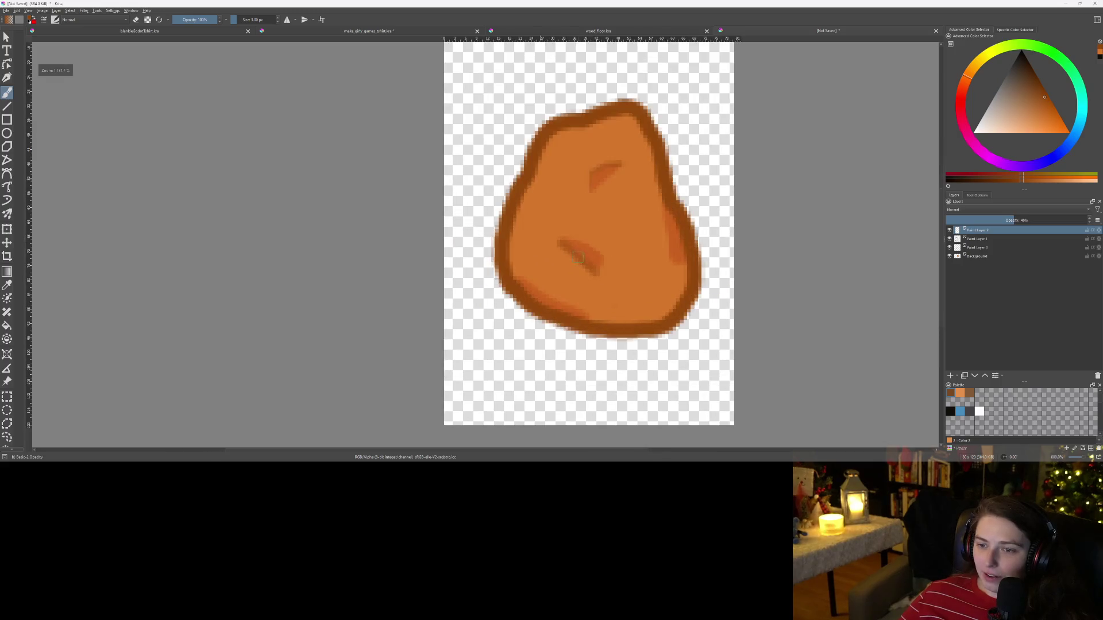
scroll(543, 283, "down", 2)
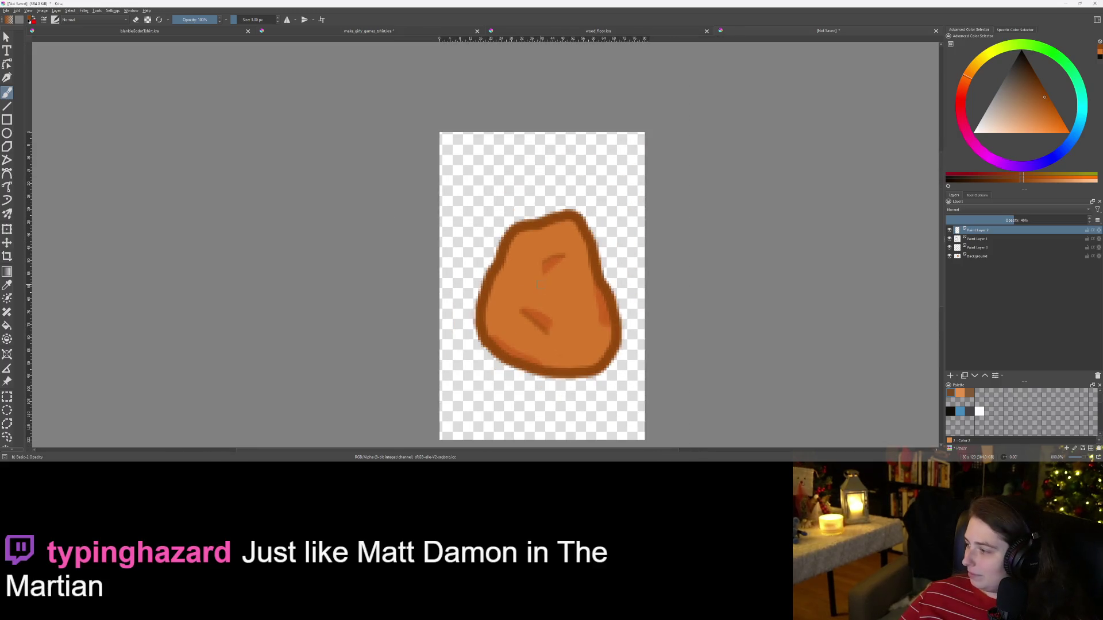
key("ctrl+s")
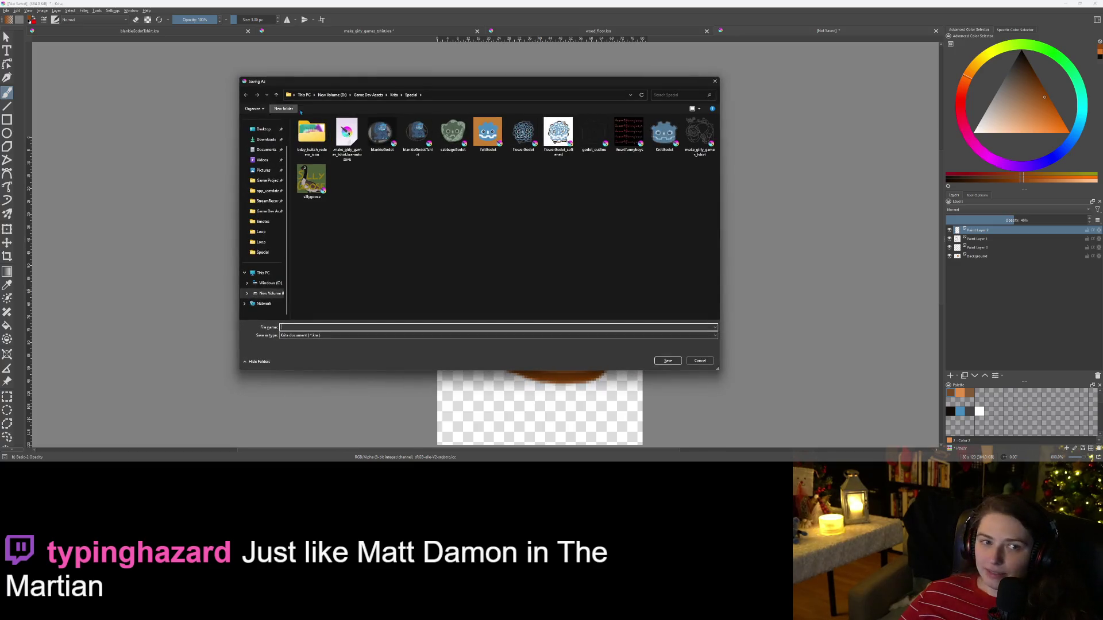
Step: Save the rock drawing as copper.kra in Krita › multiplayer_cozy
left_click(394, 94)
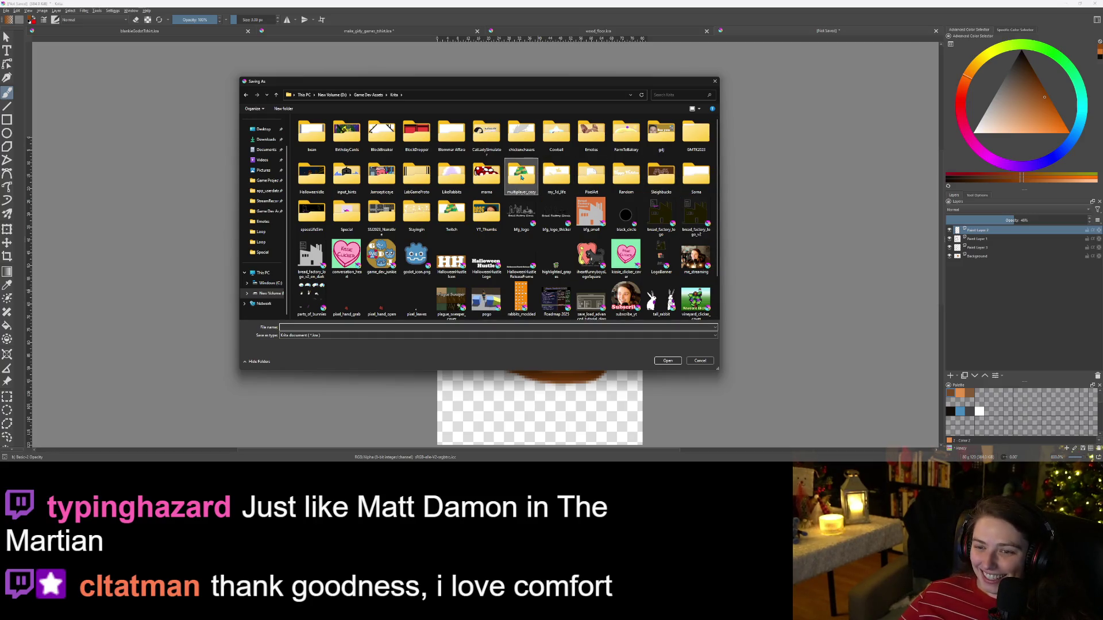
double_click(520, 176)
left_click(369, 327)
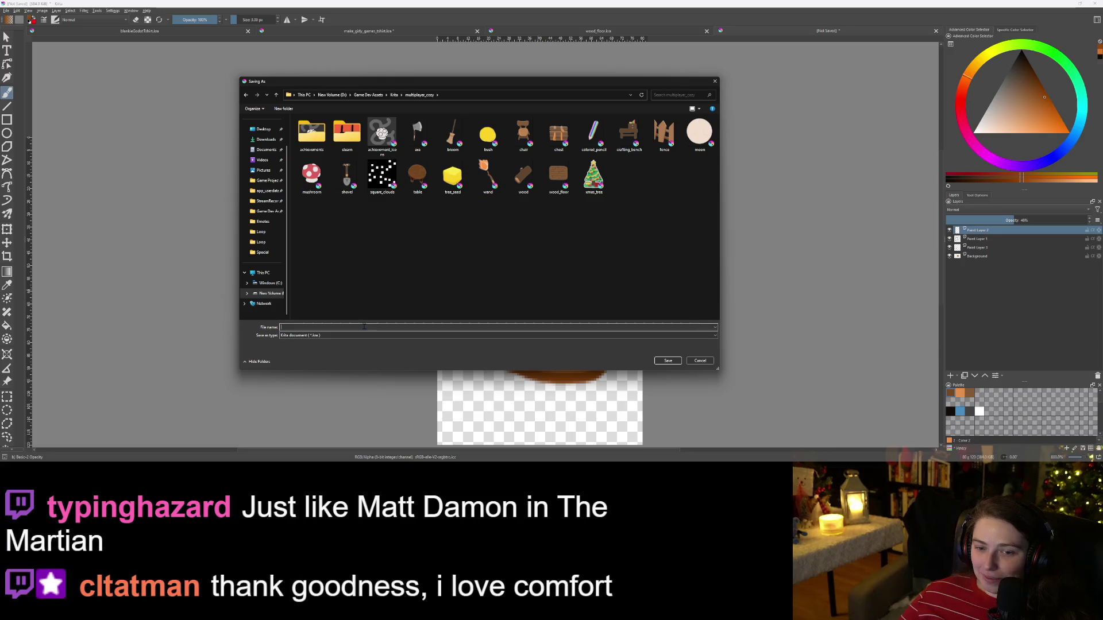
type("copper")
key("Return")
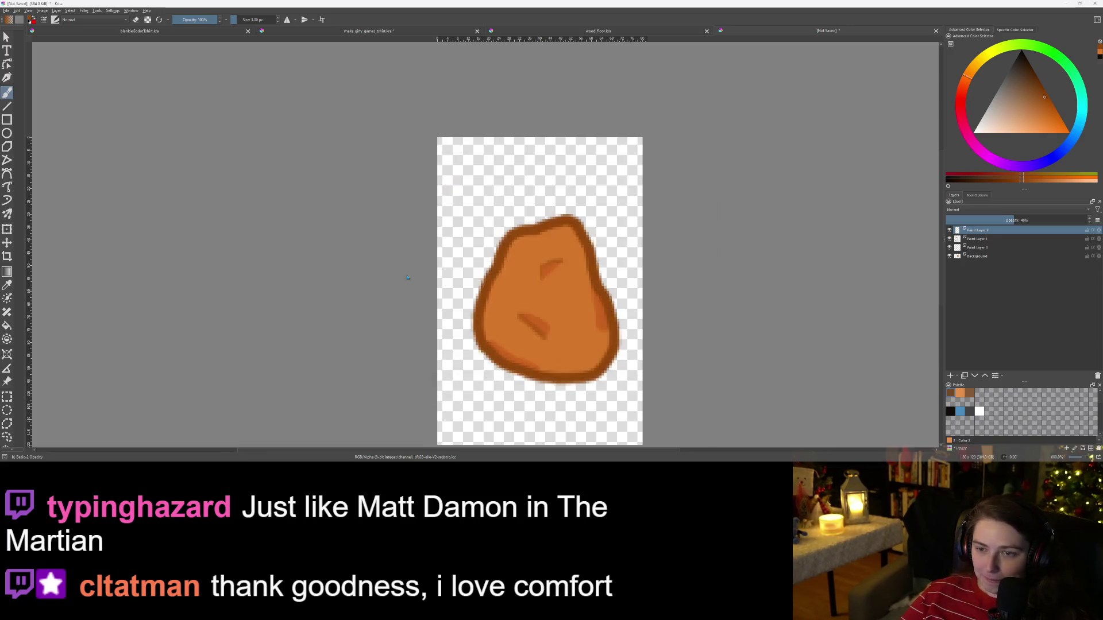
left_click(6, 11)
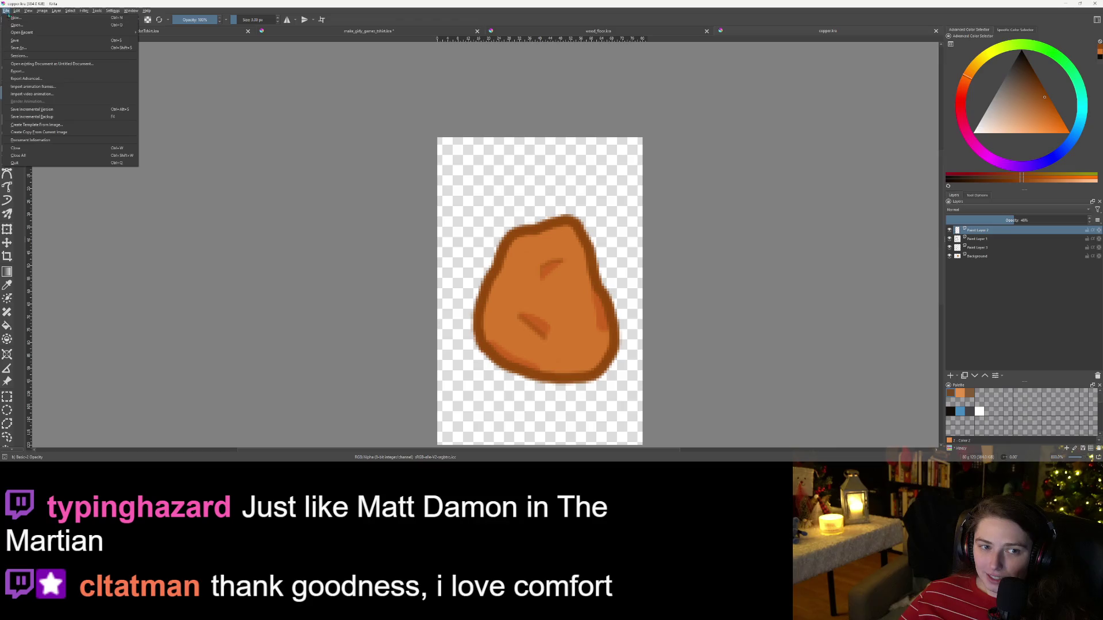
Step: Export the drawing as copper.png into multiplayer_cozy, then bring up the new-document settings
left_click(23, 71)
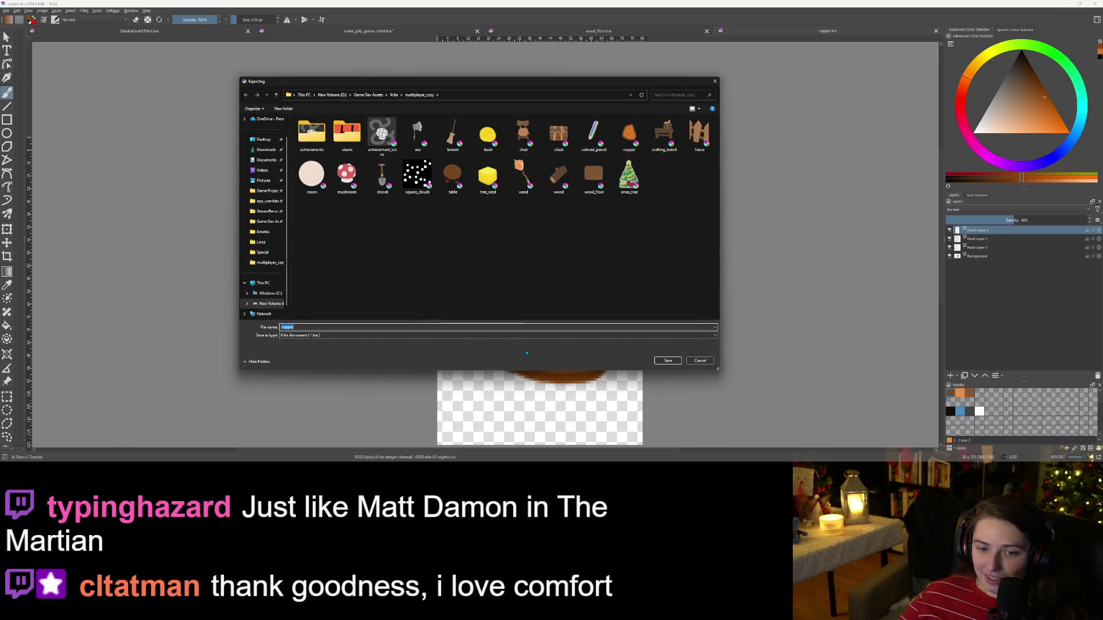
left_click(489, 335)
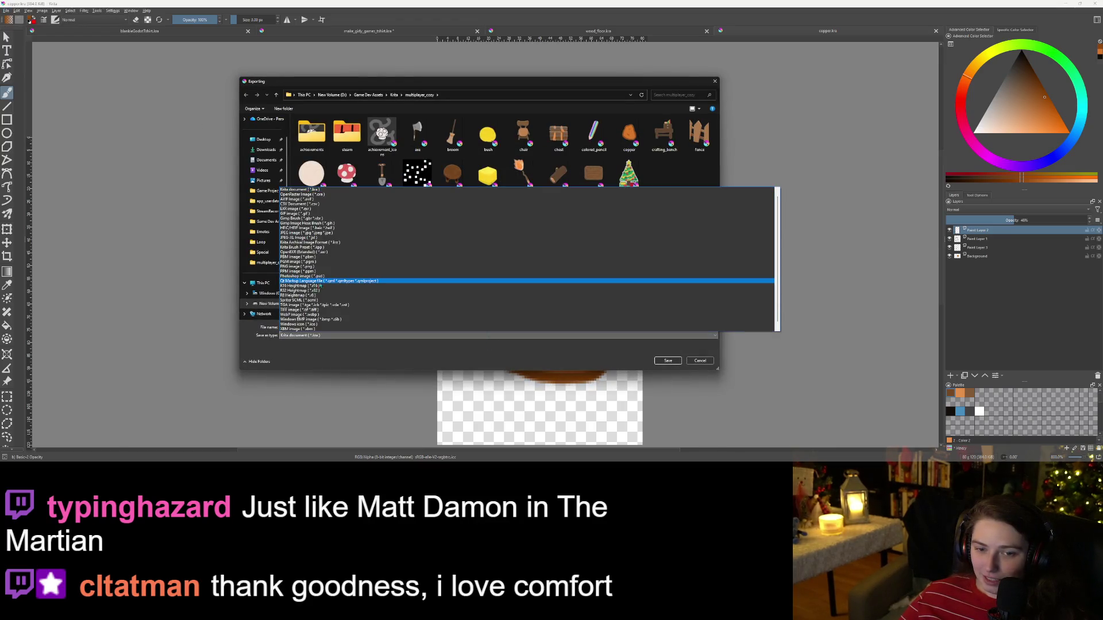
left_click(298, 266)
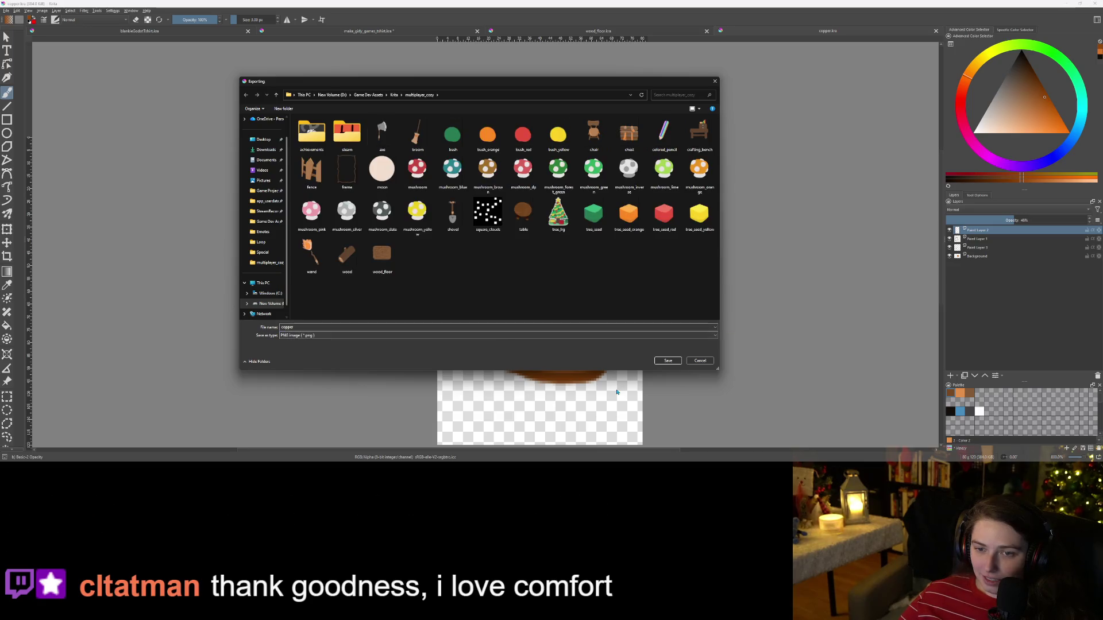
left_click(668, 361)
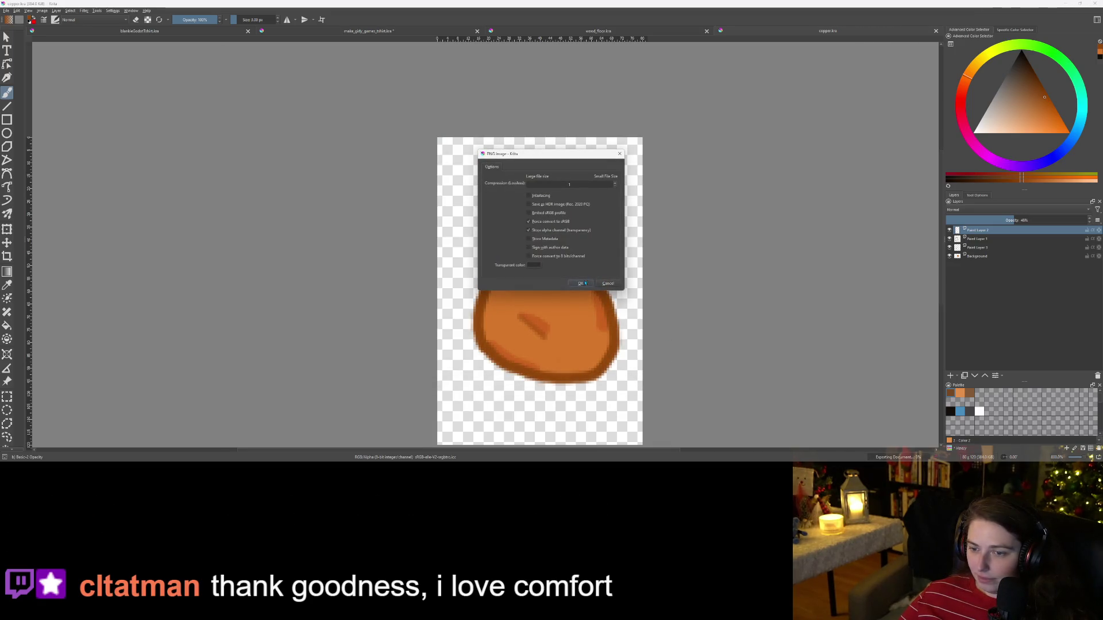
left_click(582, 283)
scroll(624, 277, "down", 1)
scroll(624, 276, "up", 1)
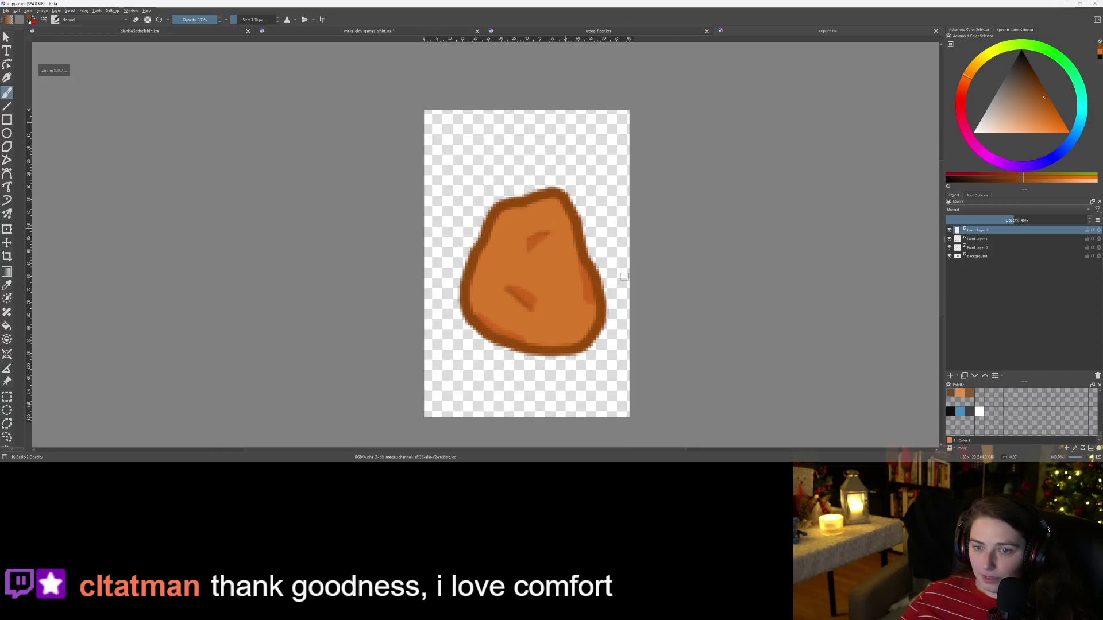
scroll(625, 277, "down", 1)
scroll(610, 287, "up", 1)
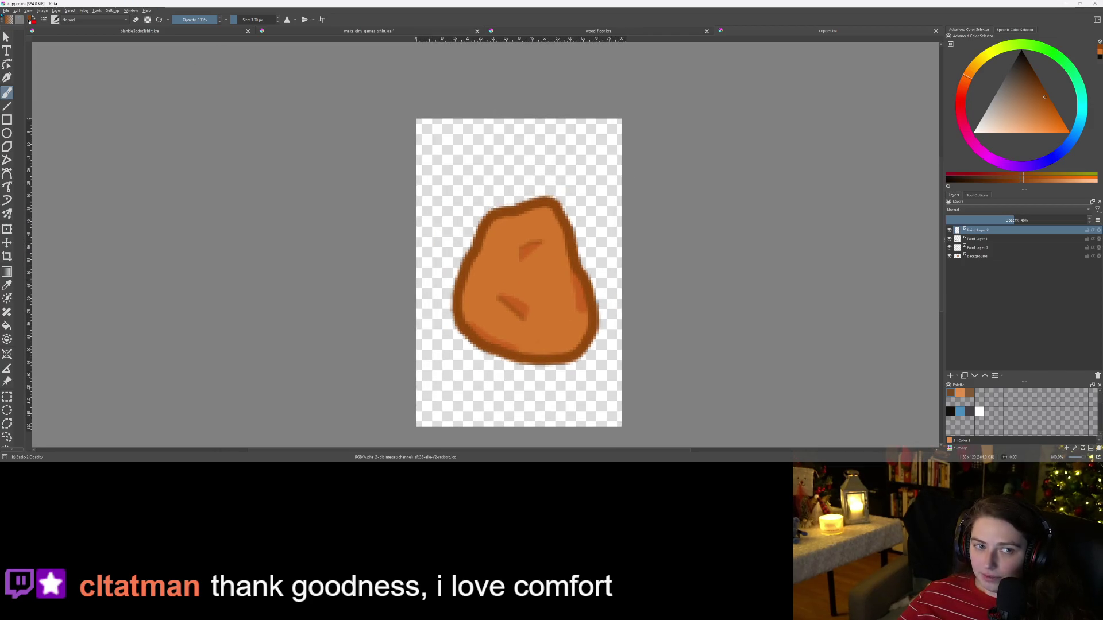
left_click(6, 10)
left_click(17, 17)
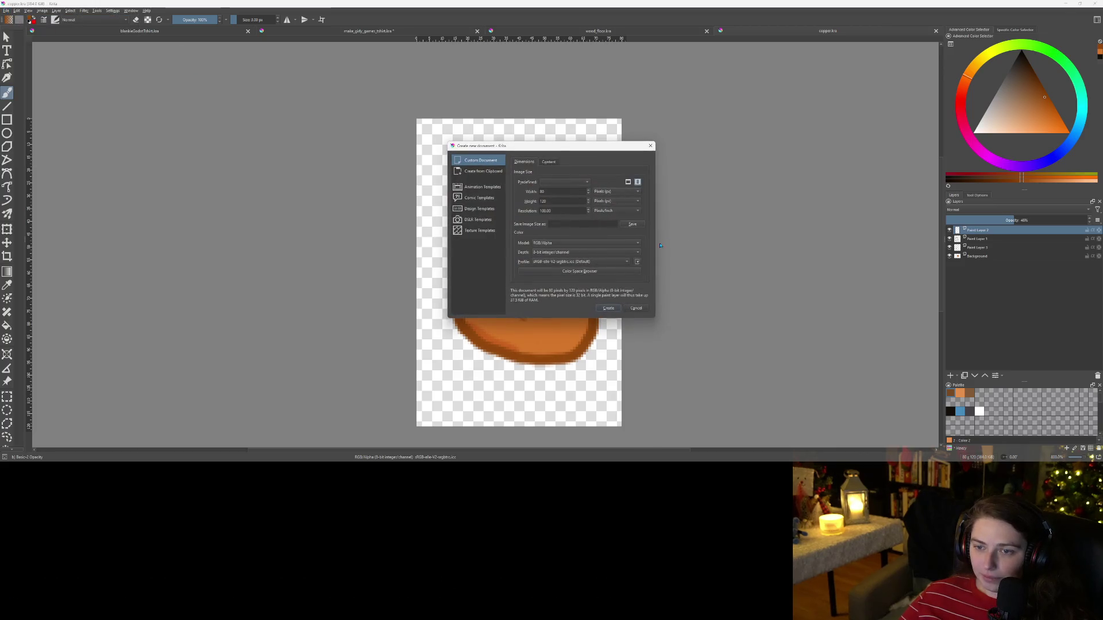
Step: Create the new transparent canvas and choose a greyish-brown paint colour
left_click(609, 308)
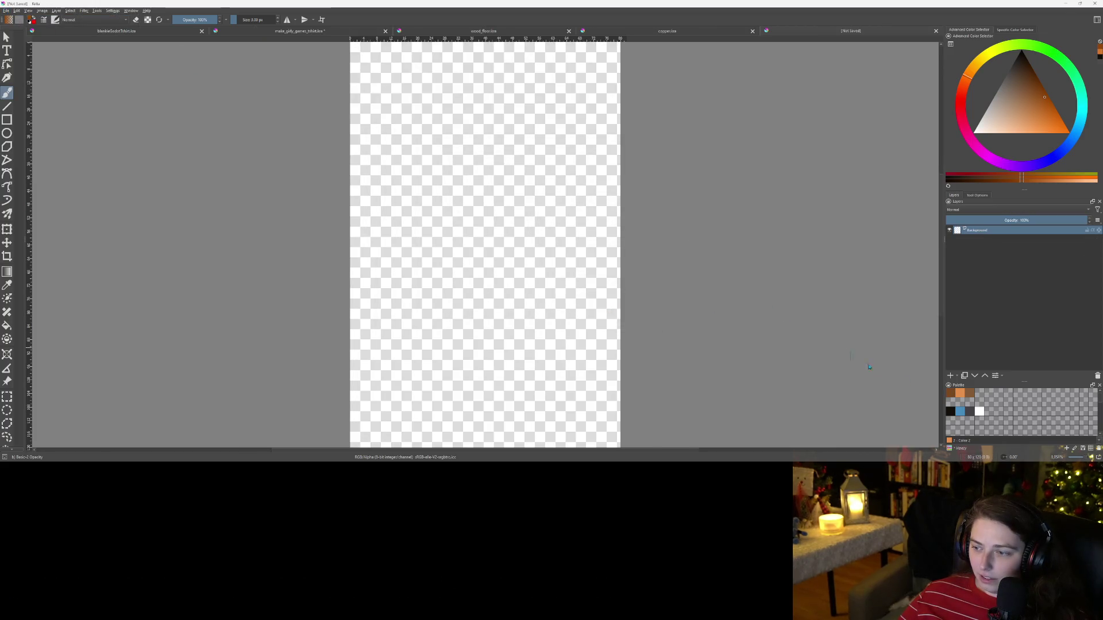
left_click(970, 396)
left_click_drag(1018, 100, 1009, 83)
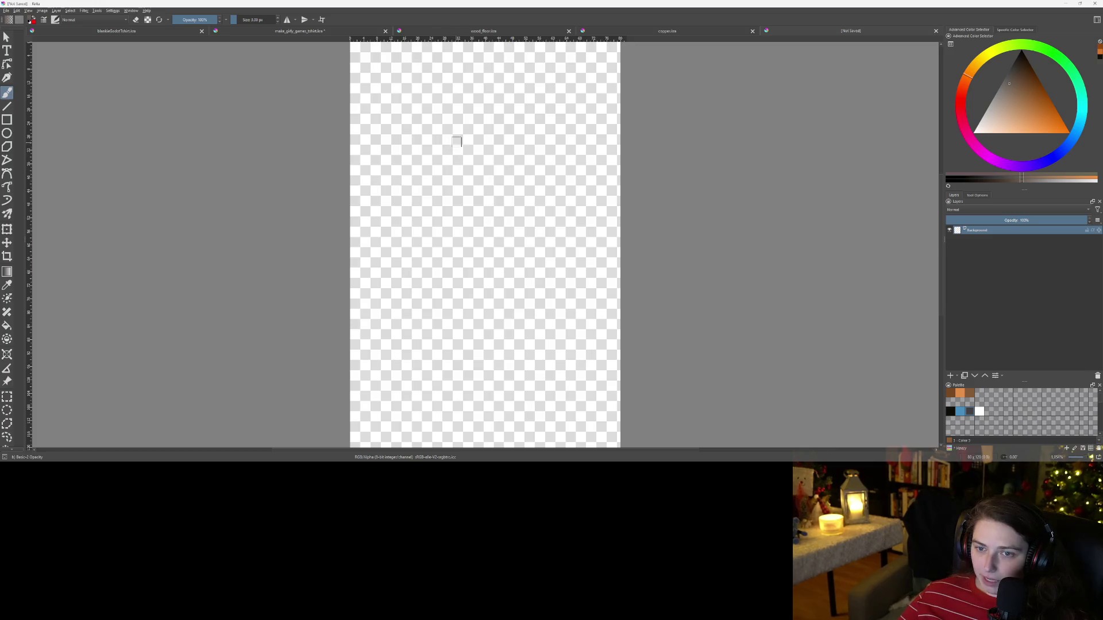
Step: Paint a rounded egg-shaped outline, glancing at the copper drawing for reference
mouse_move(407, 211)
left_mouse_down()
mouse_move(404, 298)
mouse_move(441, 347)
mouse_move(479, 360)
left_mouse_up()
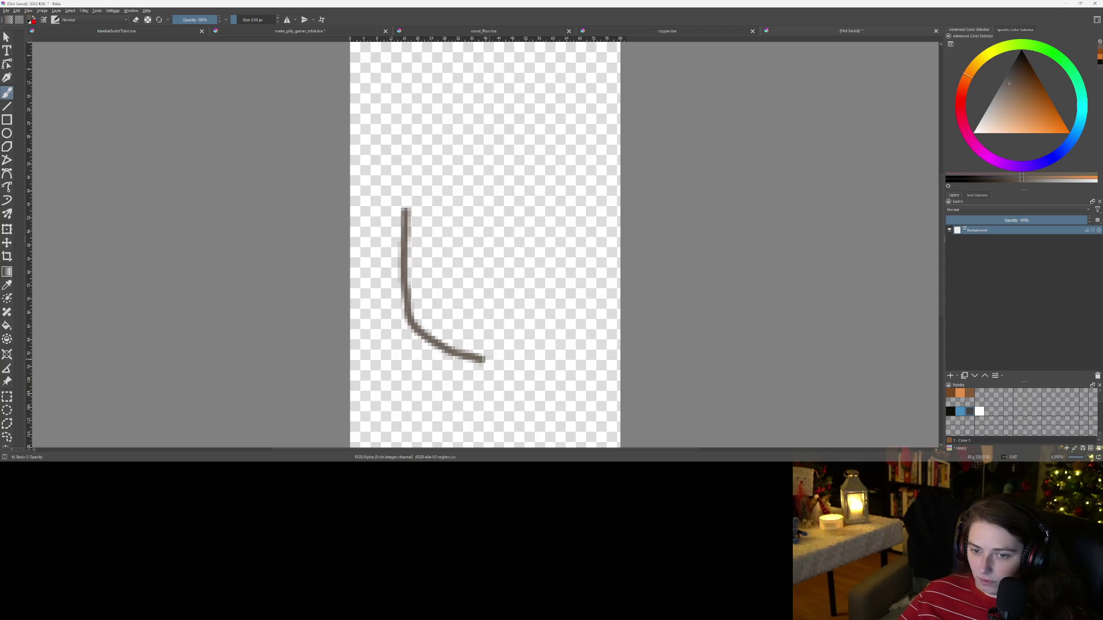
key("ctrl+z")
scroll(453, 185, "down", 3)
scroll(456, 178, "up", 2)
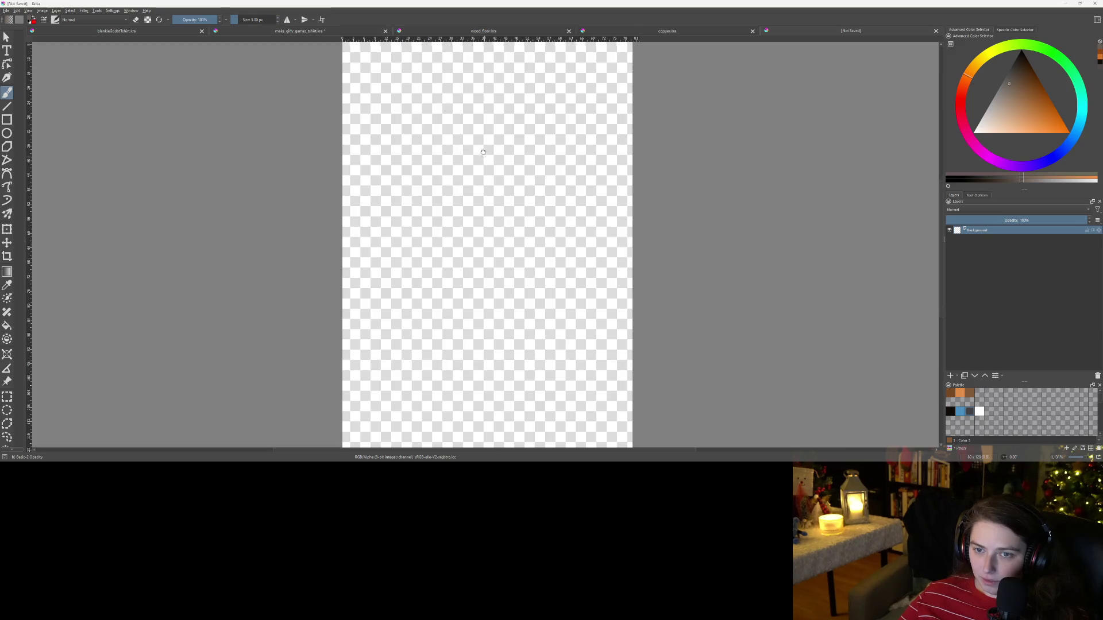
scroll(480, 165, "down", 1)
mouse_move(480, 165)
left_mouse_down()
mouse_move(447, 201)
mouse_move(421, 267)
mouse_move(426, 320)
mouse_move(514, 368)
mouse_move(551, 344)
mouse_move(561, 265)
mouse_move(509, 172)
mouse_move(484, 164)
left_mouse_up()
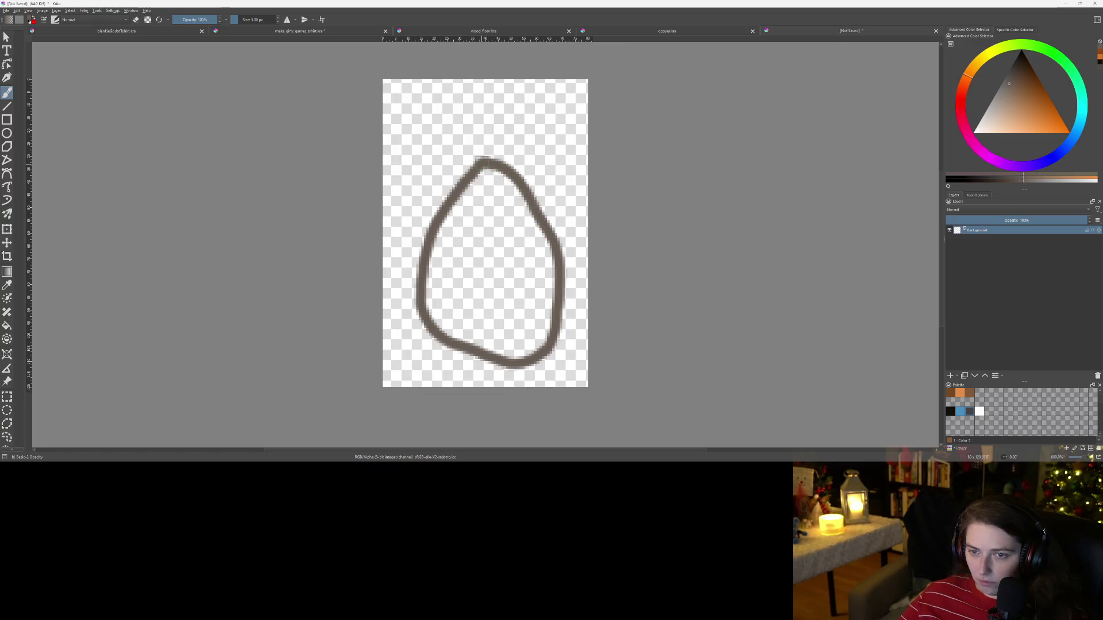
scroll(471, 218, "down", 1)
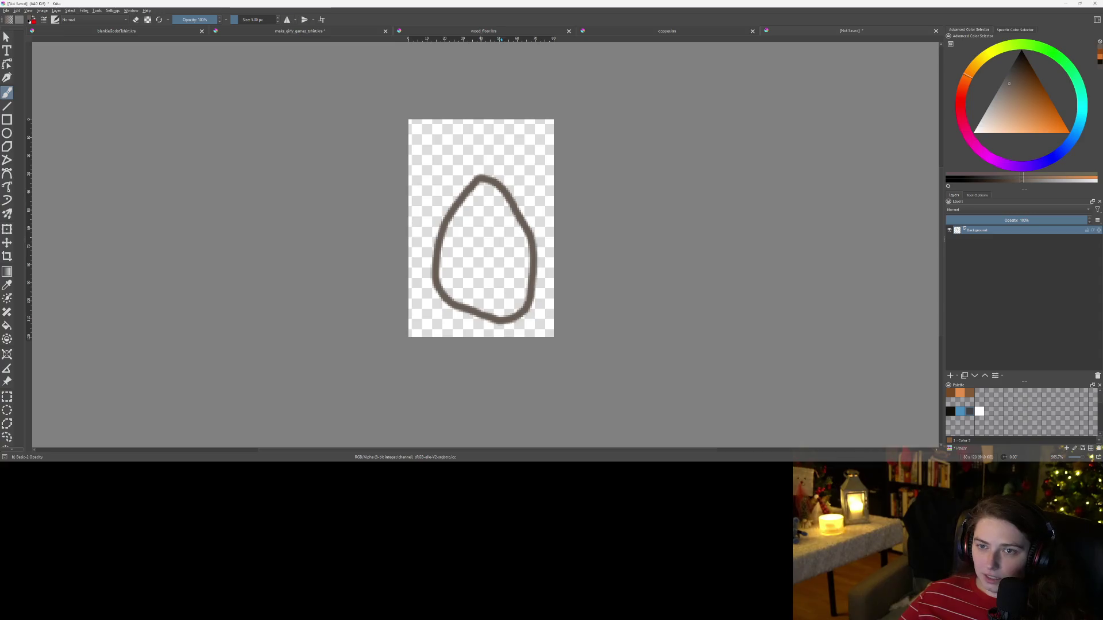
left_click(647, 33)
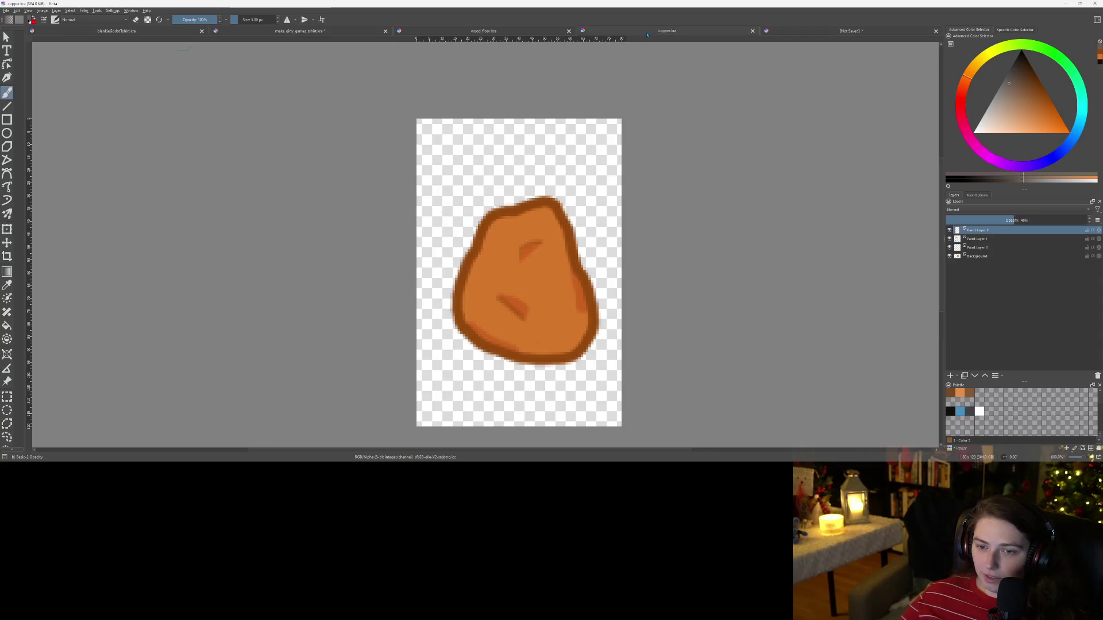
left_click(806, 36)
scroll(575, 108, "up", 8)
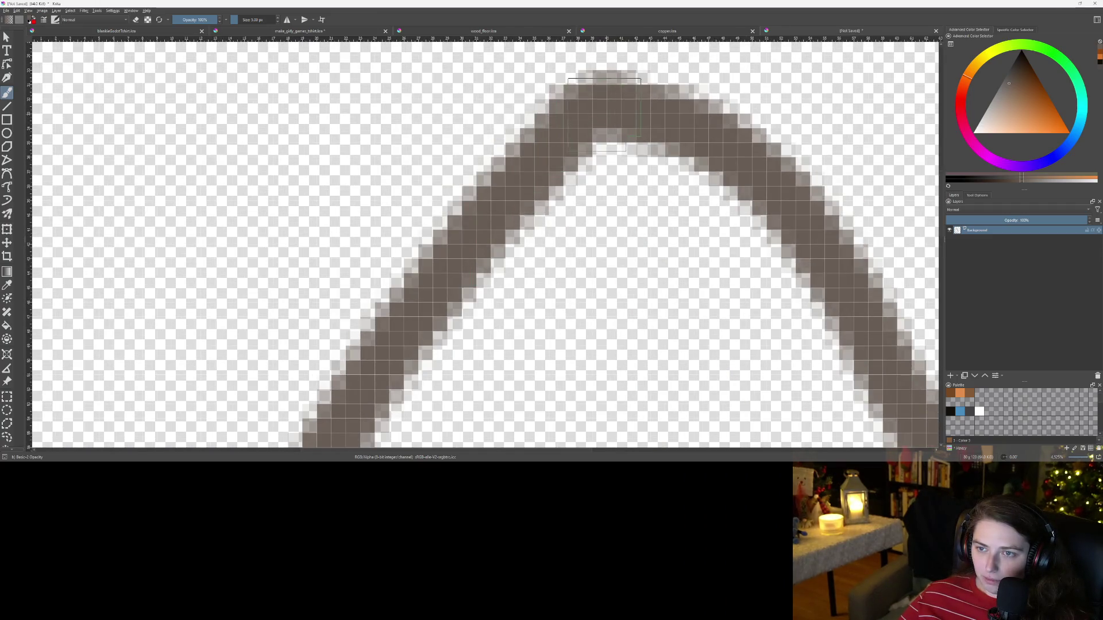
Step: Thicken the outline's top and left side, erasing its inner top edge
mouse_move(620, 87)
left_mouse_down()
mouse_move(517, 126)
mouse_move(425, 247)
left_mouse_up()
key("e")
mouse_move(449, 339)
left_mouse_down()
mouse_move(563, 172)
mouse_move(597, 167)
left_mouse_up()
key("e")
mouse_move(635, 114)
left_mouse_down()
mouse_move(598, 110)
mouse_move(459, 223)
mouse_move(351, 339)
mouse_move(333, 379)
left_mouse_up()
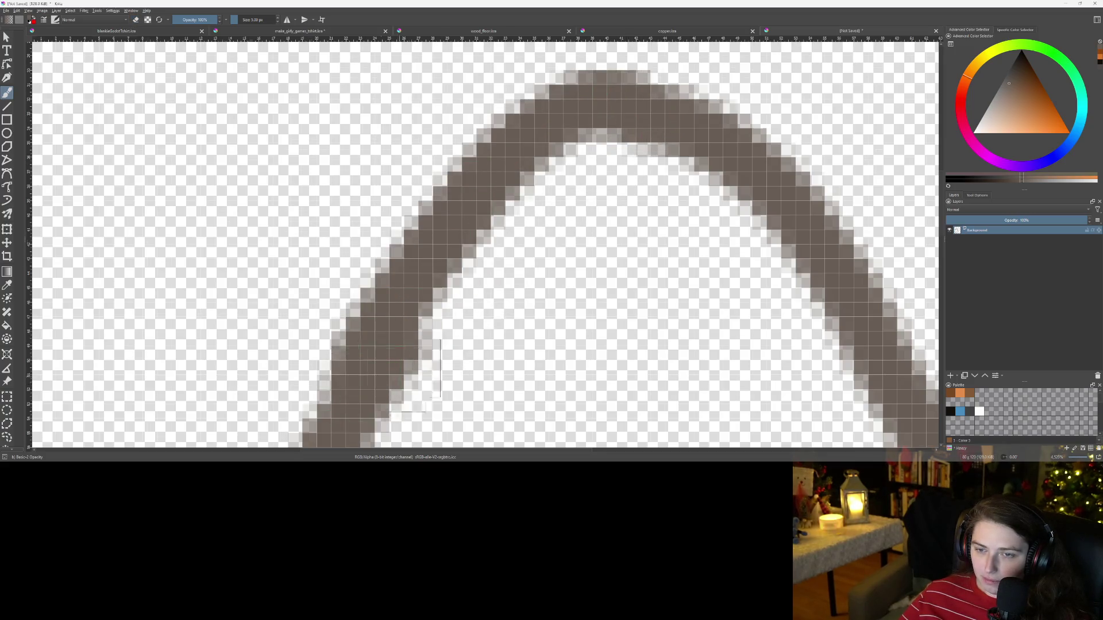
Step: Extend the thickening stroke down the outline's left side, then switch to the eraser
scroll(333, 379, "down", 3)
left_click_drag(540, 316, 569, 138)
scroll(569, 138, "up", 3)
key("e")
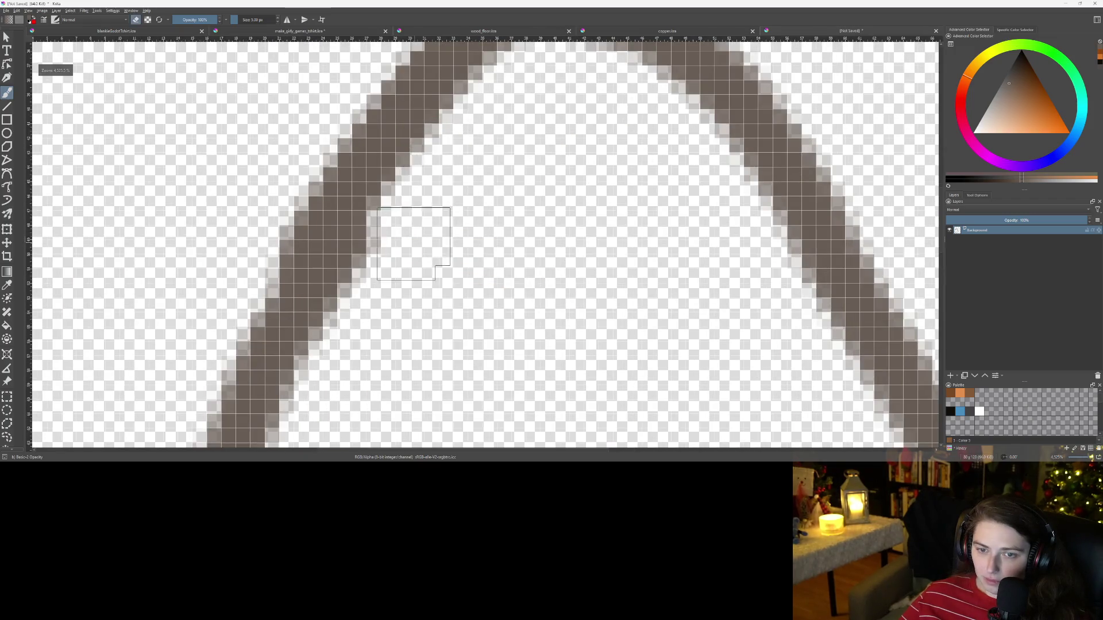
scroll(462, 198, "down", 5)
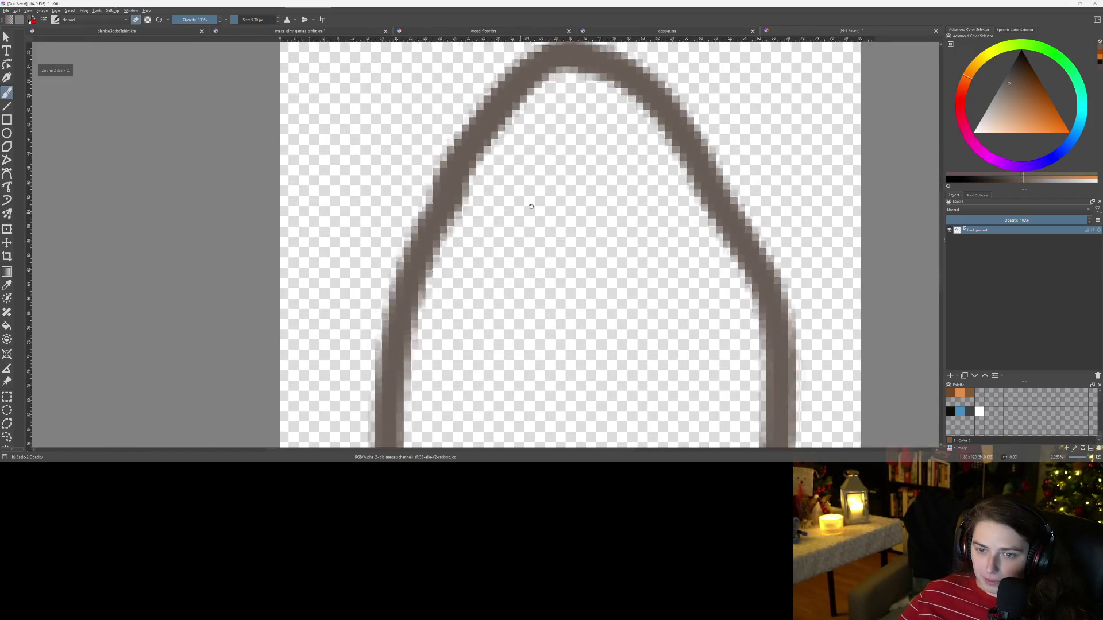
scroll(514, 170, "up", 2)
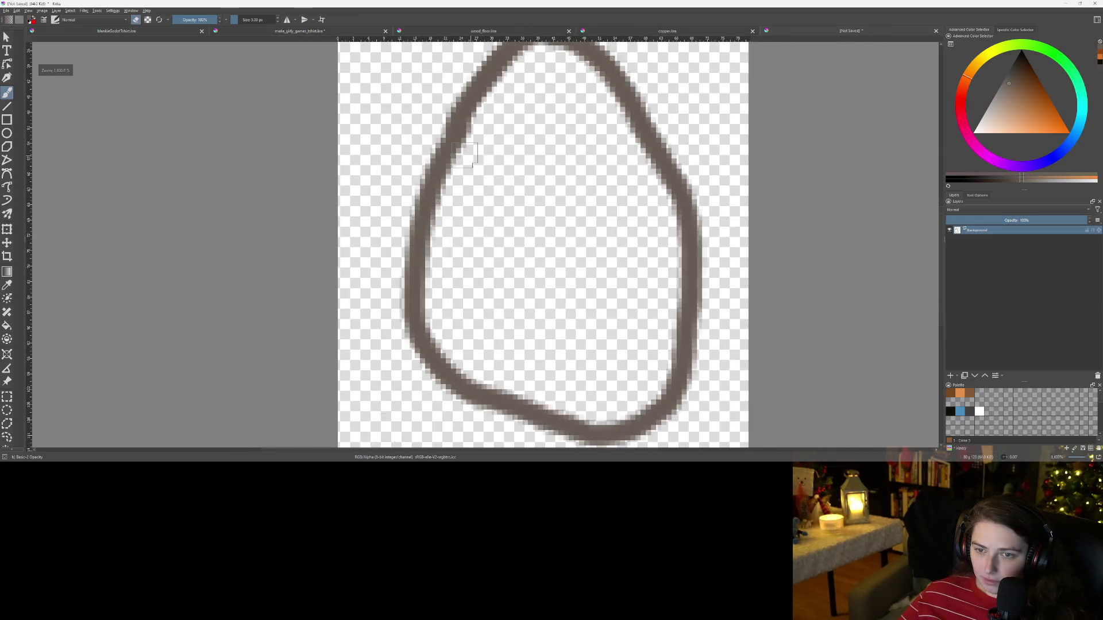
scroll(517, 172, "up", 1)
scroll(546, 211, "down", 2)
left_click_drag(545, 211, 500, 230)
Step: Add a short bump off the outline's right side and connect it down to the bottom
mouse_move(517, 290)
left_mouse_down()
mouse_move(509, 304)
mouse_move(511, 266)
left_mouse_up()
scroll(563, 343, "up", 1)
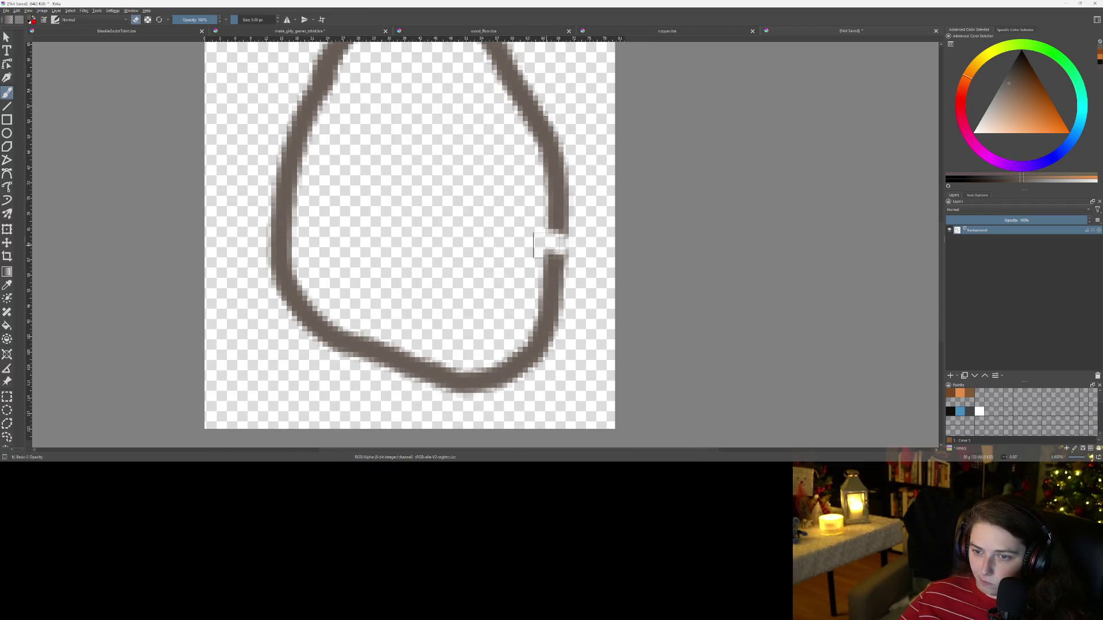
mouse_move(491, 227)
left_mouse_down()
mouse_move(547, 225)
mouse_move(596, 308)
mouse_move(597, 347)
left_mouse_up()
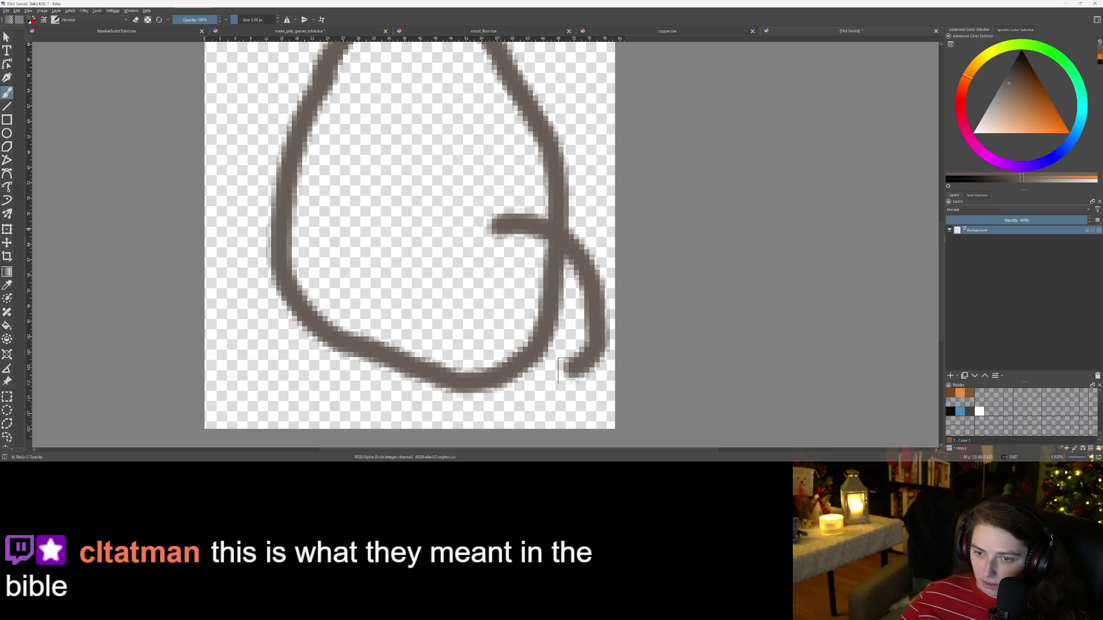
key("ctrl+z")
mouse_move(515, 228)
left_mouse_down()
mouse_move(585, 287)
mouse_move(546, 368)
mouse_move(524, 374)
left_mouse_up()
mouse_move(519, 345)
left_mouse_down()
mouse_move(546, 296)
mouse_move(529, 308)
mouse_move(539, 286)
left_mouse_up()
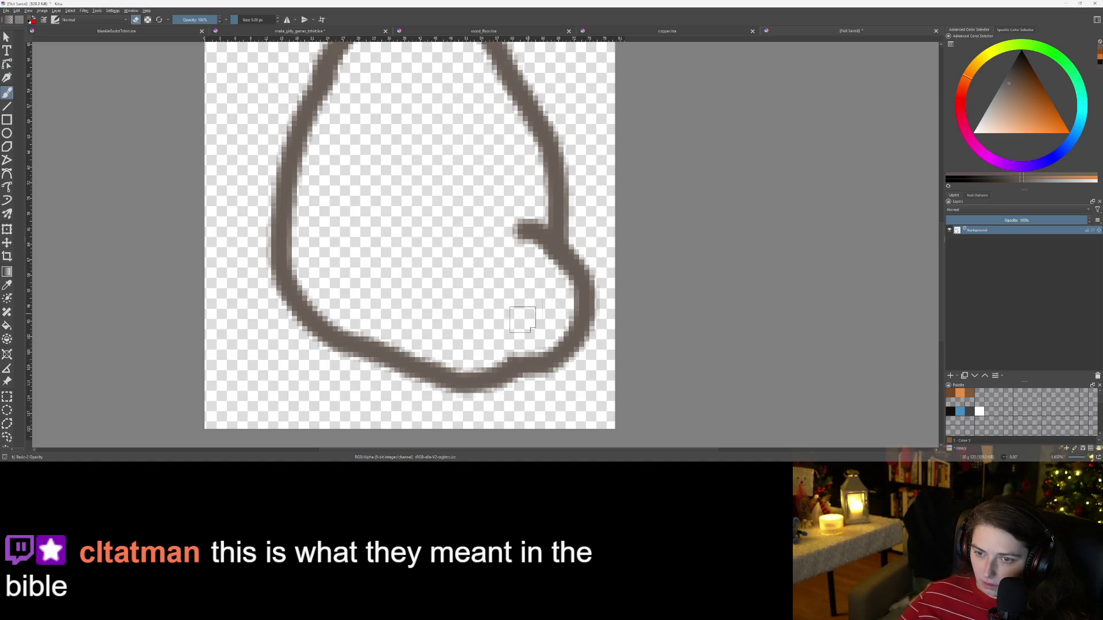
scroll(499, 319, "down", 2)
scroll(494, 310, "up", 4)
key("e")
mouse_move(563, 151)
left_mouse_down()
mouse_move(520, 178)
mouse_move(506, 209)
left_mouse_up()
scroll(504, 301, "down", 4)
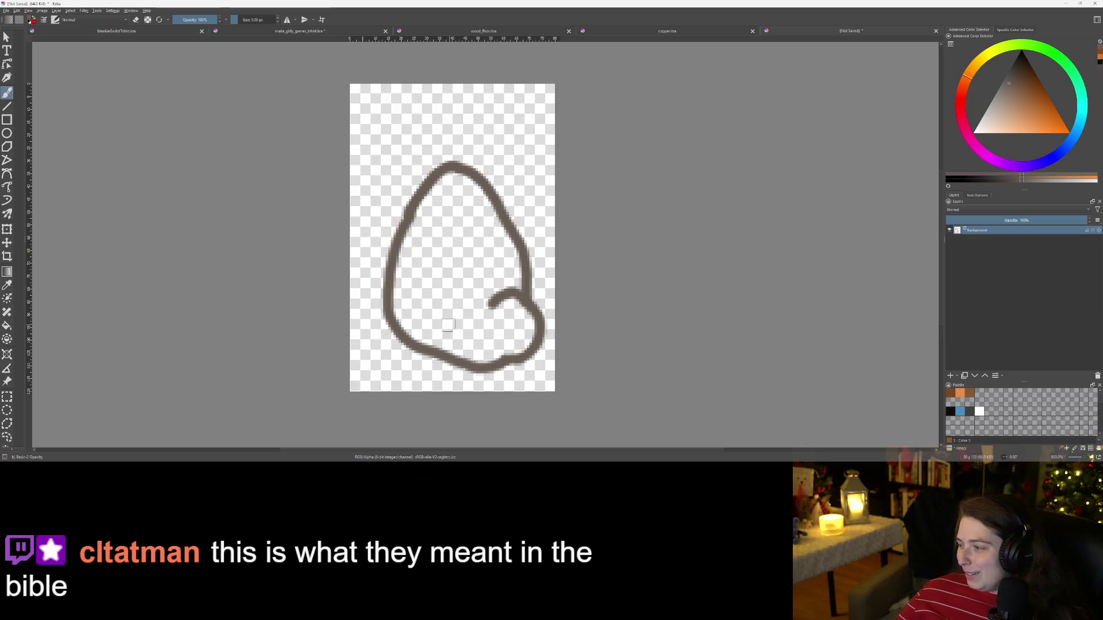
scroll(448, 325, "up", 3)
Step: Undo the bottom-right curl and draw a short vertical mark inside the egg
left_click_drag(494, 316, 451, 388)
scroll(470, 384, "down", 2)
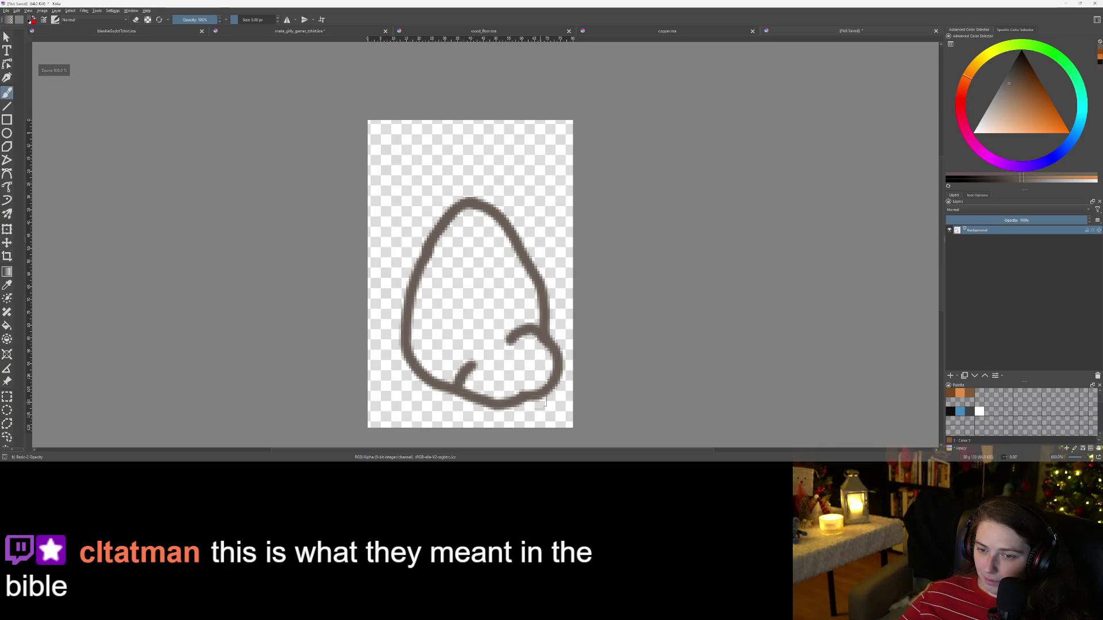
key("ctrl+z")
key("ctrl+z")
key("ctrl+z")
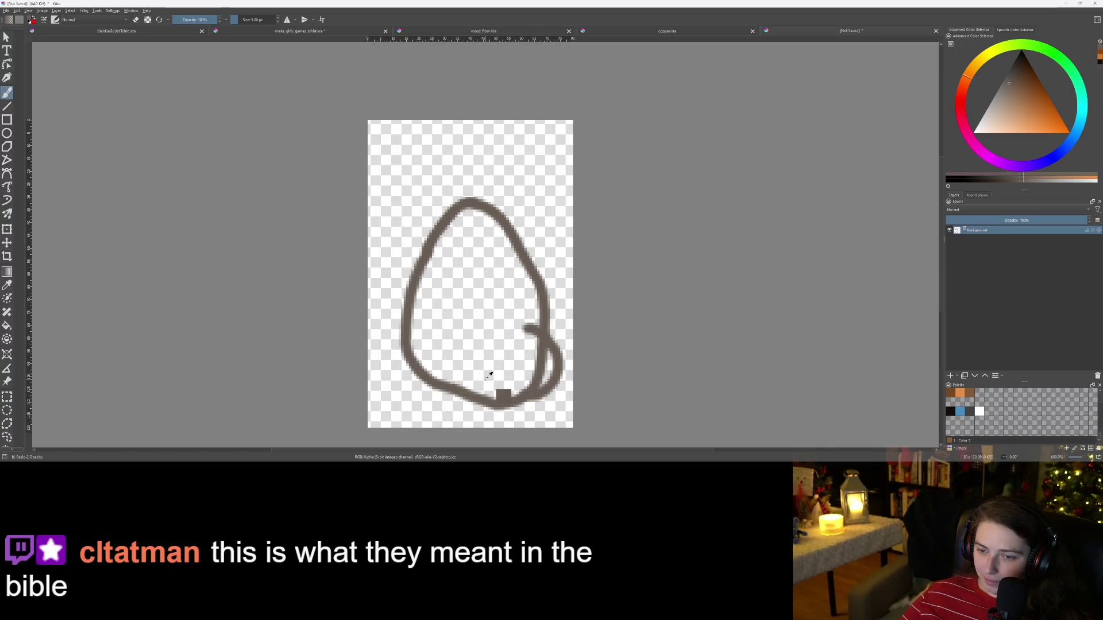
key("ctrl+z")
key("ctrl+z")
scroll(459, 346, "up", 4)
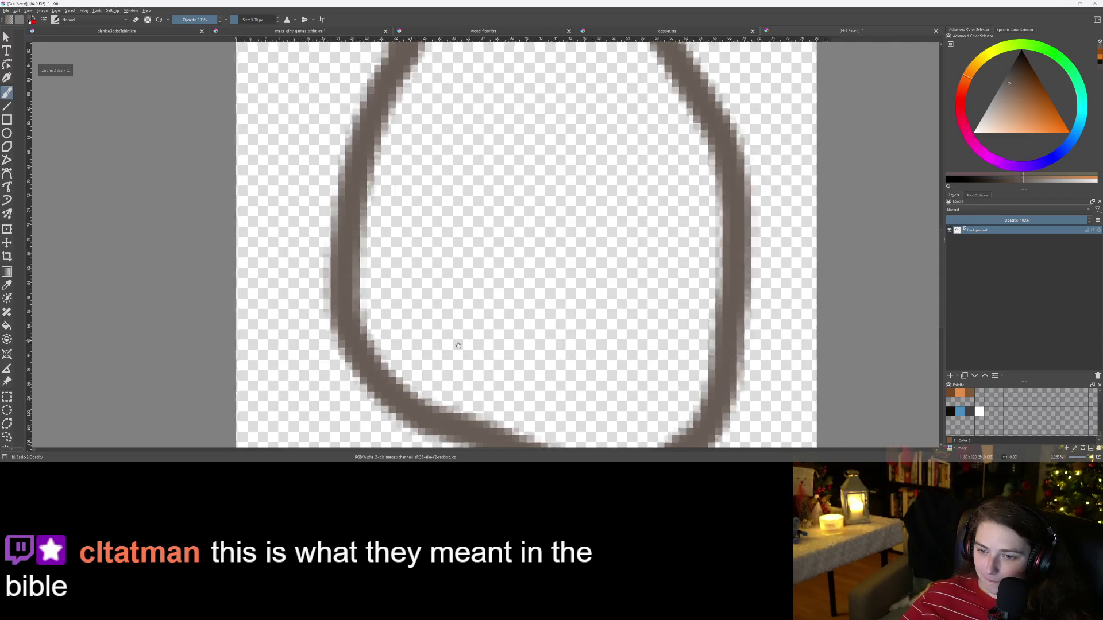
left_click_drag(430, 249, 425, 345)
key("ctrl+z")
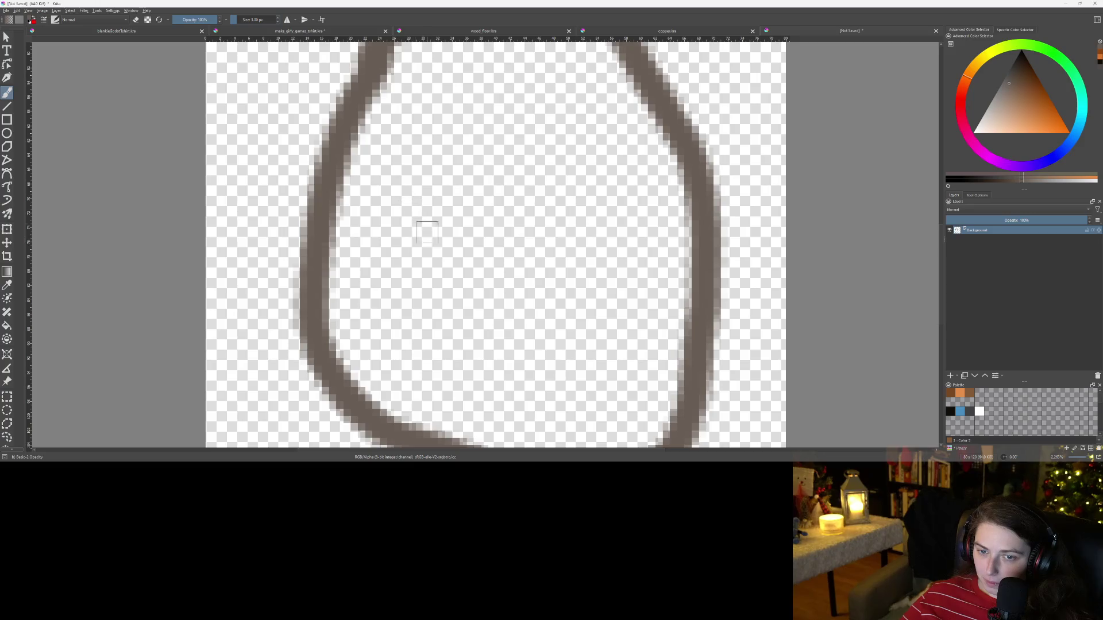
left_click_drag(437, 332, 431, 204)
Step: Move the new paint layer below the outline layer
scroll(515, 313, "down", 4)
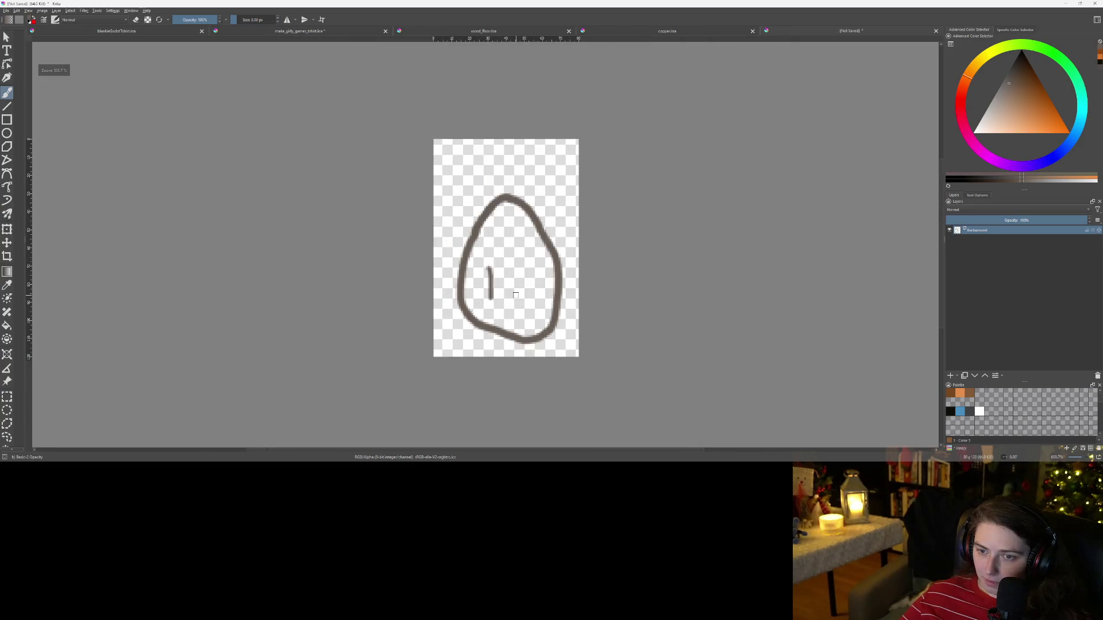
scroll(514, 313, "up", 2)
scroll(515, 314, "up", 1)
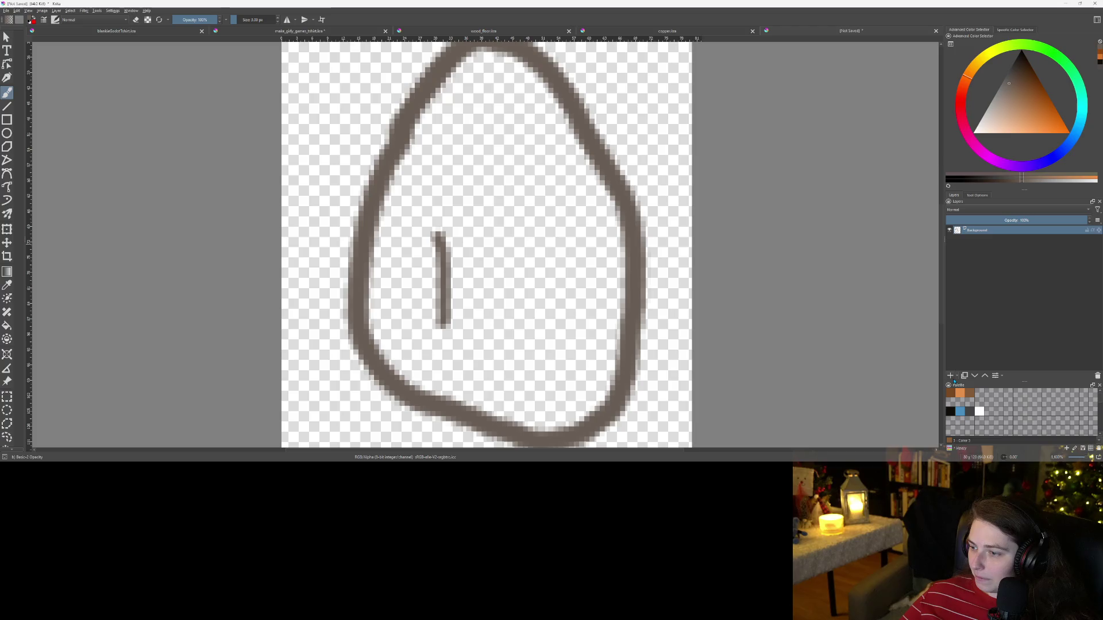
left_click_drag(1013, 229, 1013, 246)
Step: Pick a light colour, set the brush to 5 px, and fill the egg's interior grey
left_click(999, 93)
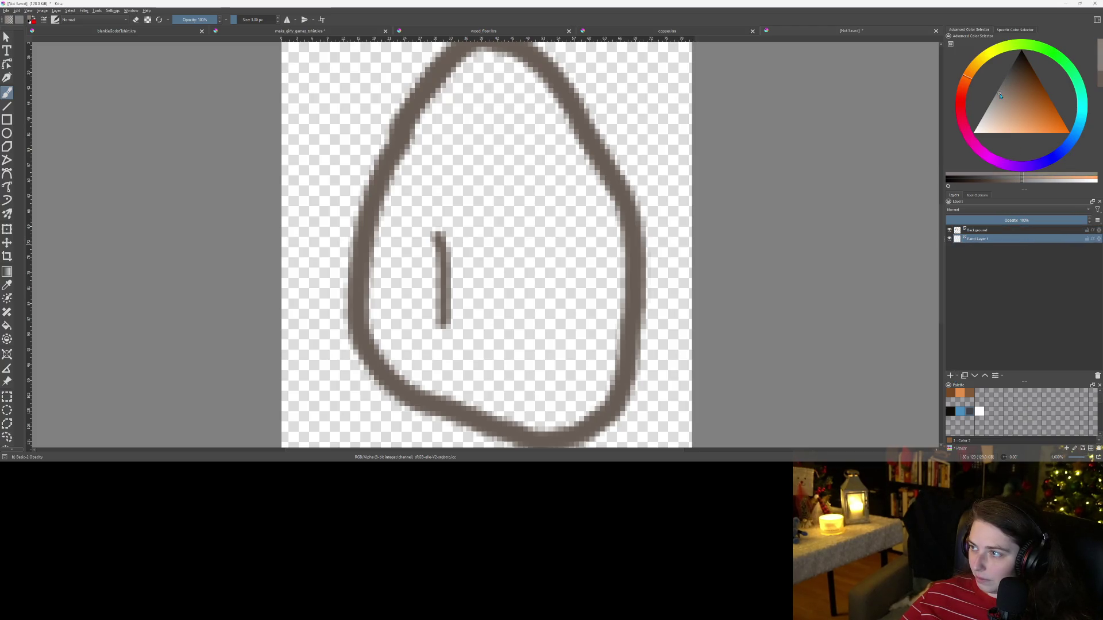
left_click(278, 18)
left_click(278, 18)
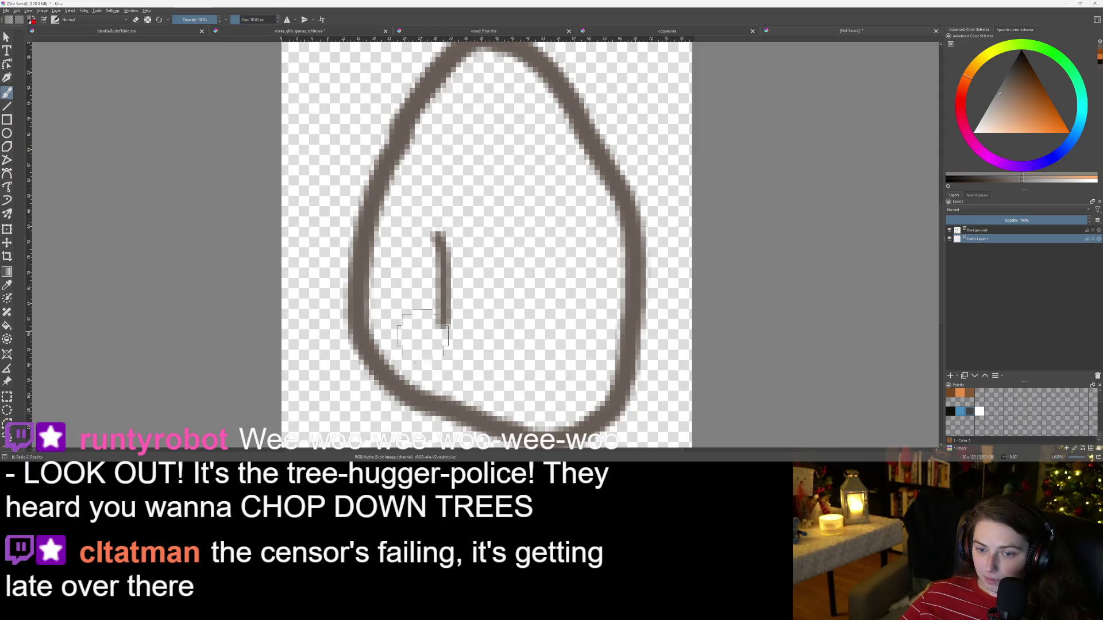
mouse_move(460, 379)
left_mouse_down()
mouse_move(396, 353)
mouse_move(396, 230)
mouse_move(437, 115)
mouse_move(477, 72)
mouse_move(523, 84)
mouse_move(517, 64)
mouse_move(600, 247)
mouse_move(592, 368)
mouse_move(577, 403)
mouse_move(545, 409)
mouse_move(454, 382)
mouse_move(422, 322)
mouse_move(420, 229)
mouse_move(457, 124)
mouse_move(477, 130)
mouse_move(439, 322)
mouse_move(460, 359)
mouse_move(499, 103)
mouse_move(477, 331)
mouse_move(488, 368)
mouse_move(520, 138)
mouse_move(554, 296)
mouse_move(520, 382)
mouse_move(514, 195)
mouse_move(517, 368)
left_mouse_up()
left_click_drag(566, 189, 574, 376)
Step: Zoom out and fit the page to view the whole grey-filled egg
key("minus")
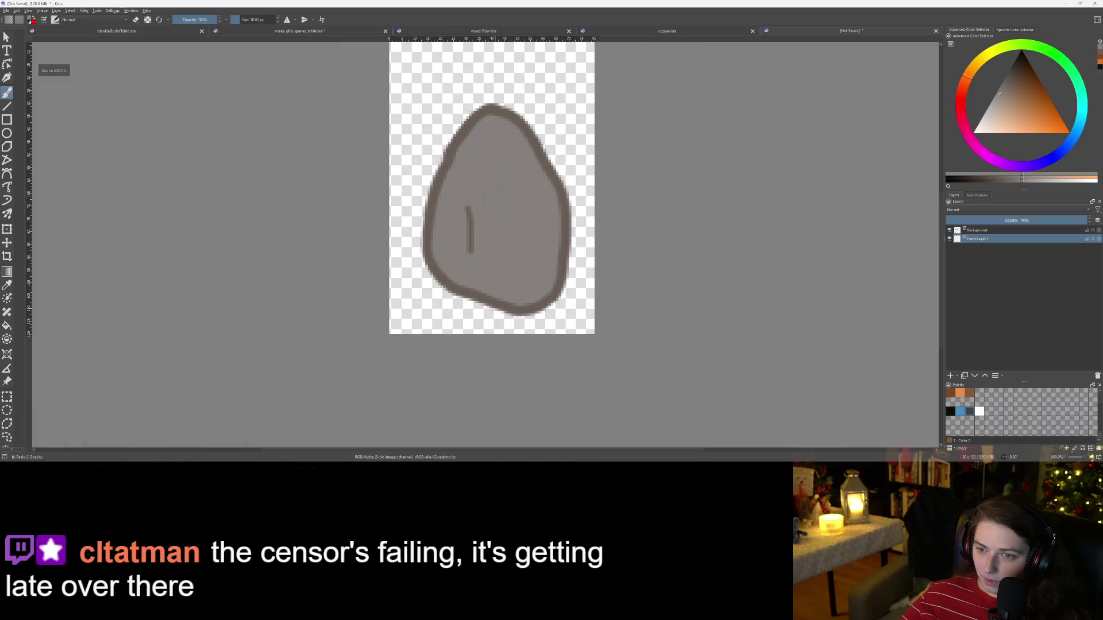
scroll(494, 198, "up", 5)
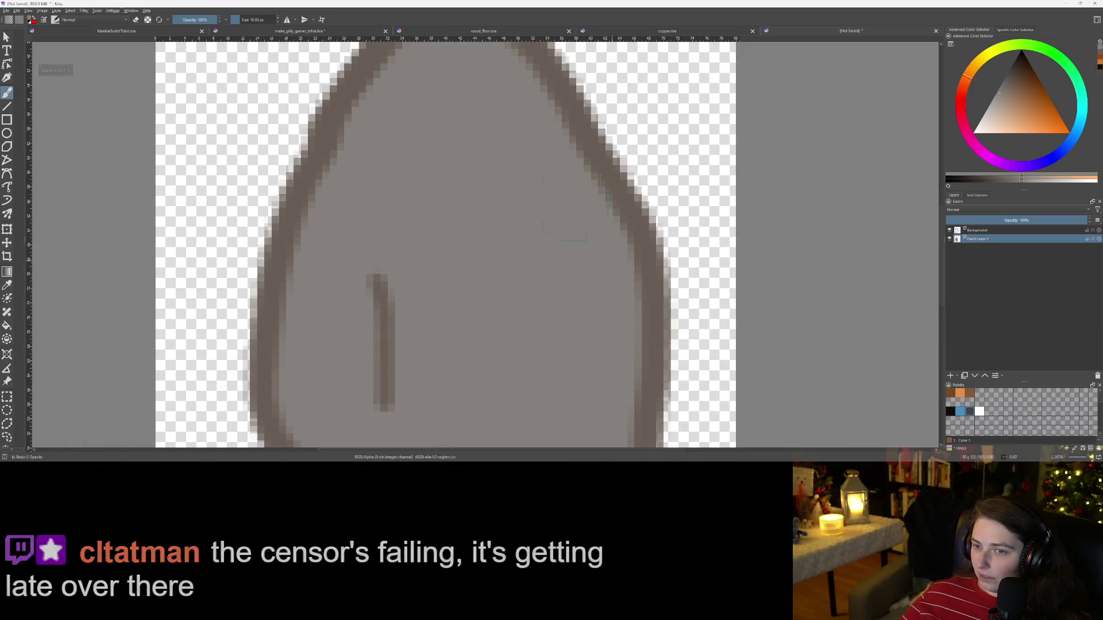
key("2")
scroll(495, 247, "up", 4)
left_click_drag(426, 248, 445, 235)
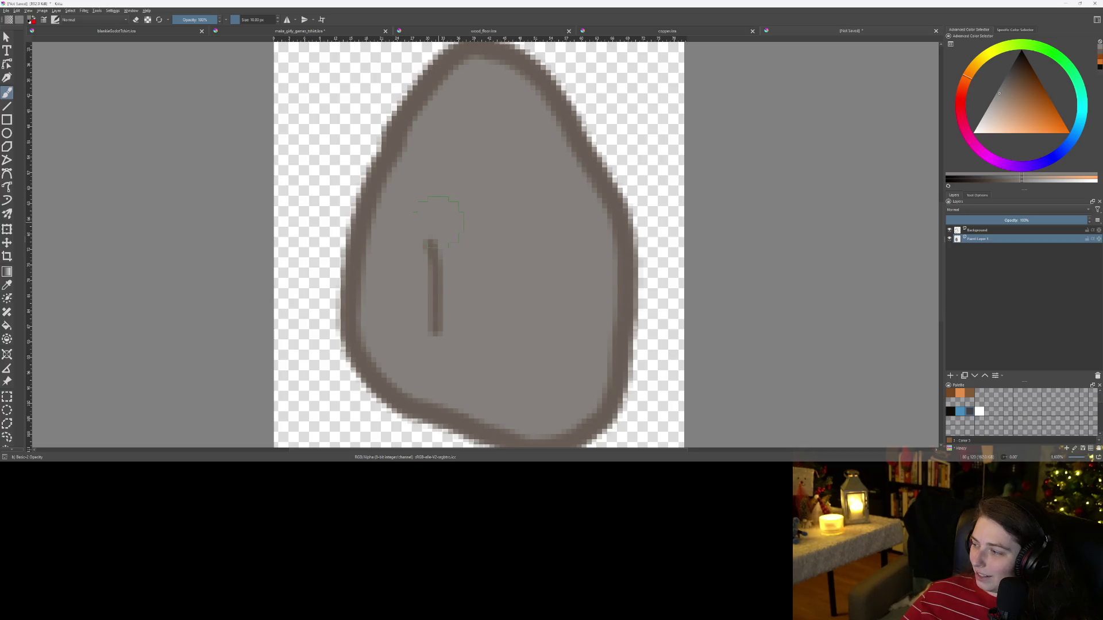
scroll(642, 193, "down", 1)
scroll(642, 193, "up", 1)
scroll(719, 241, "down", 1)
scroll(747, 267, "up", 1)
scroll(747, 267, "down", 1)
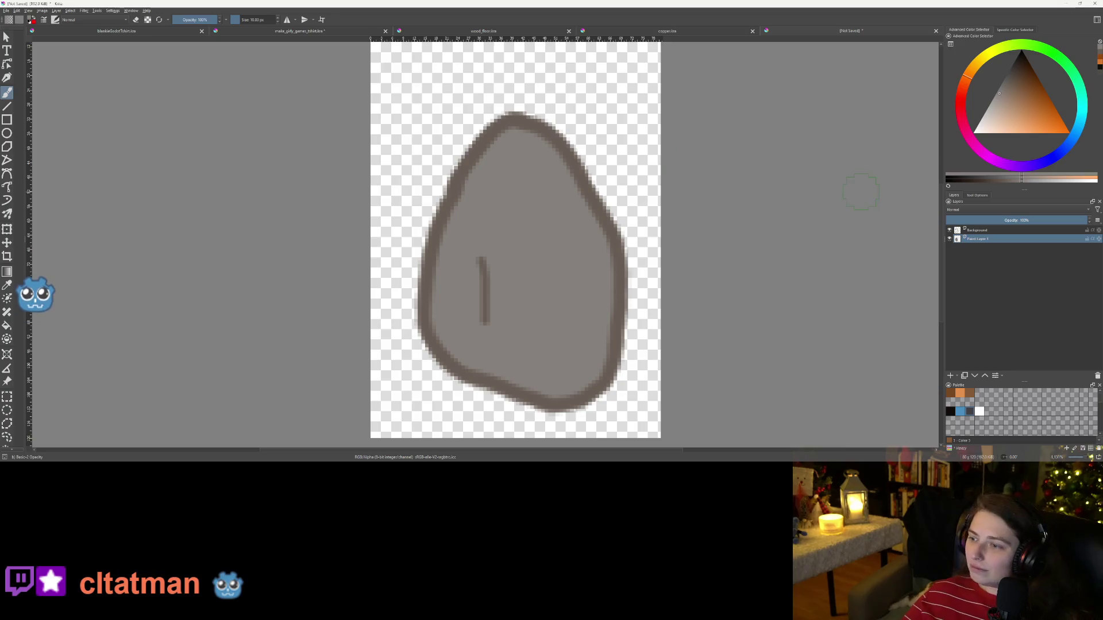
Step: Check the grey fill layer's options and preview it at lower opacity
right_click(998, 239)
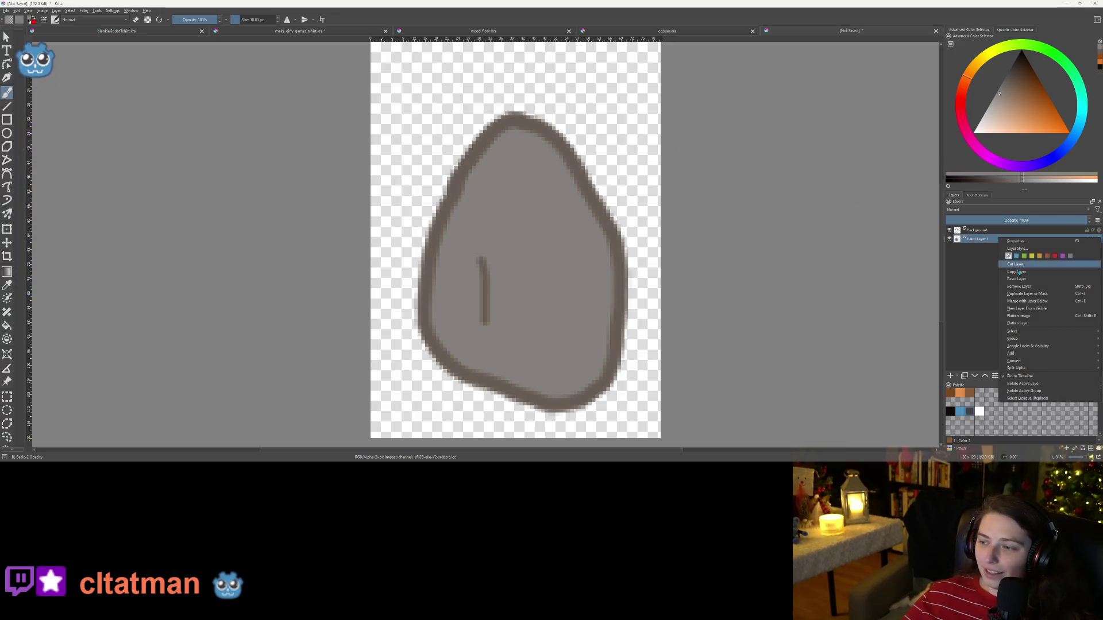
left_click(995, 244)
mouse_move(1086, 220)
left_mouse_down()
mouse_move(975, 220)
mouse_move(1088, 220)
left_mouse_up()
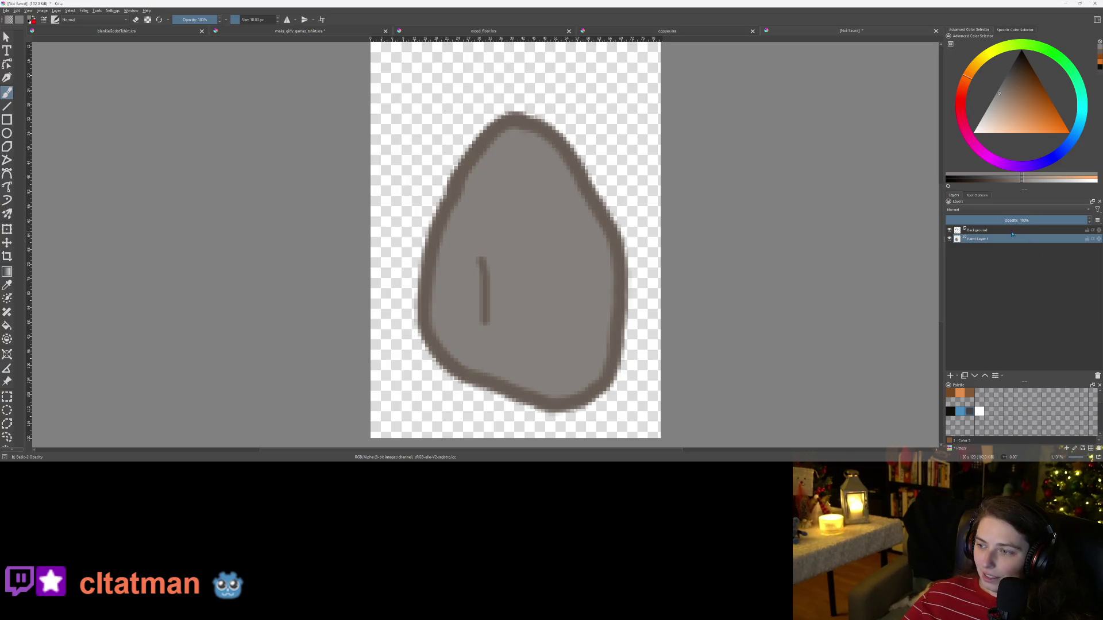
Step: Flood-fill the egg's interior with a lighter grey, then bring up the outline layer's Add options
key("f")
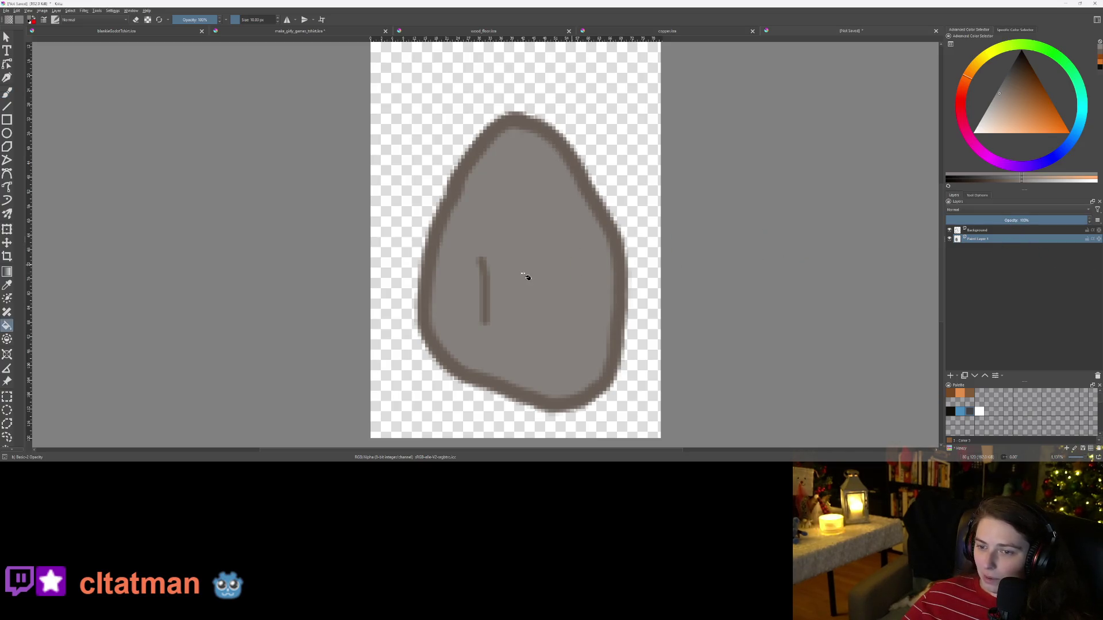
left_click(993, 98)
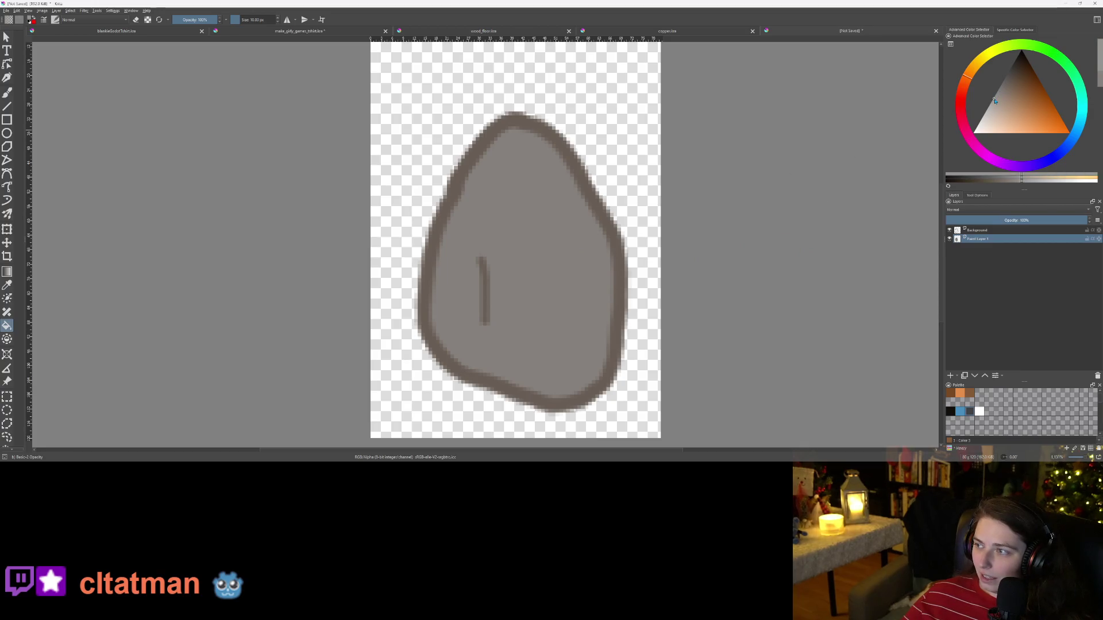
left_click(451, 246)
left_click(992, 105)
left_click(556, 259)
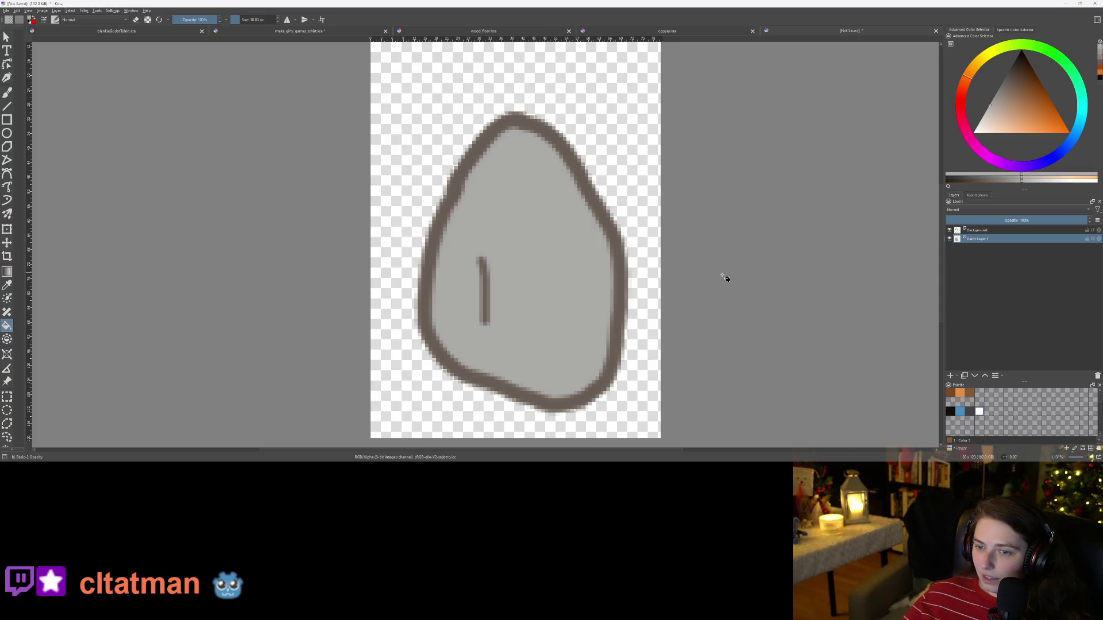
right_click(984, 230)
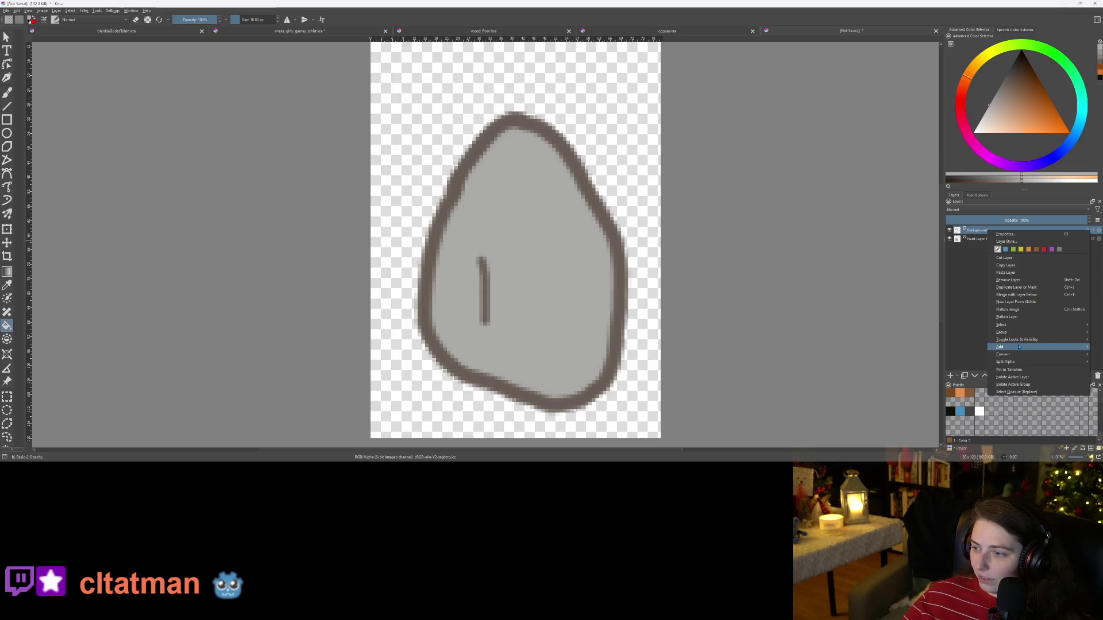
mouse_move(1003, 347)
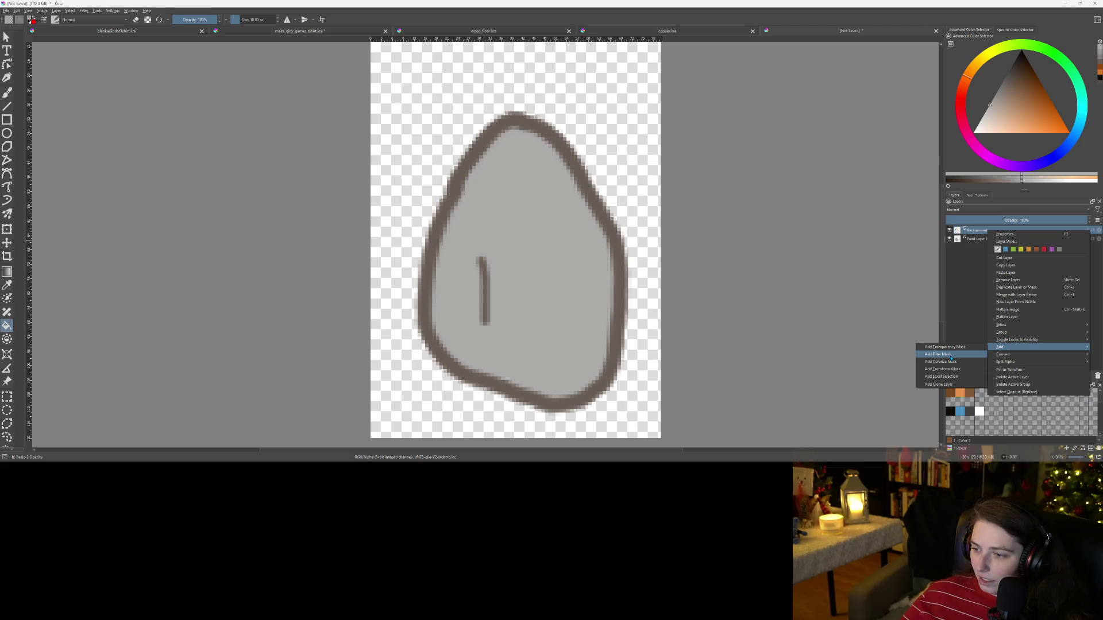
Step: Add an HSV/HSL Adjustment filter mask to the outline layer with saturation -54 and lightness 19
left_click(954, 355)
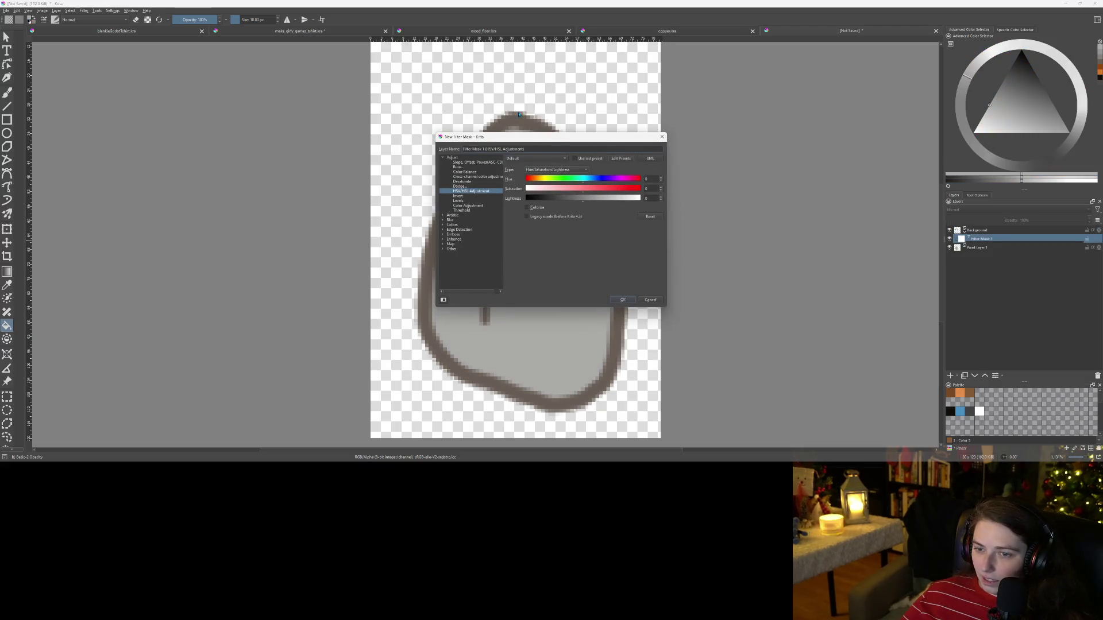
left_click_drag(529, 141, 772, 188)
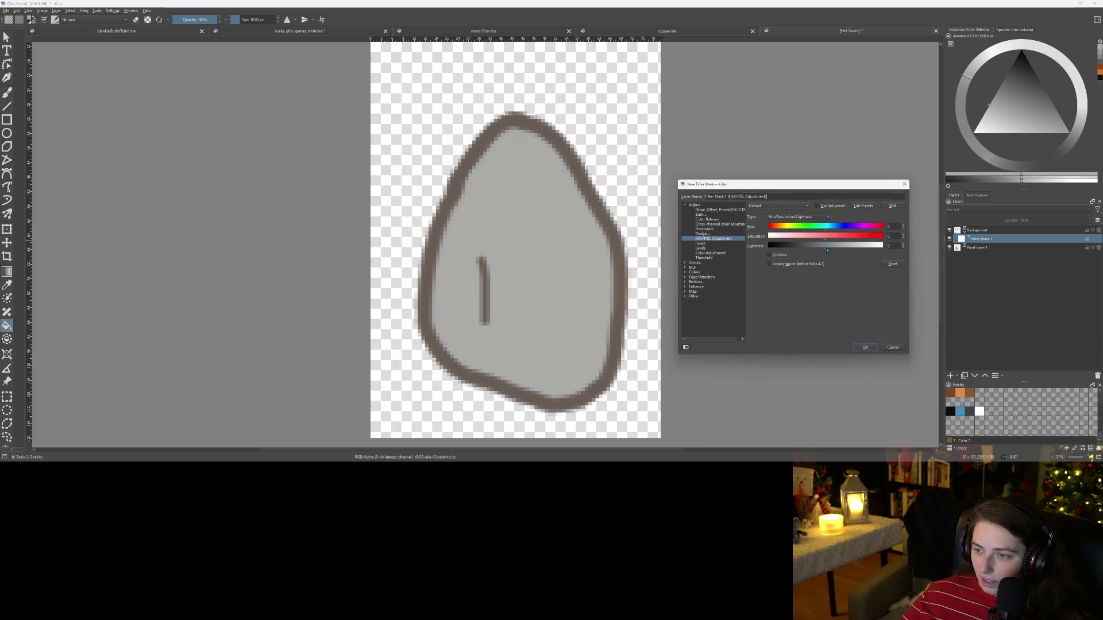
left_click_drag(816, 241, 808, 238)
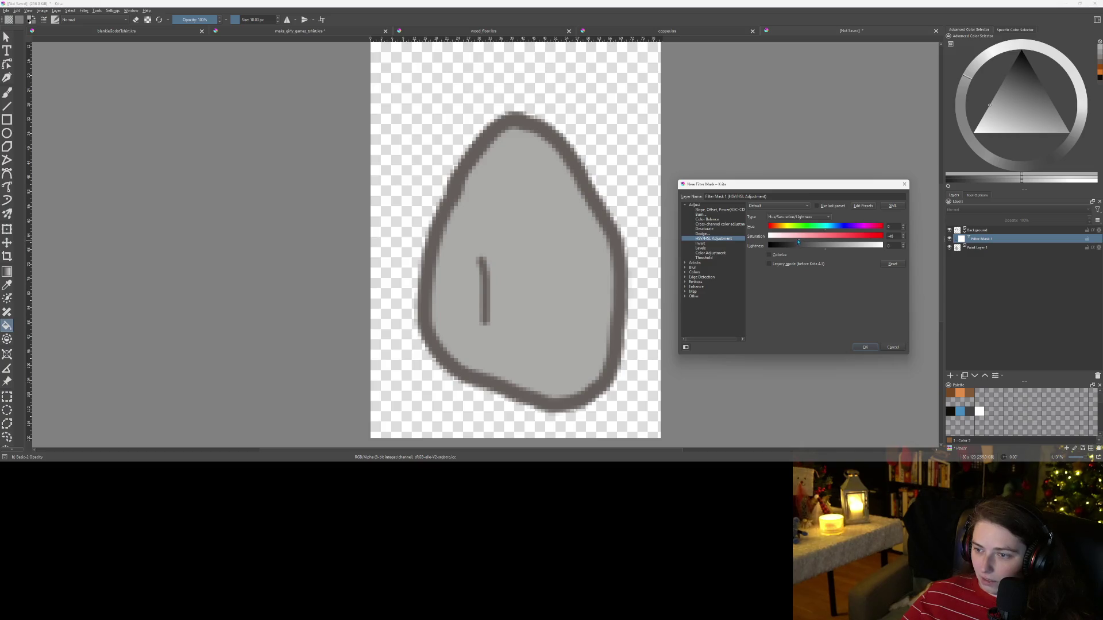
left_click_drag(798, 241, 796, 240)
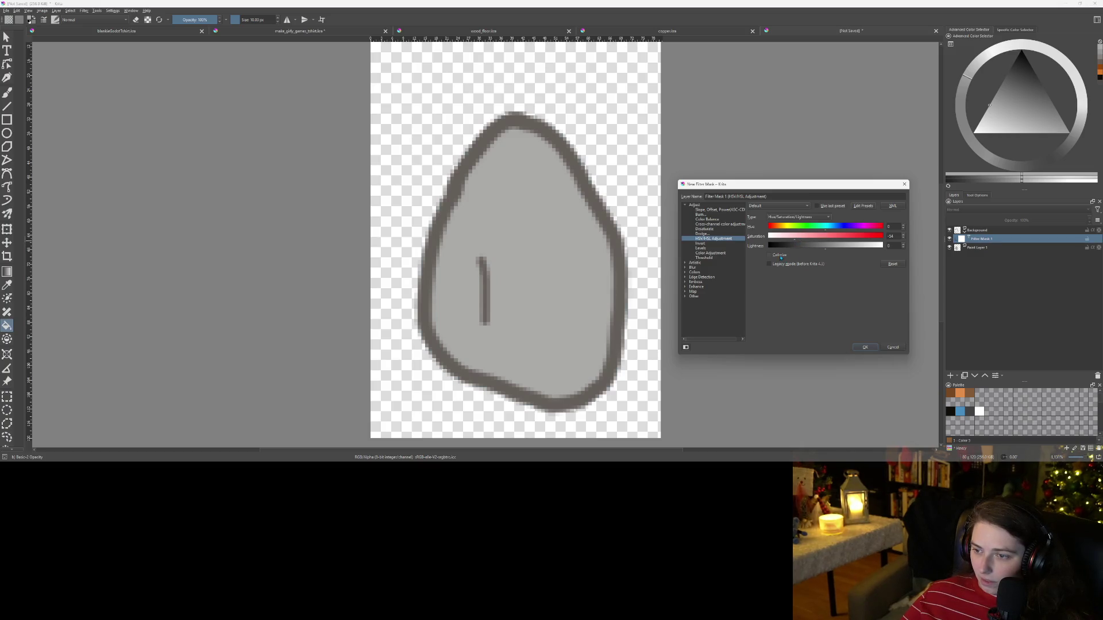
left_click(781, 257)
left_click(782, 257)
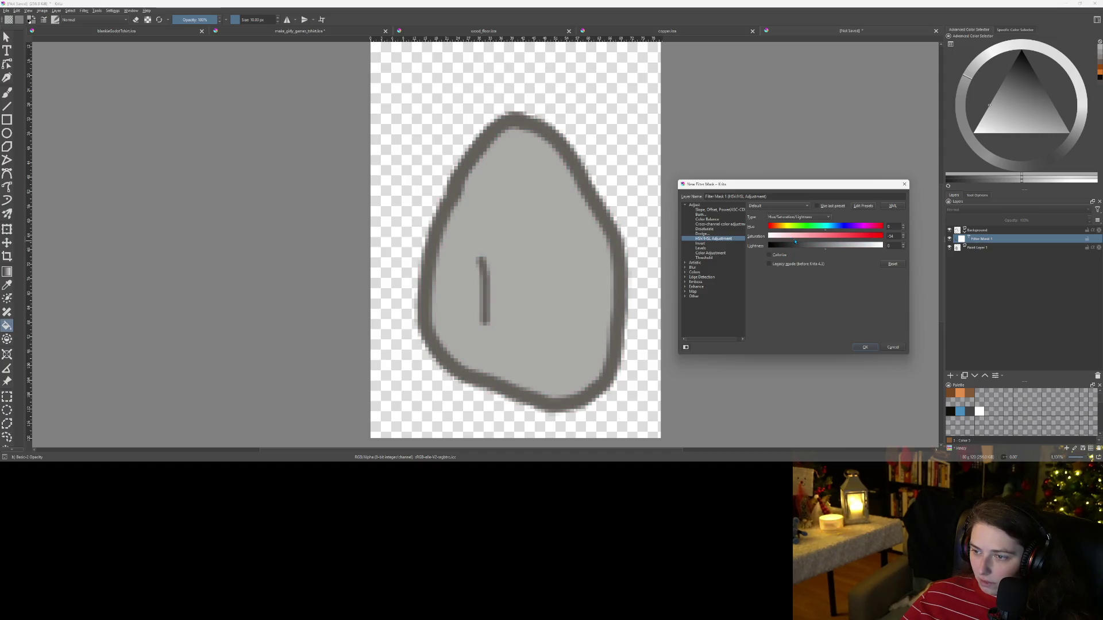
left_click_drag(822, 251, 839, 253)
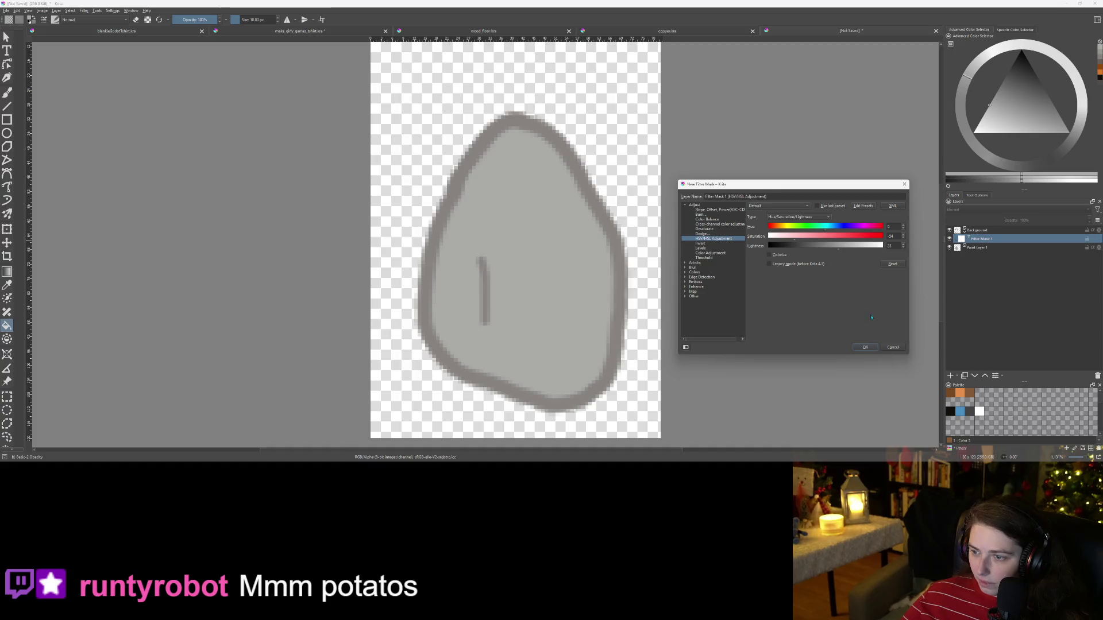
left_click(866, 348)
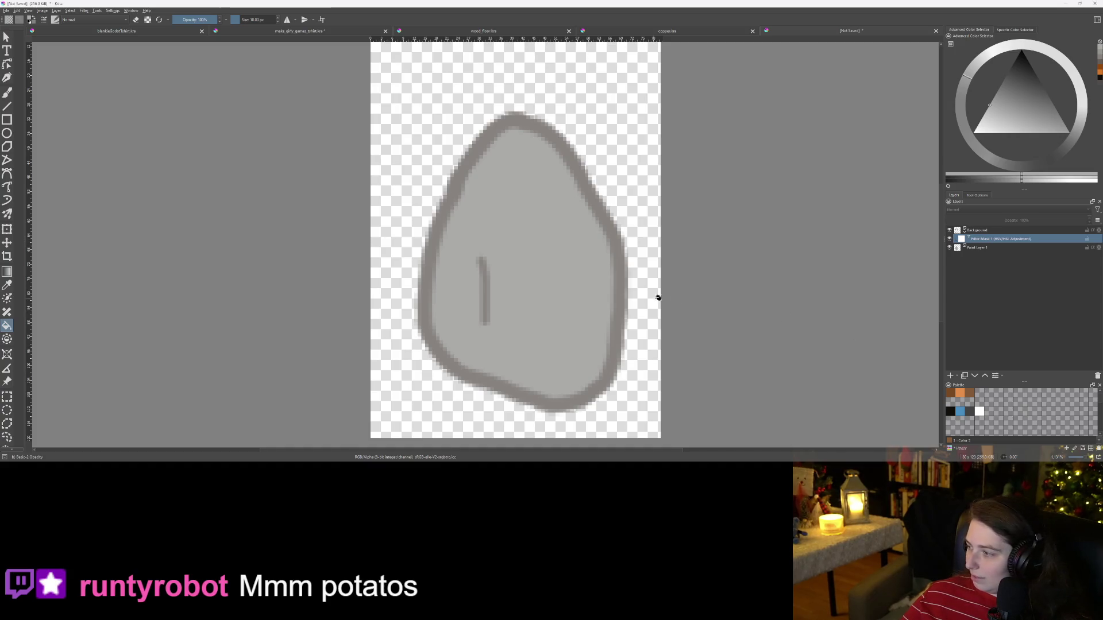
Step: Select all three layers, starting from the Background layer
scroll(659, 298, "down", 2)
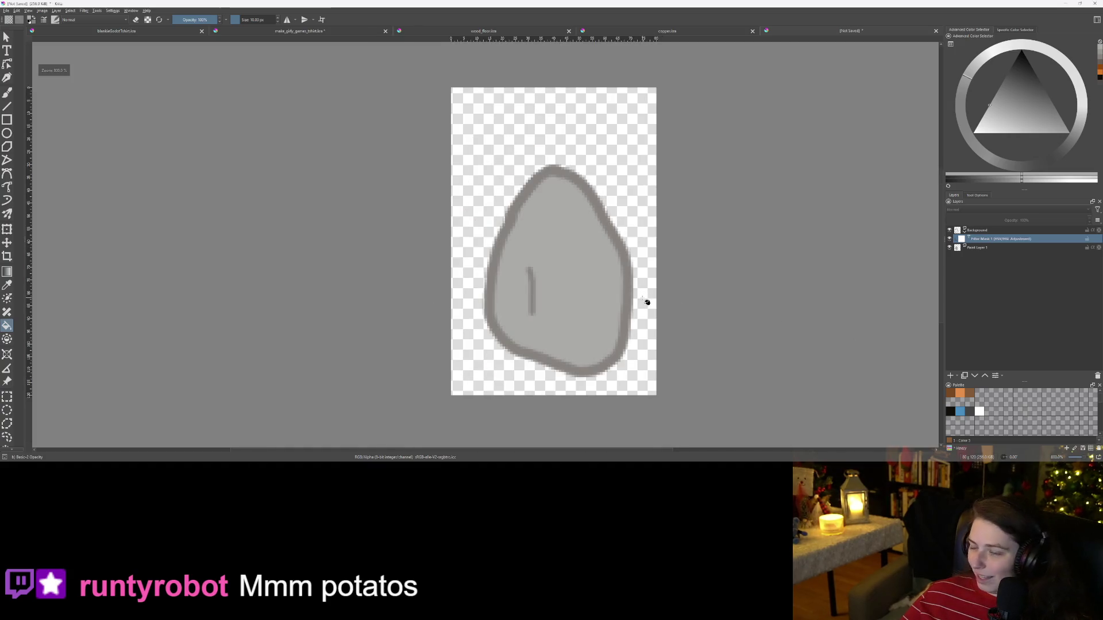
left_click(1003, 232)
left_click(996, 251, "shift")
Step: Shift the whole drawing up slightly and save it as stone.kra
key("t")
left_click_drag(632, 336, 620, 313)
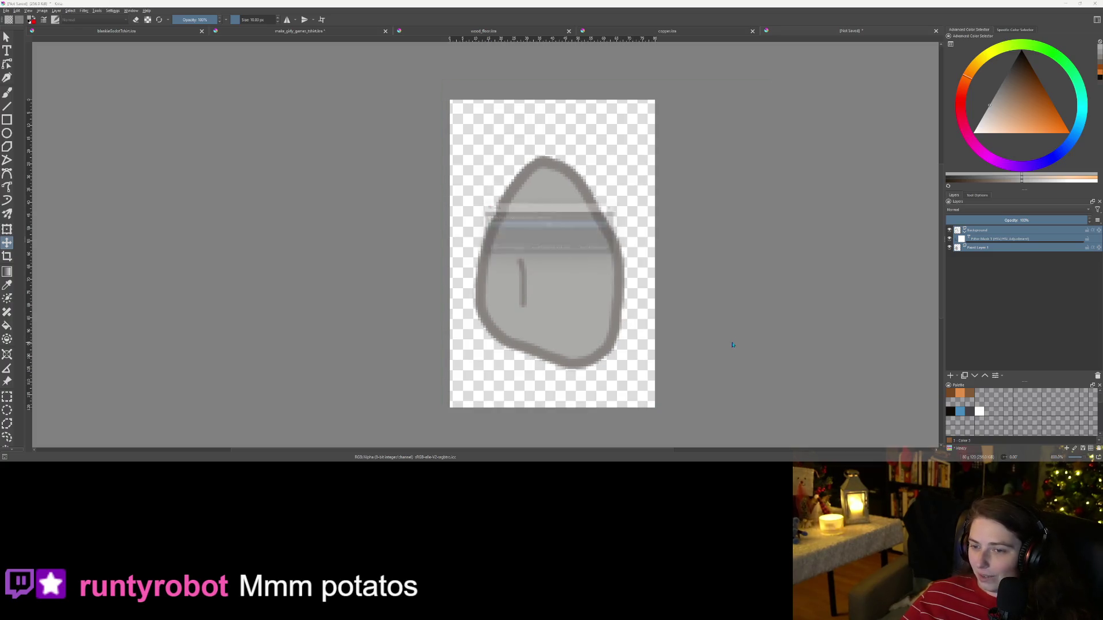
key("ctrl+s")
type("stone")
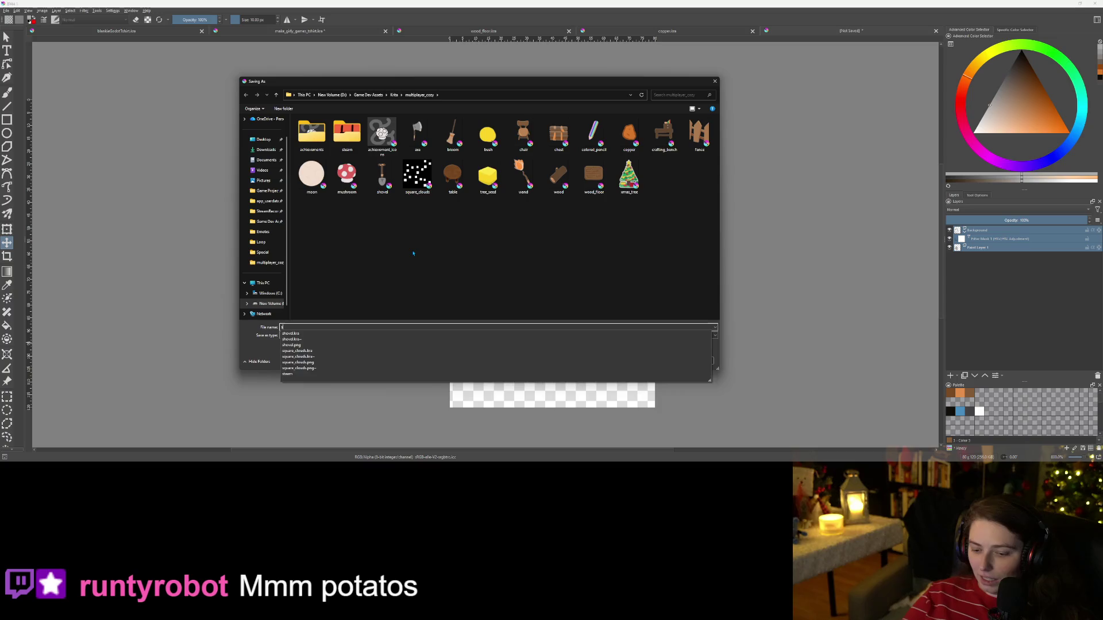
key("Return")
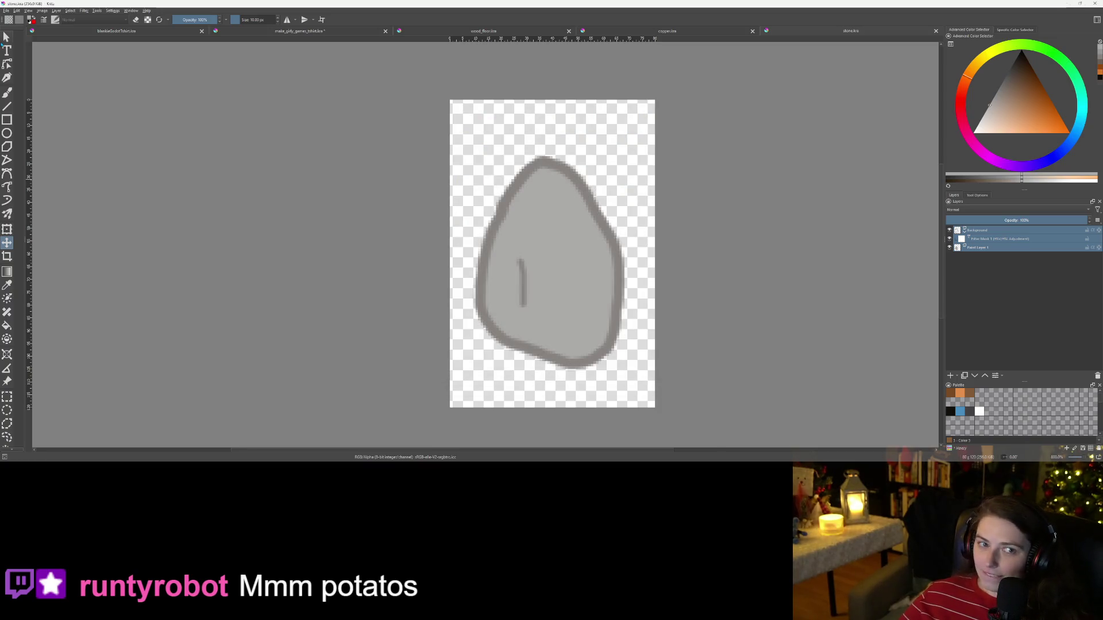
Step: Export the drawing as stone.png with the default PNG options, then minimize Krita
left_click(8, 10)
left_click(26, 72)
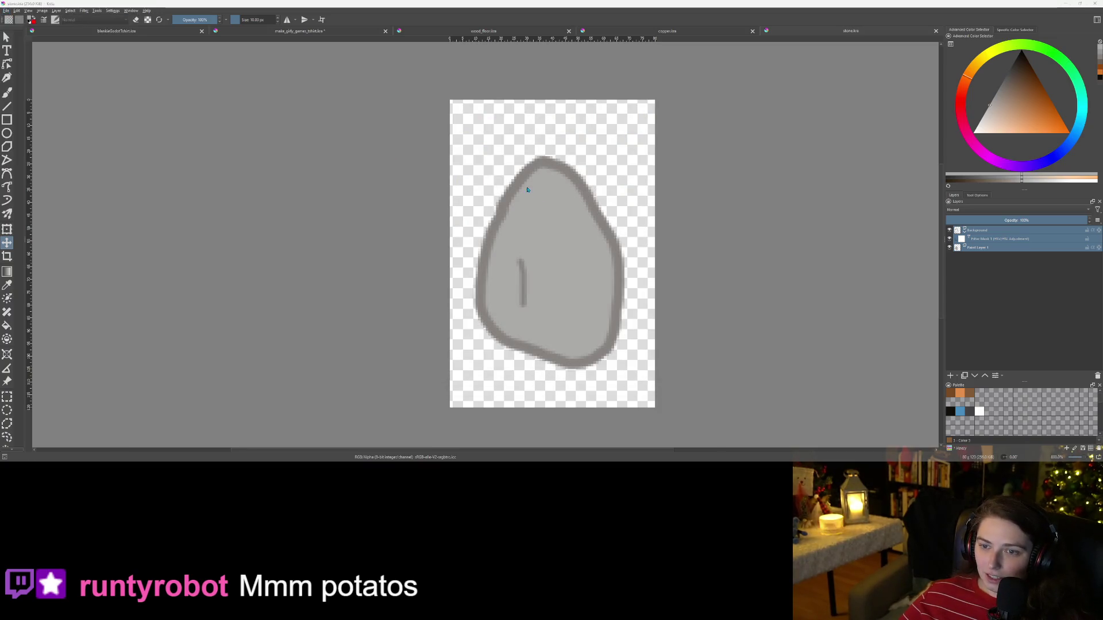
left_click(669, 360)
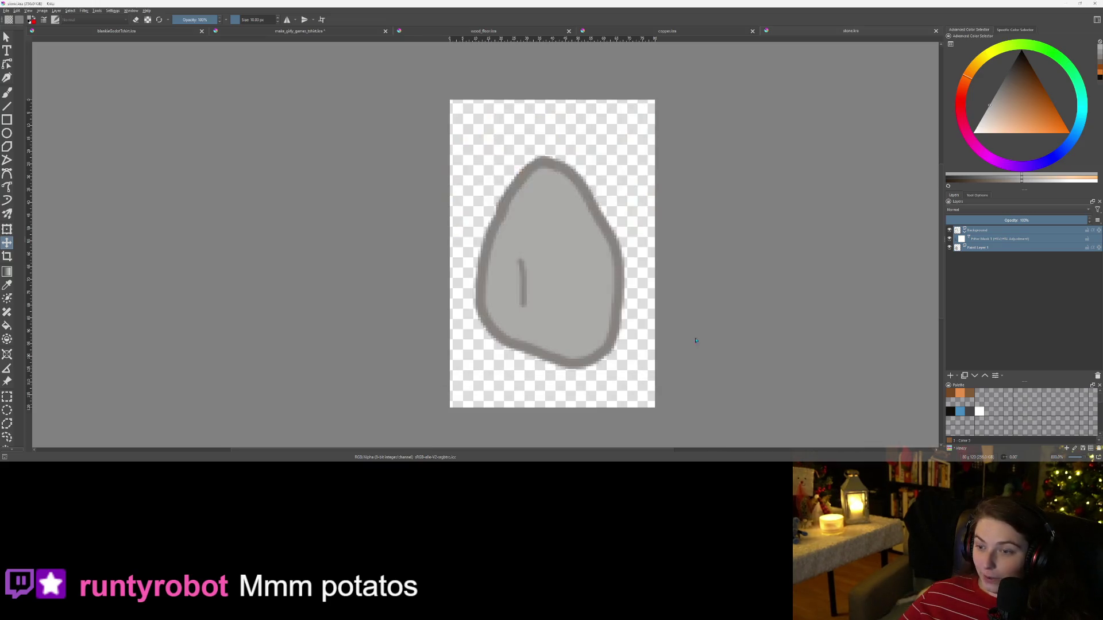
left_click(579, 285)
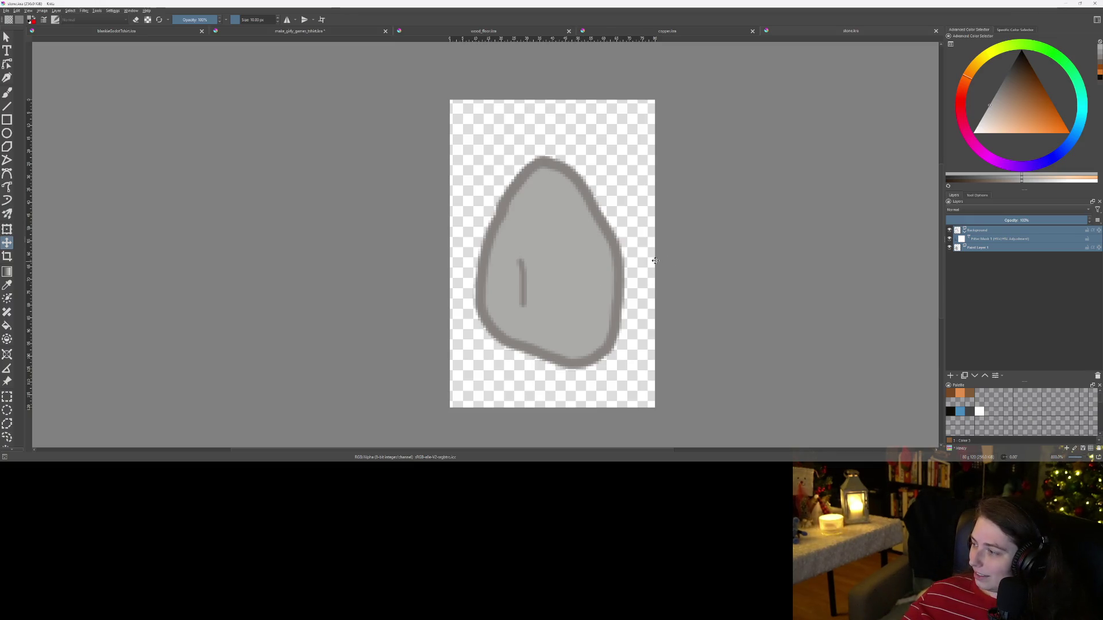
scroll(532, 271, "up", 2)
scroll(532, 278, "down", 2)
scroll(535, 281, "up", 2)
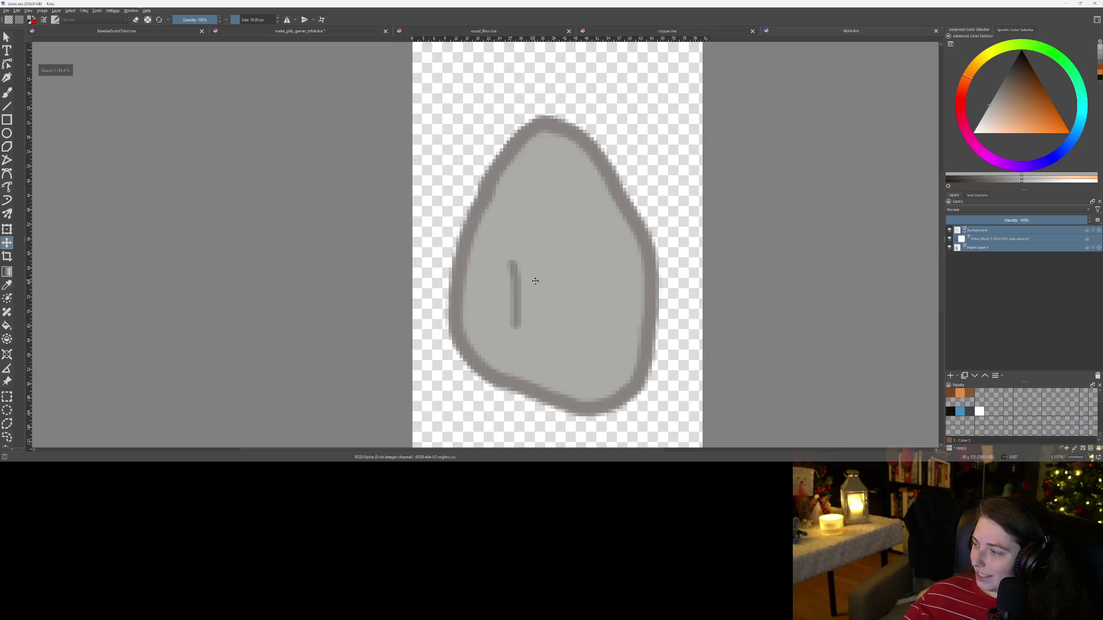
scroll(533, 278, "down", 2)
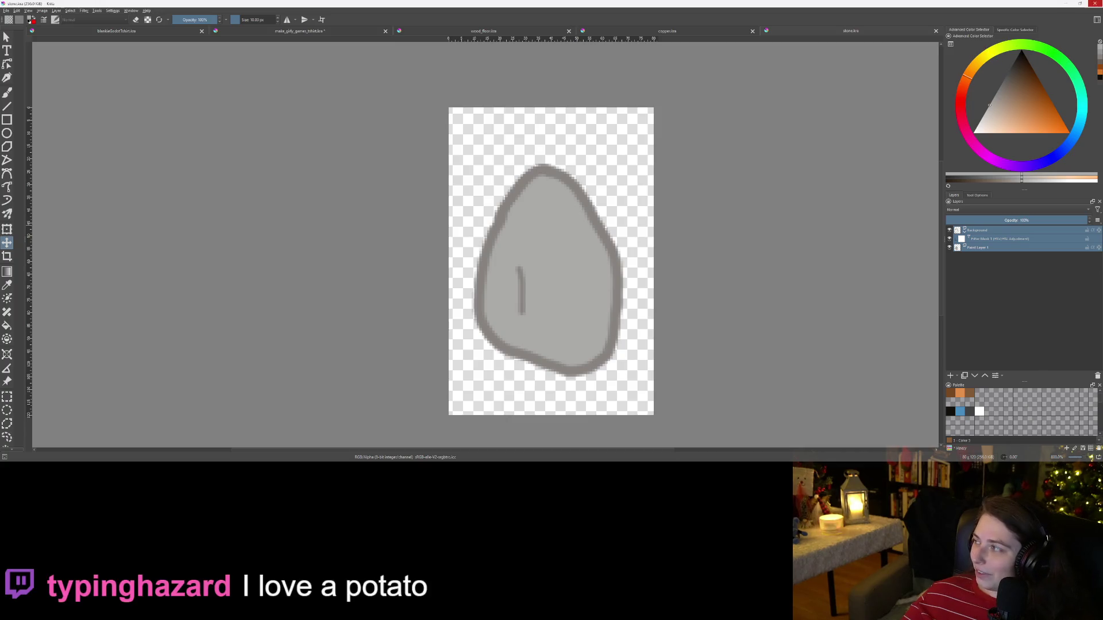
left_click(1066, 3)
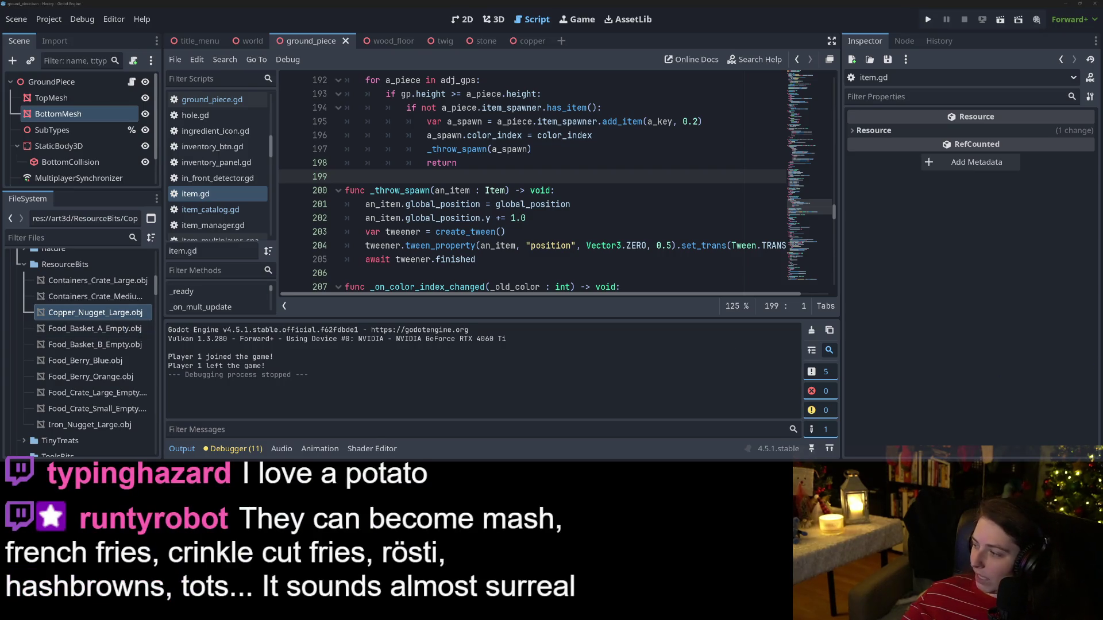
Step: Open the copper nugget's folder and arrange the multiplayer_cozy and ResourceBits Explorer windows side by side
key("ctrl+alt+r")
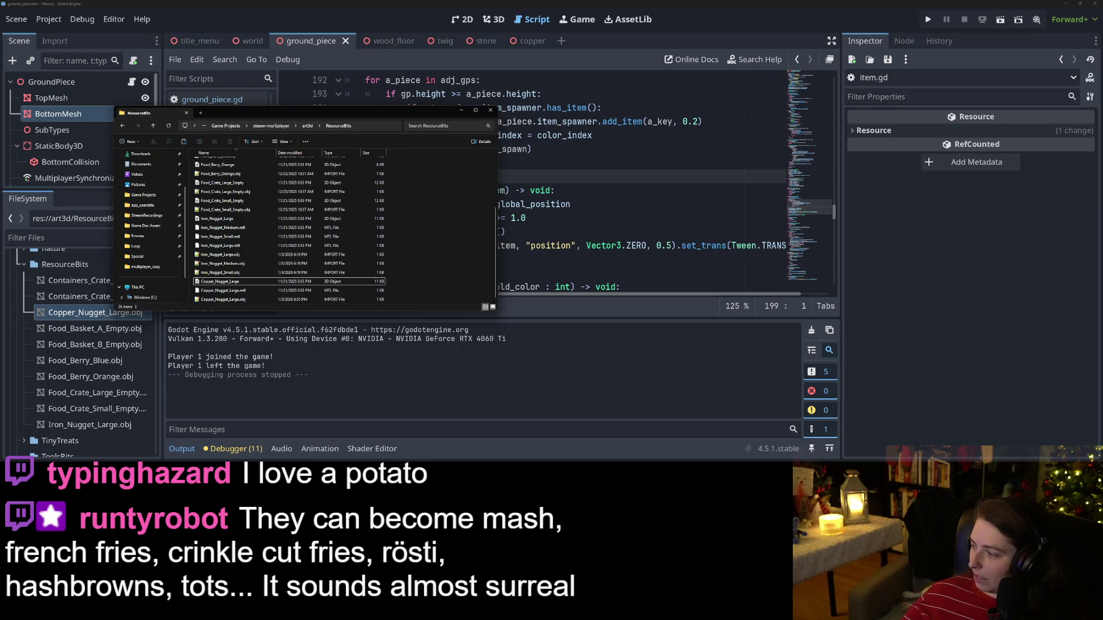
key("alt+Tab")
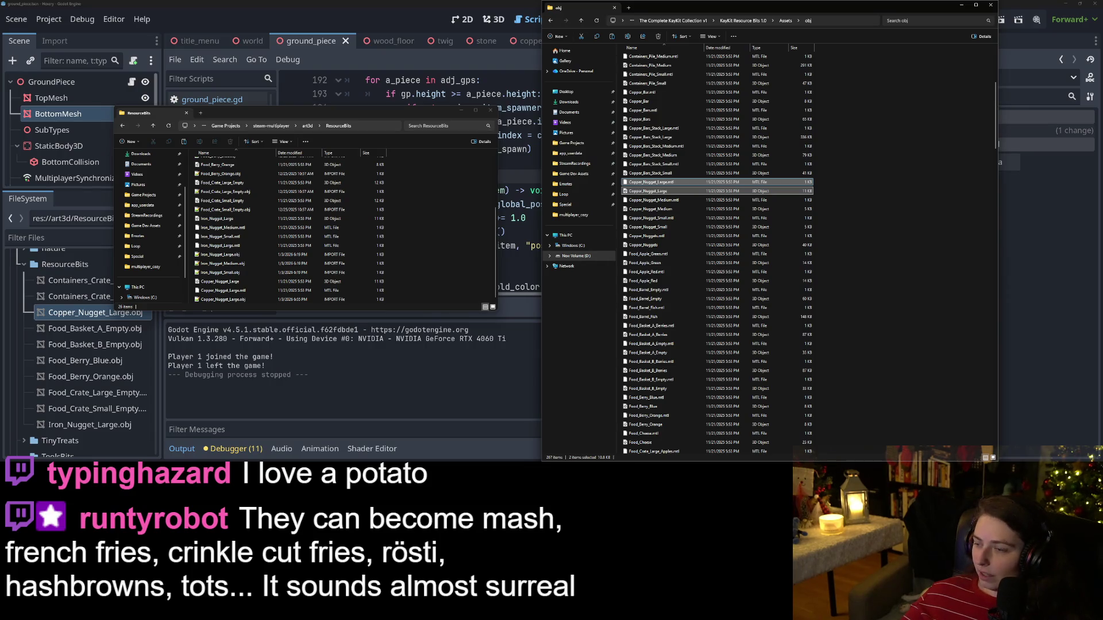
key("alt+Tab")
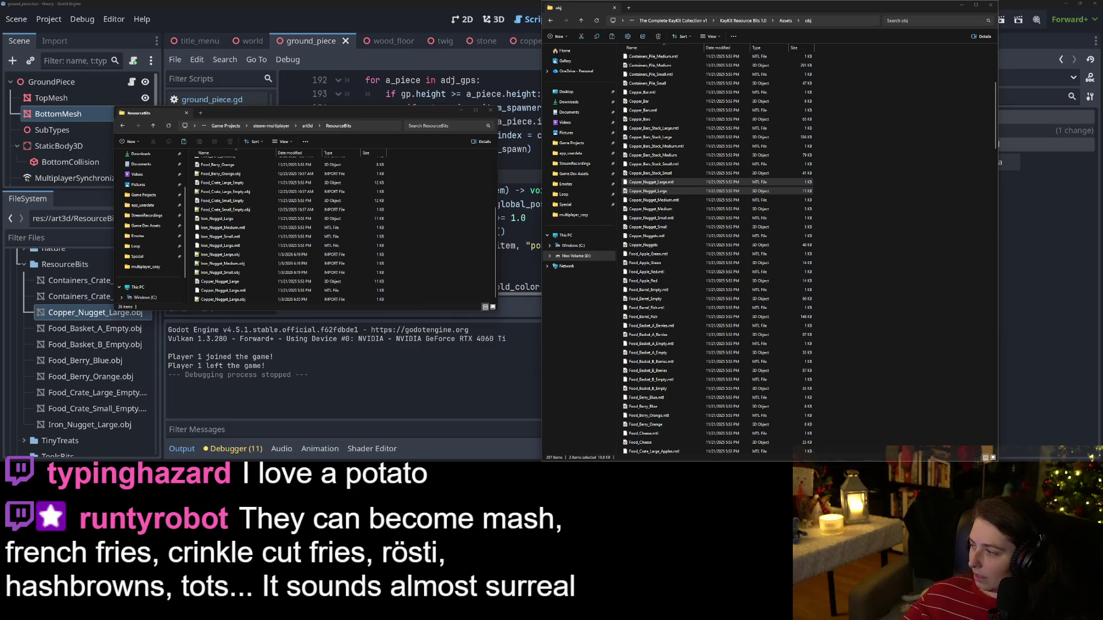
key("alt+Tab")
mouse_move(672, 146)
left_mouse_down()
mouse_move(165, 199)
mouse_move(169, 219)
left_mouse_up()
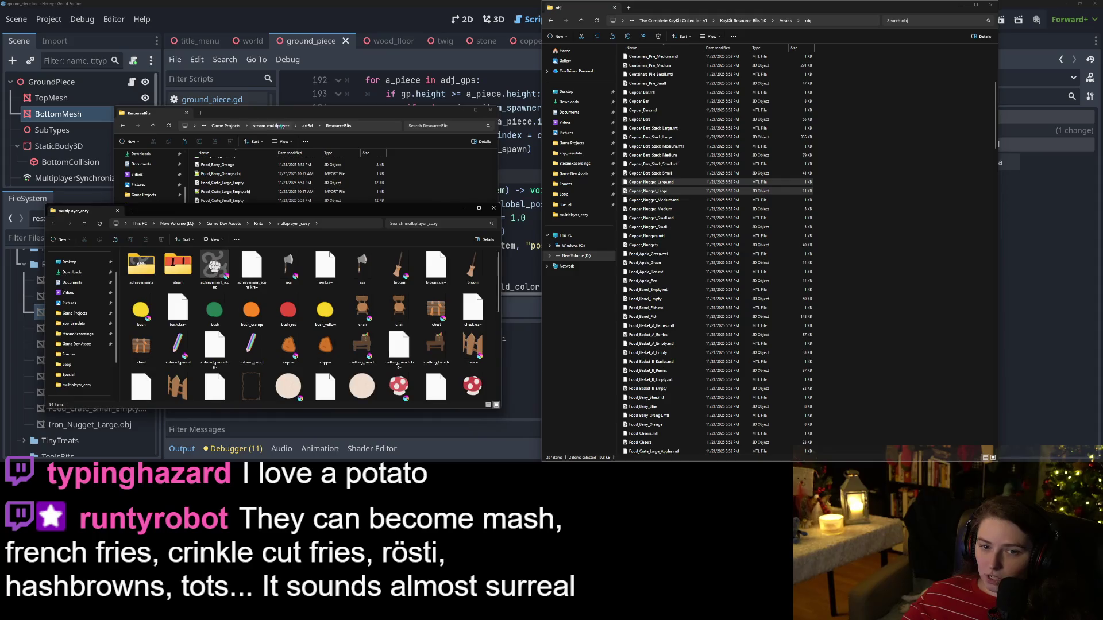
left_click_drag(306, 112, 322, 21)
Step: Navigate the second window to steam-multiplayer › ui › inventory_btns
left_click(325, 35)
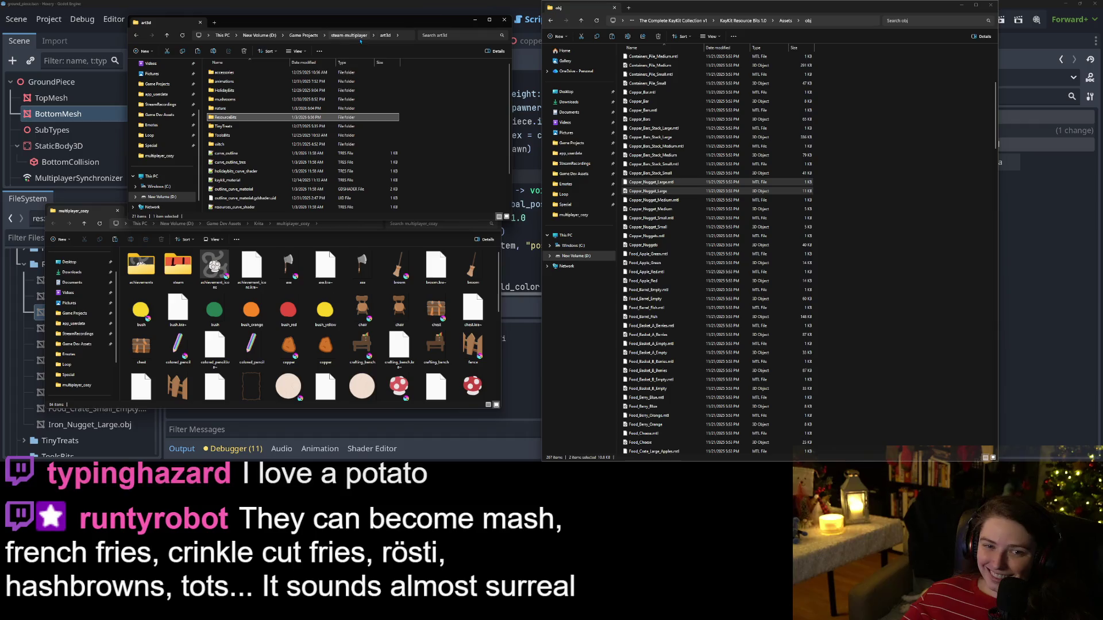
left_click(348, 35)
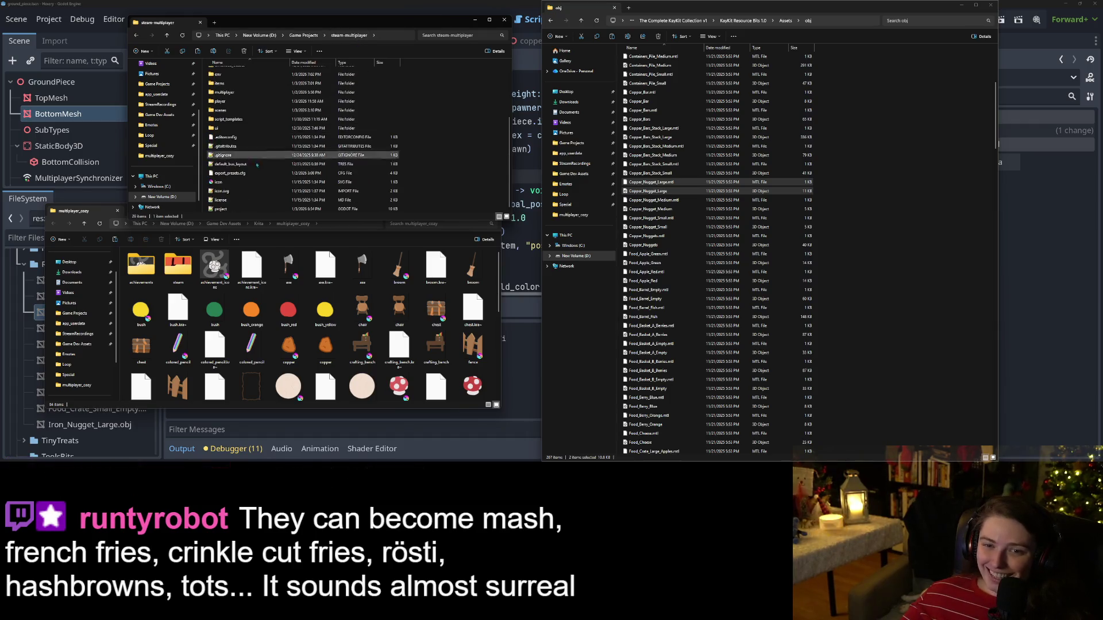
double_click(231, 129)
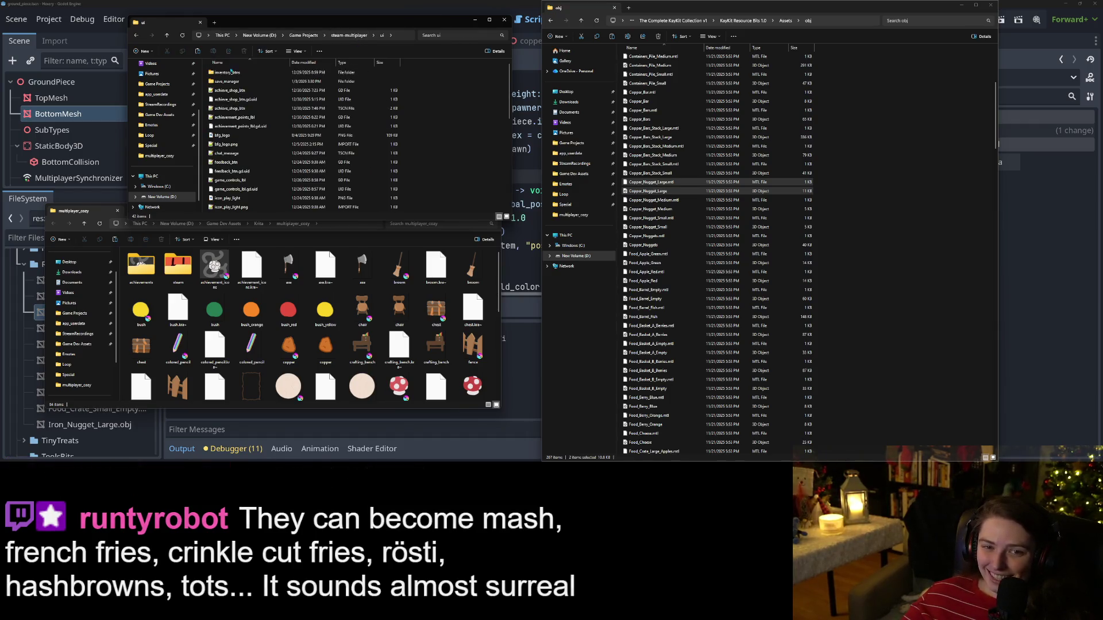
double_click(227, 73)
Step: Copy the copper and crafting_bench icons from multiplayer_cozy into inventory_btns
scroll(288, 267, "down", 10)
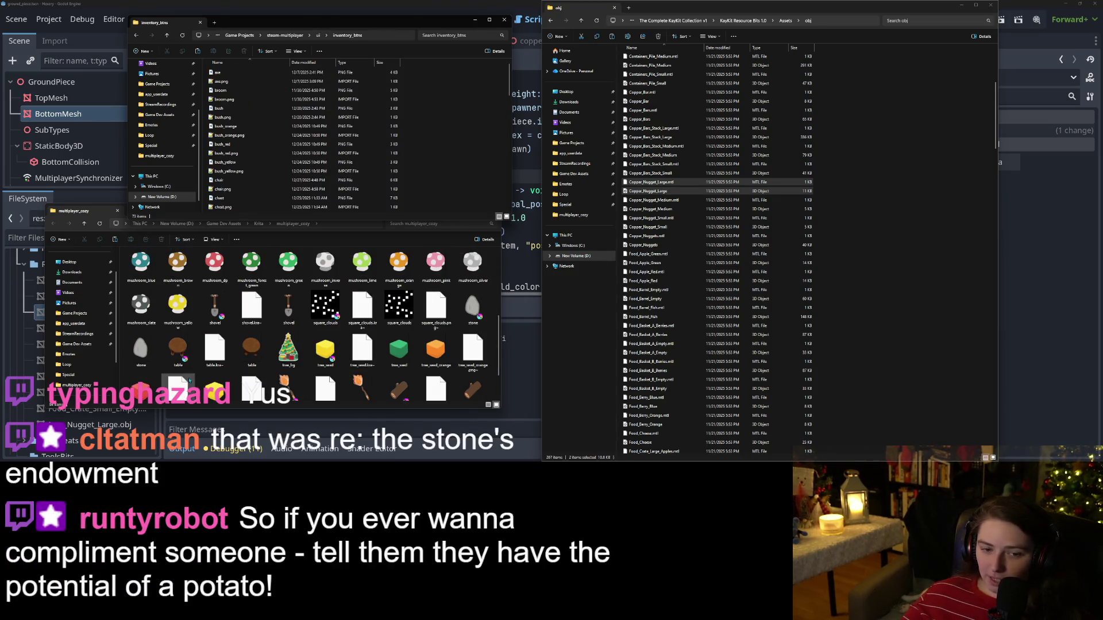
left_click(141, 348)
scroll(140, 347, "up", 10)
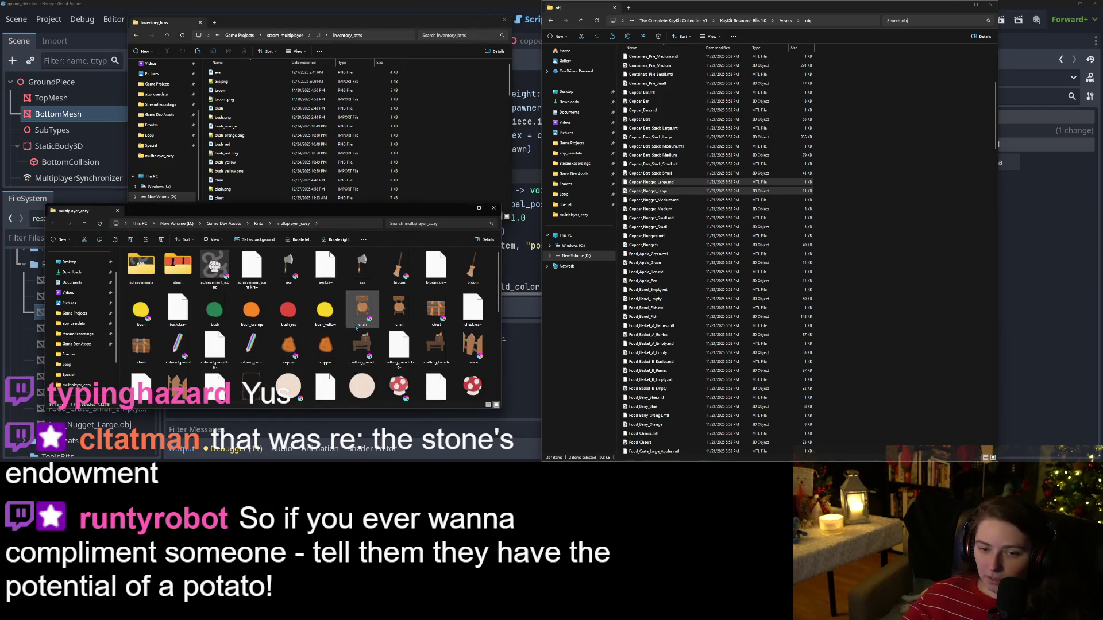
left_click(326, 346)
left_click(451, 342, "ctrl")
left_click_drag(453, 339, 468, 190)
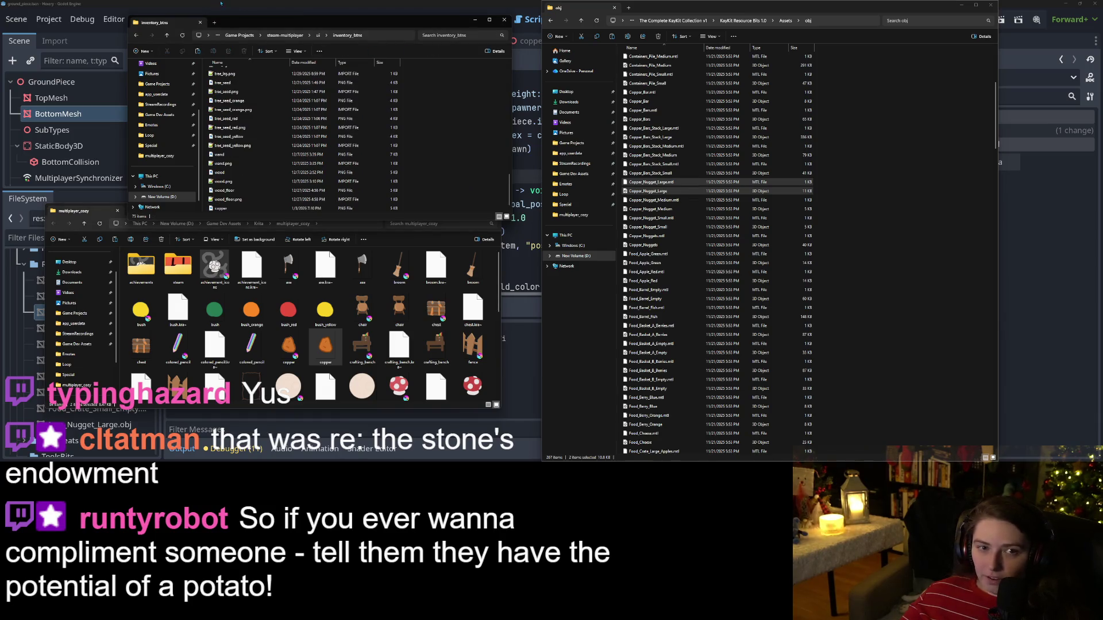
key("alt+Tab")
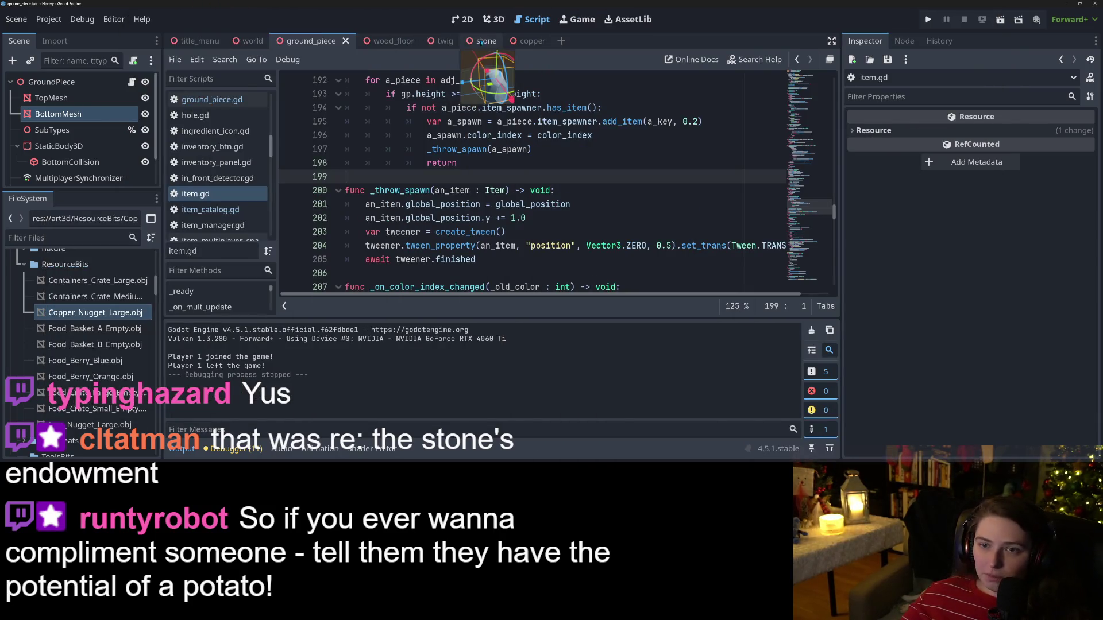
Step: Set the Stone item's inventory icon to stone.png and save the stone scene
left_click(479, 41)
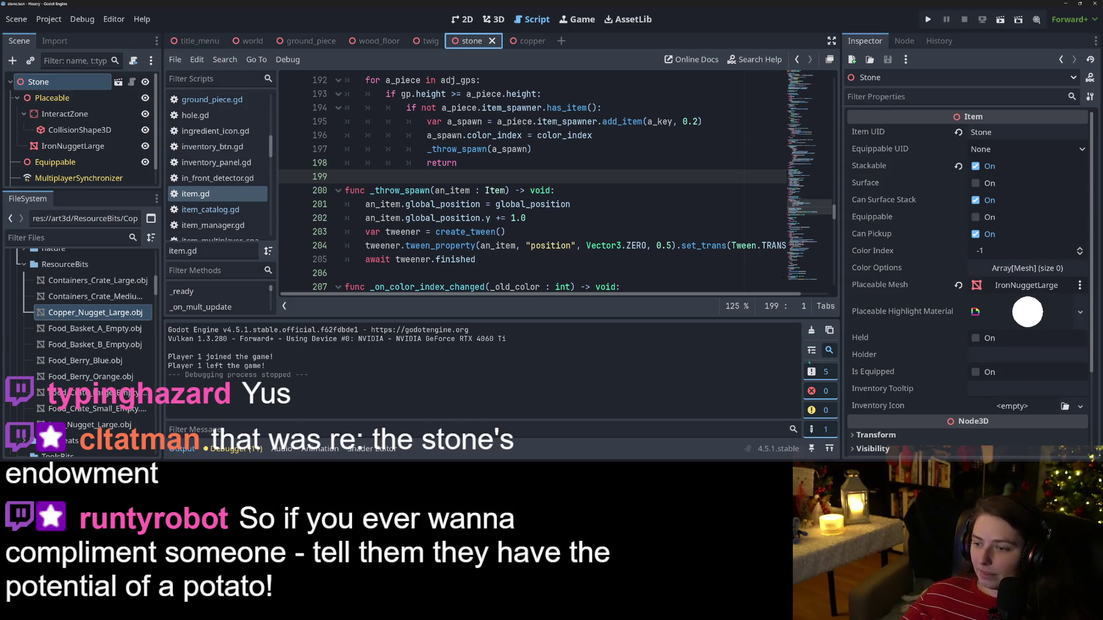
type("stone")
key("Return")
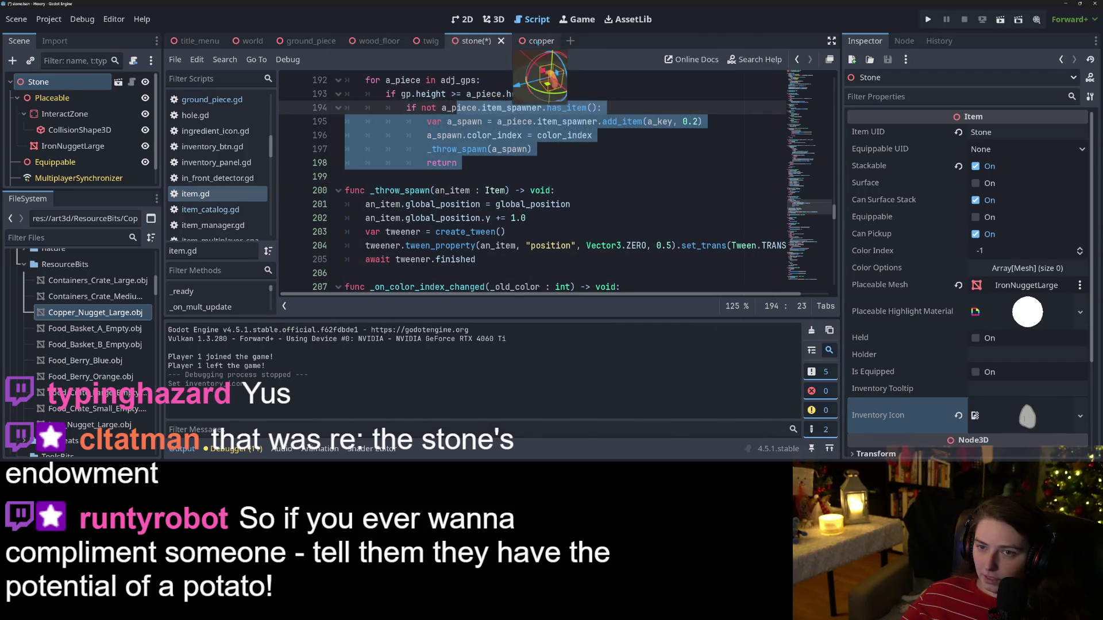
left_click(531, 149)
key("ctrl+s")
Step: Give the Copper item copper.png as its inventory icon, save, and open the twig scene
left_click(519, 40)
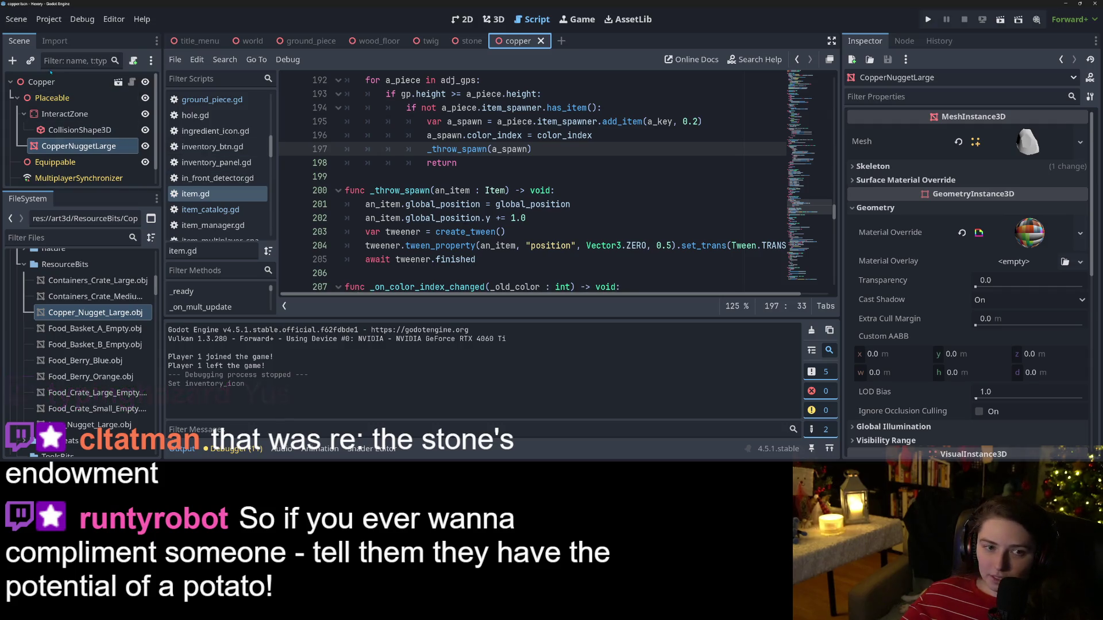
left_click(46, 81)
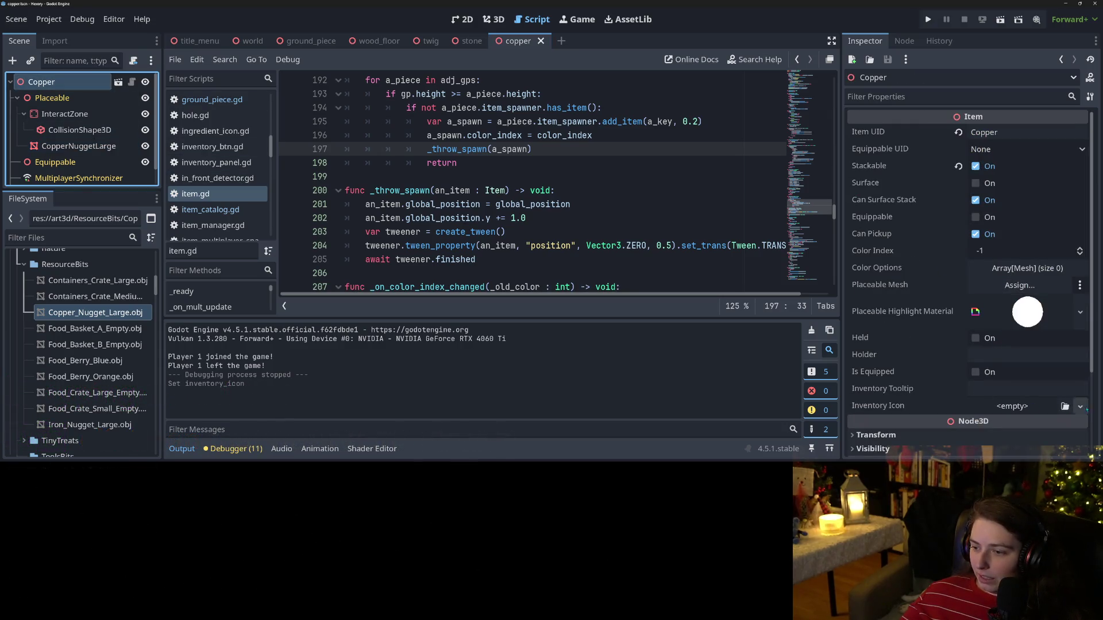
left_click(1065, 406)
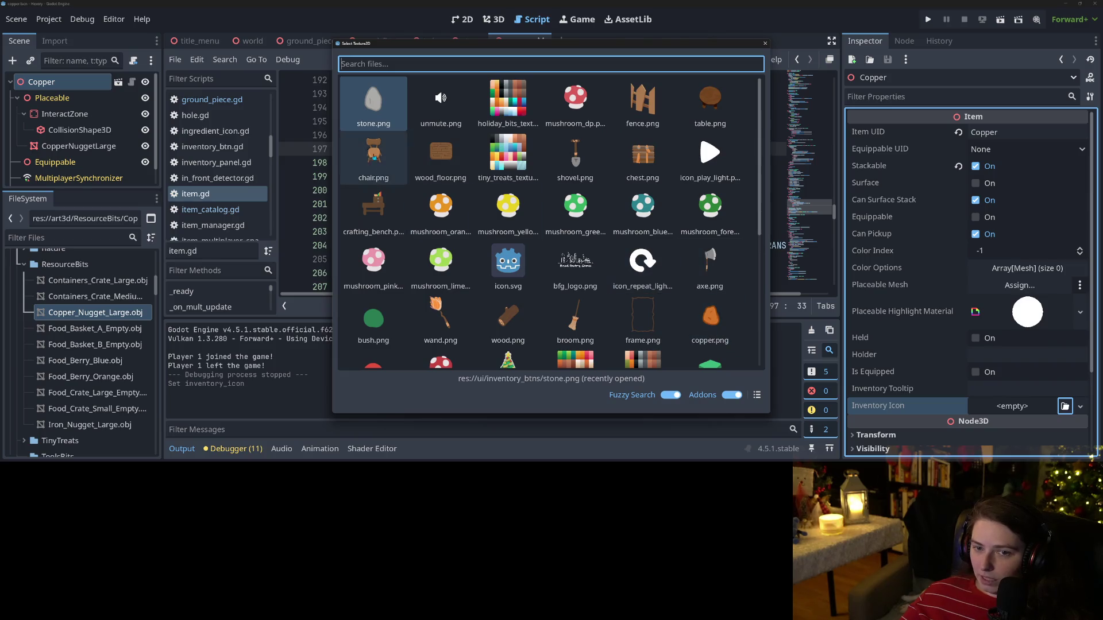
double_click(717, 339)
key("ctrl+s")
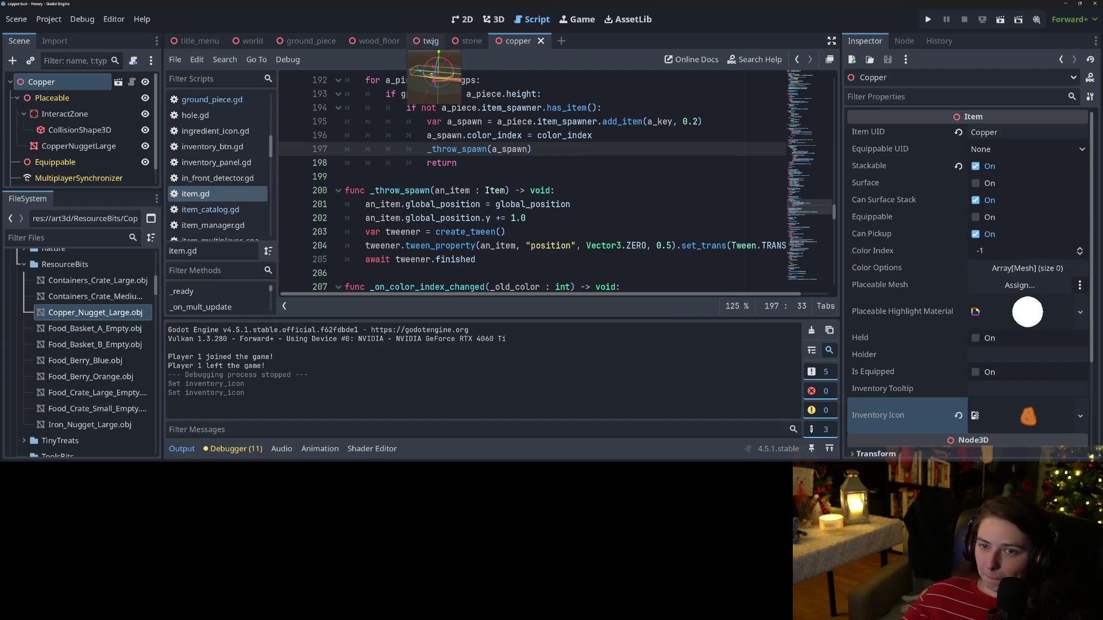
left_click(429, 41)
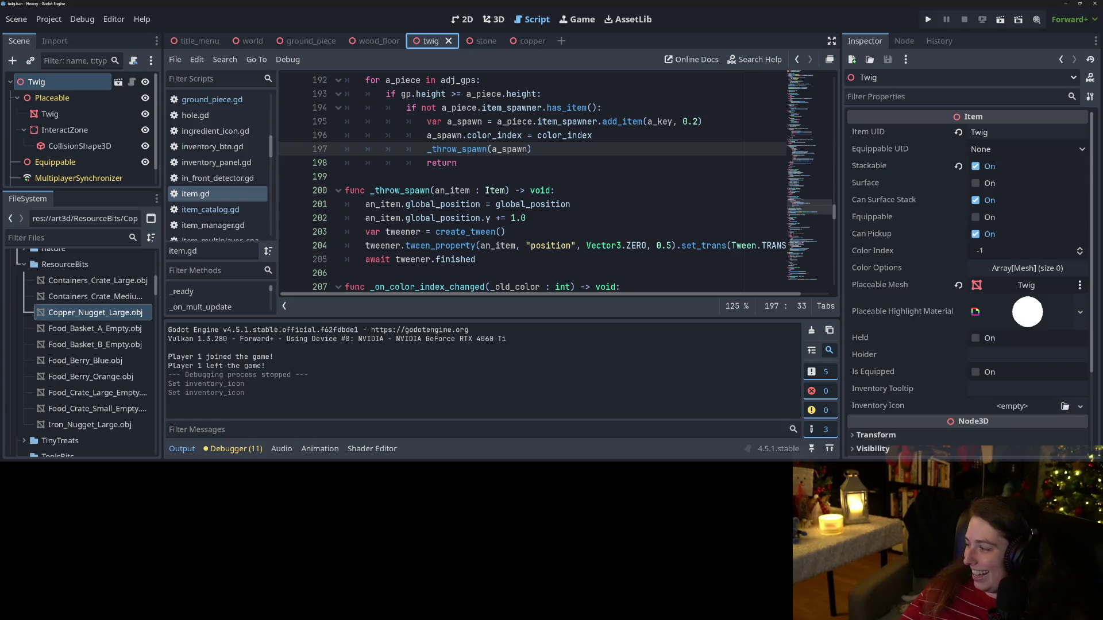
key("alt+Tab")
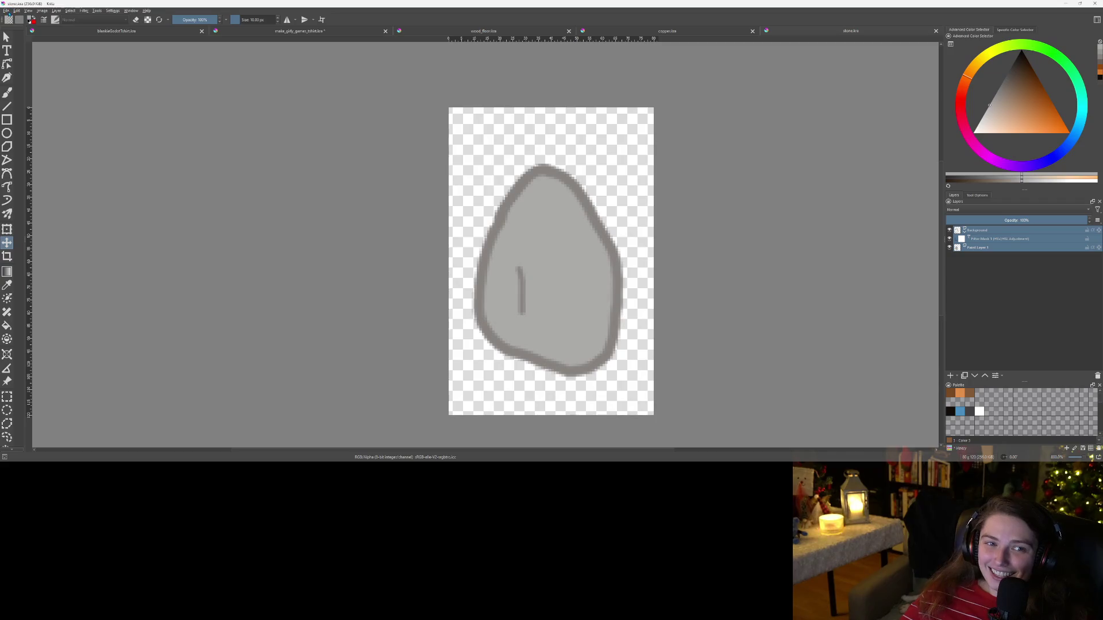
Step: Create a new 80x120 transparent canvas and pick a darker brown
left_click(7, 11)
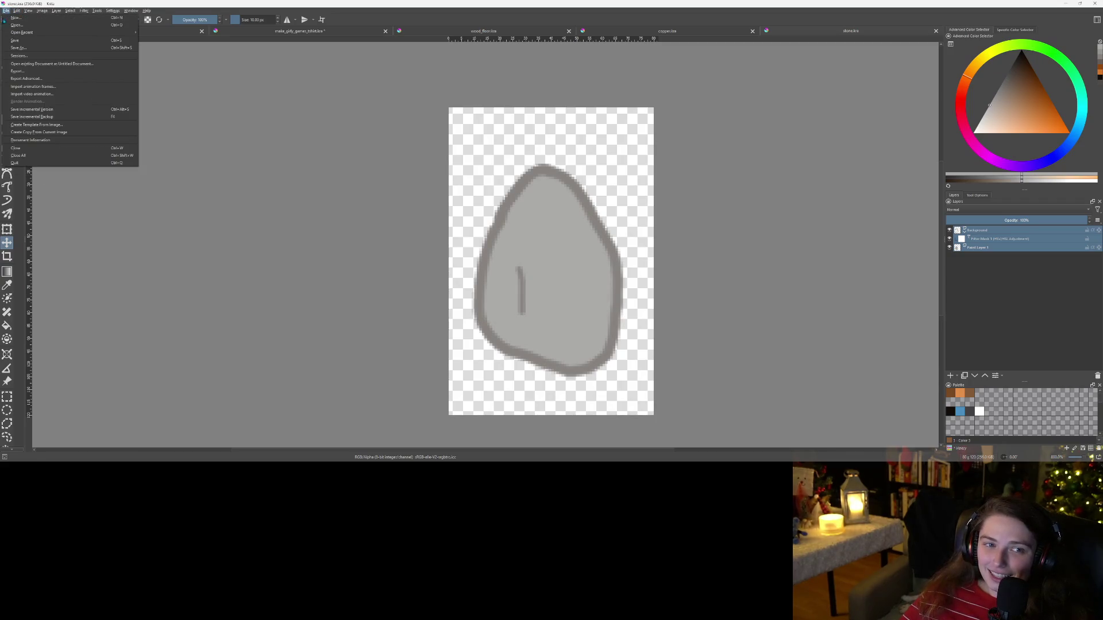
left_click(12, 18)
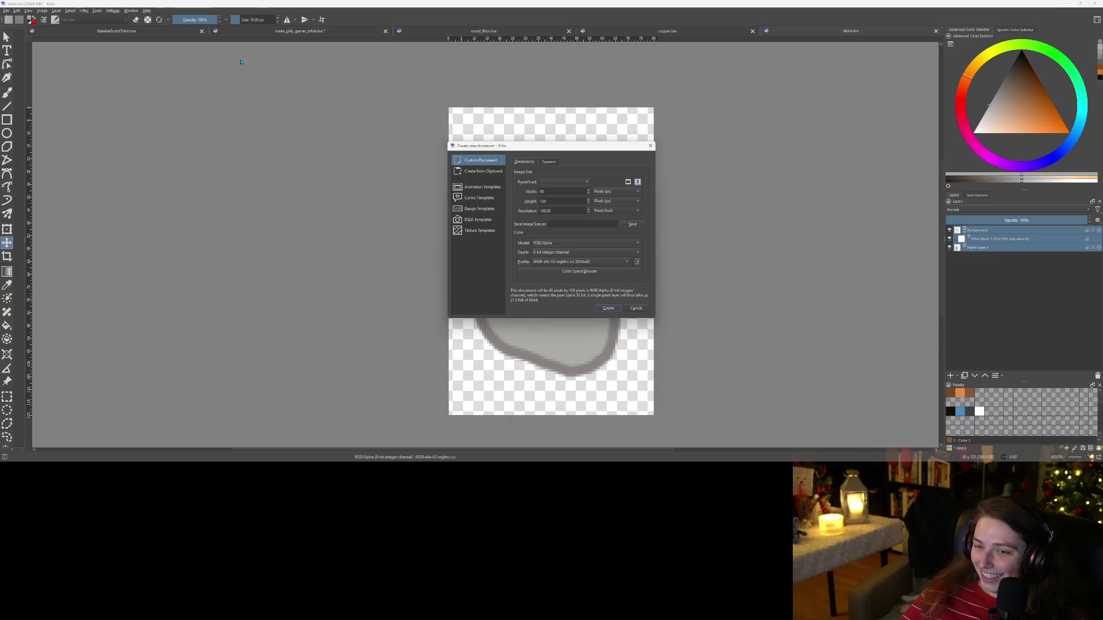
left_click(612, 310)
scroll(611, 314, "down", 1)
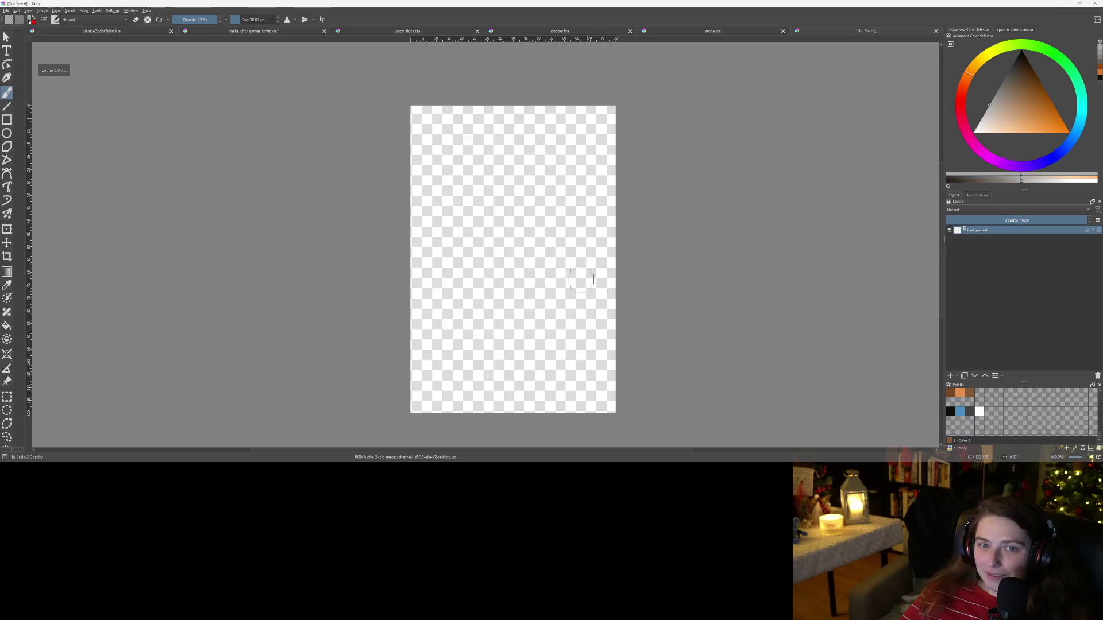
left_click(971, 396)
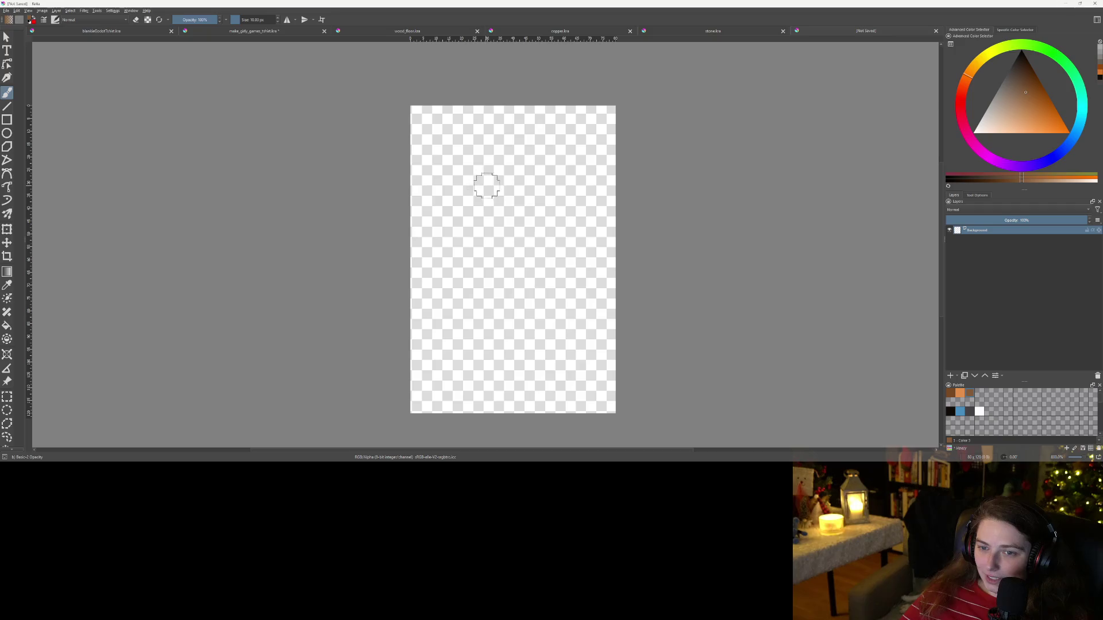
Step: Try painting a brown twig stroke down the canvas, then undo it entirely
left_click_drag(538, 376, 465, 172)
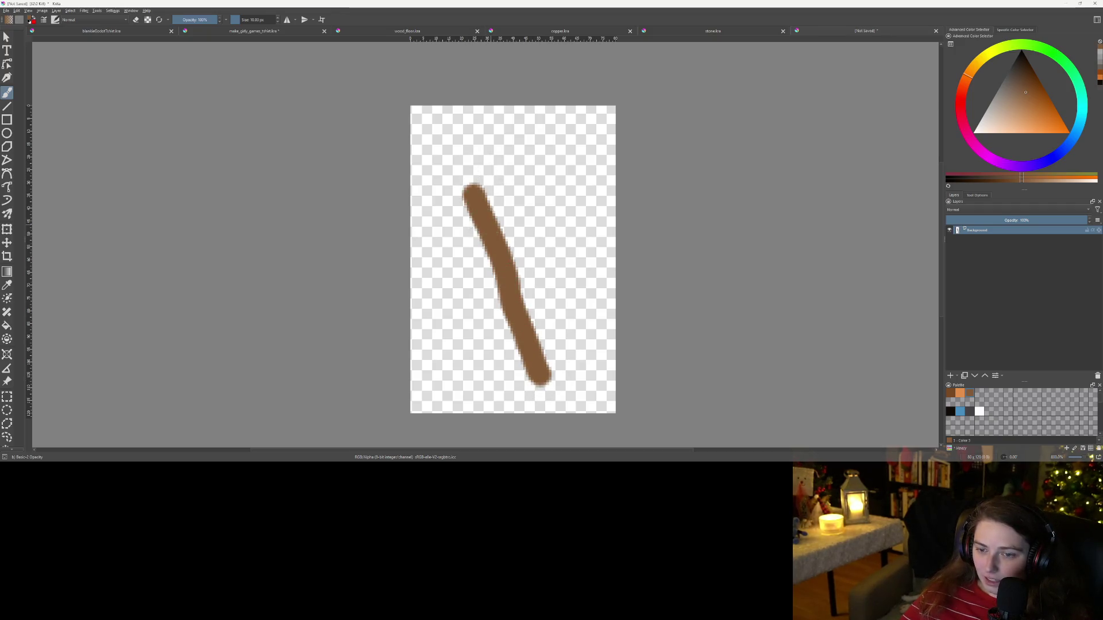
key("ctrl+z")
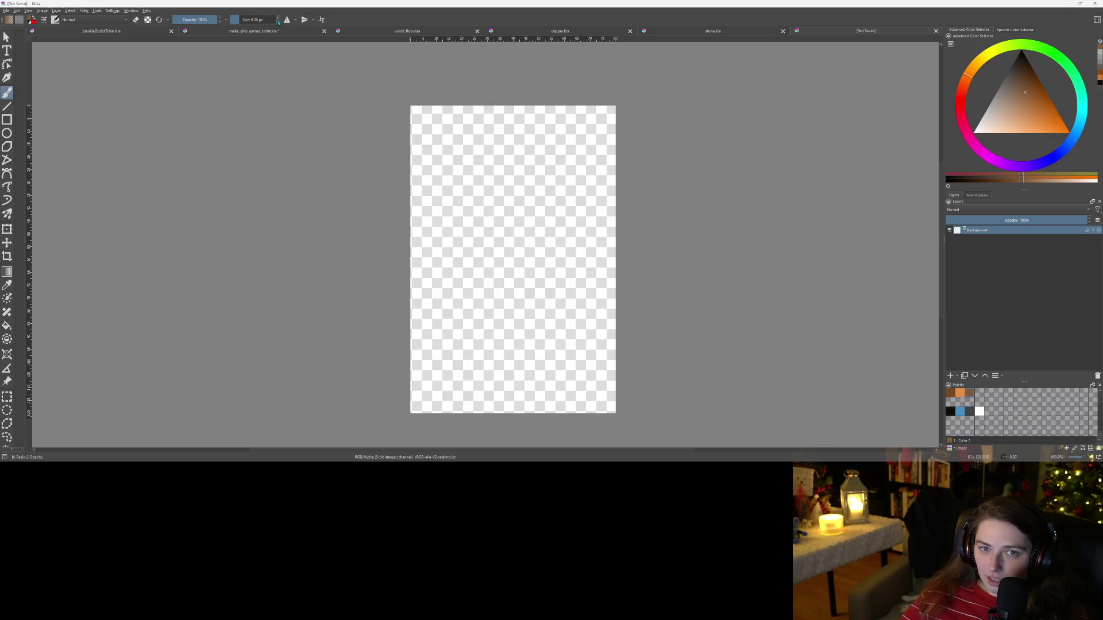
mouse_move(535, 360)
left_mouse_down()
mouse_move(504, 295)
mouse_move(483, 190)
mouse_move(447, 119)
left_mouse_up()
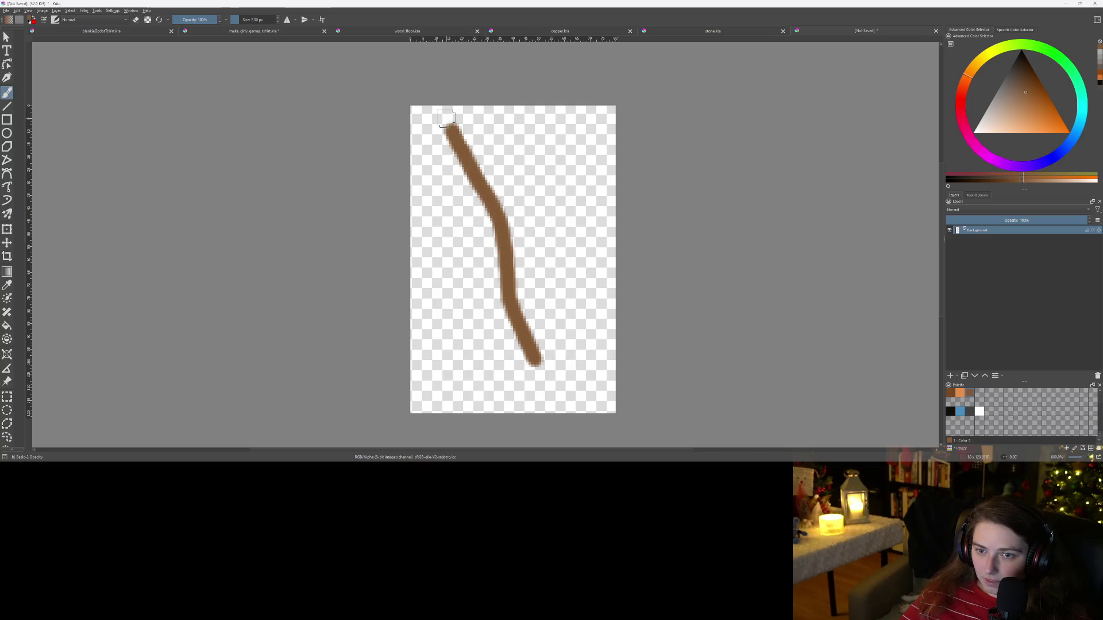
key("ctrl+z")
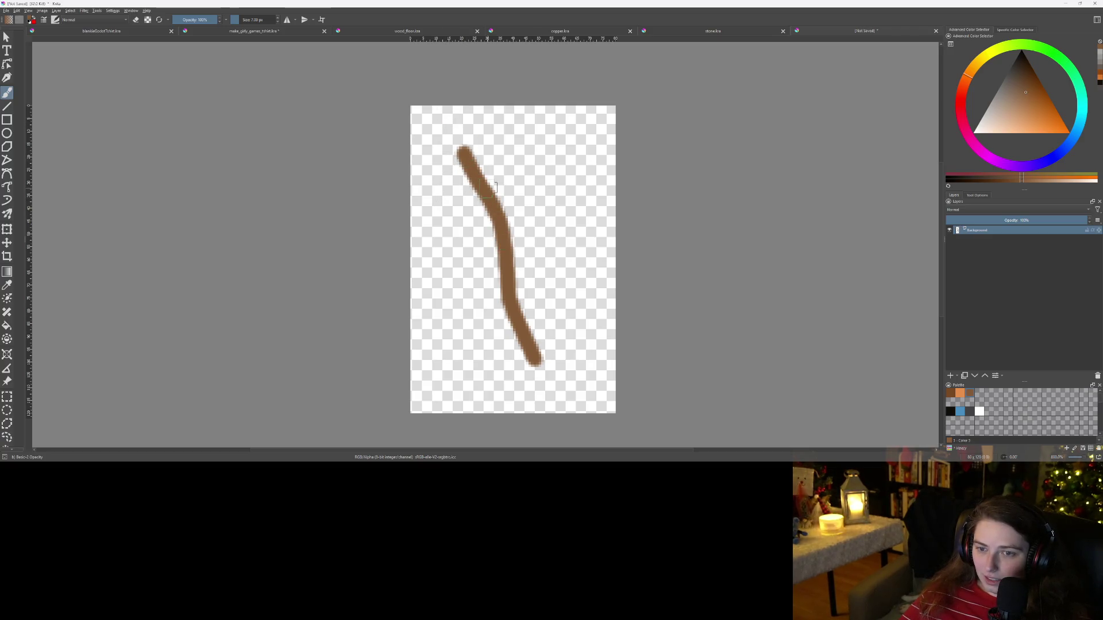
scroll(496, 187, "up", 2)
scroll(487, 215, "down", 1)
scroll(489, 230, "down", 1)
key("ctrl+z")
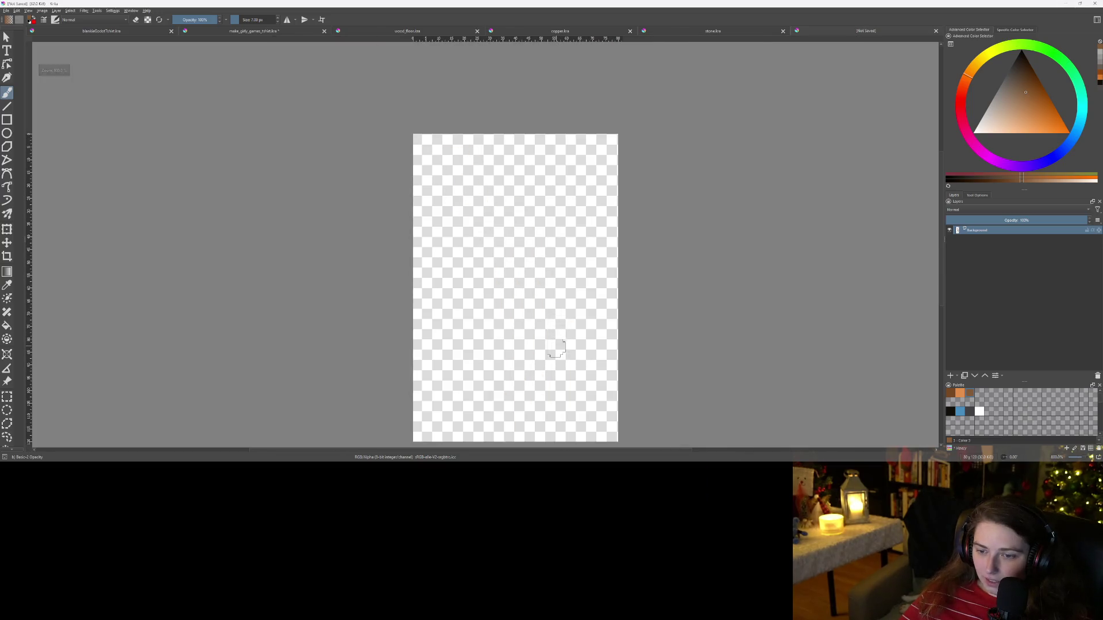
Step: Paint a new diagonal brown twig stem with a branch heading up-right
mouse_move(566, 401)
left_mouse_down()
mouse_move(452, 171)
mouse_move(449, 206)
left_mouse_up()
scroll(453, 171, "up", 3)
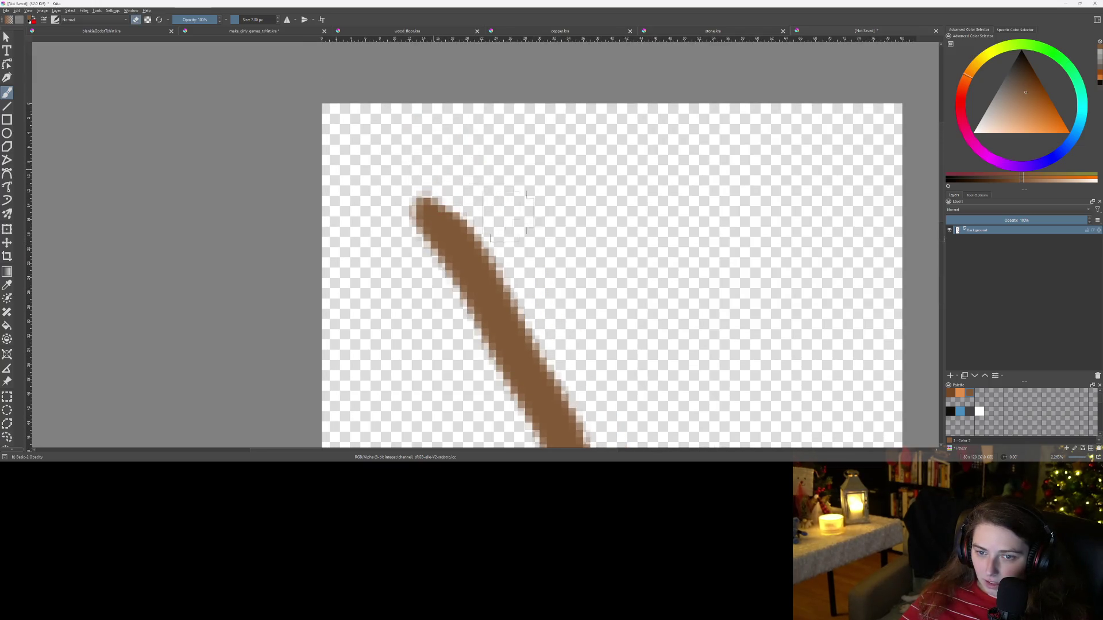
scroll(459, 284, "down", 3)
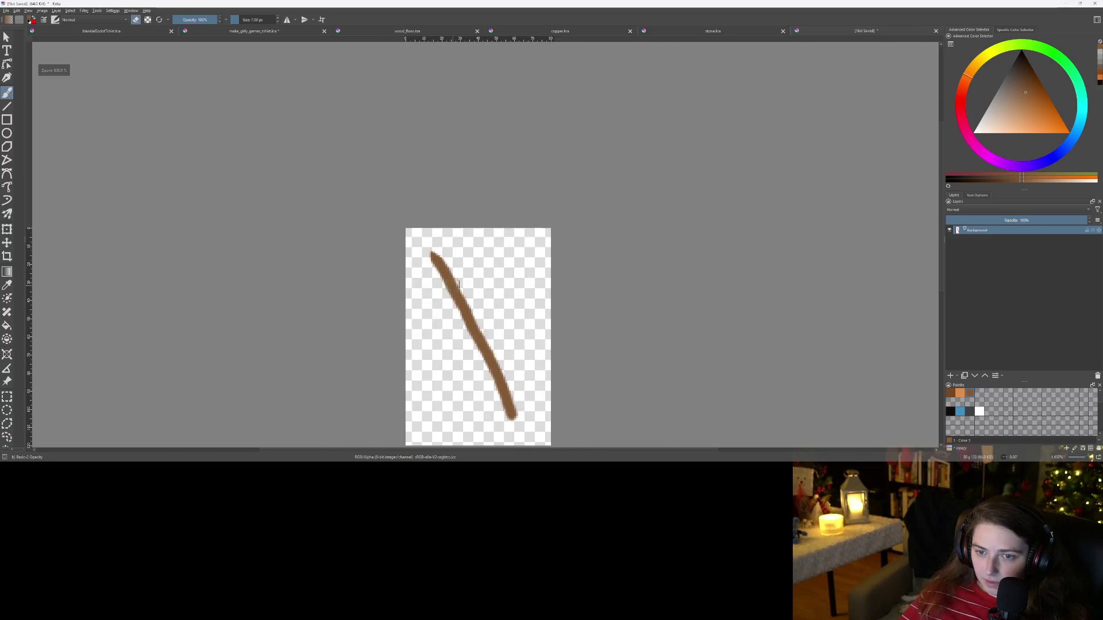
scroll(522, 335, "up", 2)
mouse_move(415, 253)
left_mouse_down()
mouse_move(438, 222)
mouse_move(439, 174)
left_mouse_up()
Step: Paint a short upper-right branch and a lower side branch joining the stem
mouse_move(411, 359)
left_mouse_down()
mouse_move(423, 301)
mouse_move(487, 360)
mouse_move(460, 333)
mouse_move(412, 316)
left_mouse_up()
key("ctrl+z")
key("ctrl+z")
key("ctrl+z")
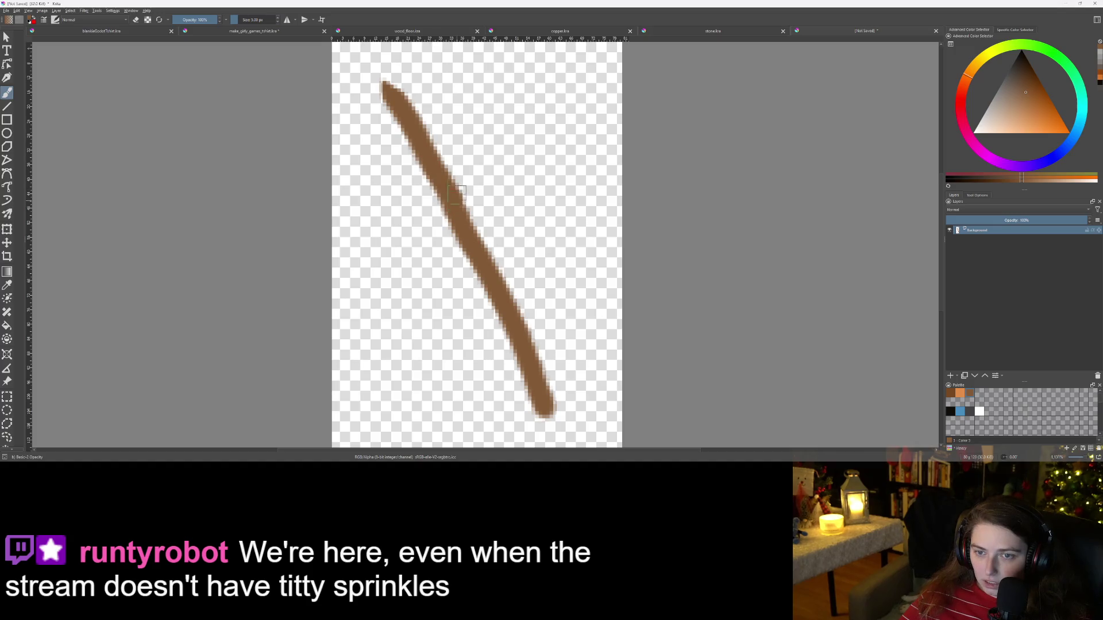
left_click_drag(458, 192, 470, 123)
left_click_drag(437, 299, 521, 348)
scroll(448, 314, "up", 4)
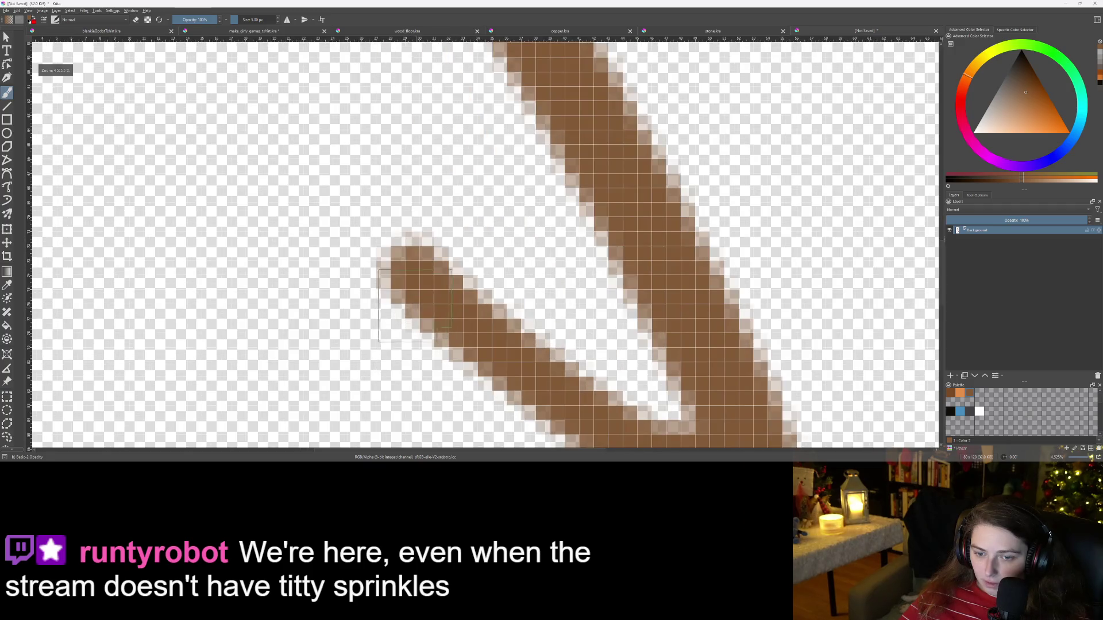
Step: Switch to the eraser and soften the top pixels of both branch tips
key("e")
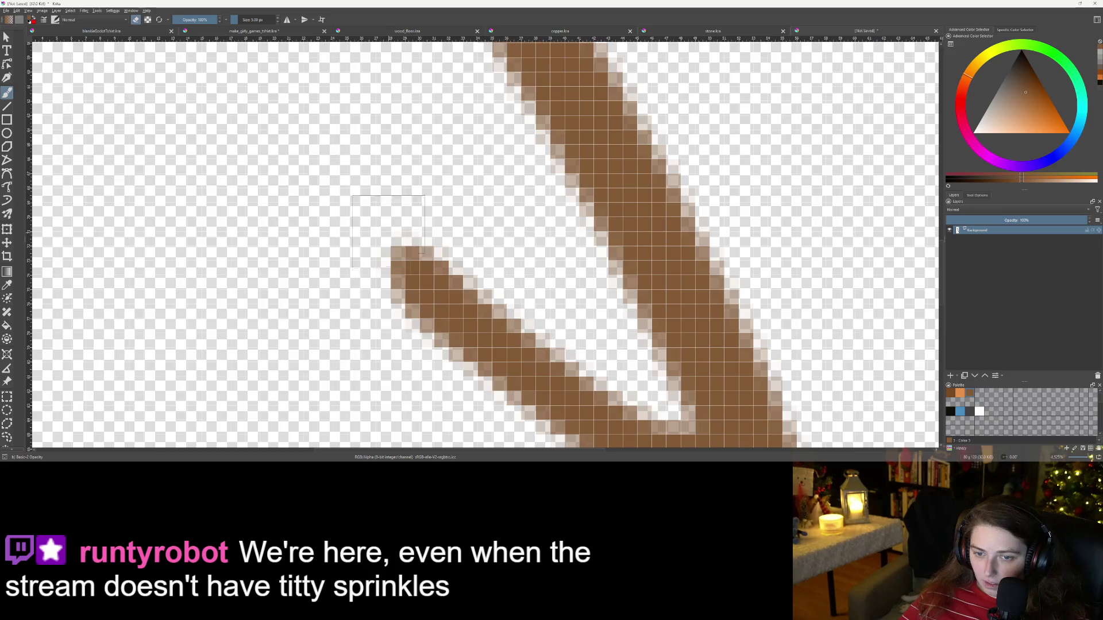
left_click_drag(389, 221, 464, 236)
scroll(438, 212, "down", 4)
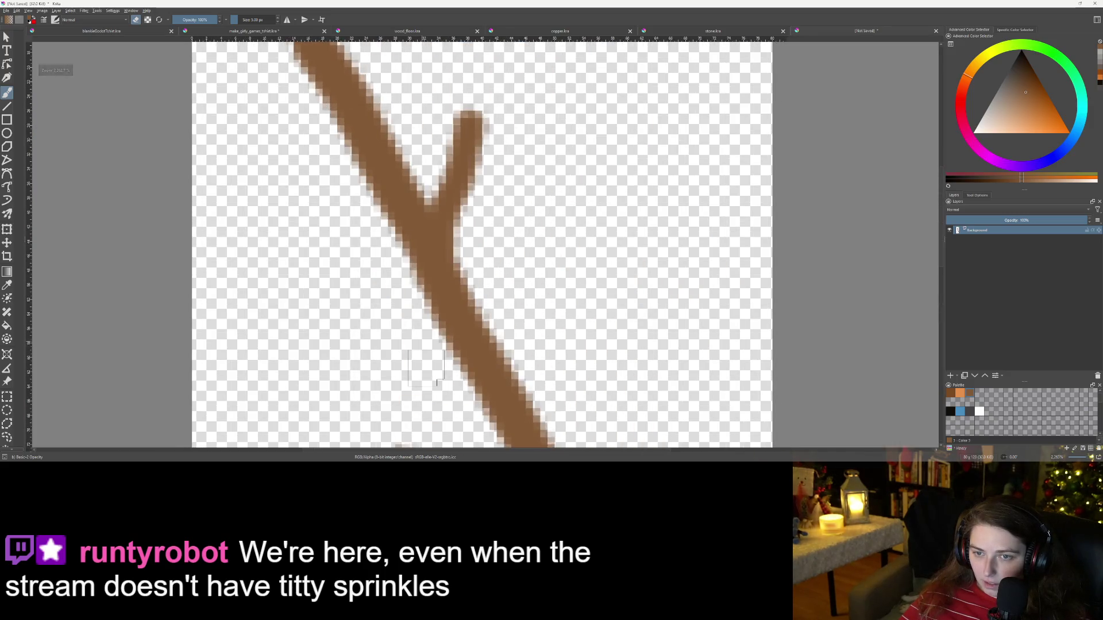
scroll(424, 254, "up", 4)
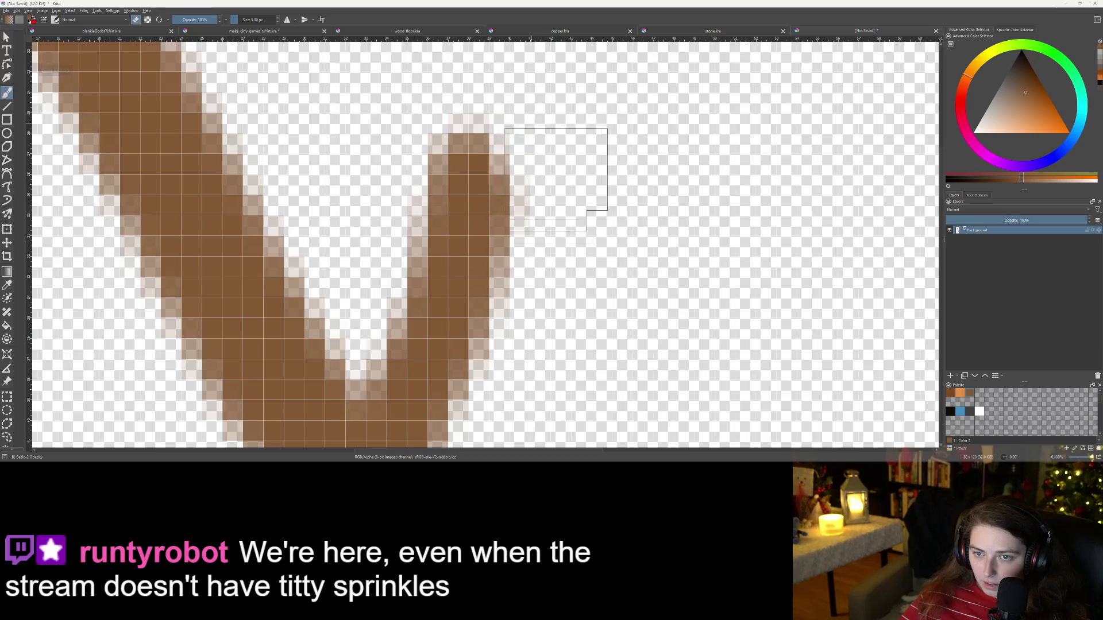
left_click_drag(494, 118, 432, 149)
scroll(432, 148, "down", 8)
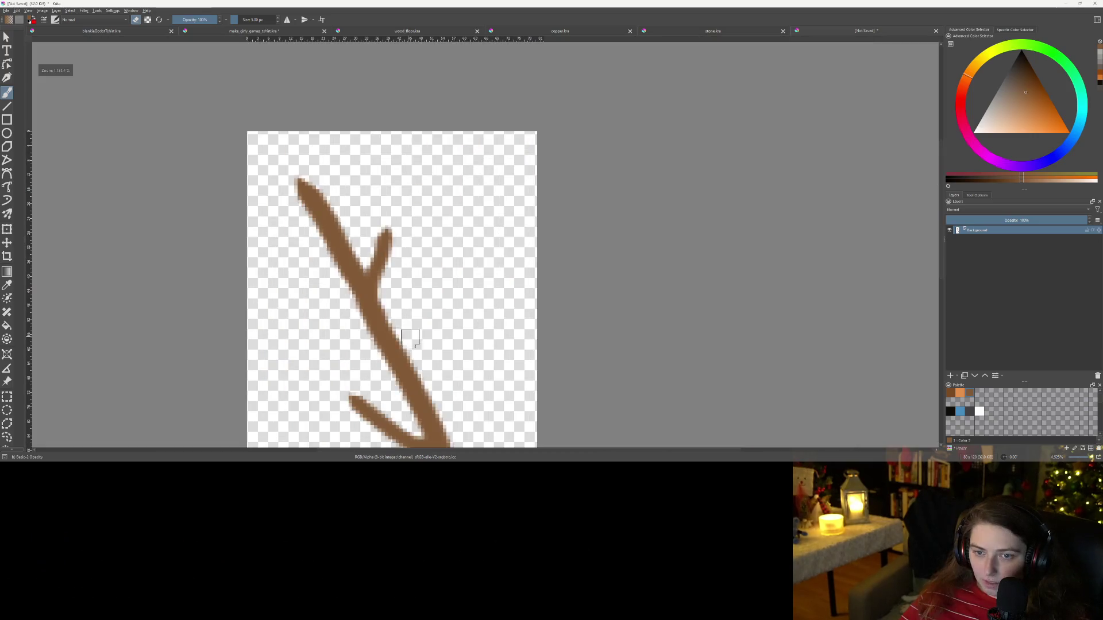
scroll(518, 219, "up", 10)
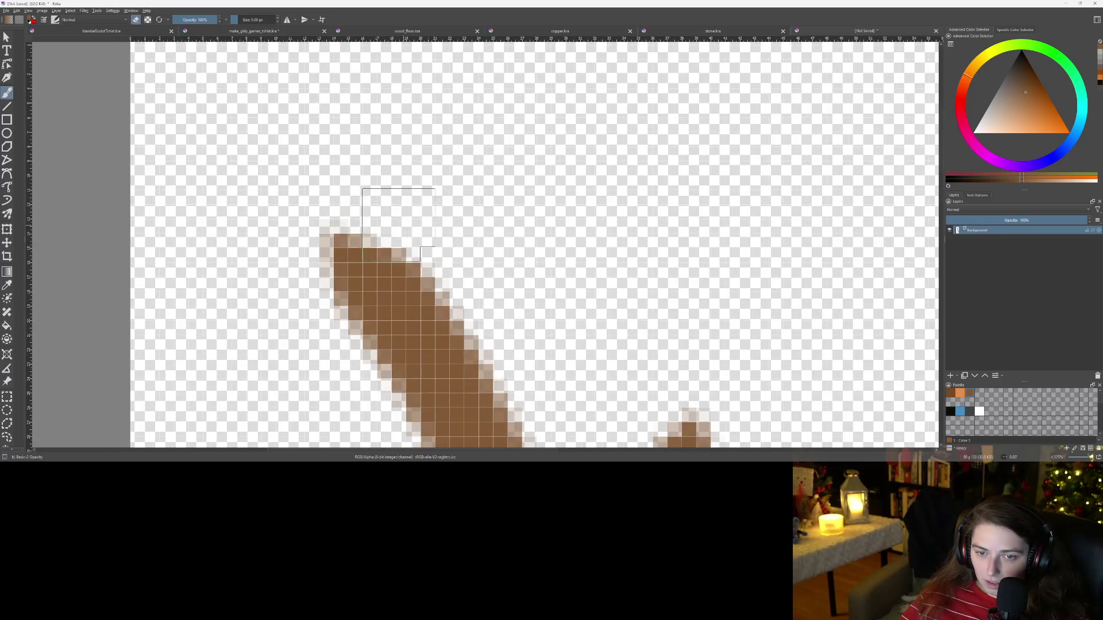
scroll(419, 323, "down", 5)
scroll(418, 323, "down", 3)
scroll(561, 241, "up", 3)
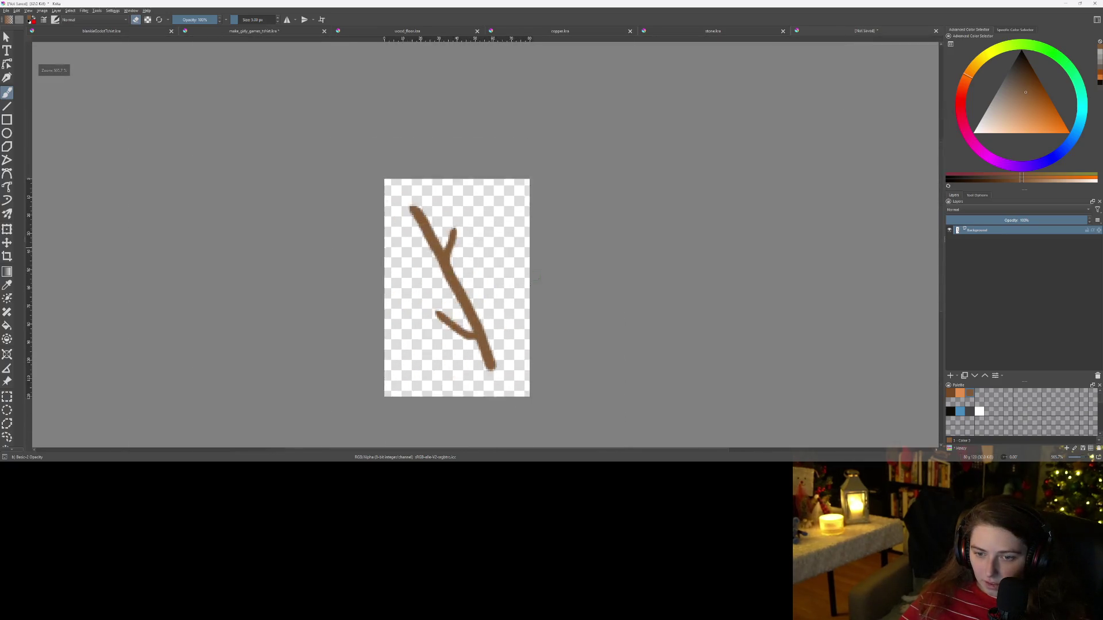
scroll(561, 240, "down", 2)
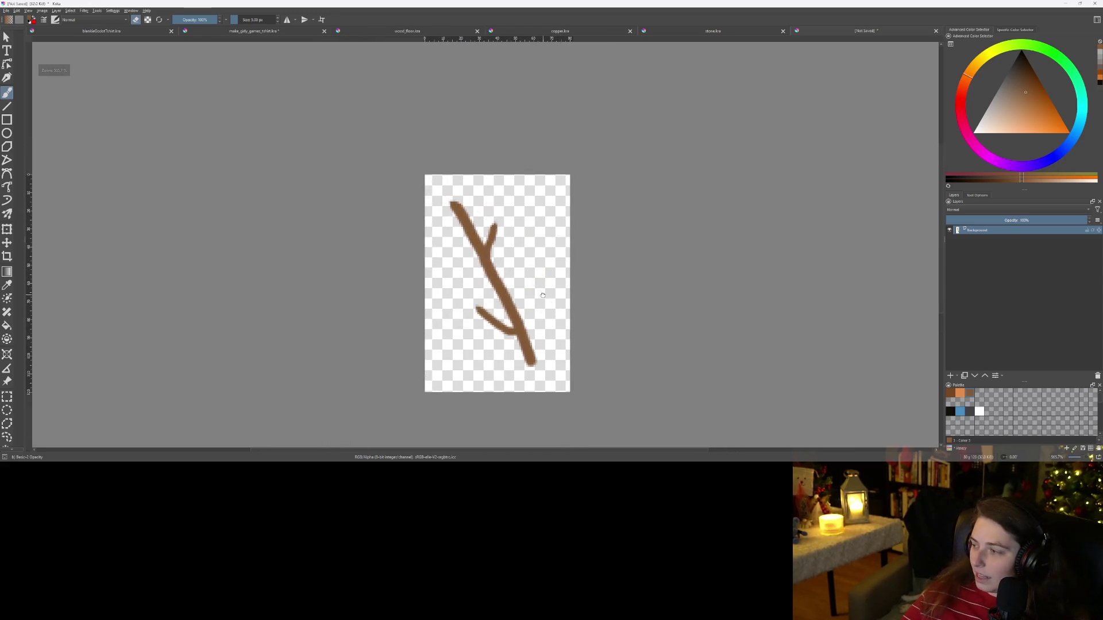
scroll(540, 293, "up", 2)
scroll(548, 306, "up", 2)
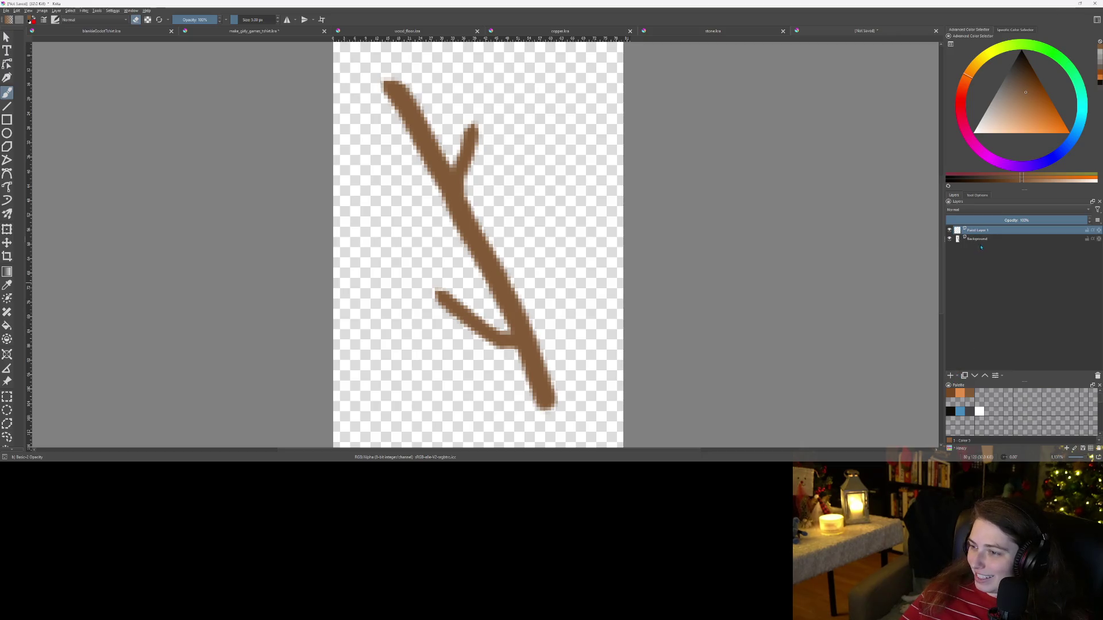
Step: Group the paint and background layers, then set the paint layer to Multiply at 57% opacity
left_click(984, 242, "shift")
key("ctrl+g")
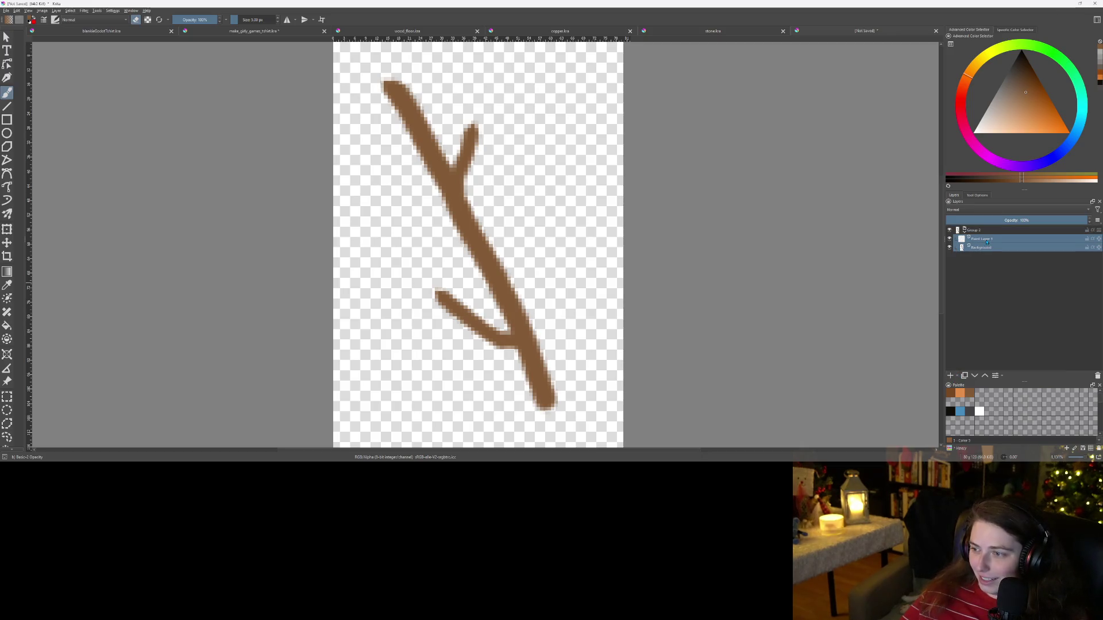
left_click(987, 240)
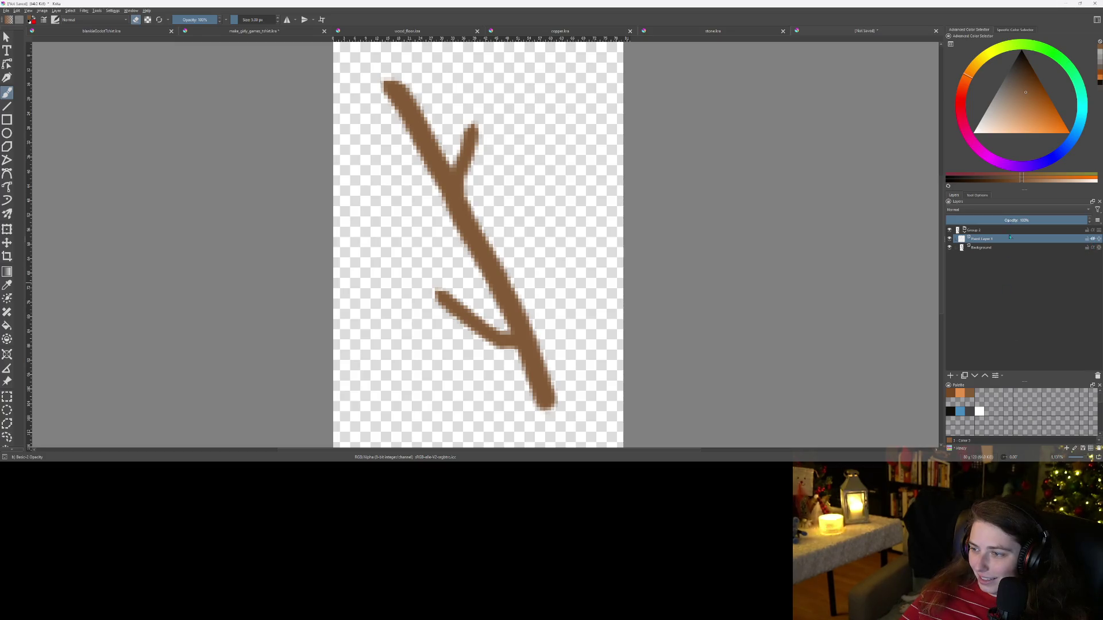
left_click(1015, 210)
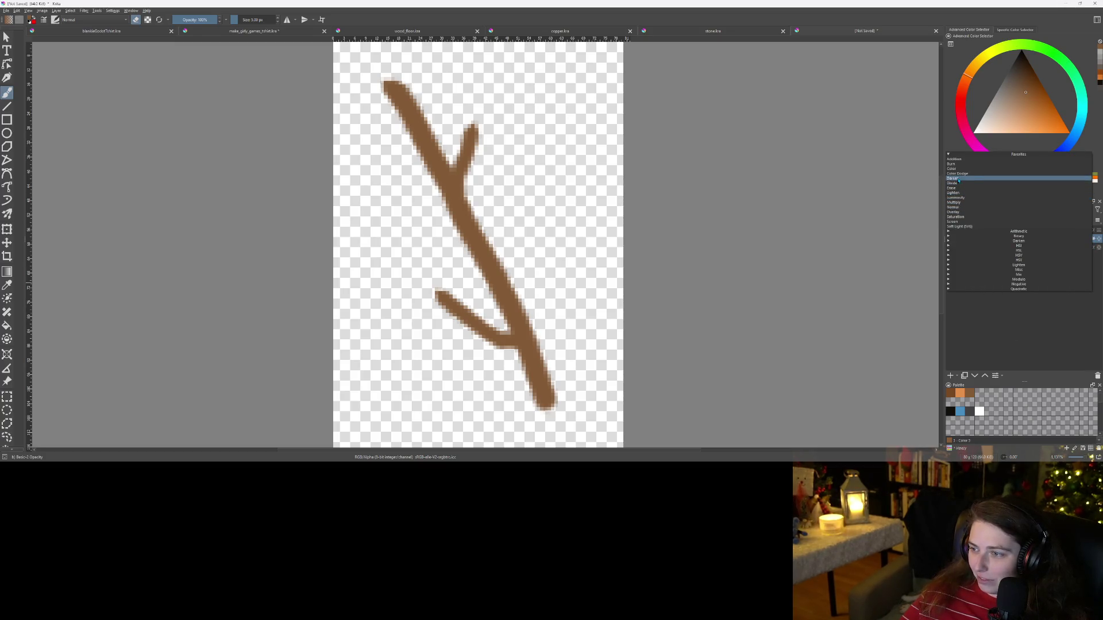
left_click(968, 202)
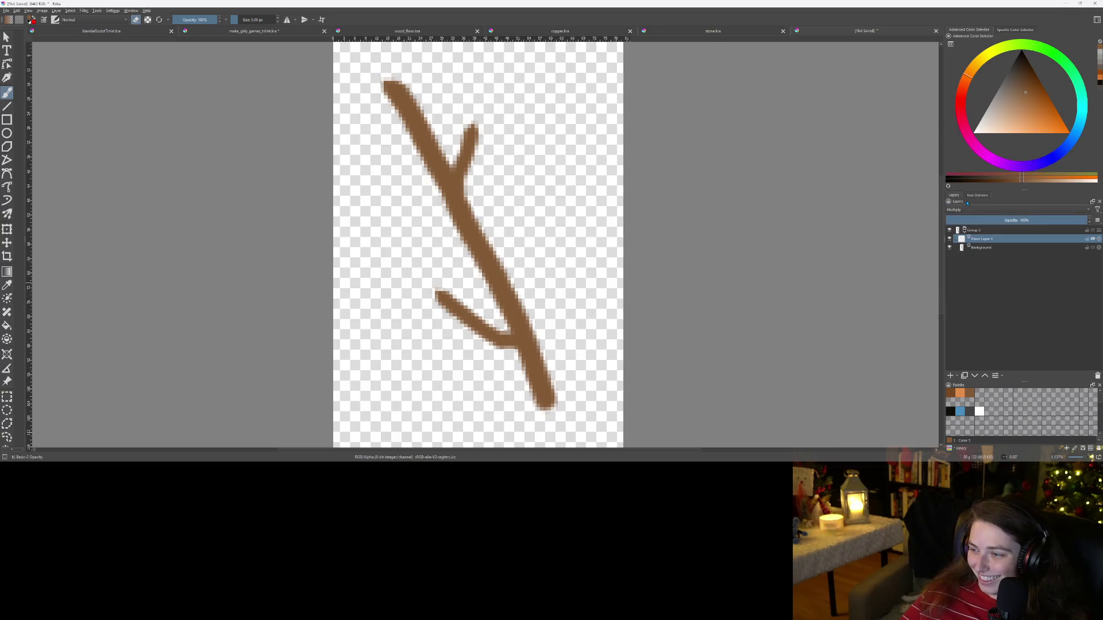
left_click(1026, 220)
scroll(506, 258, "up", 4)
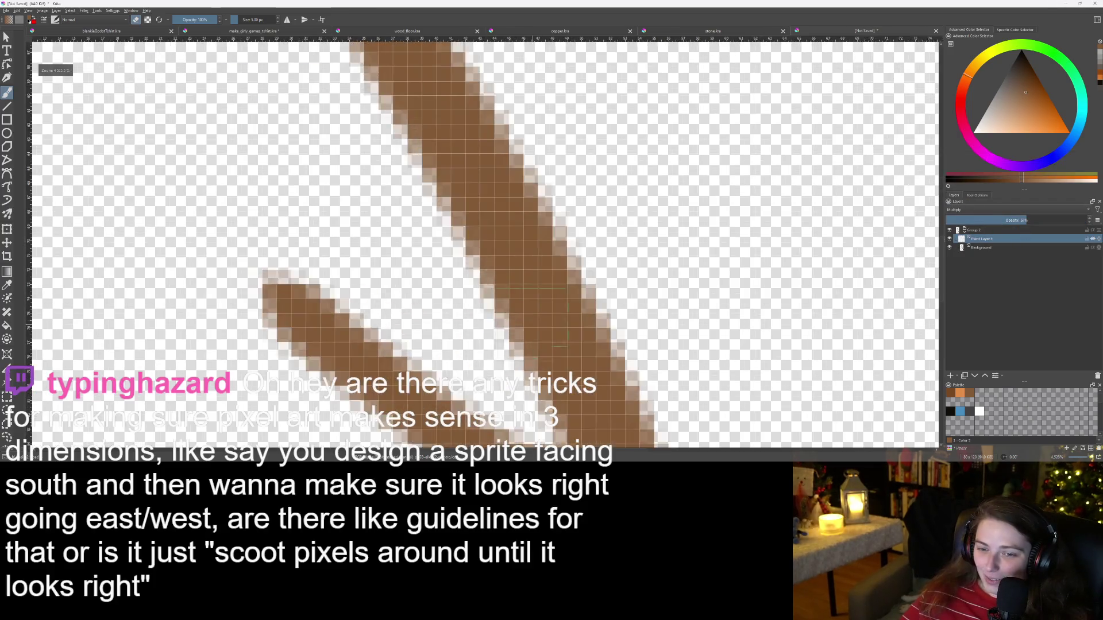
Step: Paint darker brown shading along the lower branch and the branch junction
key("e")
mouse_move(362, 276)
left_mouse_down()
mouse_move(580, 365)
mouse_move(566, 279)
left_mouse_up()
scroll(580, 365, "down", 2)
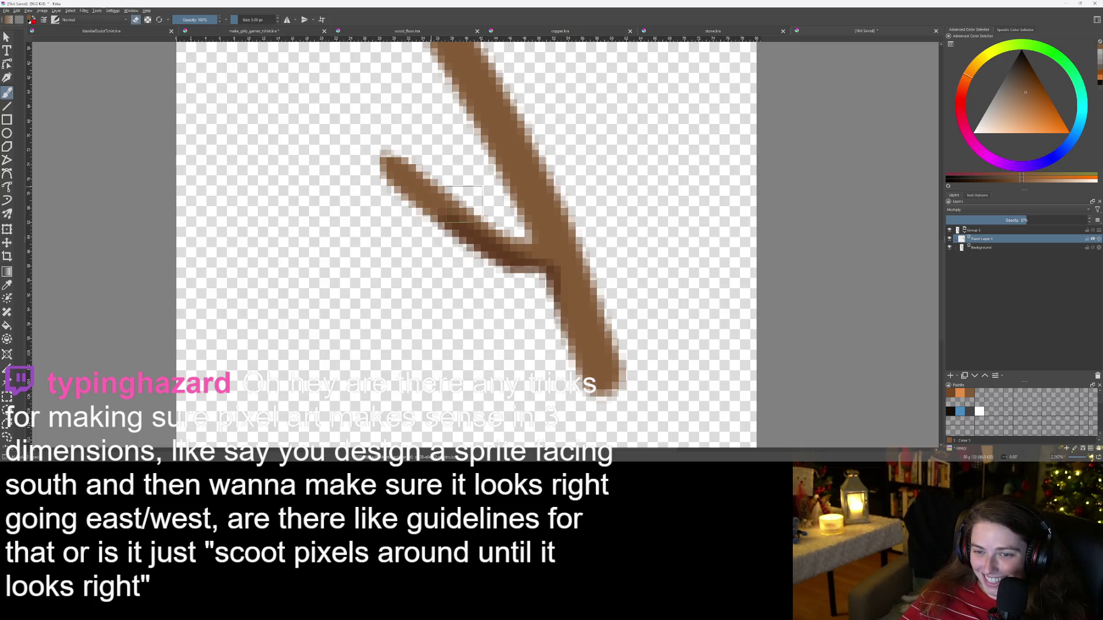
key("e")
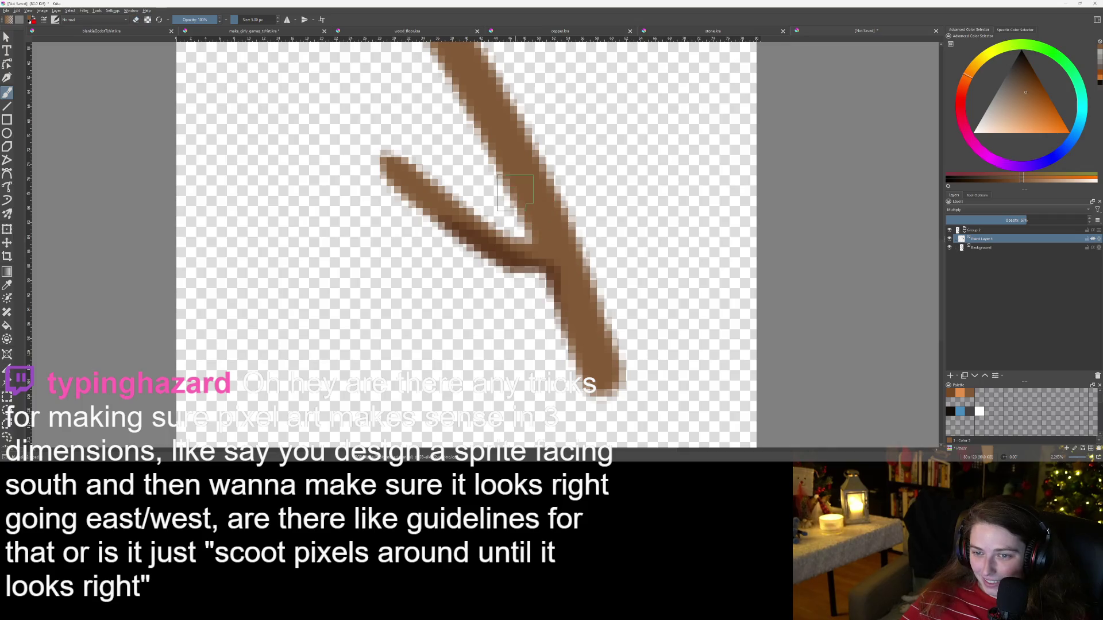
left_click_drag(515, 193, 530, 257)
mouse_move(512, 200)
left_mouse_down()
mouse_move(517, 244)
mouse_move(488, 239)
mouse_move(517, 270)
mouse_move(454, 224)
mouse_move(471, 230)
mouse_move(463, 213)
mouse_move(480, 198)
mouse_move(514, 253)
mouse_move(499, 158)
mouse_move(523, 257)
left_mouse_up()
Step: Shade the branch's left edge and middle with darker brown strokes
mouse_move(446, 121)
left_mouse_down()
mouse_move(478, 247)
mouse_move(472, 281)
mouse_move(414, 230)
left_mouse_up()
scroll(413, 230, "up", 1)
left_click_drag(520, 305, 561, 339)
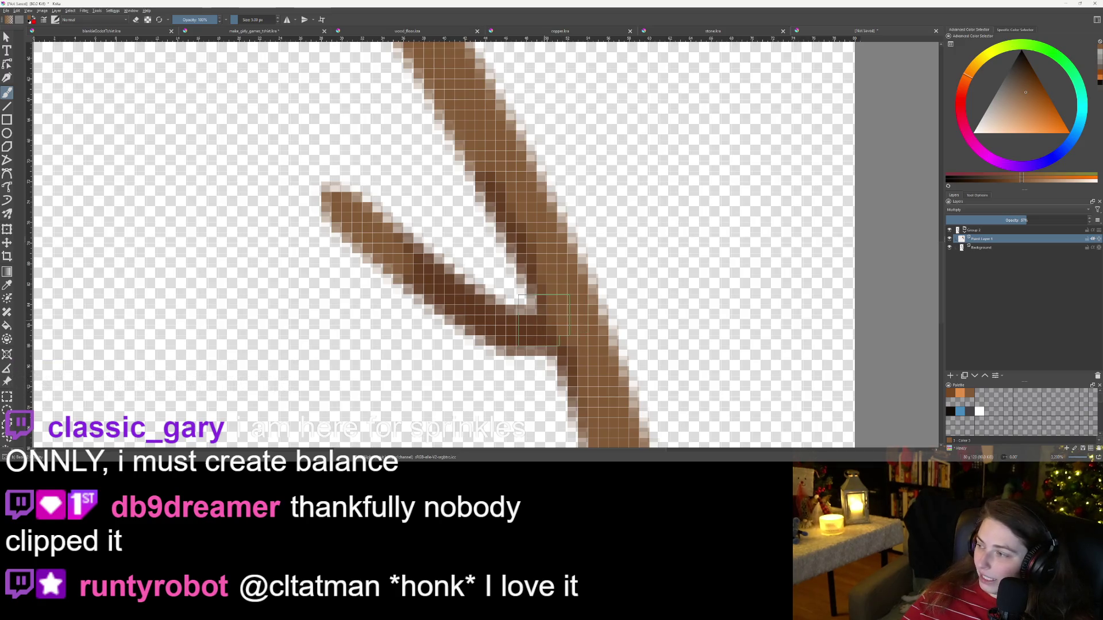
scroll(529, 342, "down", 5)
scroll(529, 341, "up", 6)
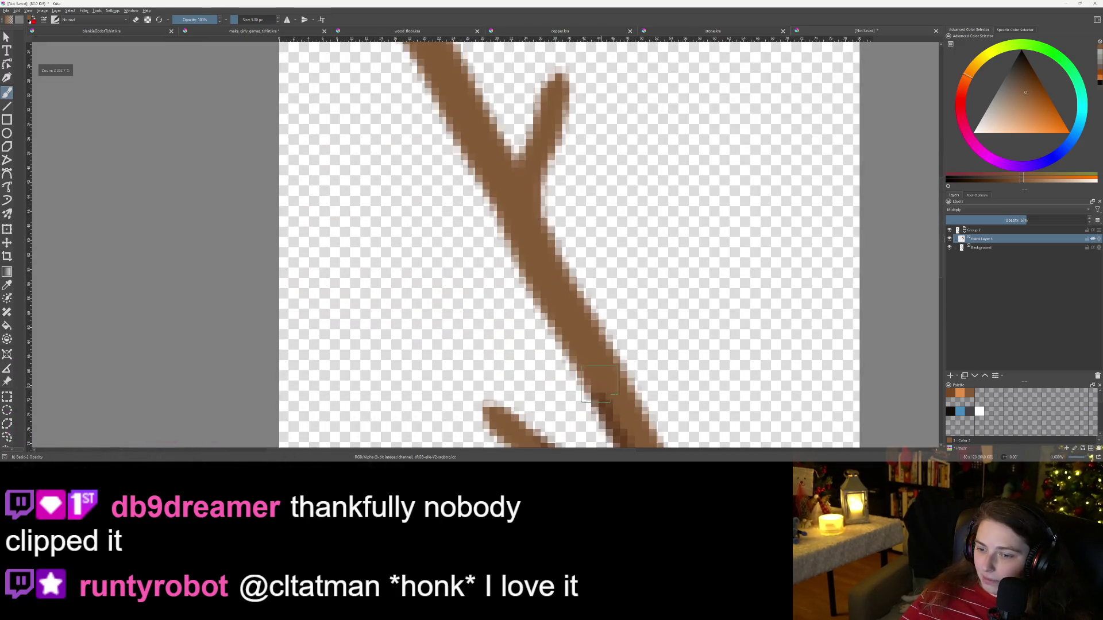
scroll(497, 286, "down", 3)
key("e")
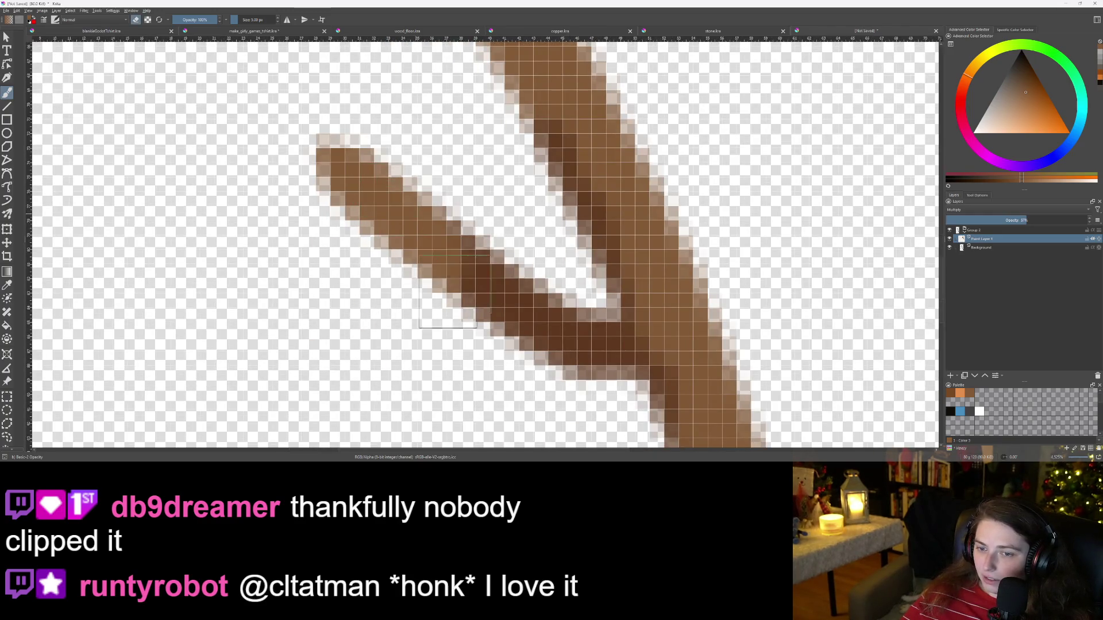
scroll(435, 253, "down", 3)
scroll(419, 253, "up", 2)
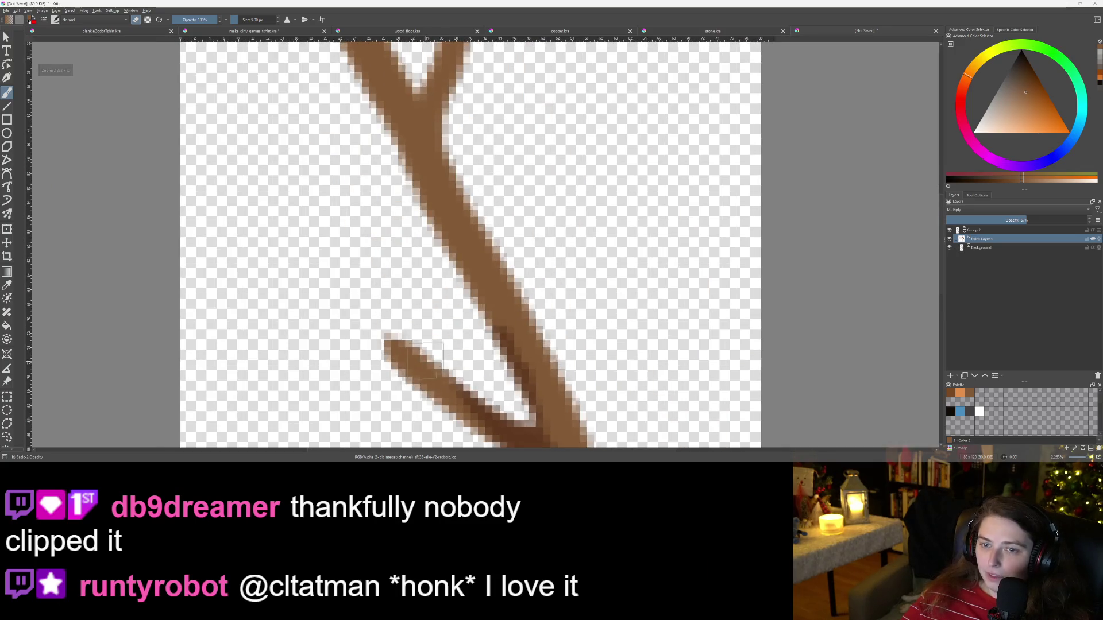
scroll(449, 252, "up", 3)
key("e")
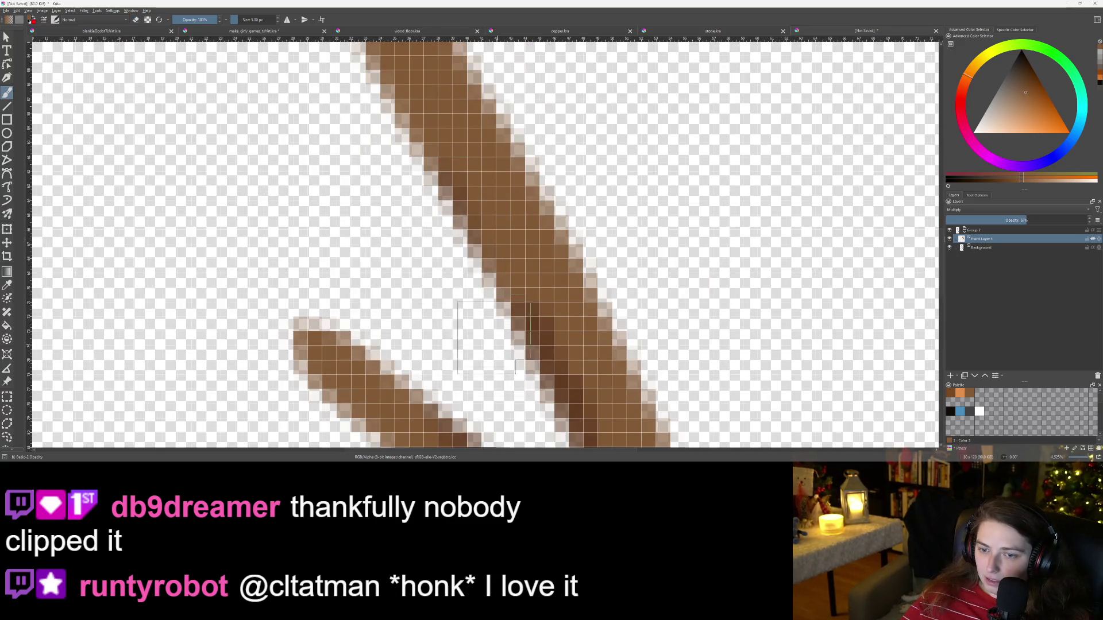
left_click_drag(428, 236, 455, 308)
left_click_drag(443, 236, 520, 344)
Step: Paint a darker shadow down the lower trunk's left edge
key("e")
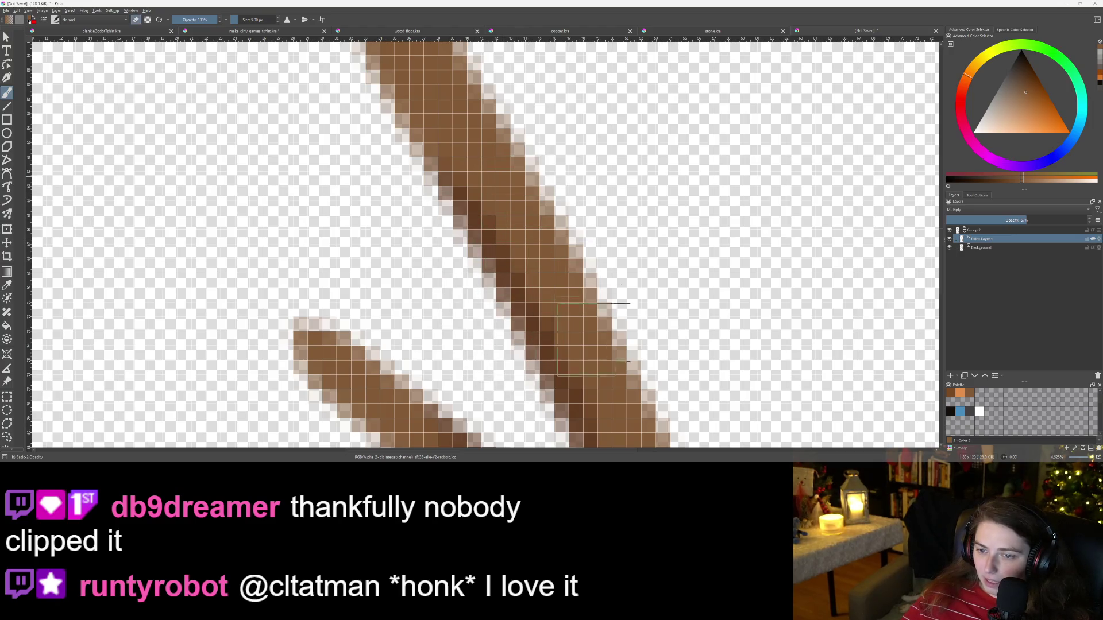
scroll(588, 292, "up", 3)
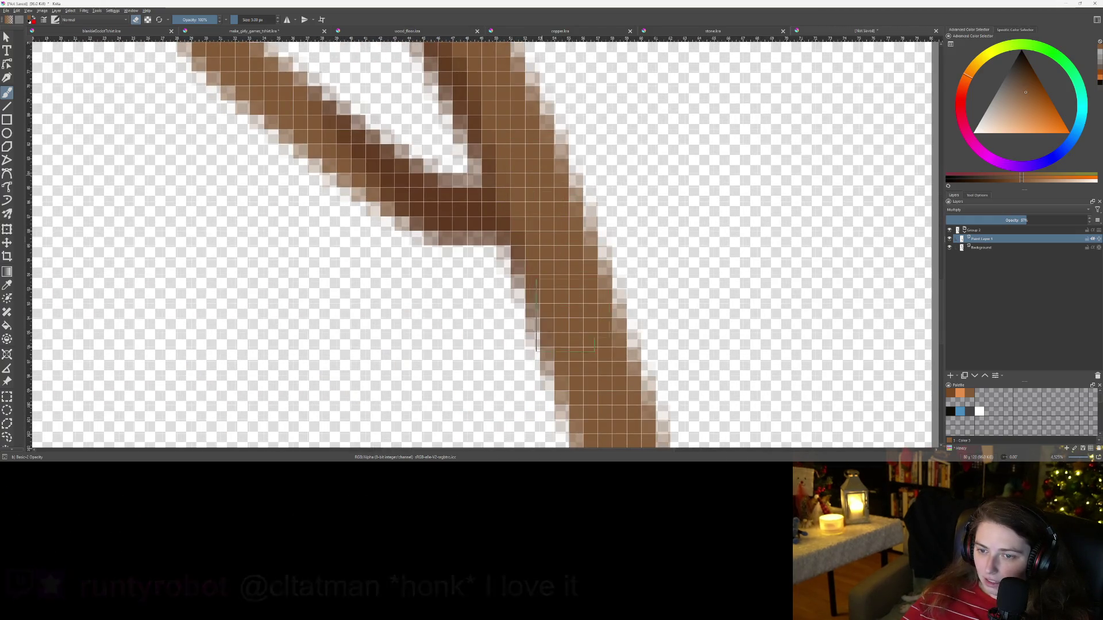
scroll(551, 360, "down", 3)
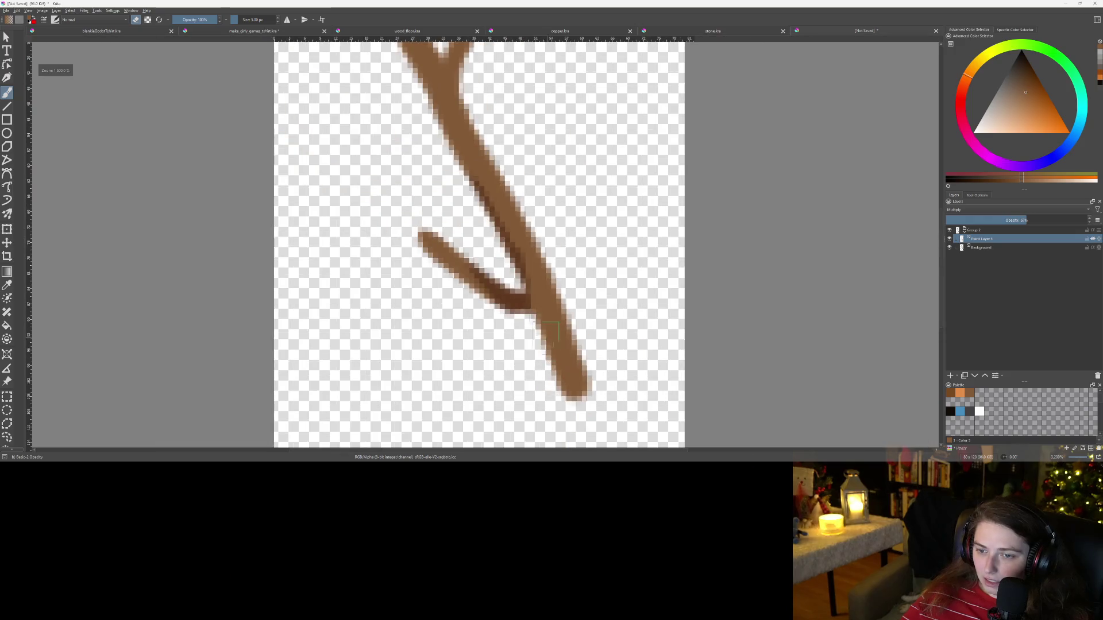
scroll(438, 145, "up", 3)
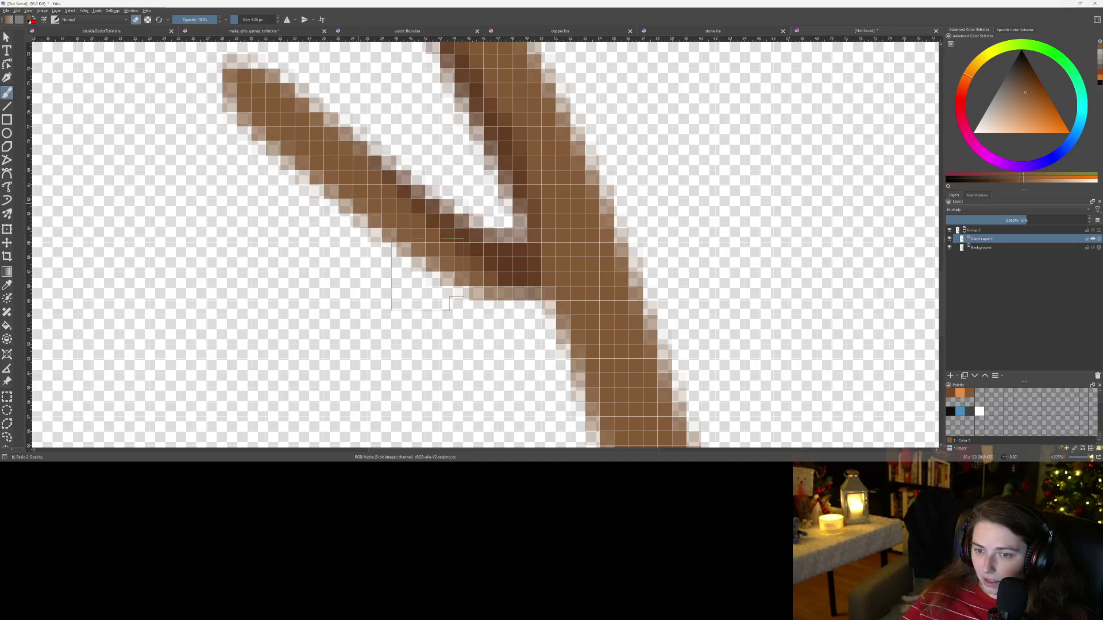
left_click_drag(407, 230, 487, 322)
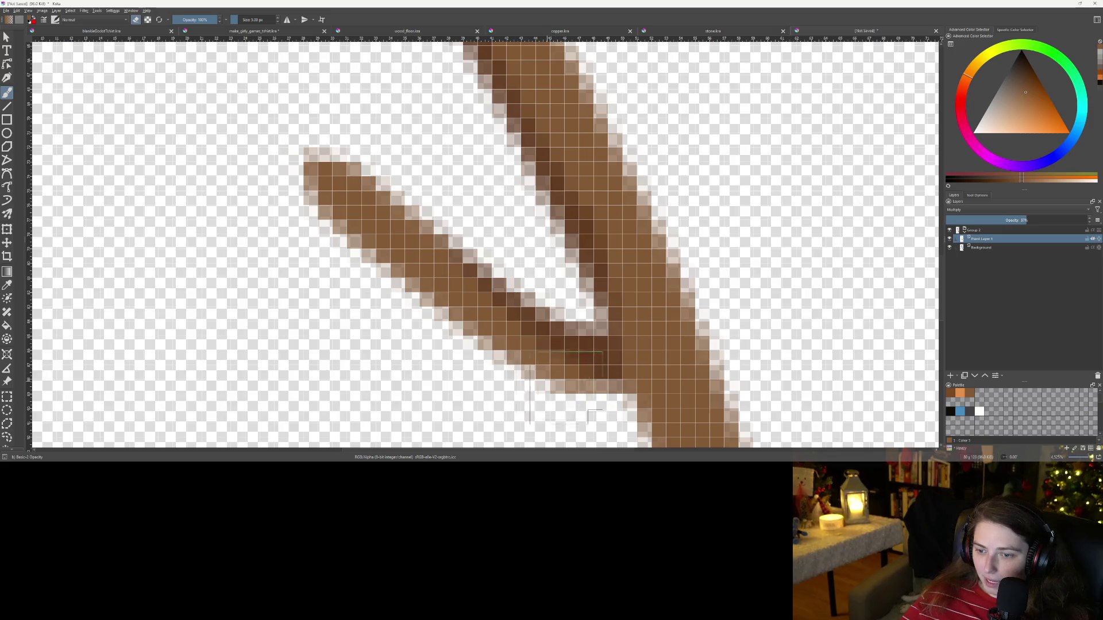
scroll(506, 259, "down", 3)
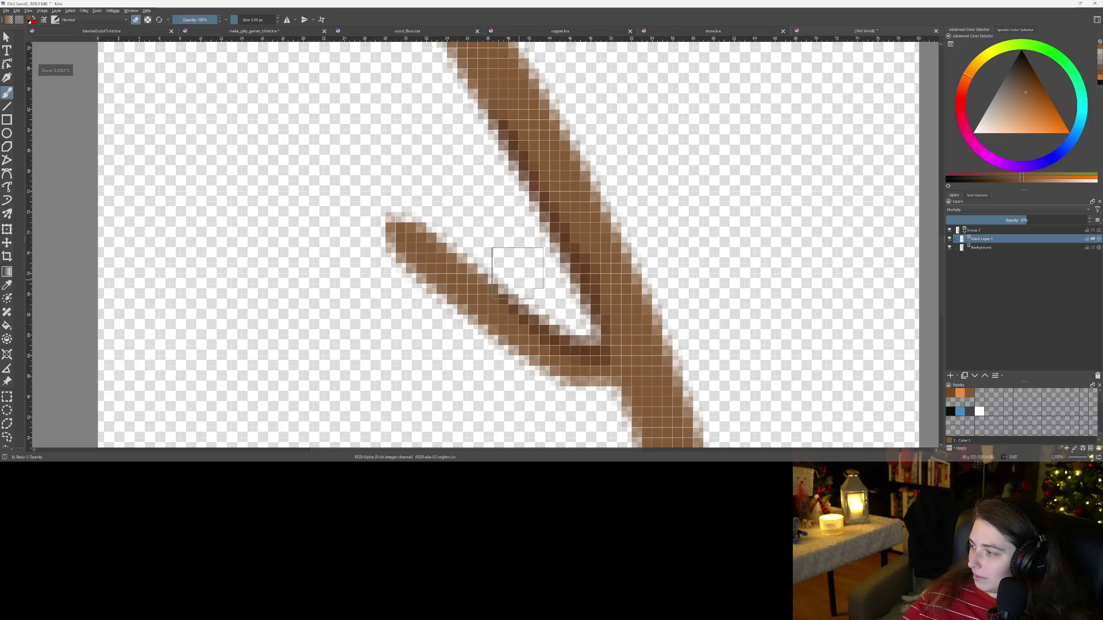
scroll(505, 258, "up", 3)
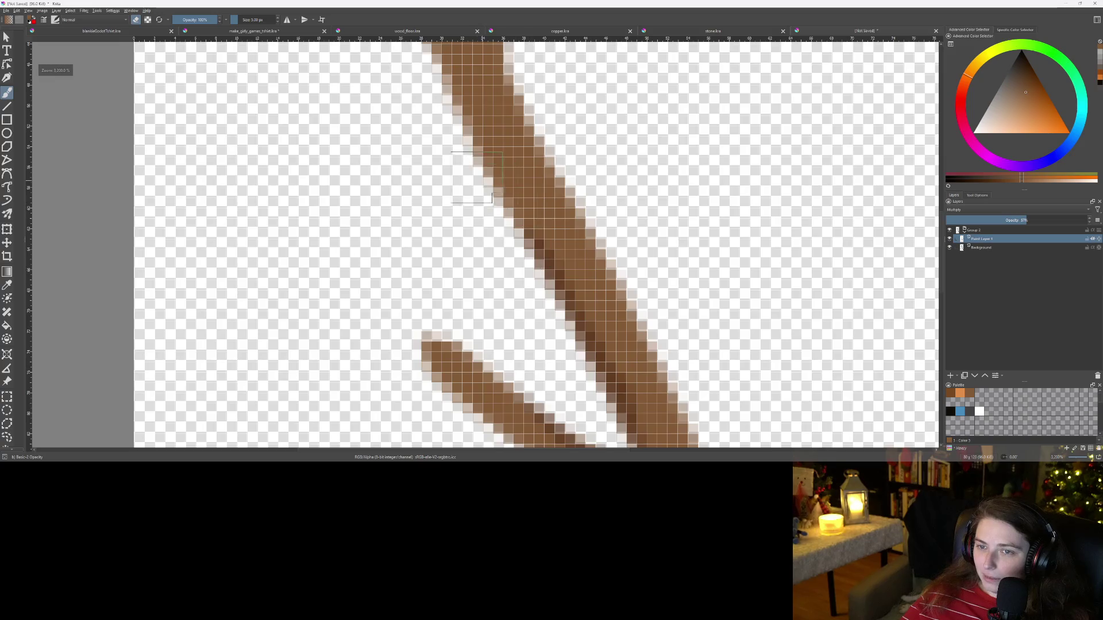
left_click_drag(494, 235, 506, 330)
left_click_drag(472, 253, 523, 365)
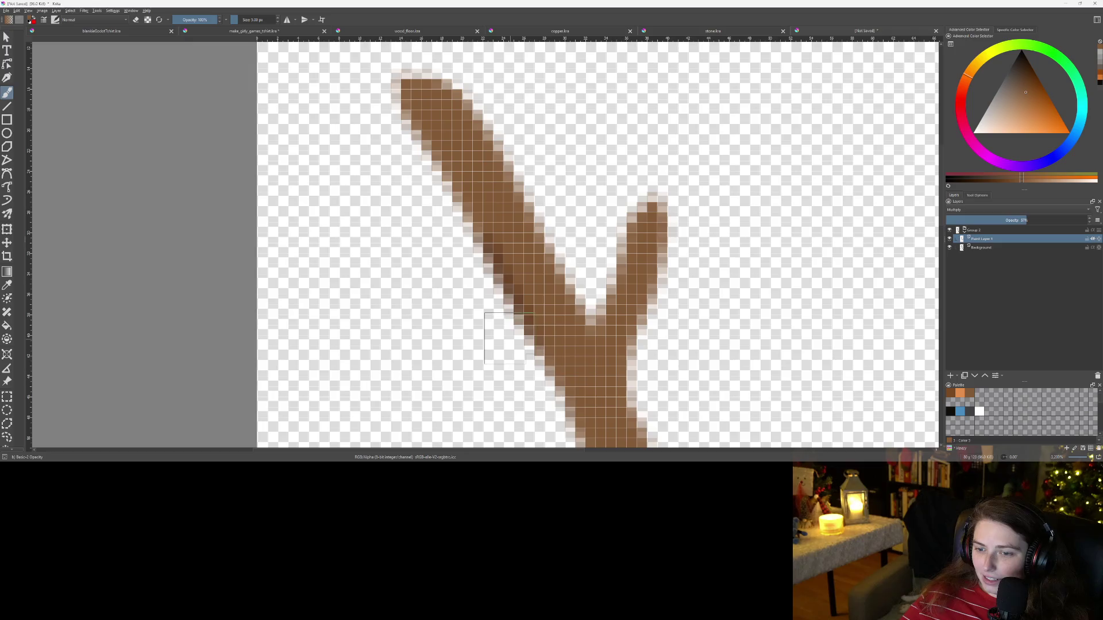
Step: Darken the end of the branch near the Y fork, then zoom out to check
scroll(509, 335, "down", 6)
mouse_move(509, 335)
left_mouse_down()
mouse_move(497, 273)
mouse_move(440, 155)
left_mouse_up()
scroll(547, 294, "up", 5)
left_click_drag(547, 294, 545, 58)
scroll(545, 168, "up", 2)
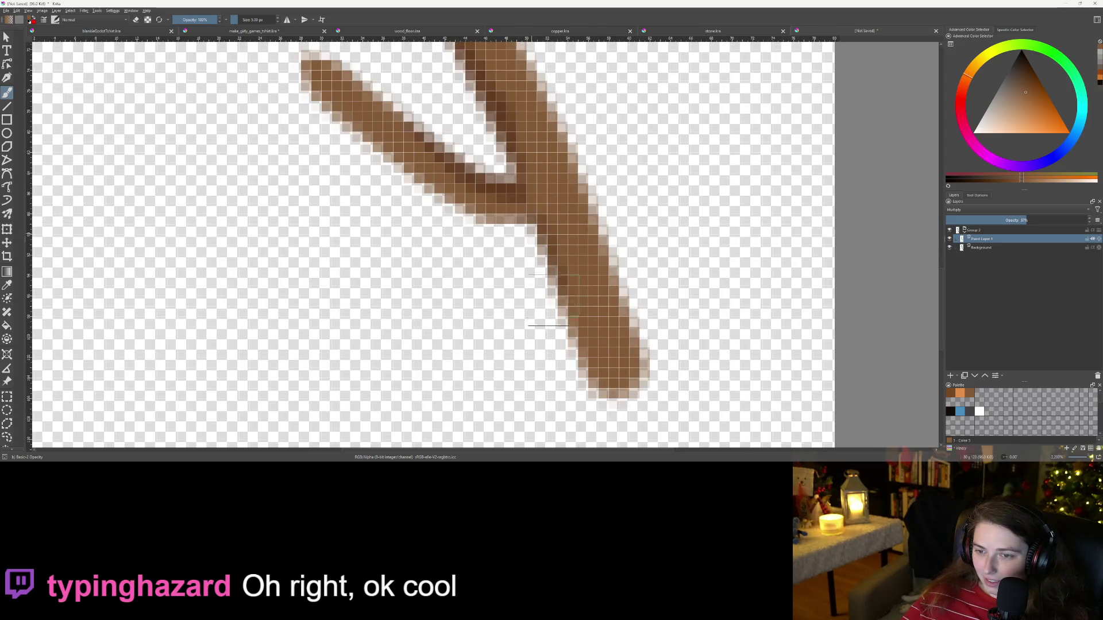
left_click_drag(617, 351, 603, 339)
scroll(616, 420, "down", 4)
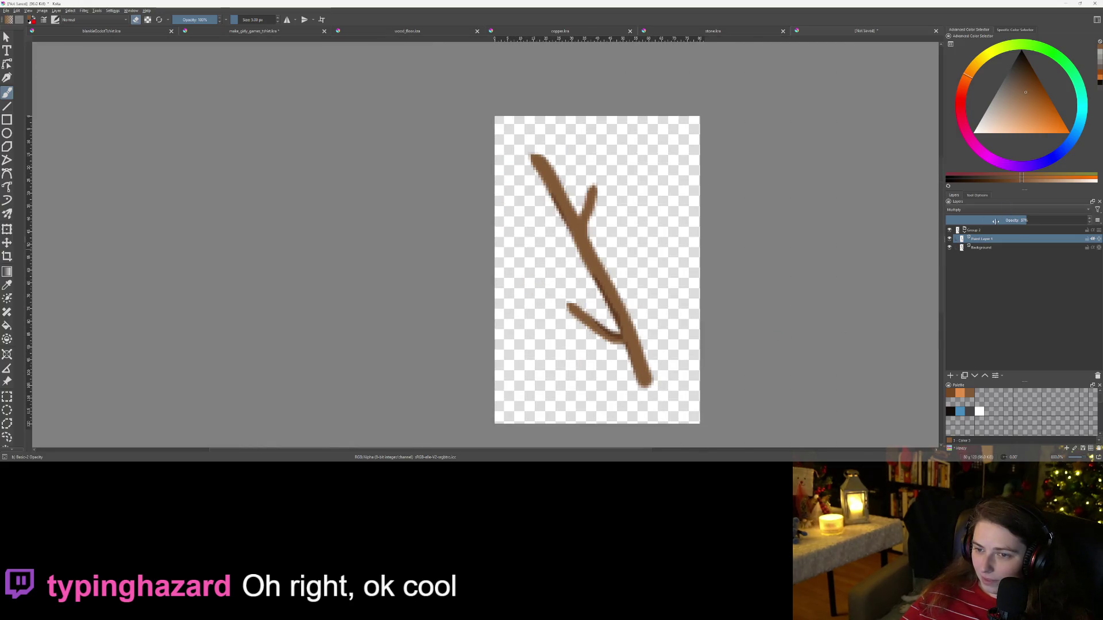
Step: Slightly lower the shadow layer's opacity and add a new Addition-blend layer for highlights
left_click_drag(995, 221, 995, 222)
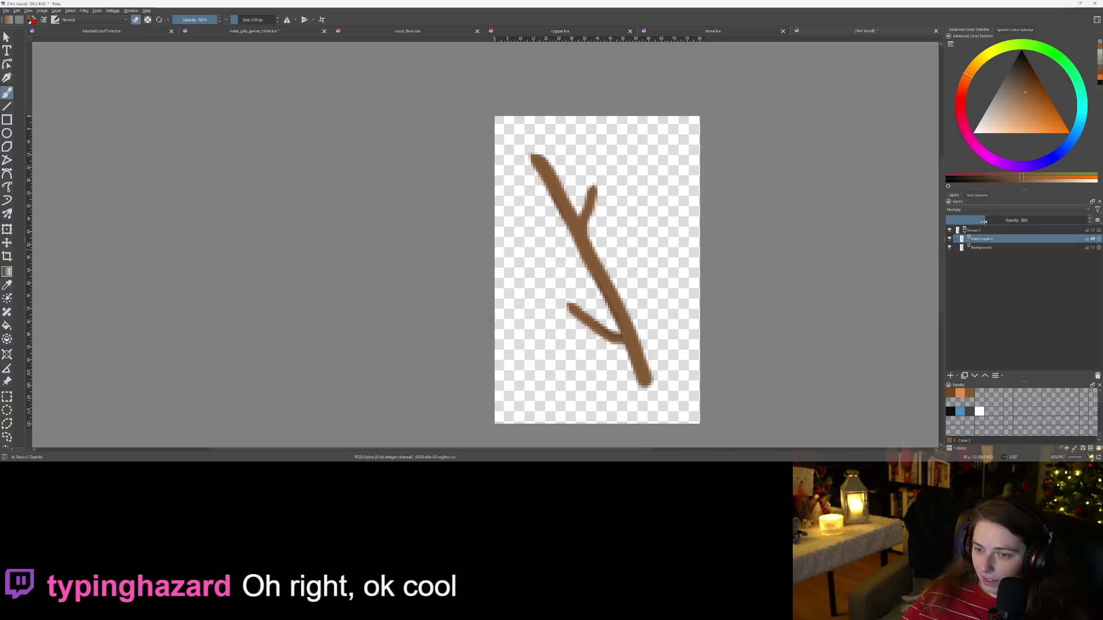
scroll(632, 219, "up", 2)
scroll(636, 219, "down", 3)
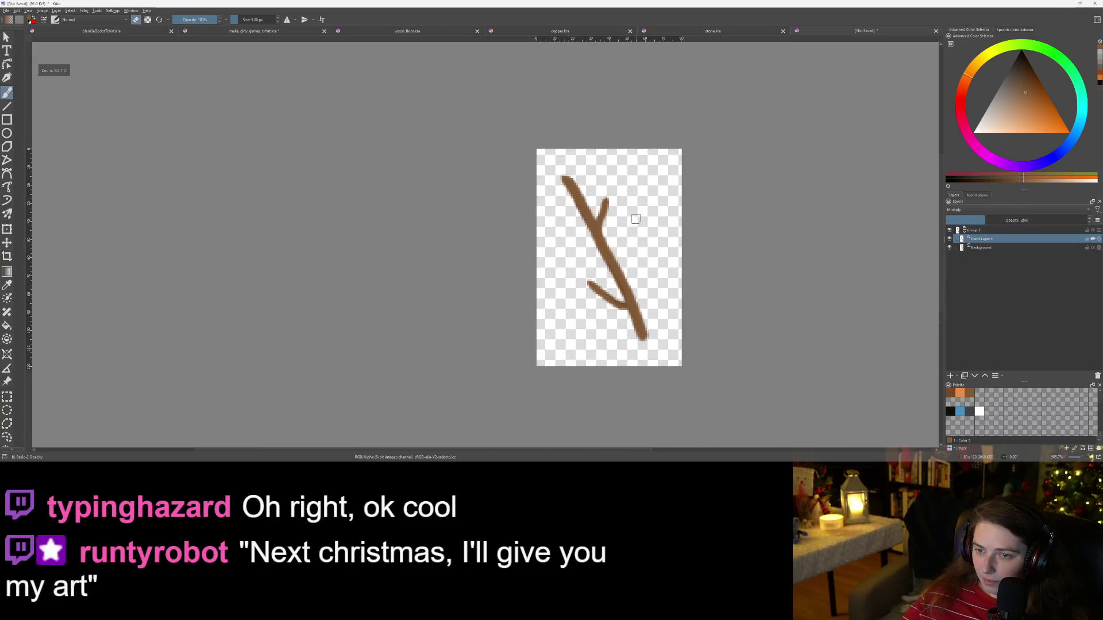
scroll(680, 245, "up", 2)
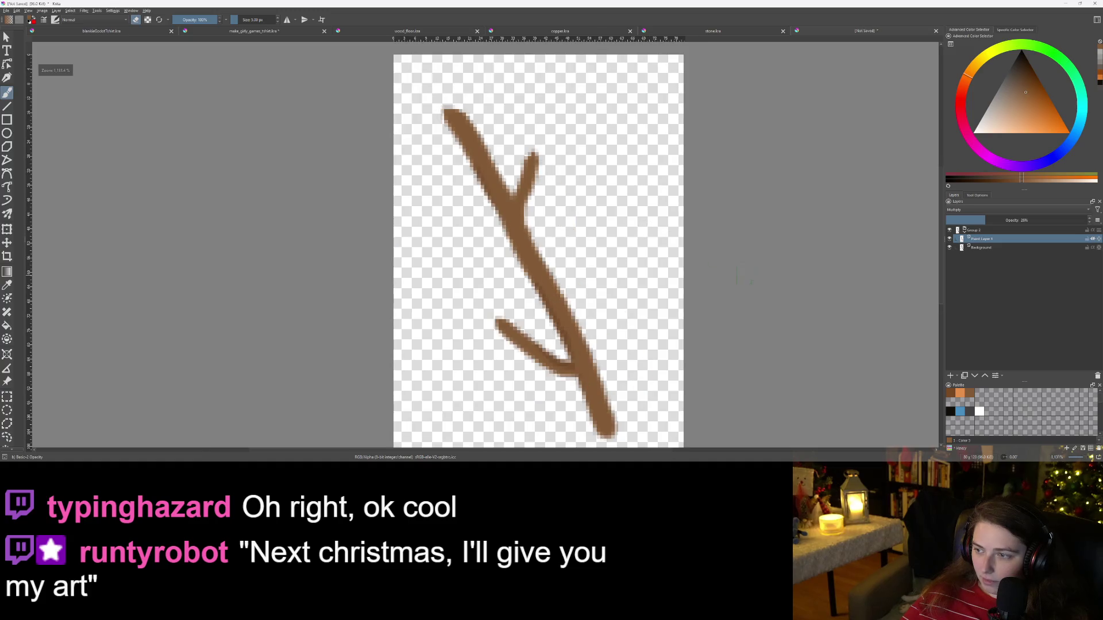
left_click(951, 376)
left_click(1007, 208)
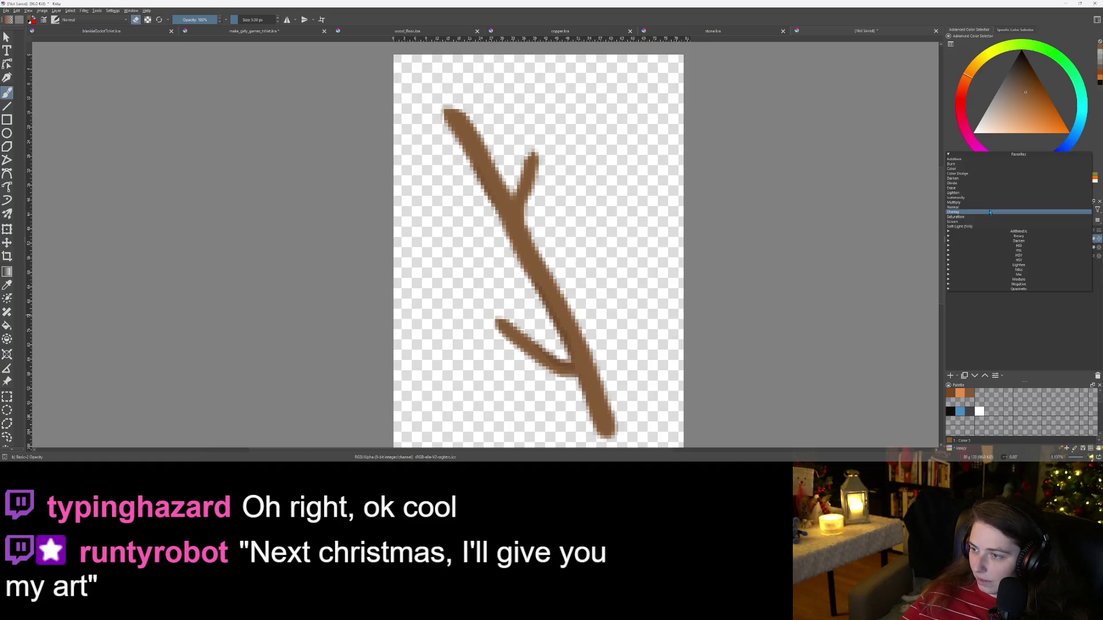
left_click(954, 160)
Step: Paint light-orange highlights on the upper branch and right tip, fading the layer to 35%
scroll(492, 202, "up", 3)
left_click_drag(493, 202, 541, 323)
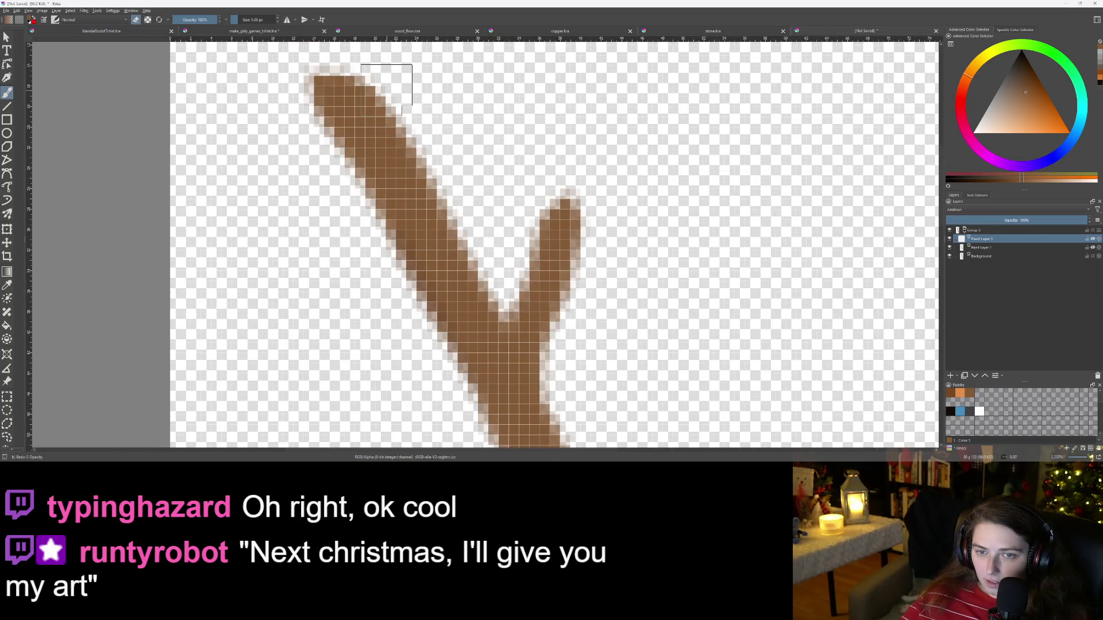
mouse_move(363, 74)
left_mouse_down()
mouse_move(436, 148)
mouse_move(430, 183)
left_mouse_up()
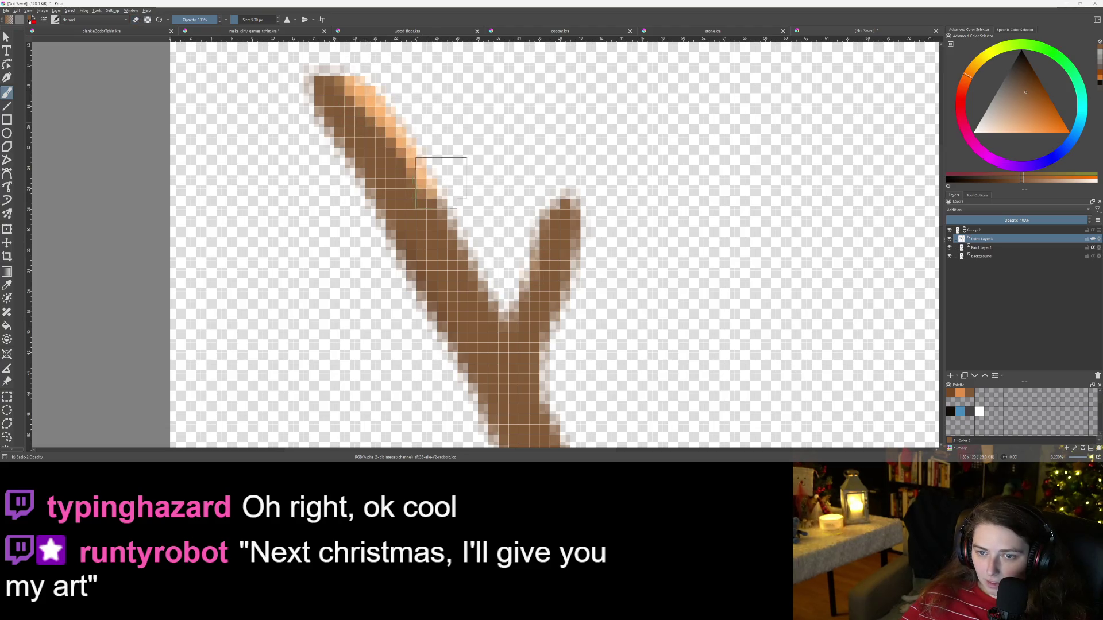
mouse_move(558, 213)
left_mouse_down()
mouse_move(566, 202)
mouse_move(538, 245)
mouse_move(566, 218)
mouse_move(574, 247)
left_mouse_up()
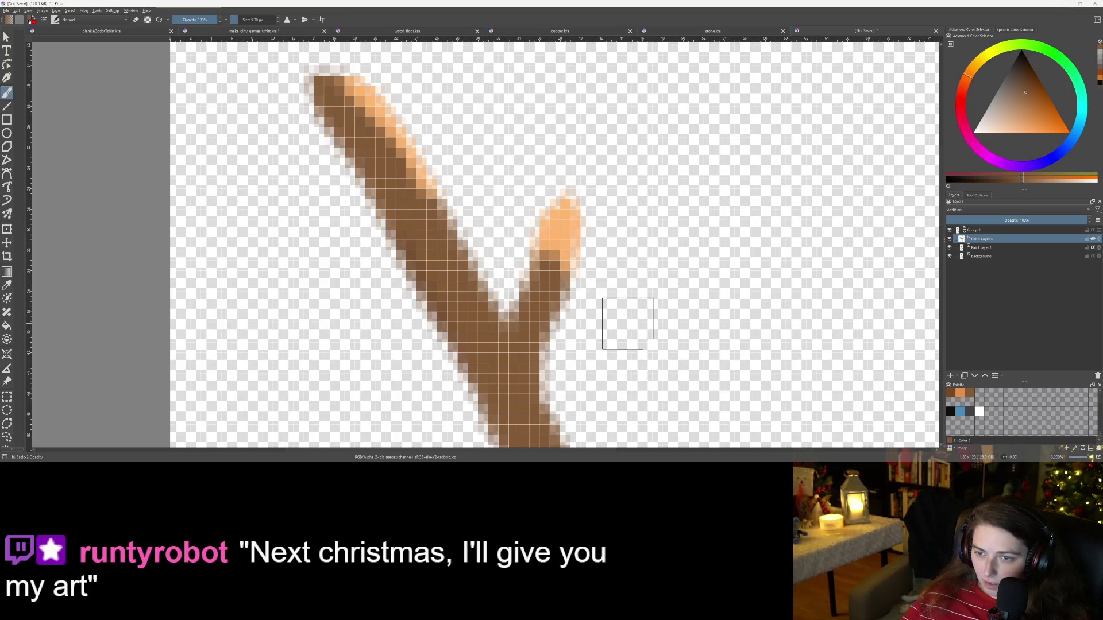
left_click(995, 223)
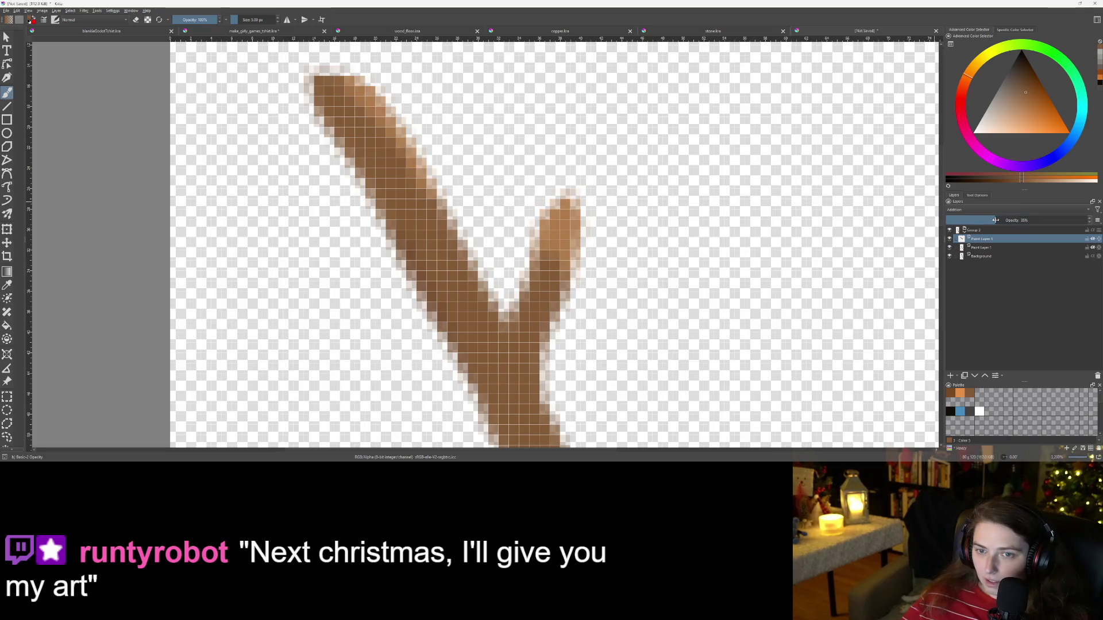
scroll(670, 308, "down", 4)
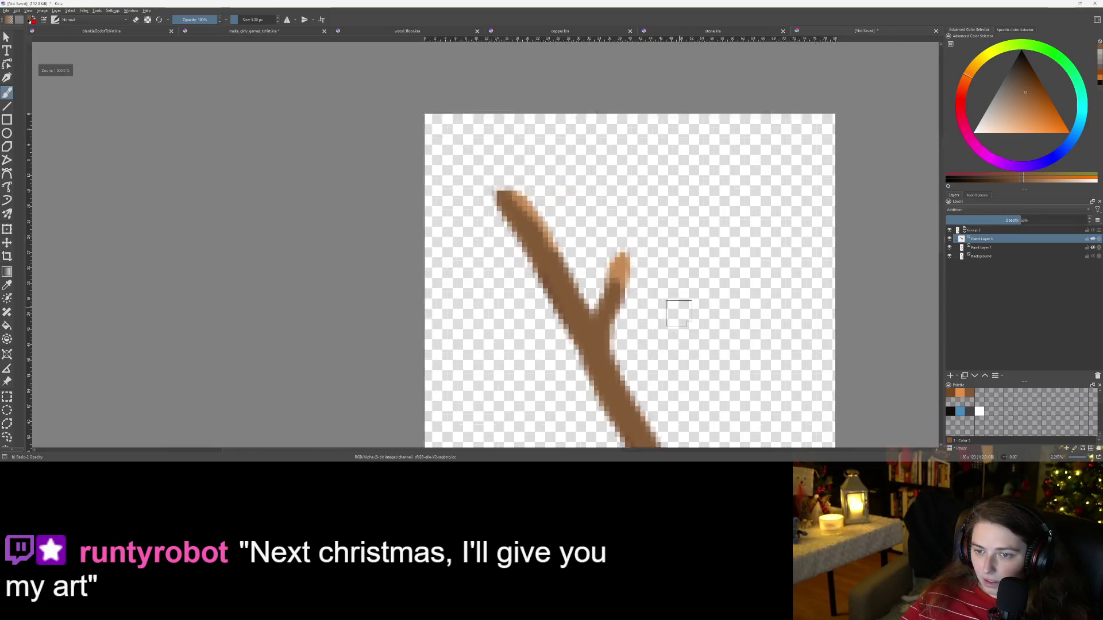
Step: Paint lightening strokes down the left branch toward the fork
scroll(476, 148, "up", 4)
mouse_move(491, 173)
left_mouse_down()
mouse_move(454, 161)
mouse_move(465, 224)
mouse_move(520, 213)
mouse_move(581, 309)
left_mouse_up()
scroll(580, 309, "down", 4)
scroll(481, 146, "up", 6)
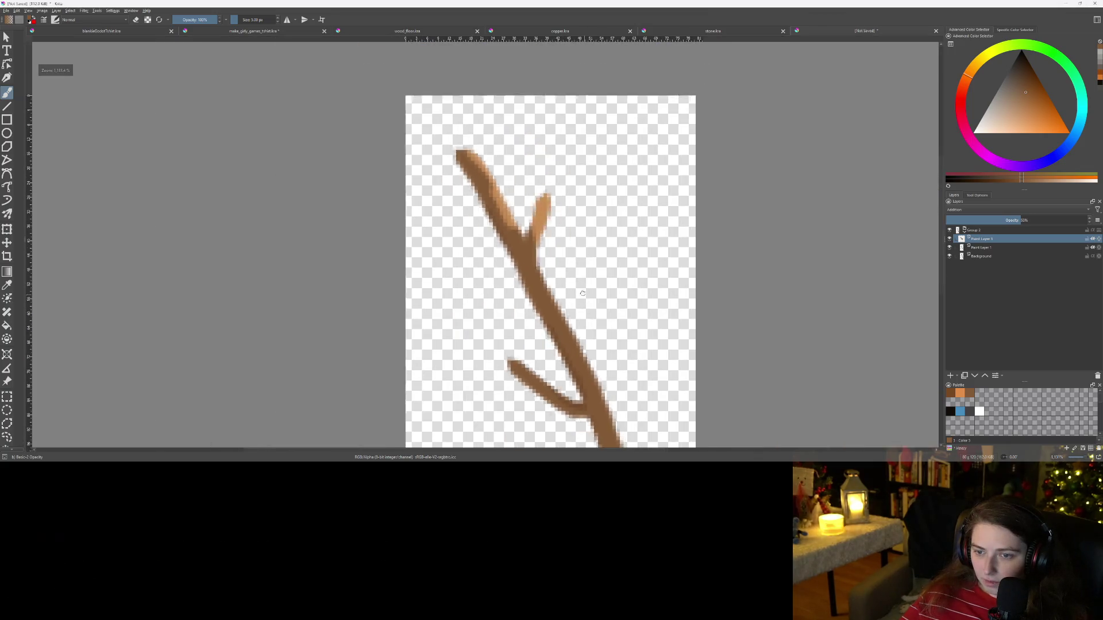
left_click_drag(497, 98, 687, 247)
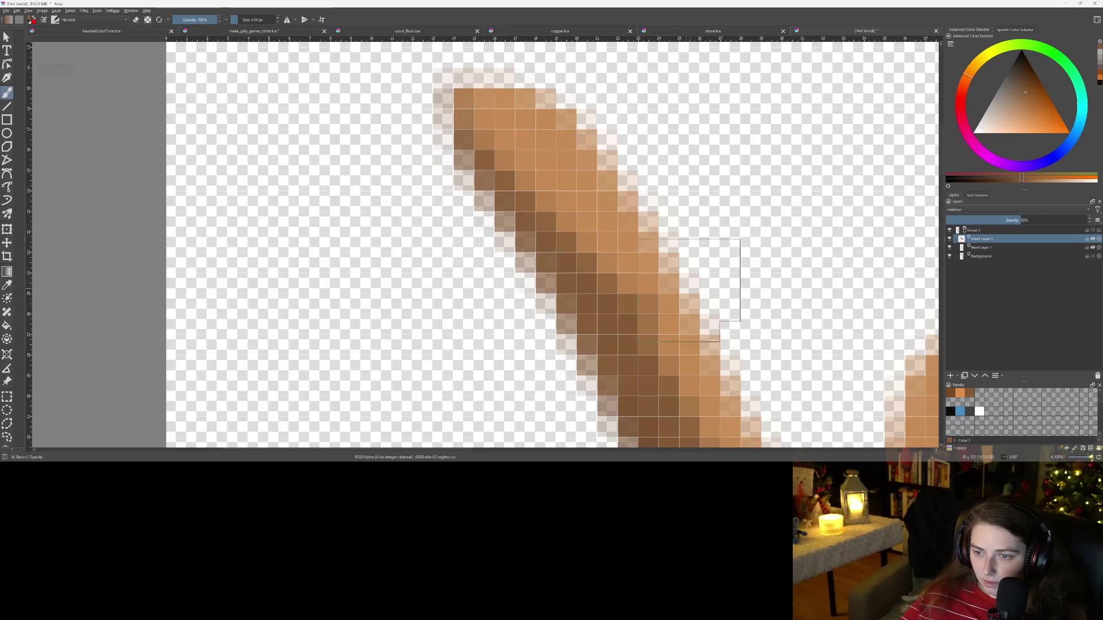
scroll(728, 355, "down", 3)
Step: Recentre on the fork and branch tips and set the highlight layer's opacity to 32%
mouse_move(727, 355)
left_mouse_down()
mouse_move(650, 259)
mouse_move(532, 171)
left_mouse_up()
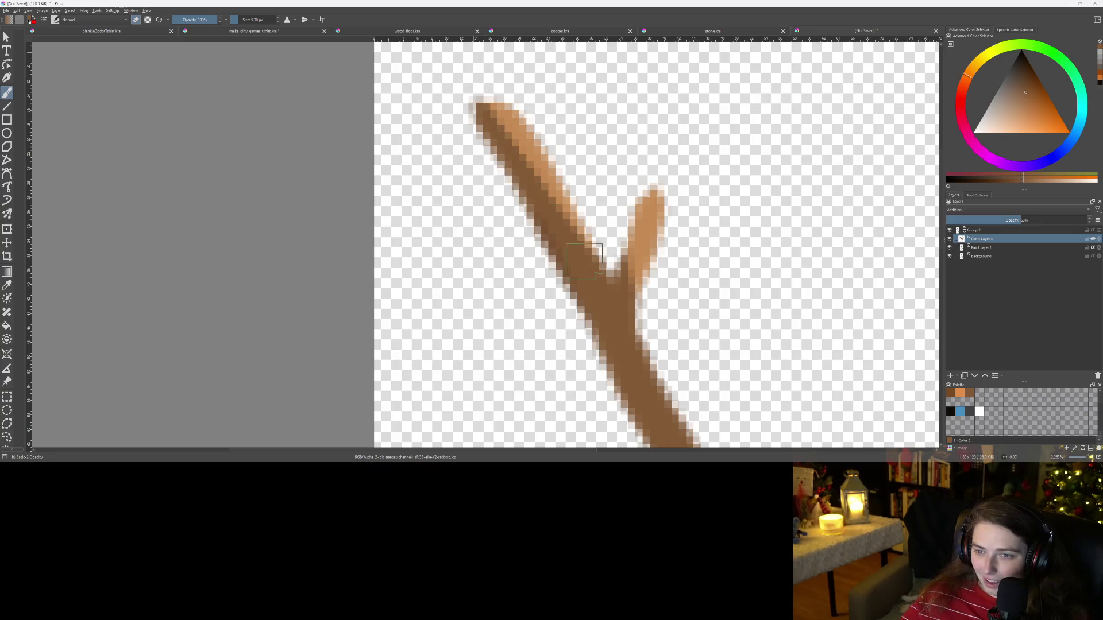
left_click_drag(735, 348, 622, 268)
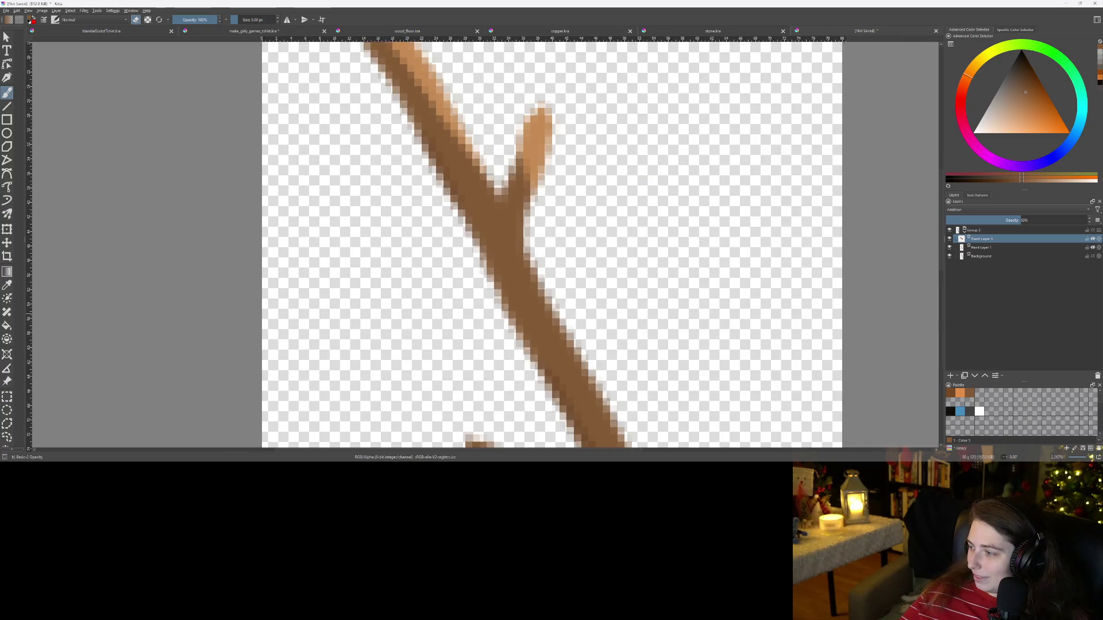
scroll(610, 265, "up", 3)
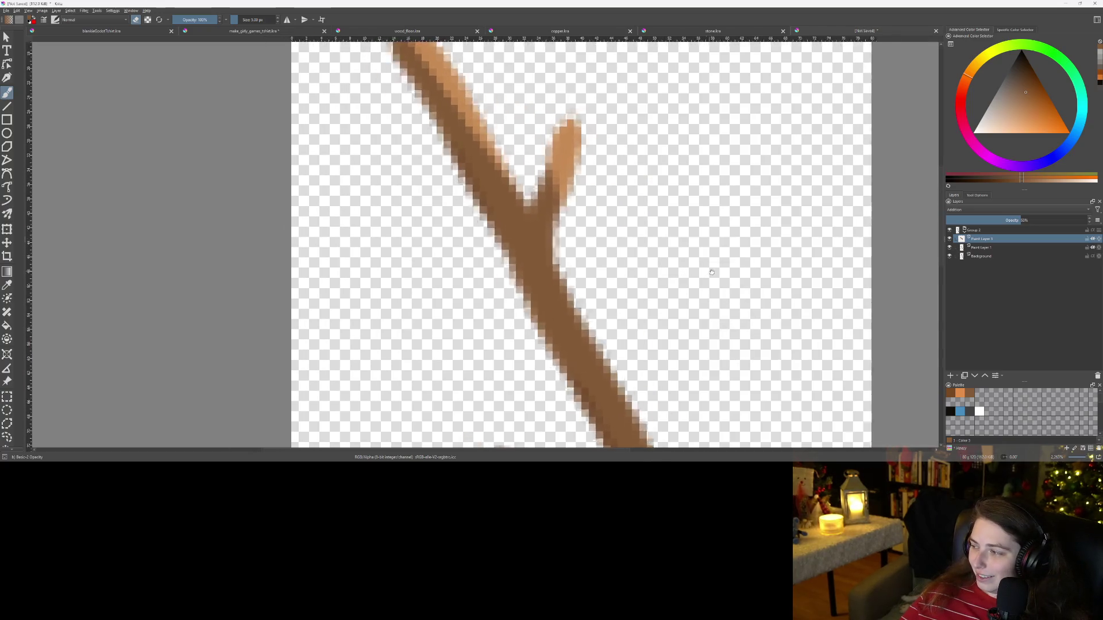
left_click_drag(610, 265, 650, 314)
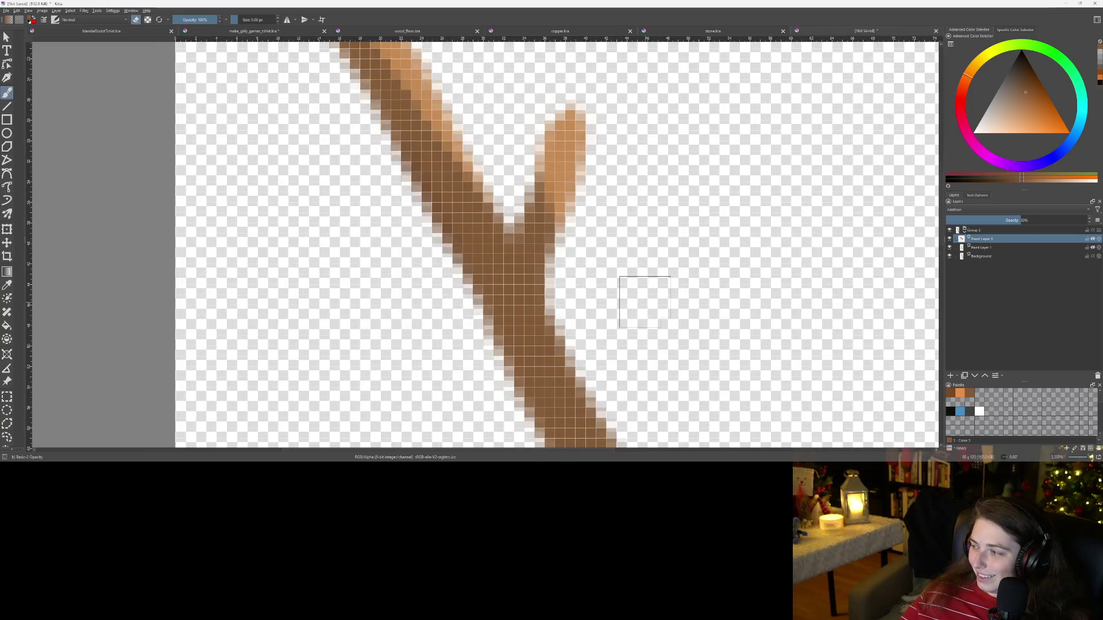
scroll(604, 299, "down", 1)
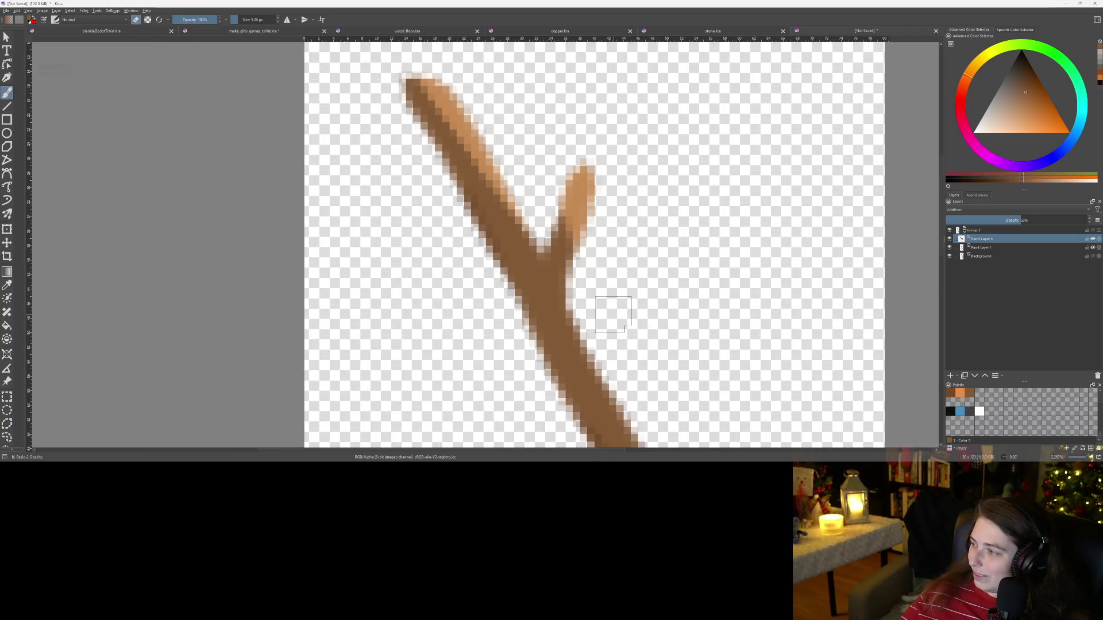
scroll(507, 285, "up", 1)
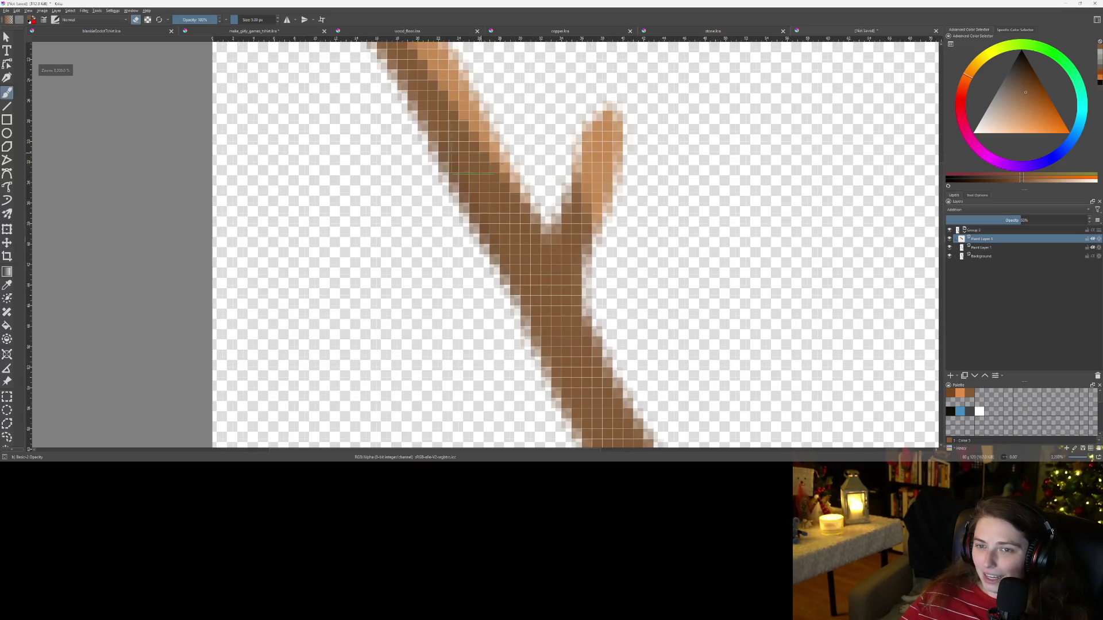
left_click_drag(607, 174, 619, 286)
left_click(990, 219)
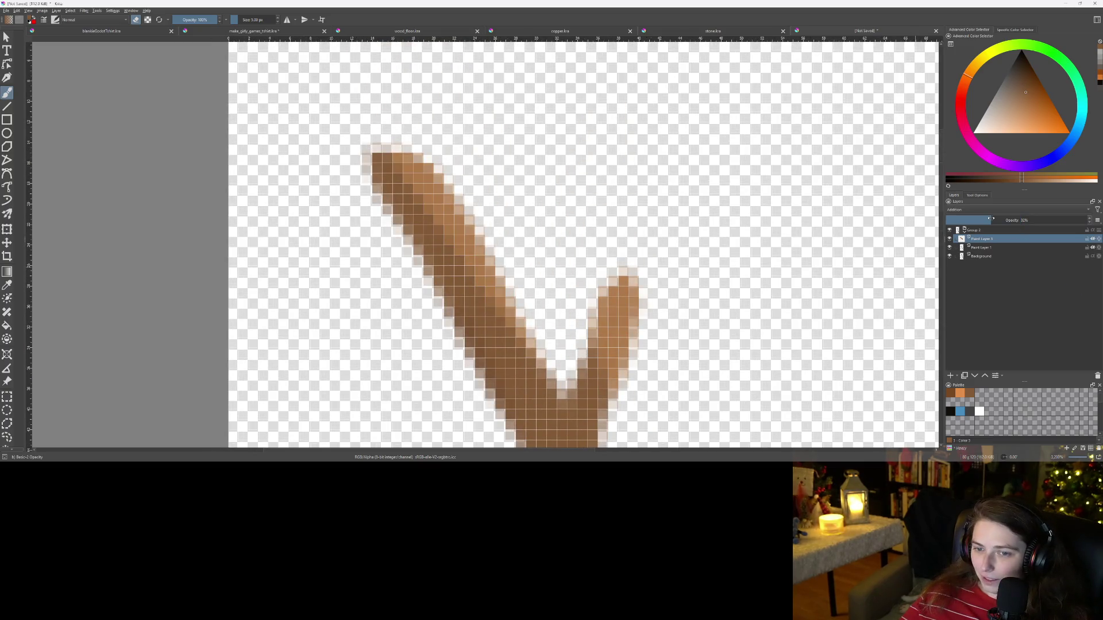
scroll(706, 369, "down", 5)
scroll(636, 284, "up", 5)
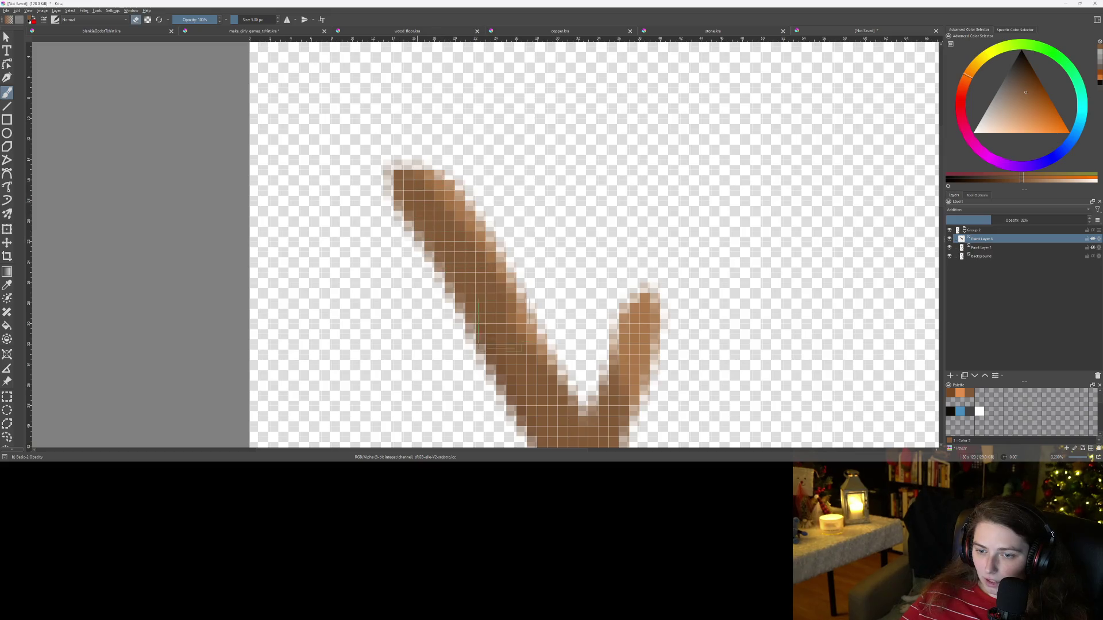
Step: Toggle the brush out of erase mode and zoom out to review the shaded twig
scroll(591, 378, "down", 3)
scroll(590, 378, "up", 3)
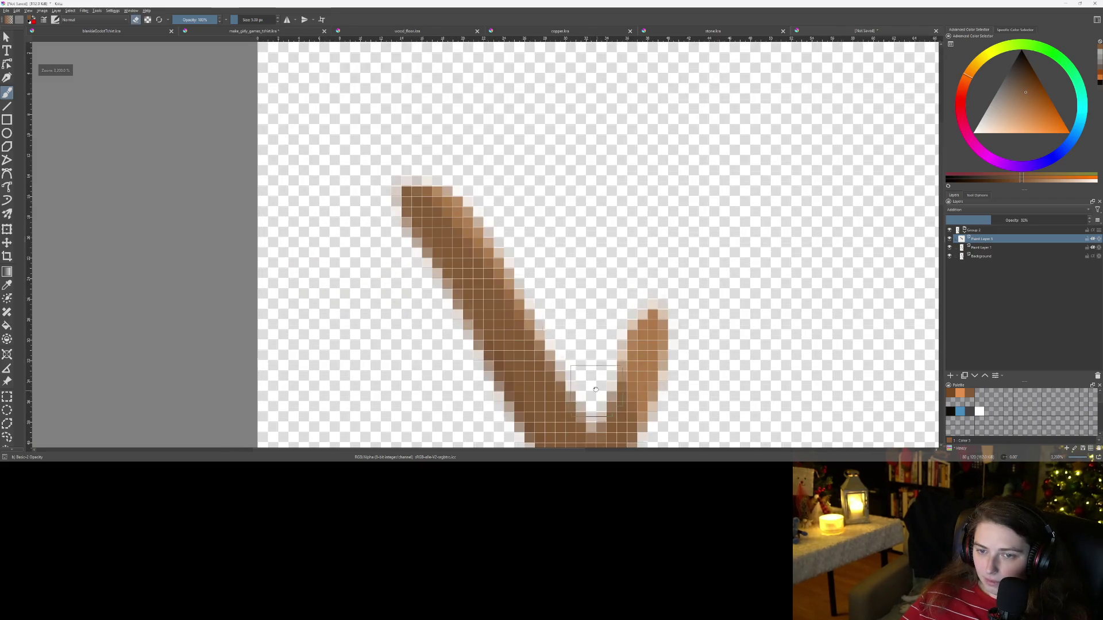
scroll(596, 389, "down", 3)
scroll(451, 290, "up", 3)
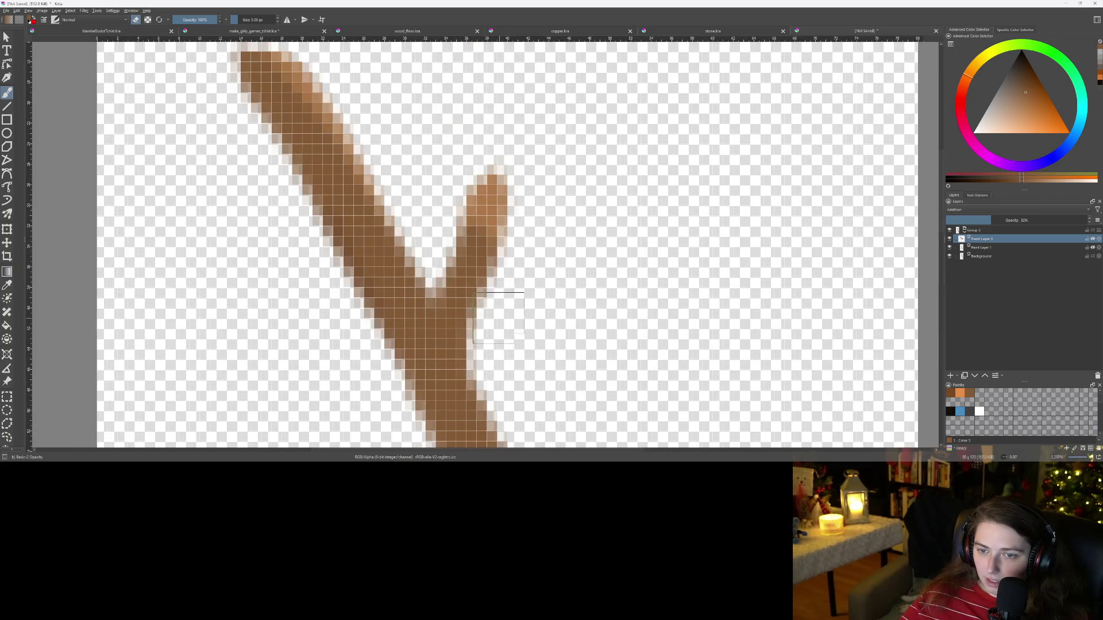
key("e")
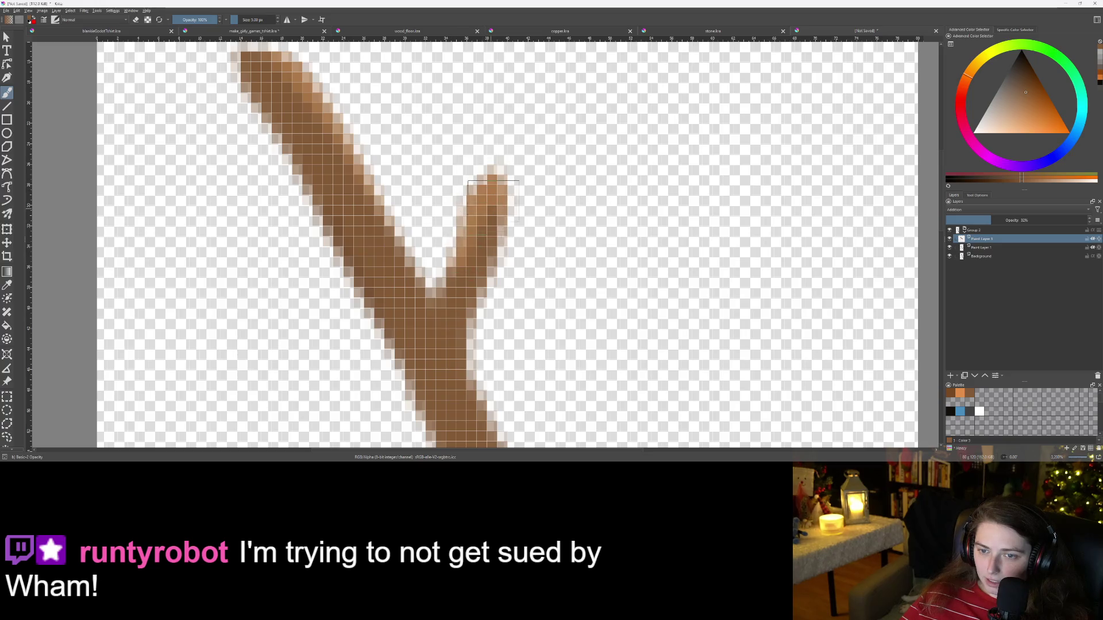
key("e")
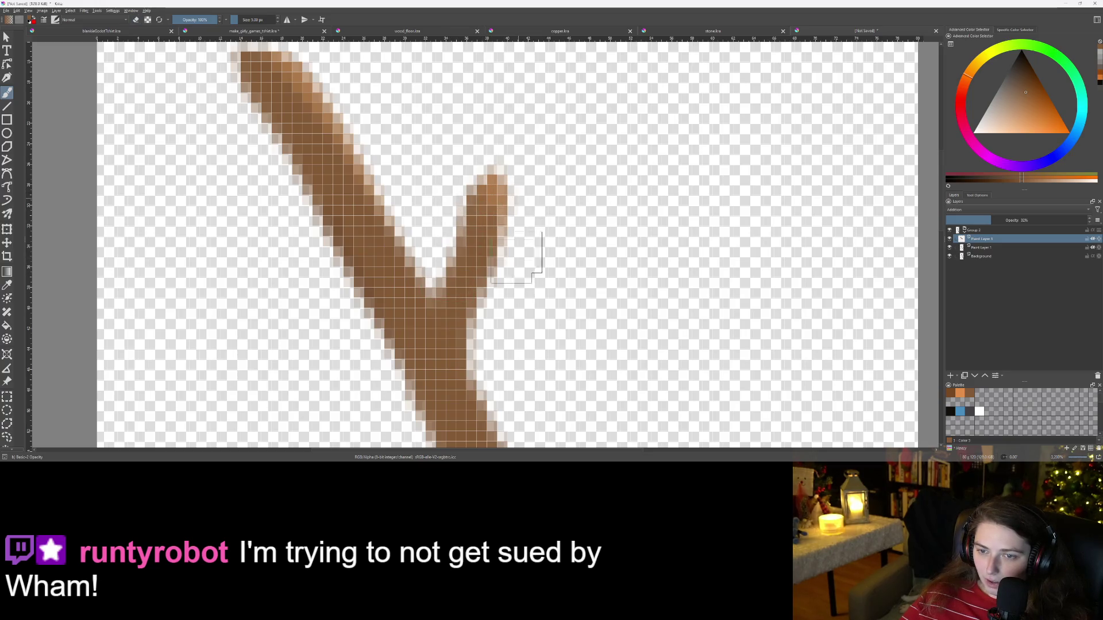
scroll(531, 234, "down", 1)
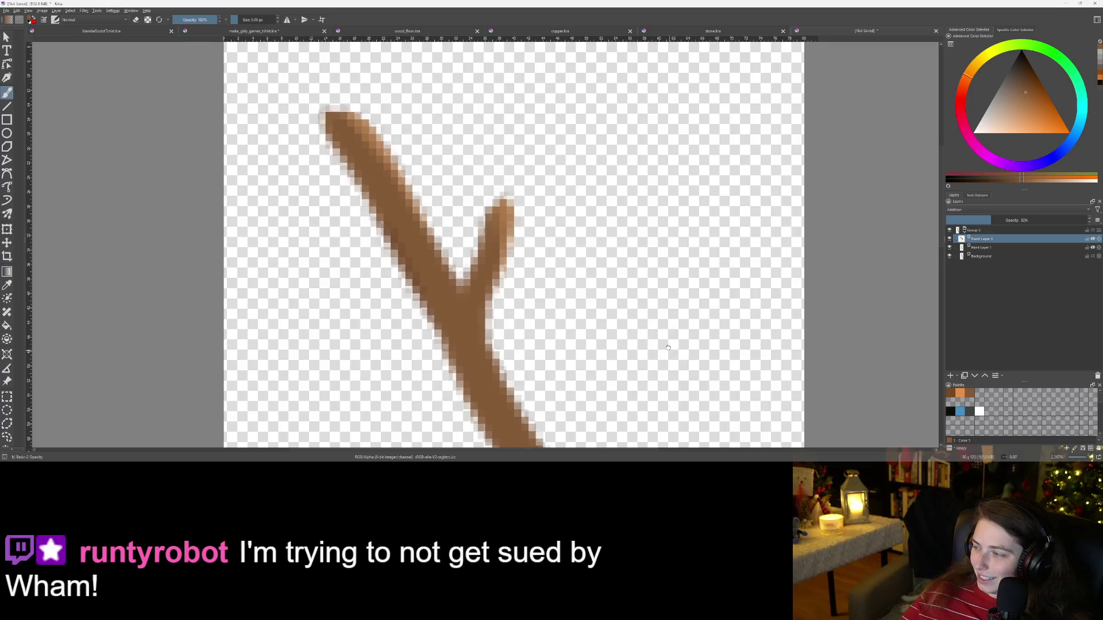
scroll(669, 296, "down", 1)
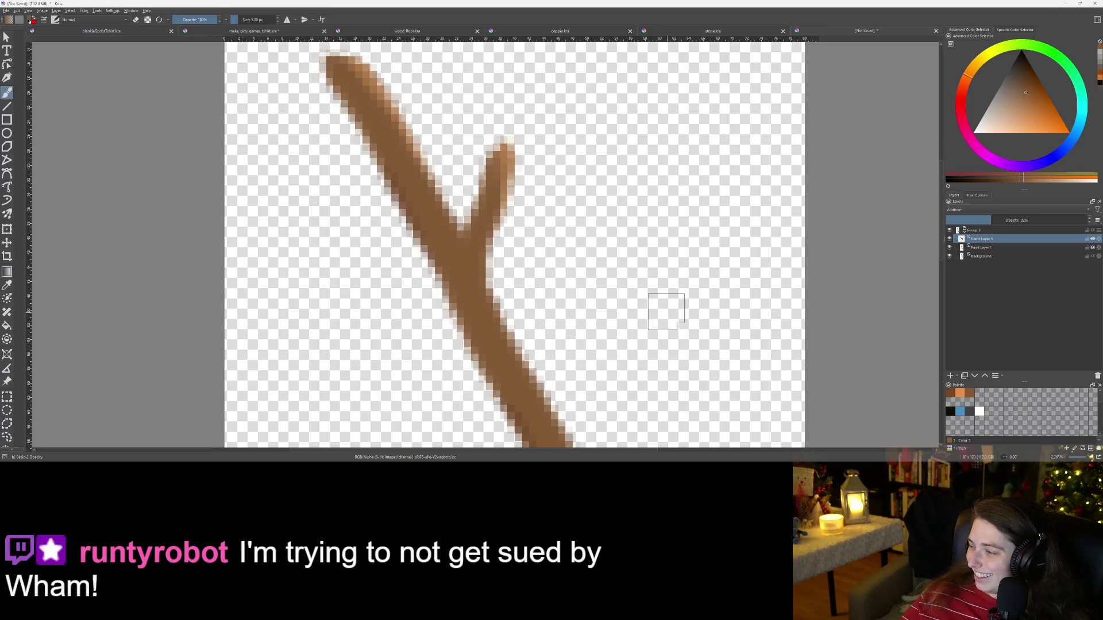